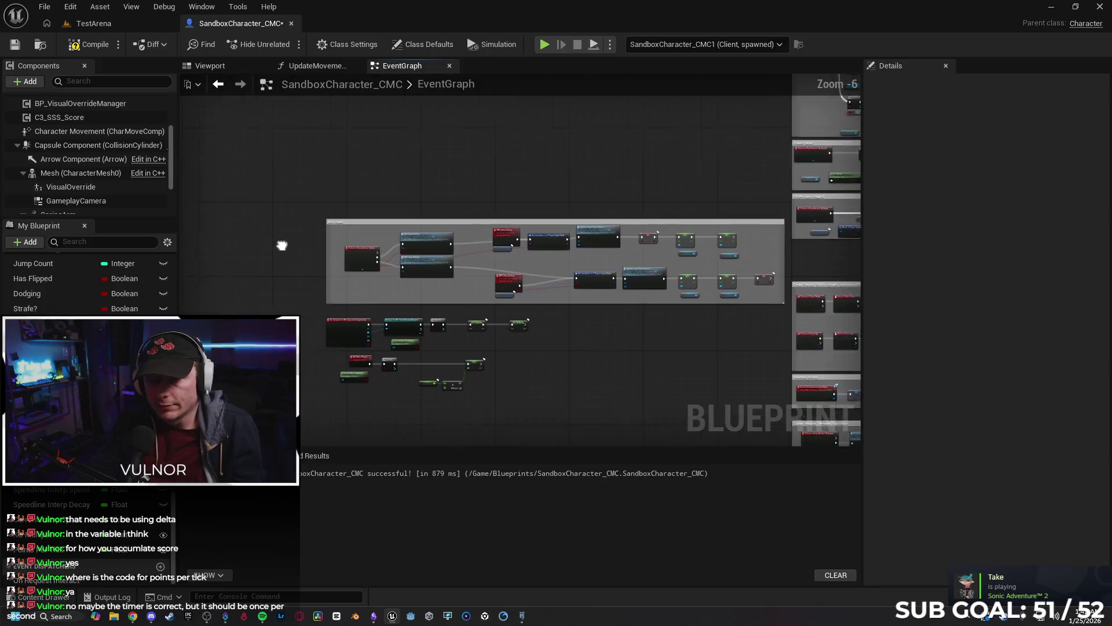
Undo recent edits until Set Timer by Function Name is wired between Event BeginPlay and Sequence.
scroll(543, 210, up, 1)
mouse_move(543, 211)
mouse_down()
mouse_move(521, 273)
mouse_move(405, 285)
mouse_move(500, 285)
mouse_up()
scroll(477, 336, up, 1)
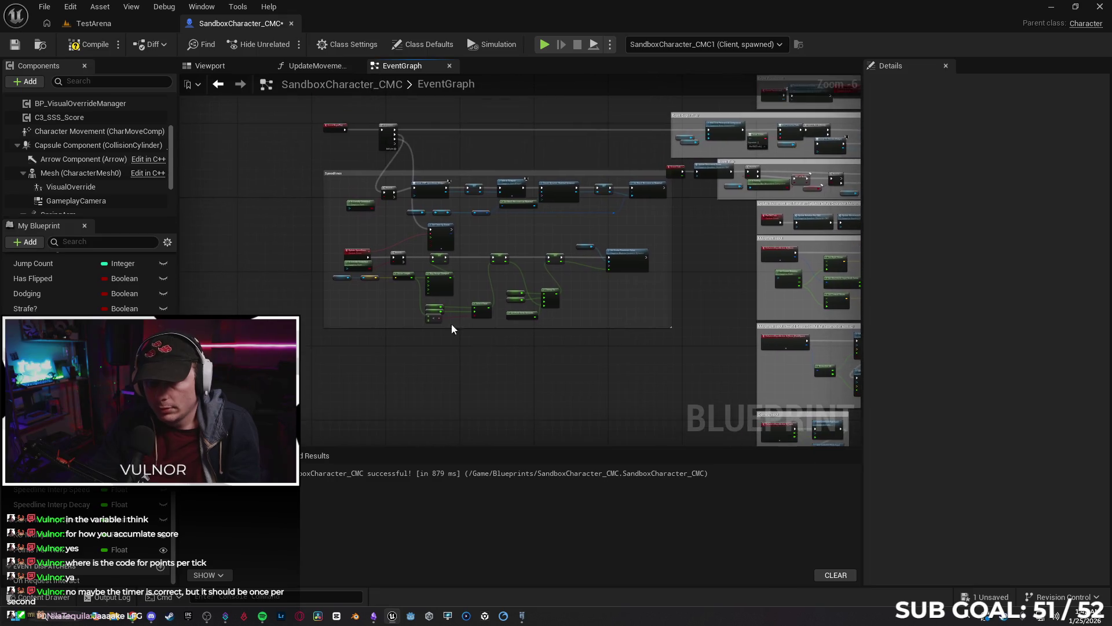
scroll(306, 251, up, 1)
drag(309, 257, 189, 278)
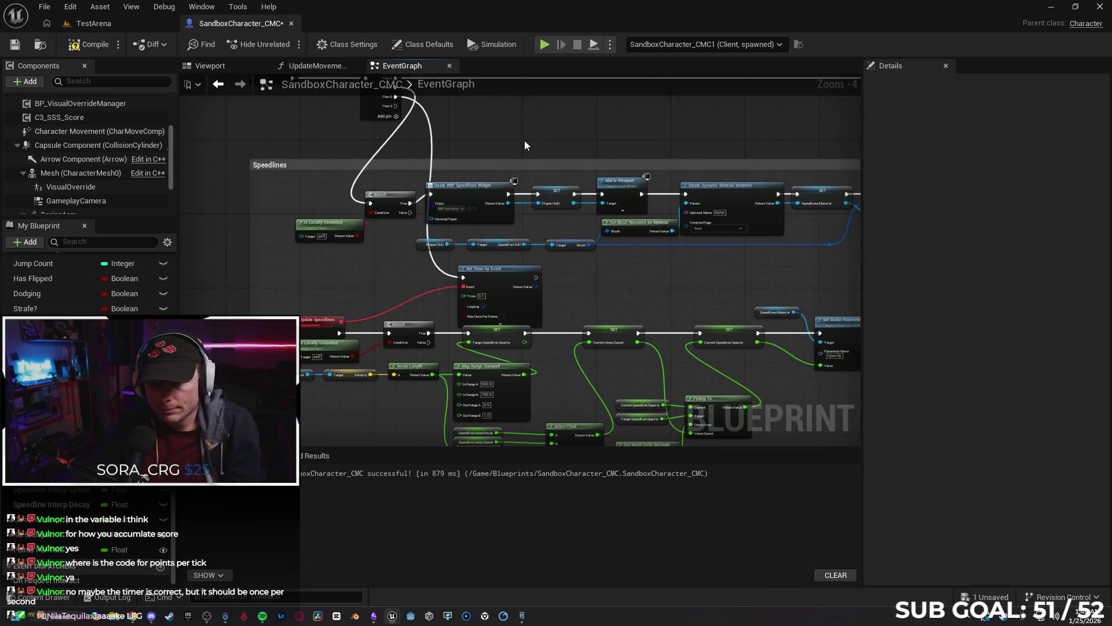
drag(524, 145, 481, 194)
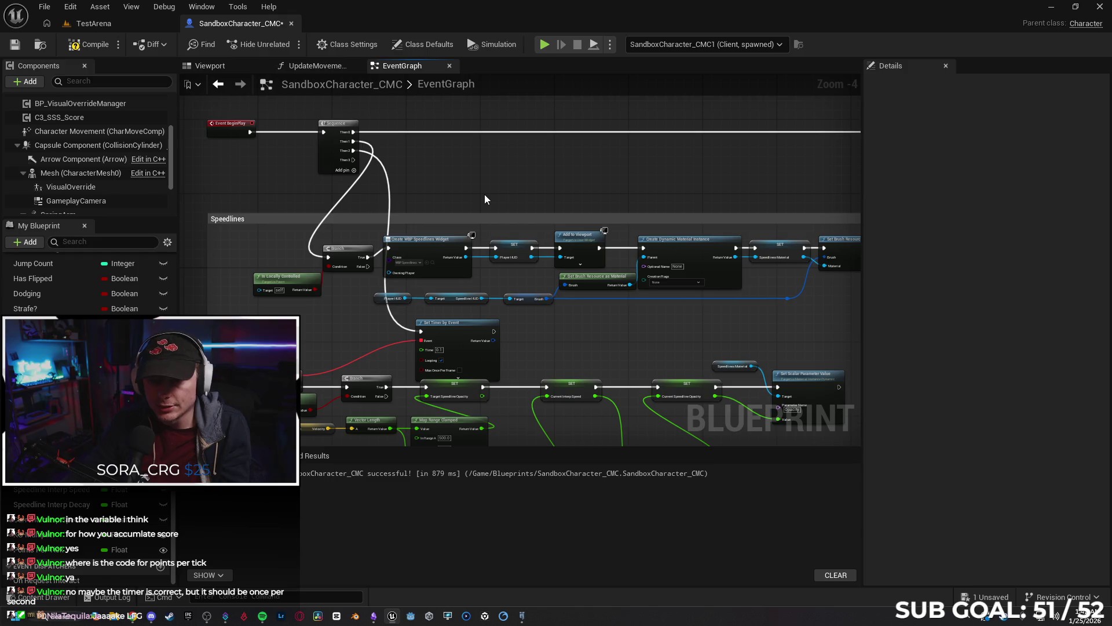
key(ctrl+z)
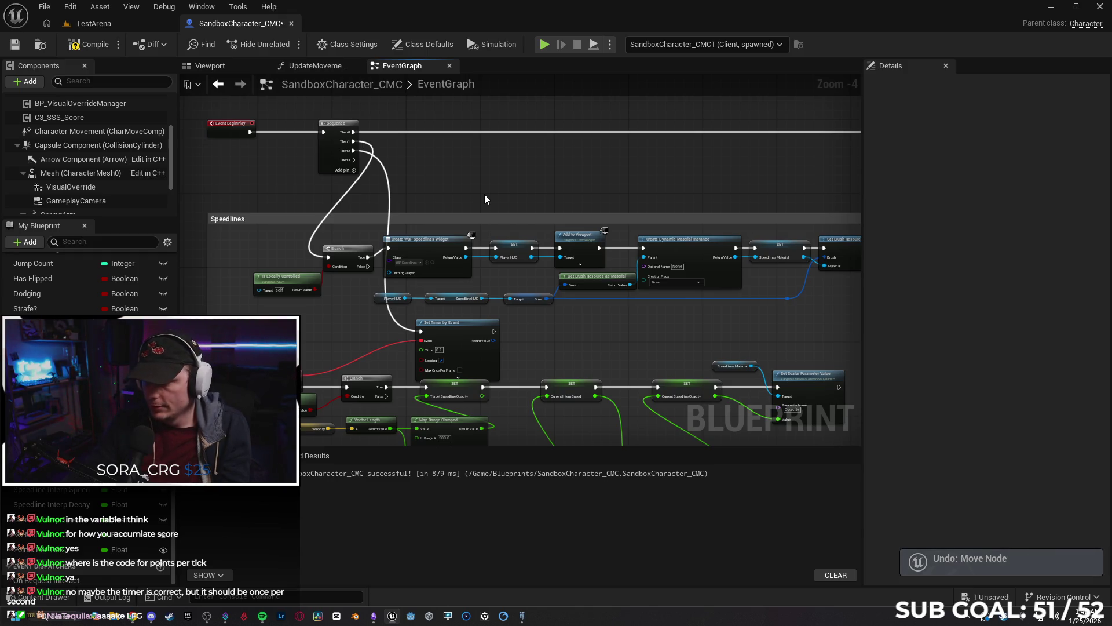
key(ctrl+z)
key(ctrl+z)
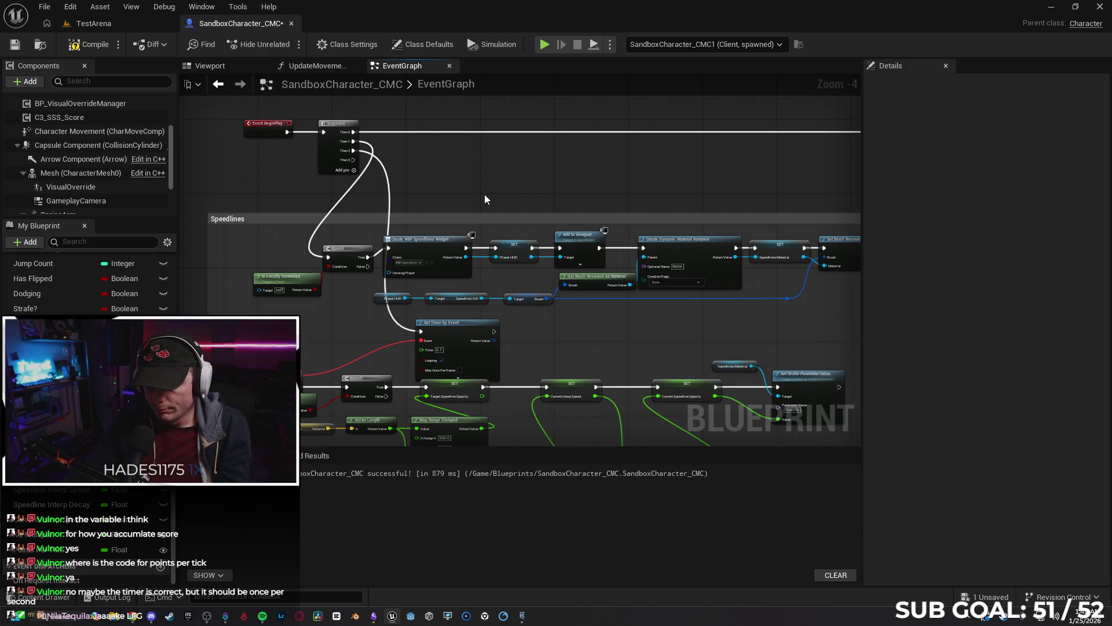
key(ctrl+z)
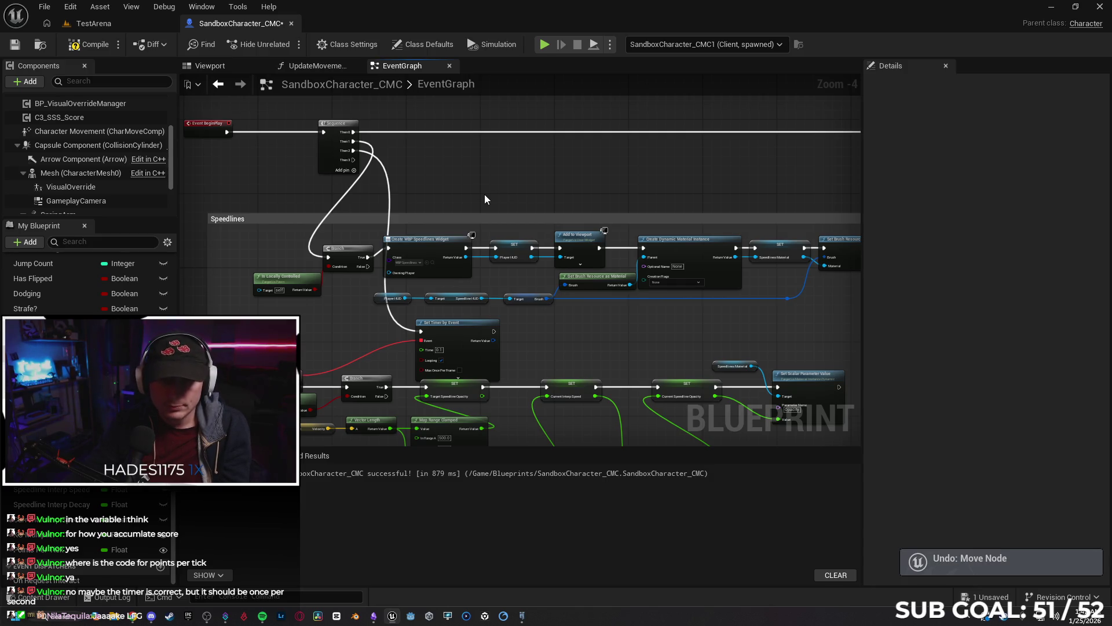
key(ctrl+z)
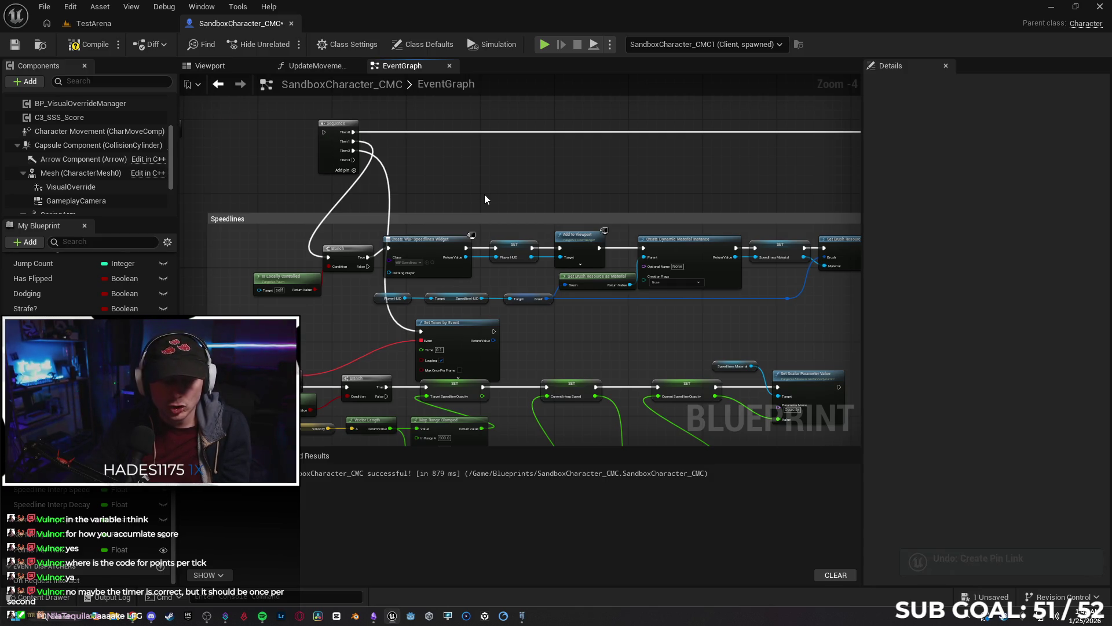
key(ctrl+z)
drag(262, 169, 381, 198)
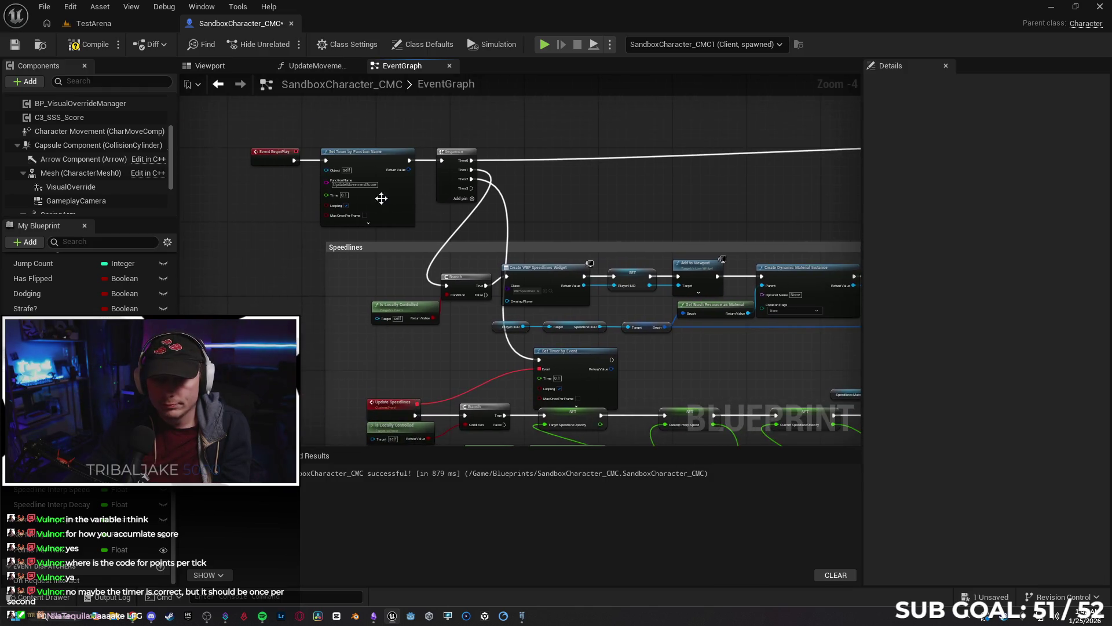
Set the Set Timer by Function Name Time to 0.5 seconds with Looping enabled.
scroll(381, 198, up, 3)
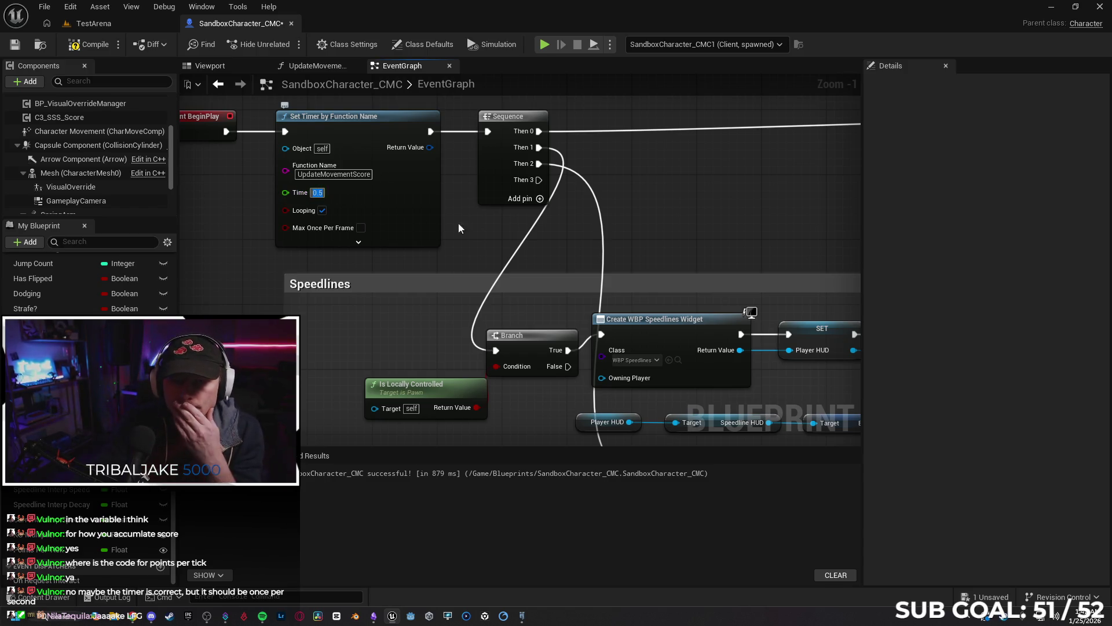
click(482, 221)
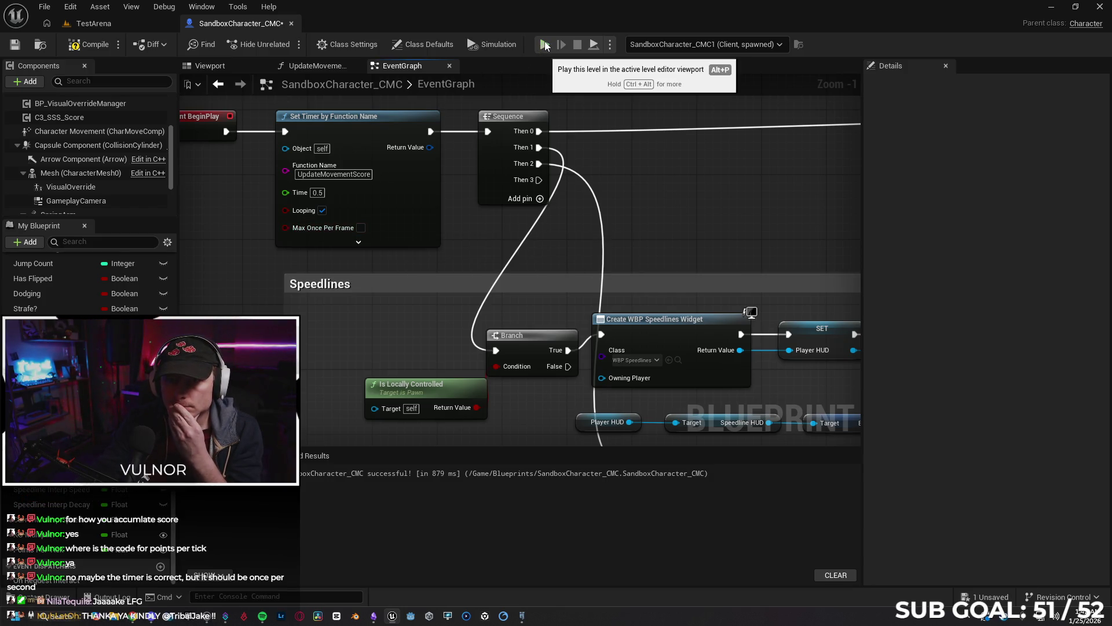
Play-test two clients, running Client 2's character forward, then stop and close the message log.
key(alt+p)
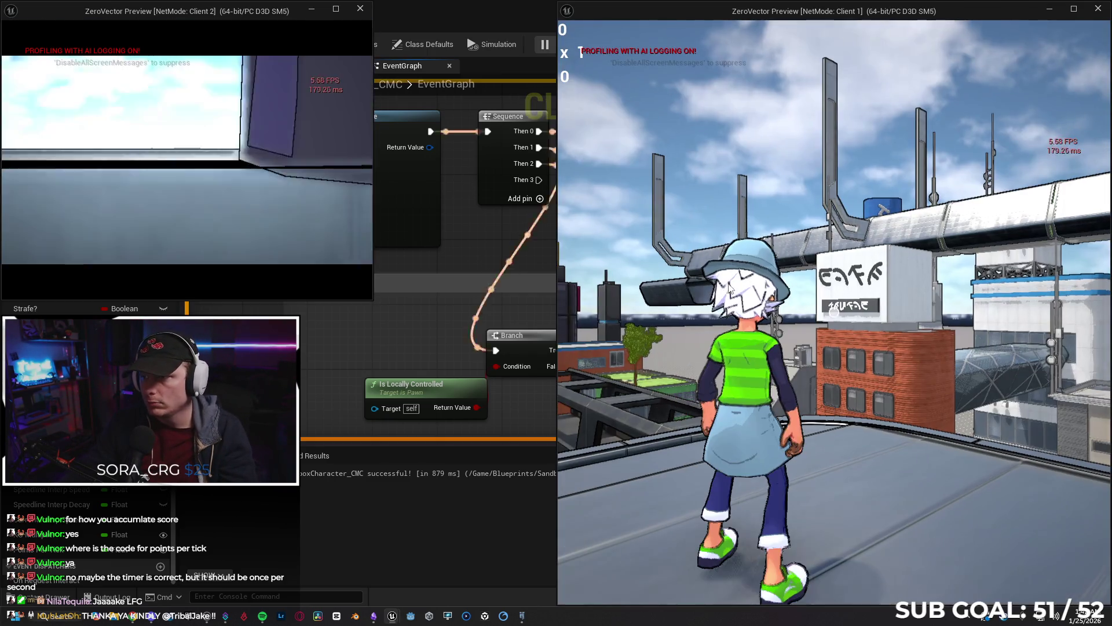
key(w)
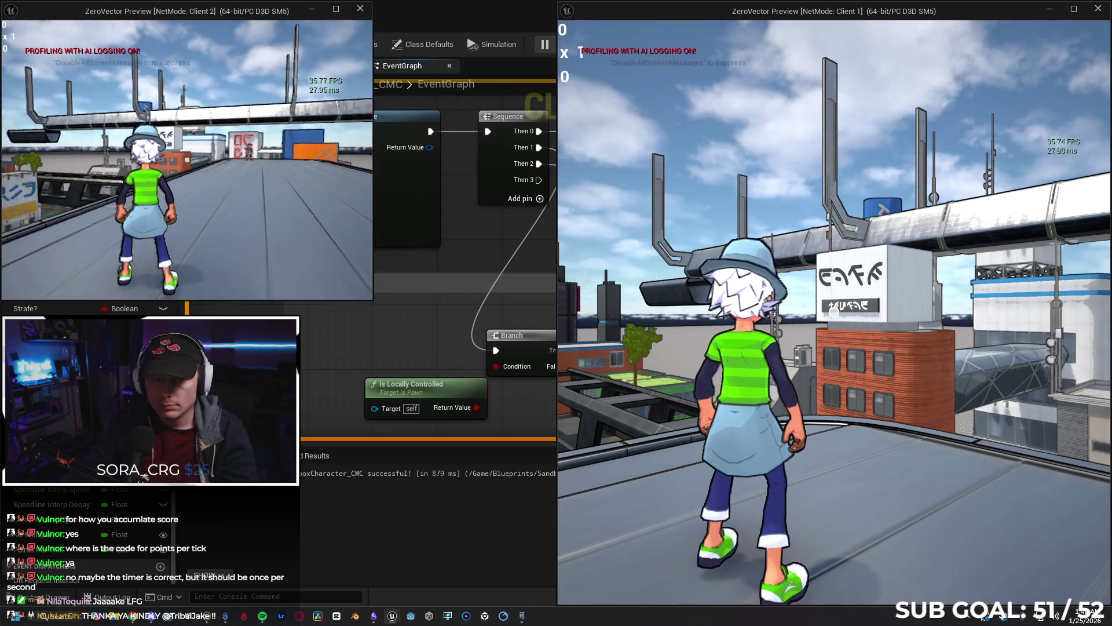
key(w)
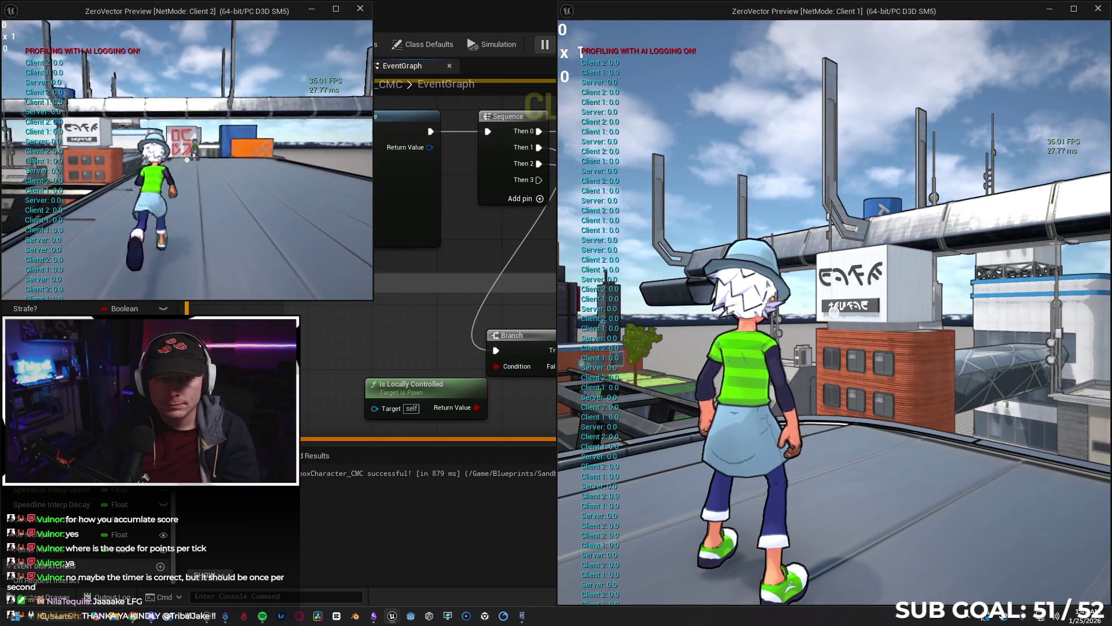
key(w)
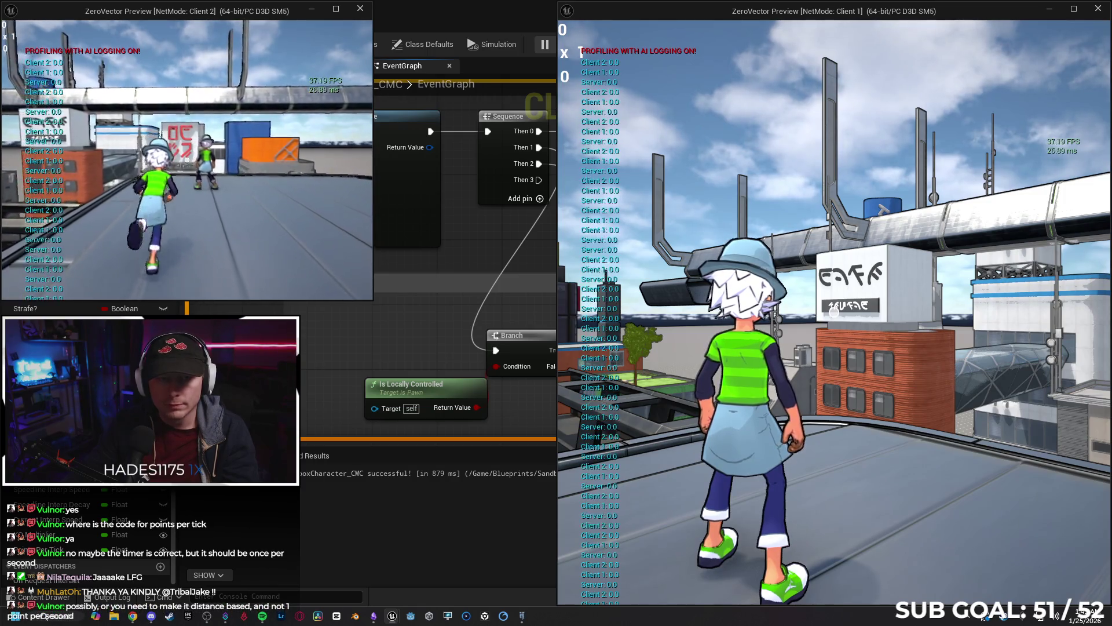
key(alt+Tab)
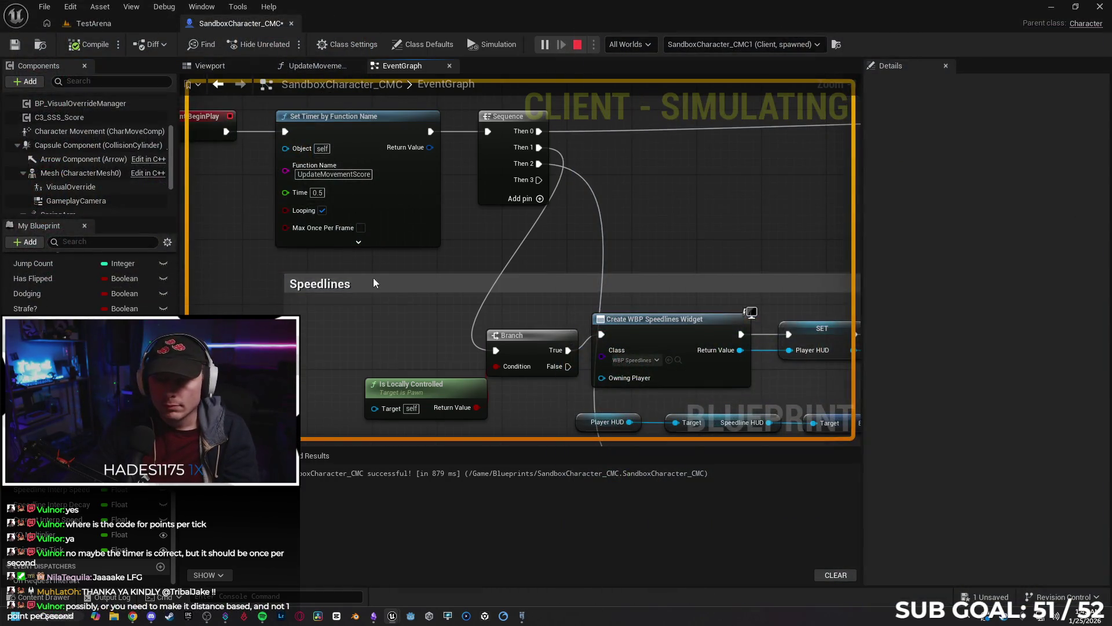
key(Escape)
click(759, 354)
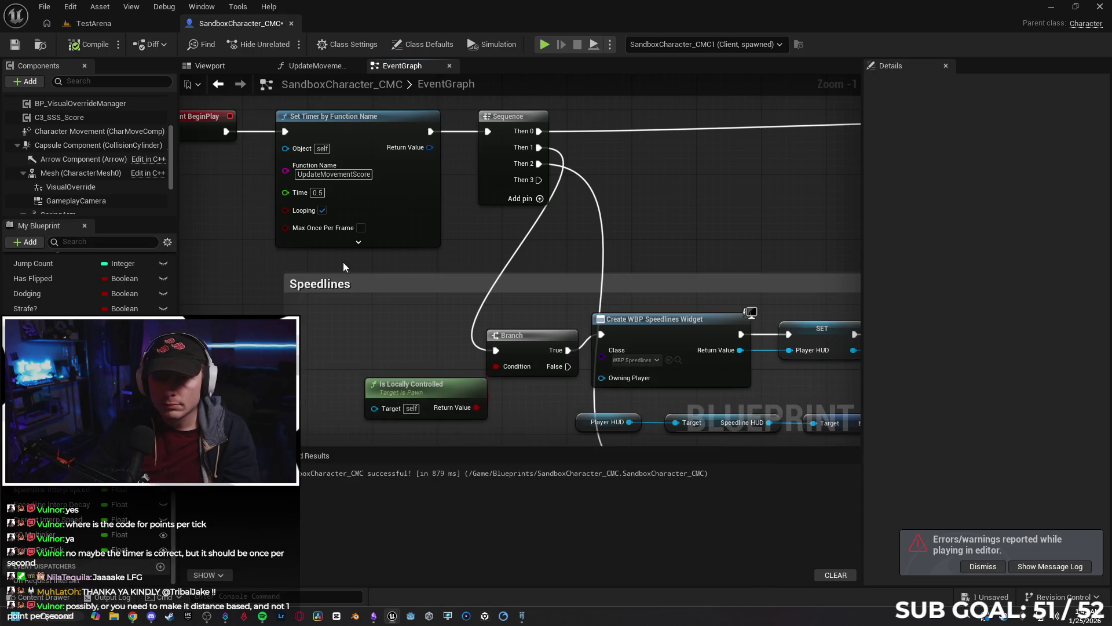
In the UpdateMovementScore graph, set the Points Per Tick default value to 1.0.
click(323, 67)
scroll(462, 322, up, 4)
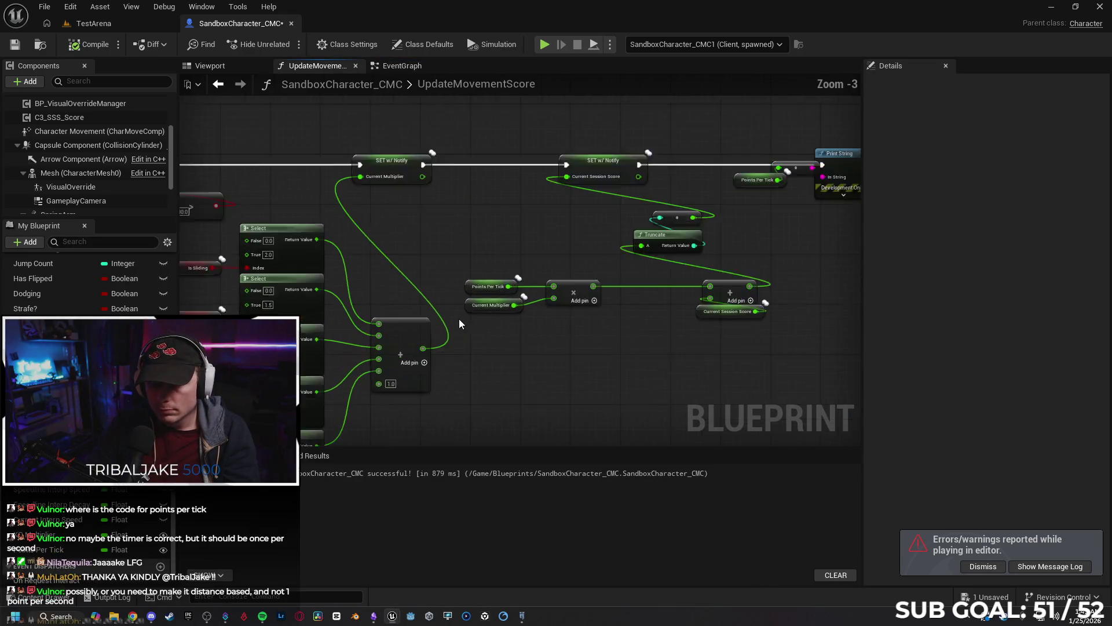
click(479, 272)
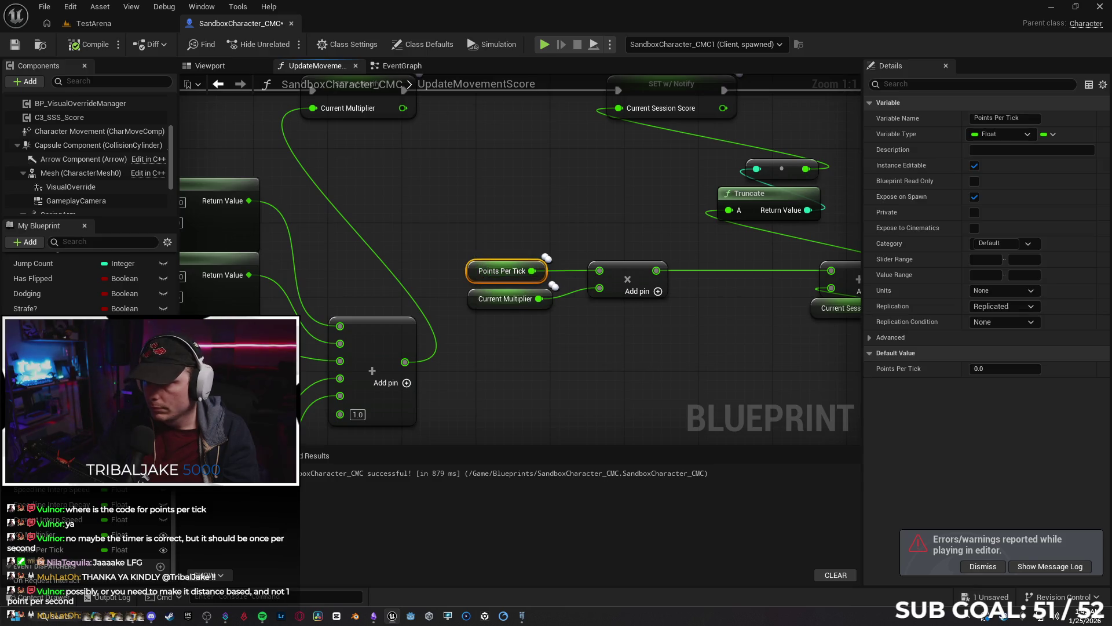
drag(479, 273, 381, 288)
click(1000, 369)
text(1)
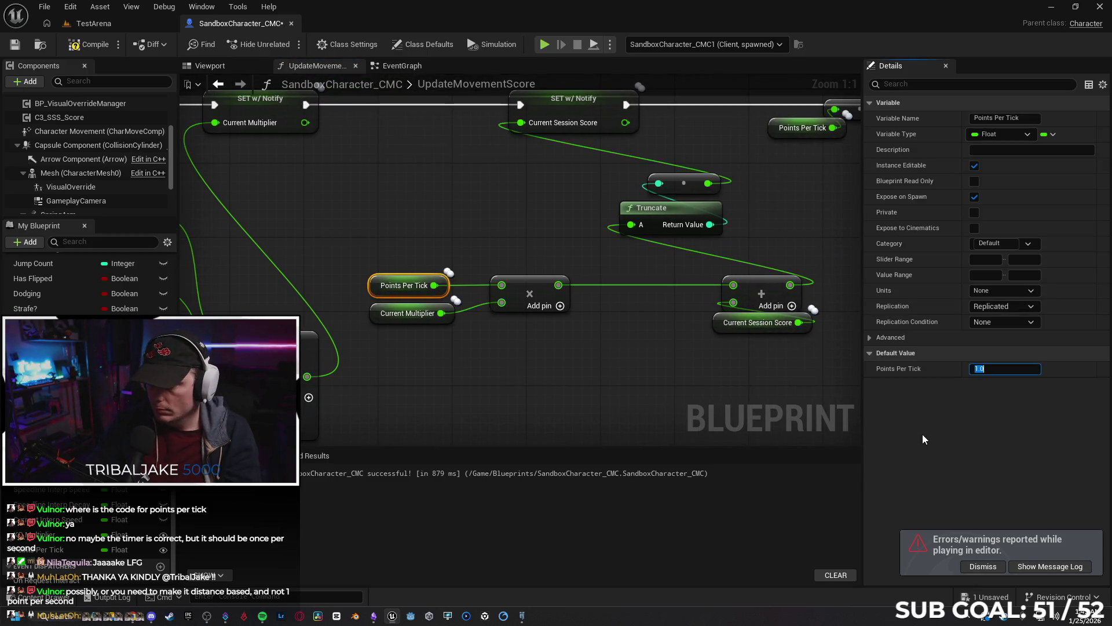
click(559, 398)
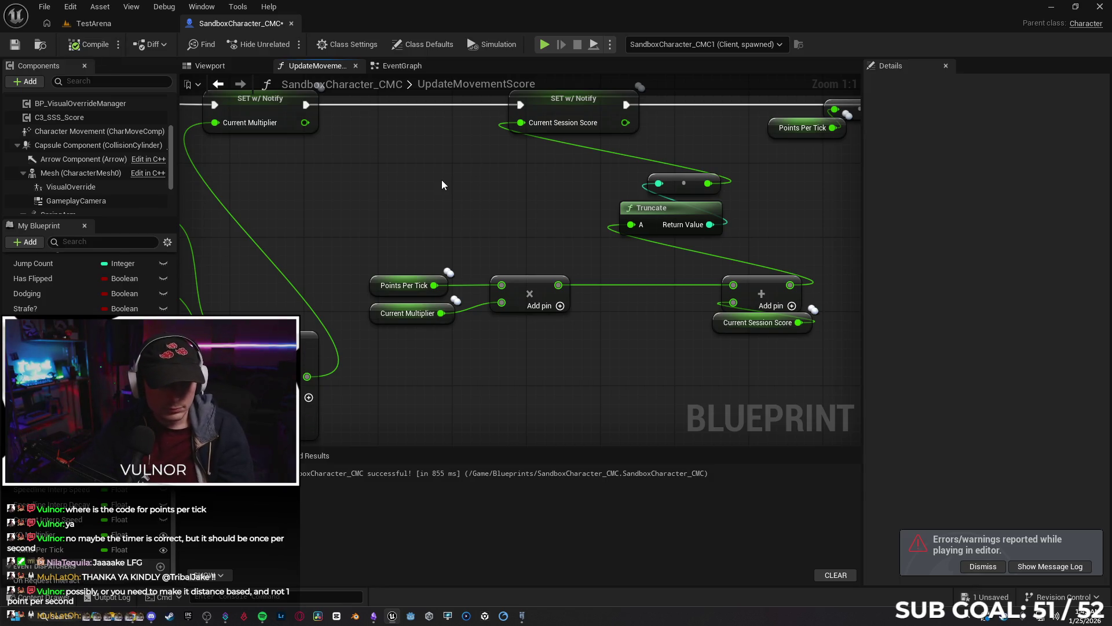
Launch another two-client play test and run Client 2's character over to the other player.
click(545, 45)
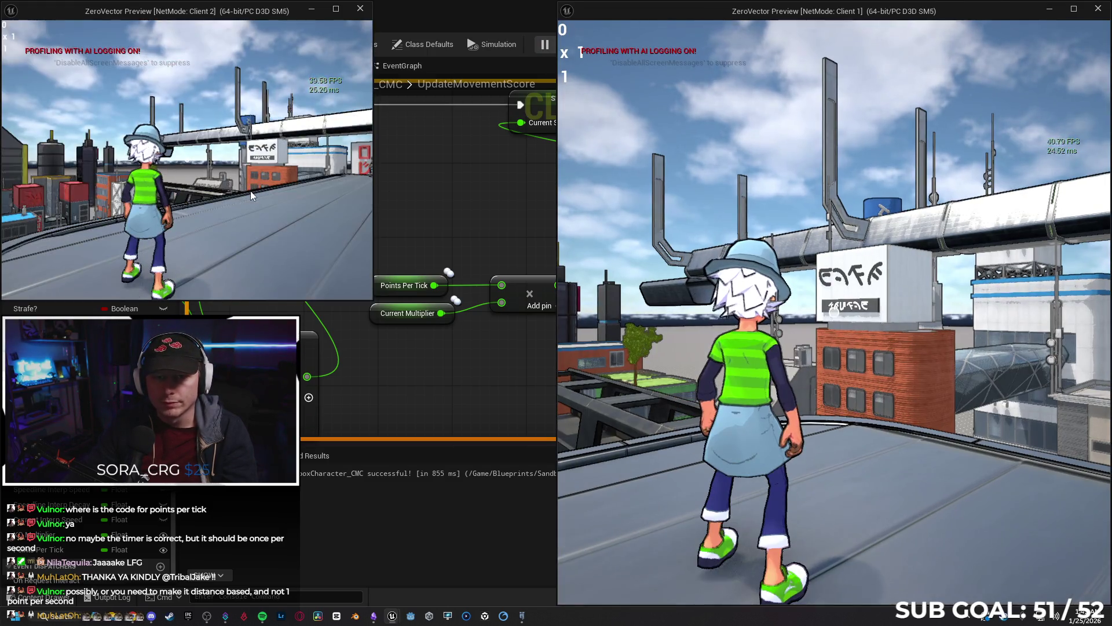
click(251, 190)
key(w)
key(w)
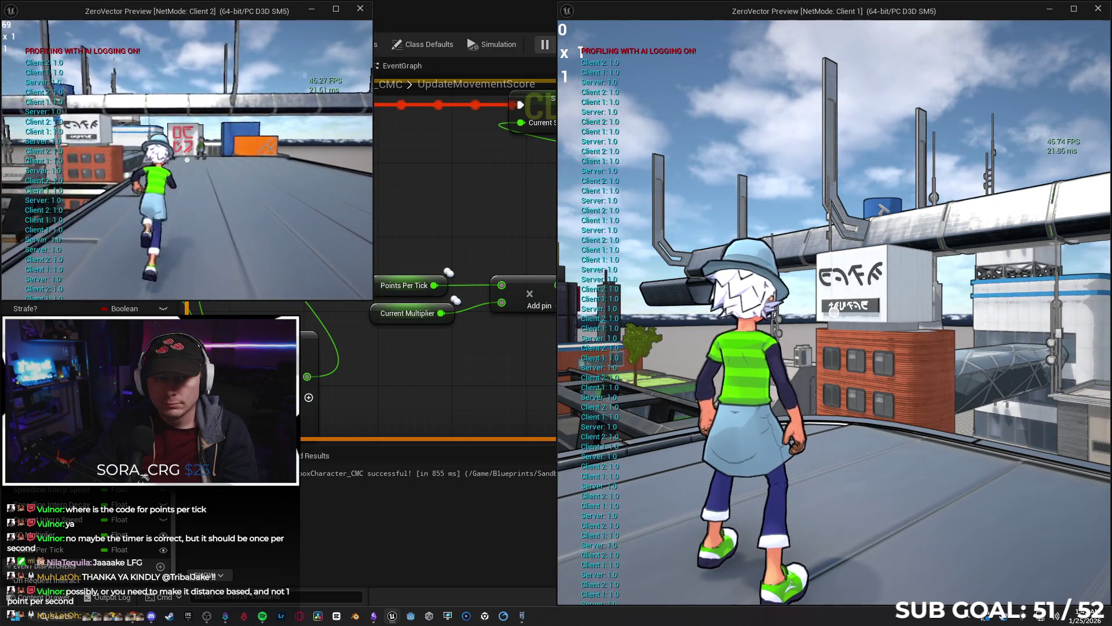
key(w)
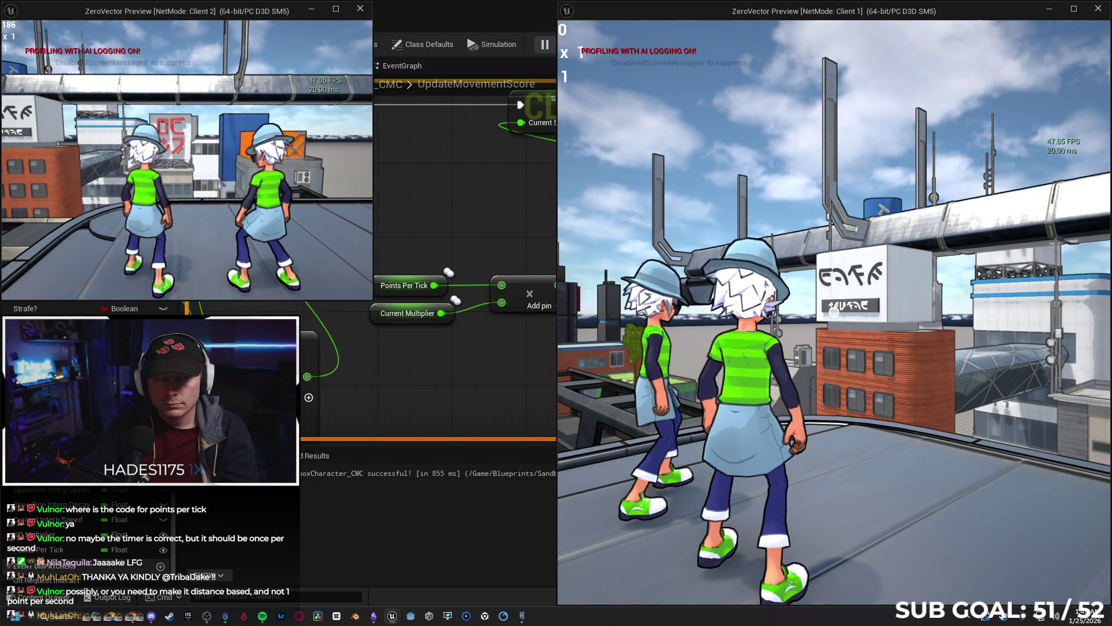
key(w)
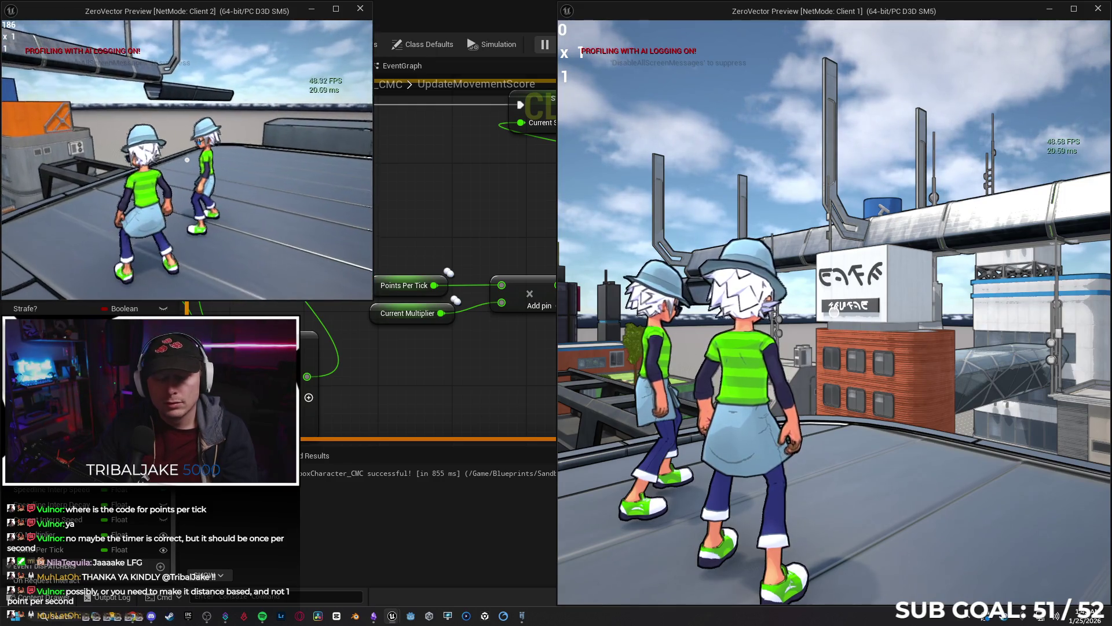
key(Escape)
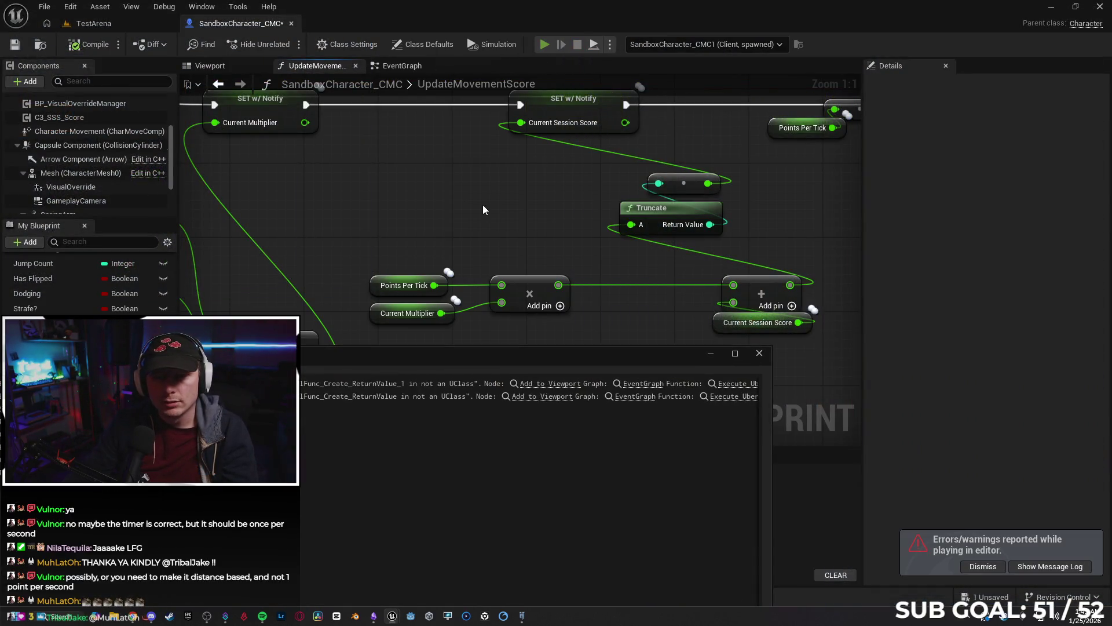
Rerun the two-client play test moving Client 2 forward, then stop and dismiss the error log.
key(alt+p)
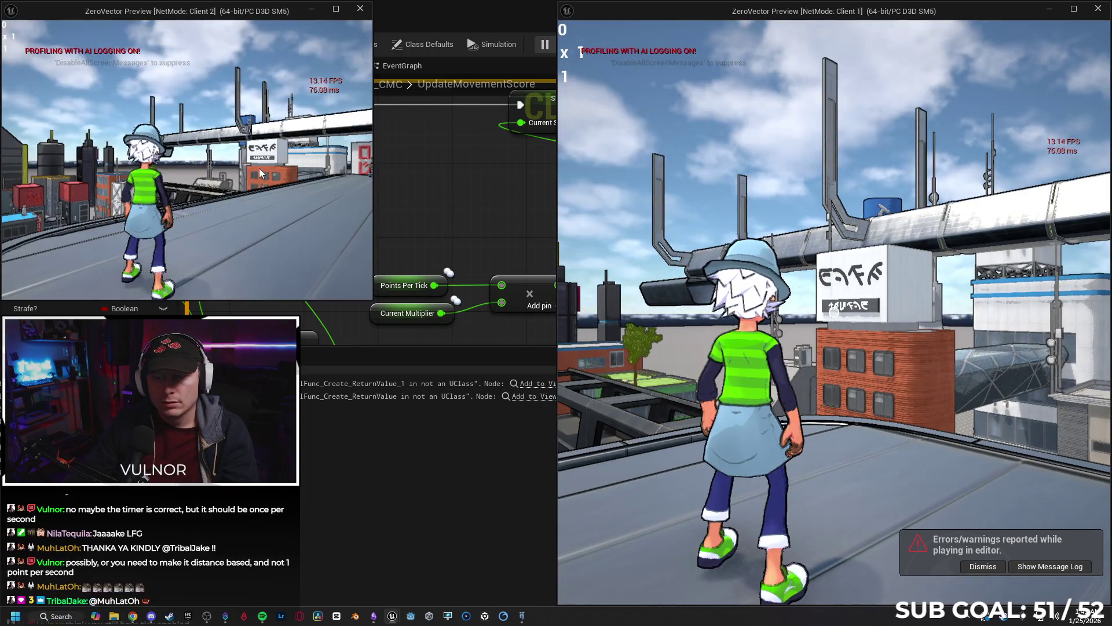
click(259, 168)
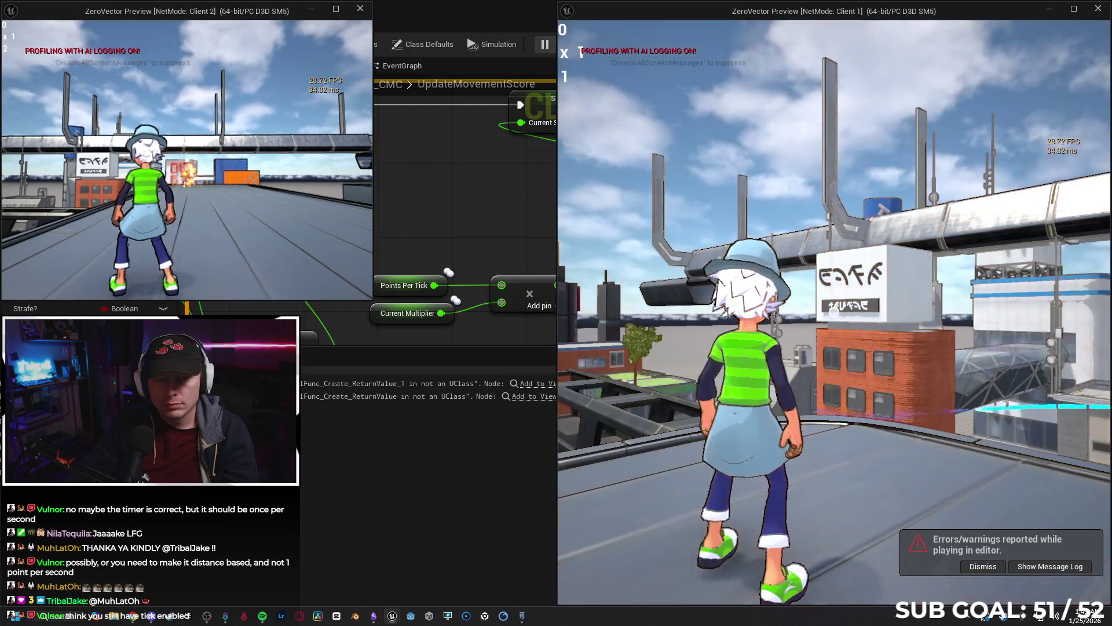
key(w)
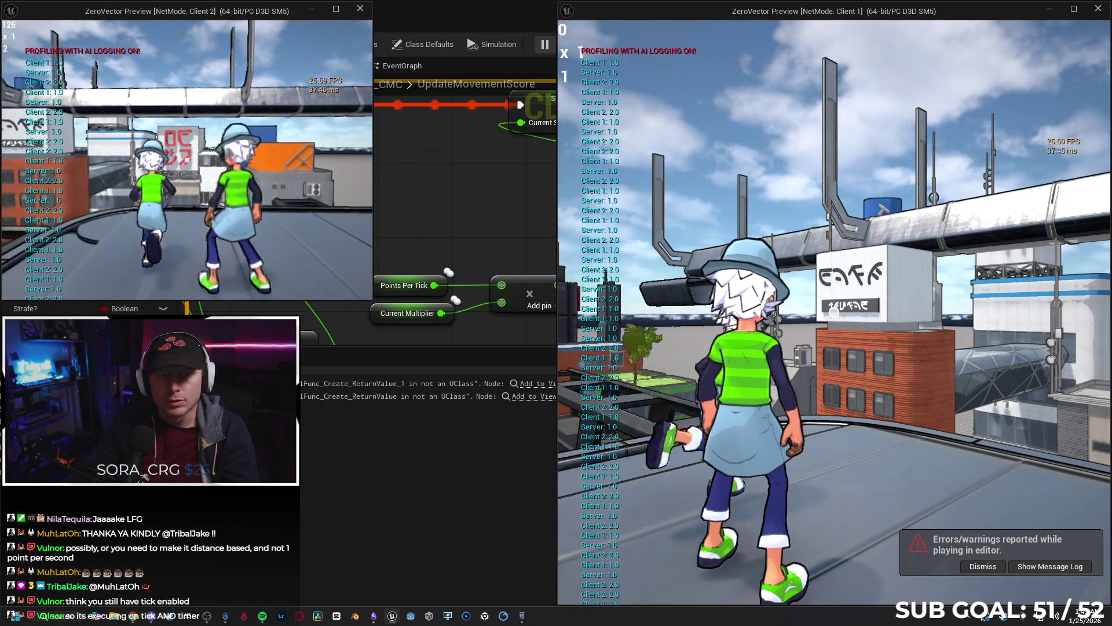
key(Escape)
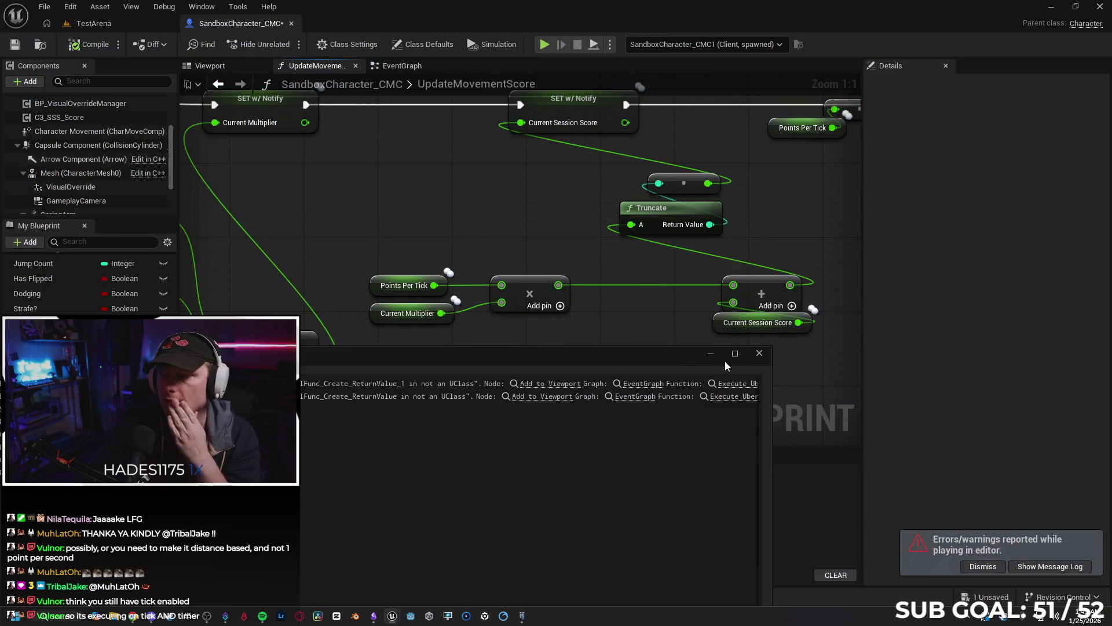
click(758, 355)
Switch to the EventGraph and look over the Hit Other Player scoring logic.
scroll(446, 199, down, 2)
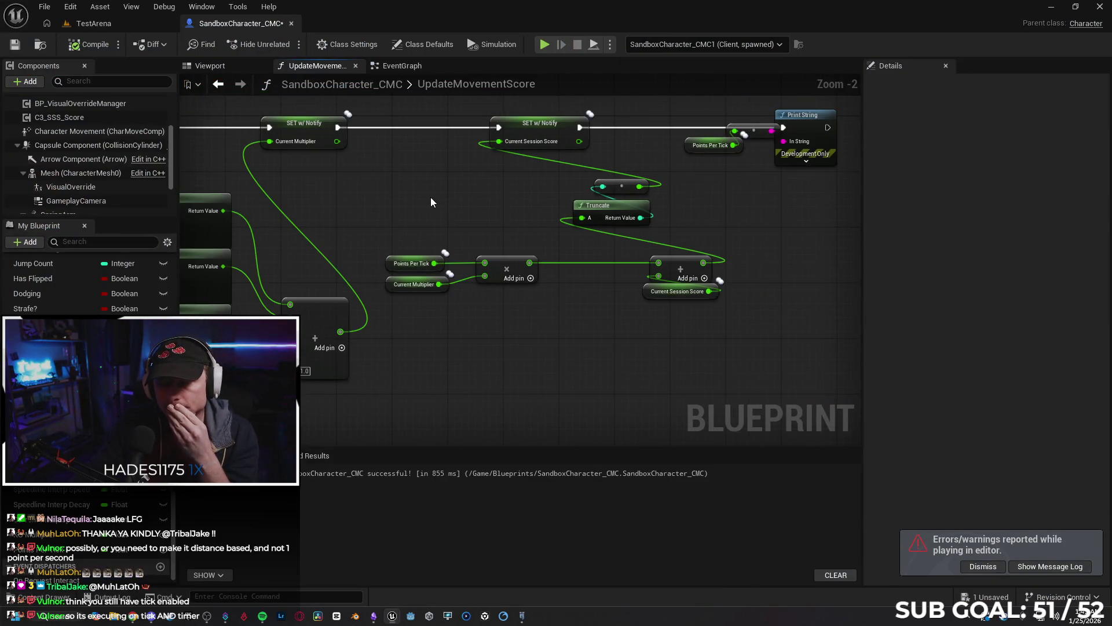
scroll(432, 190, down, 1)
drag(409, 180, 404, 197)
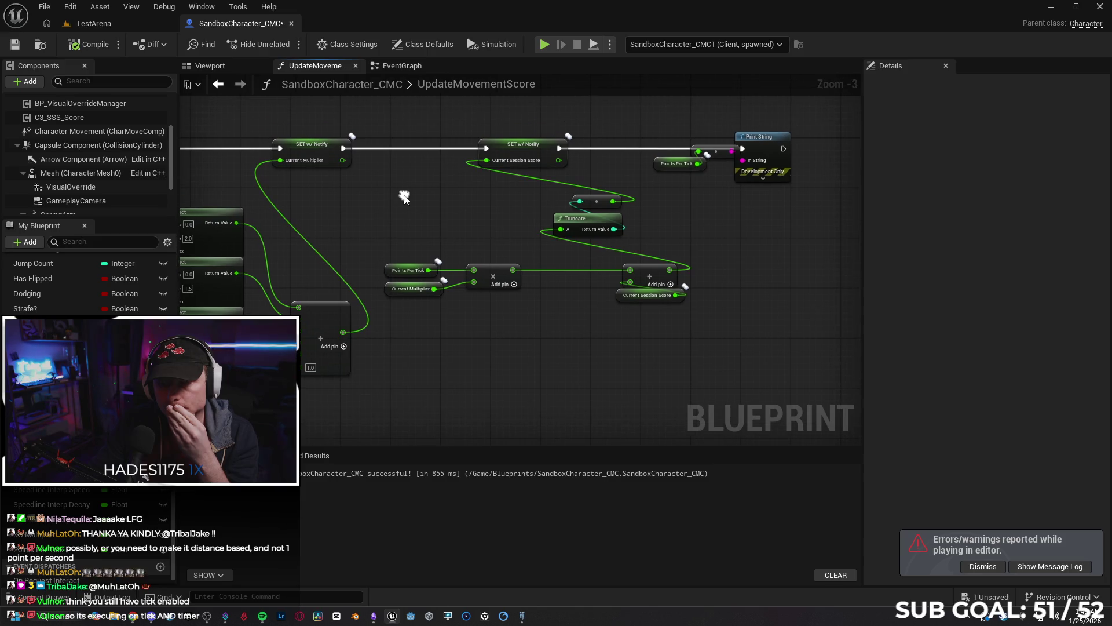
key(alt+Left)
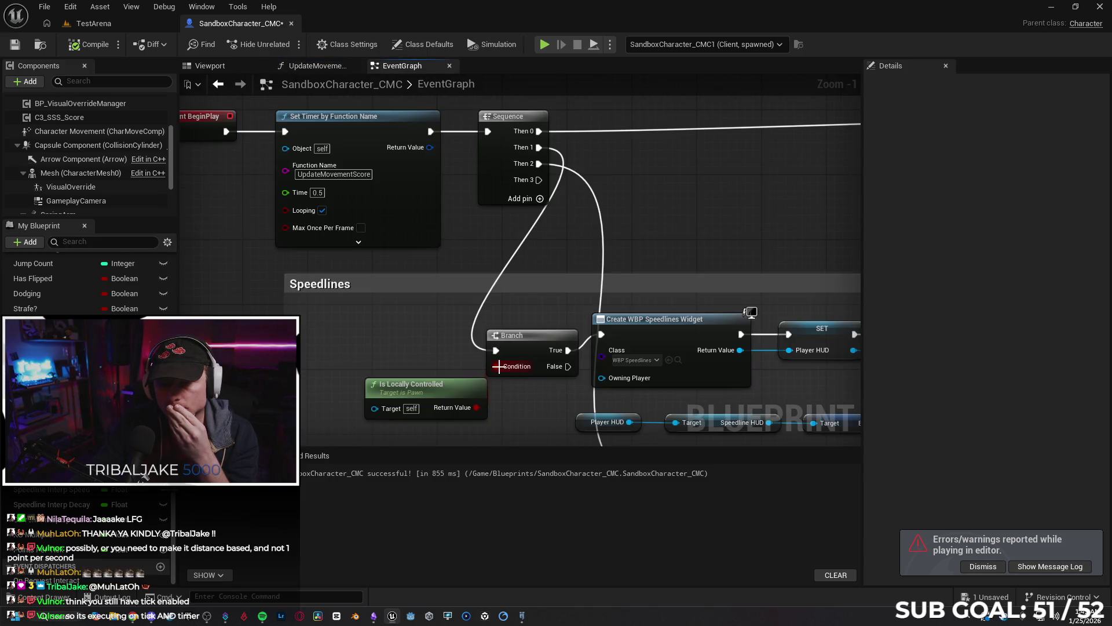
scroll(374, 320, down, 8)
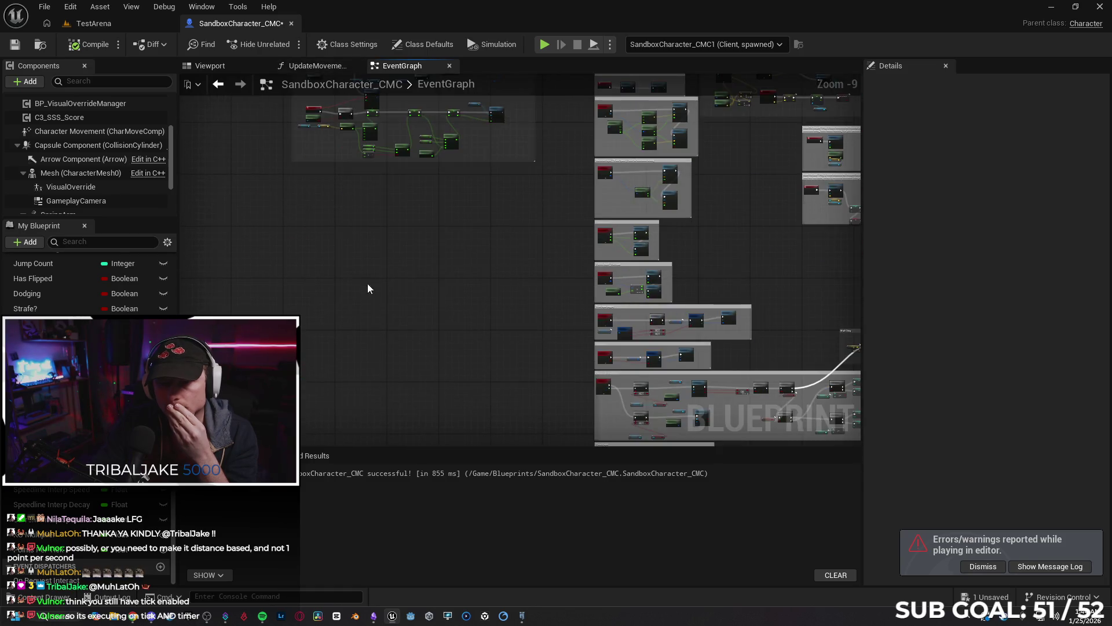
scroll(391, 244, up, 7)
drag(378, 396, 527, 312)
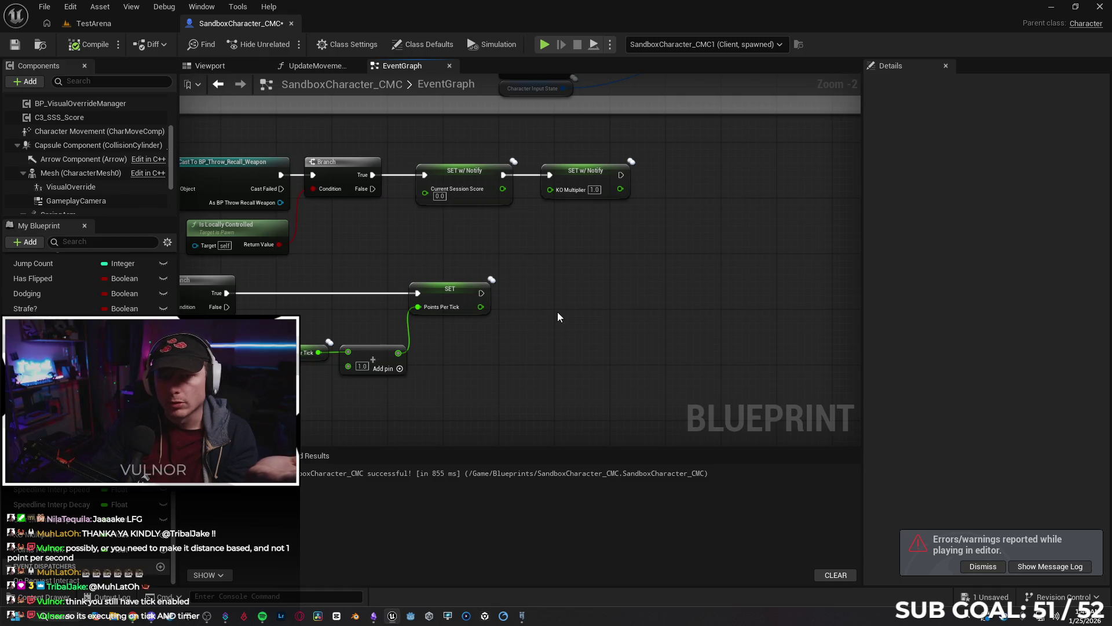
drag(552, 315, 728, 291)
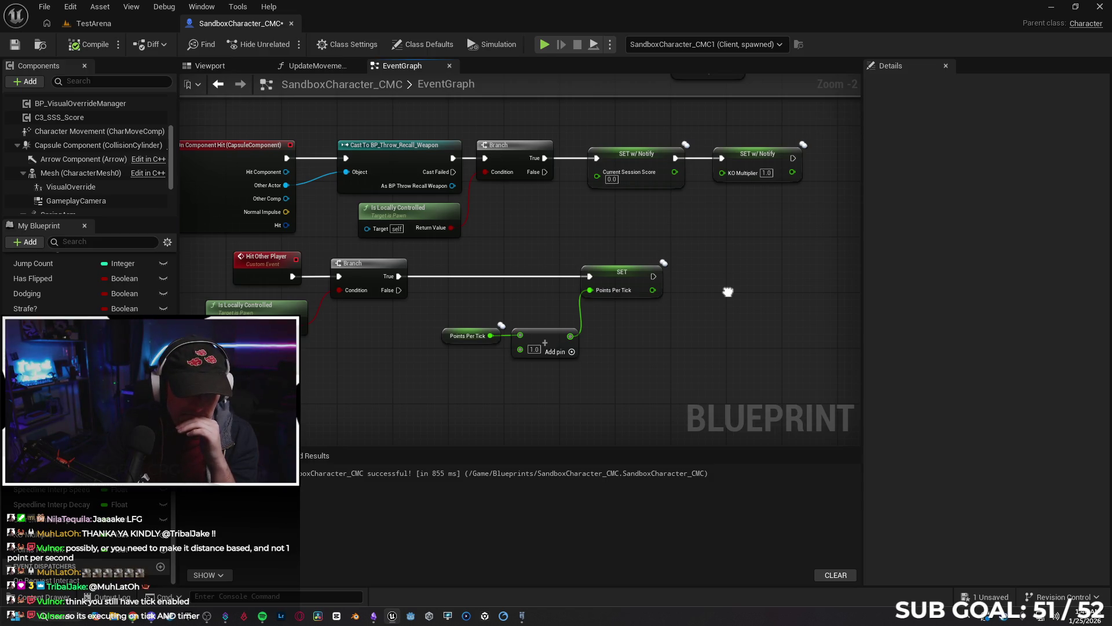
Delete the Update Movement Score call after Event Tick and wire Event Tick directly into the Branch.
scroll(728, 291, down, 5)
drag(590, 184, 534, 237)
scroll(489, 257, up, 4)
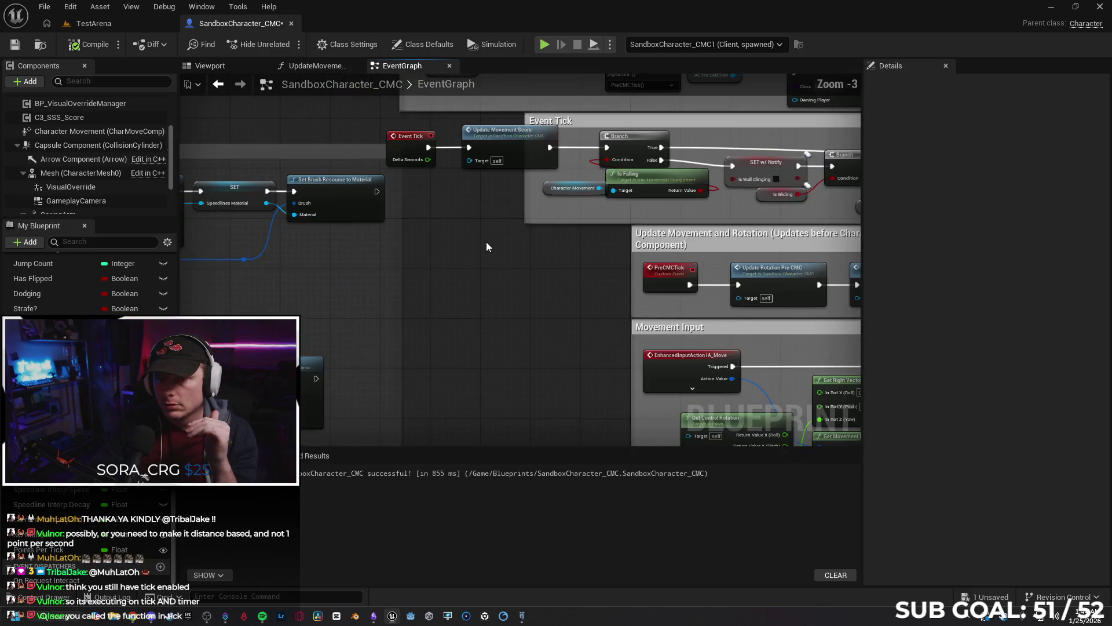
drag(464, 219, 498, 290)
click(533, 200)
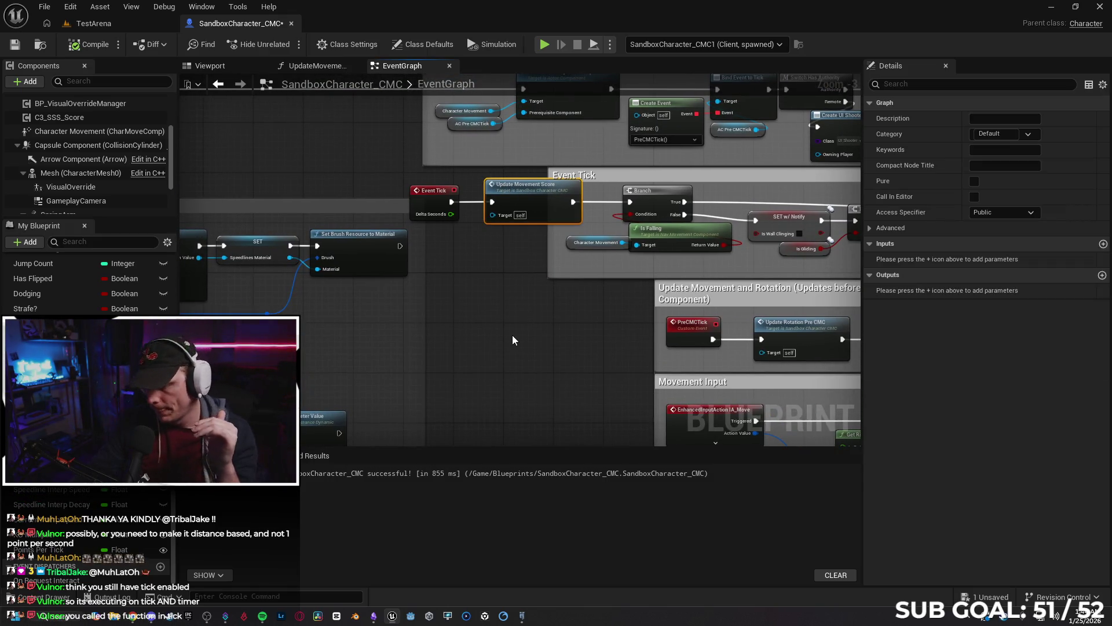
key(Delete)
mouse_move(451, 201)
mouse_down()
mouse_move(653, 207)
mouse_move(540, 197)
mouse_up()
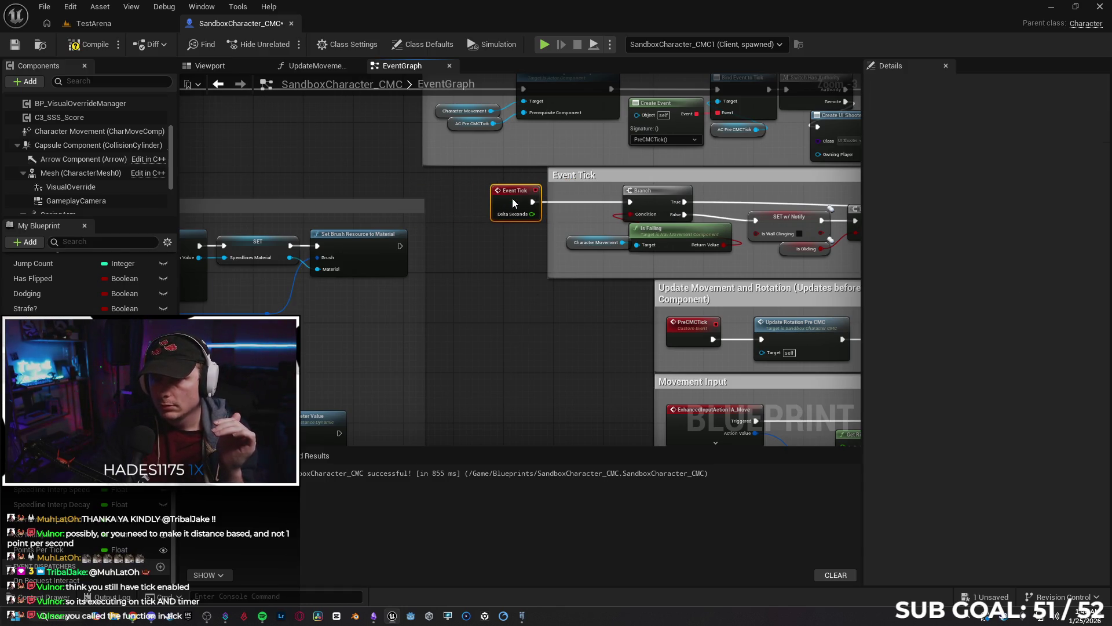
click(482, 285)
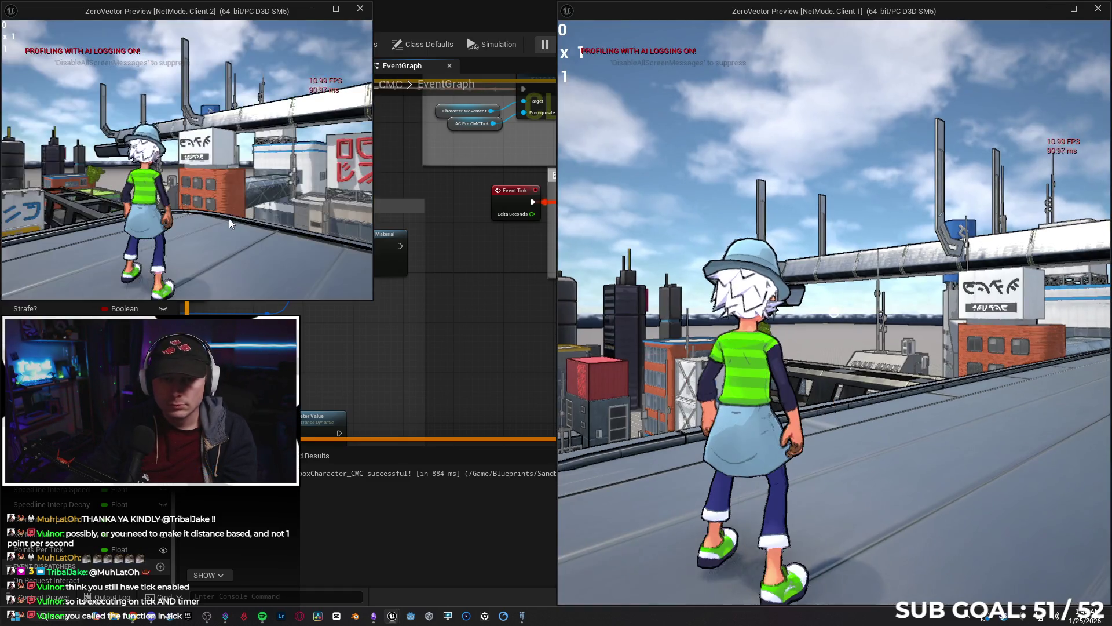
In a two-client play test, run beside the other player, then stop the session.
key(w)
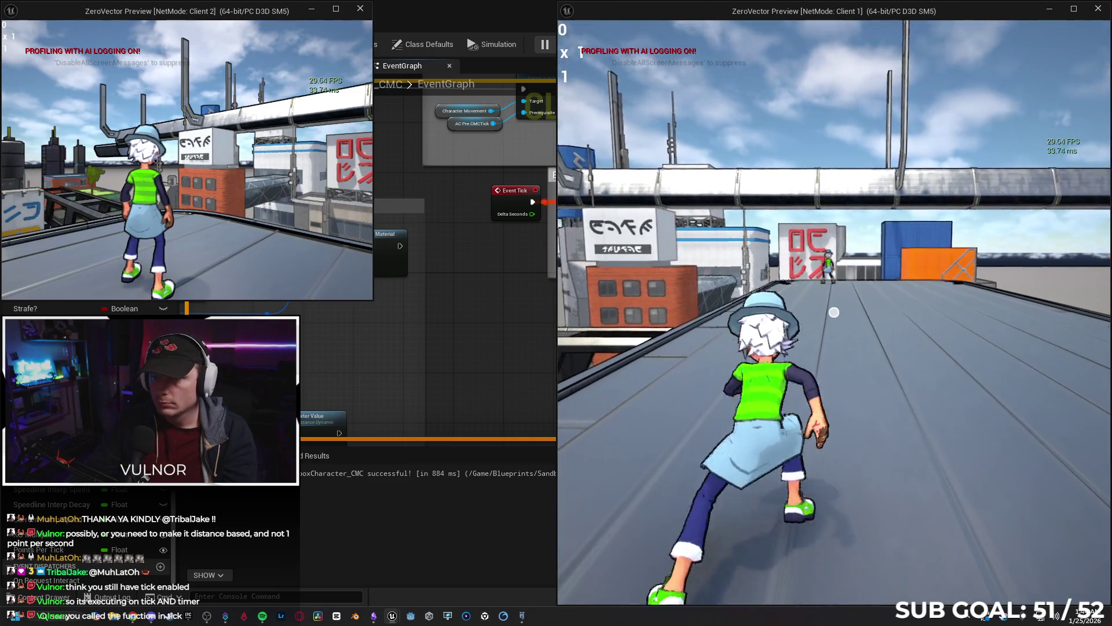
key(w)
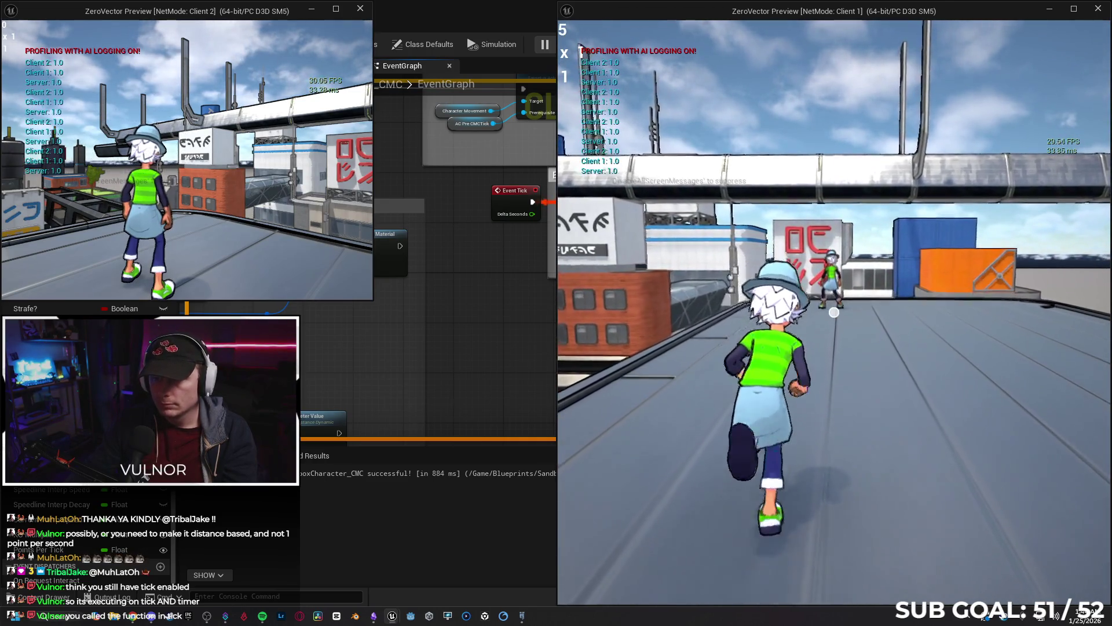
key(w)
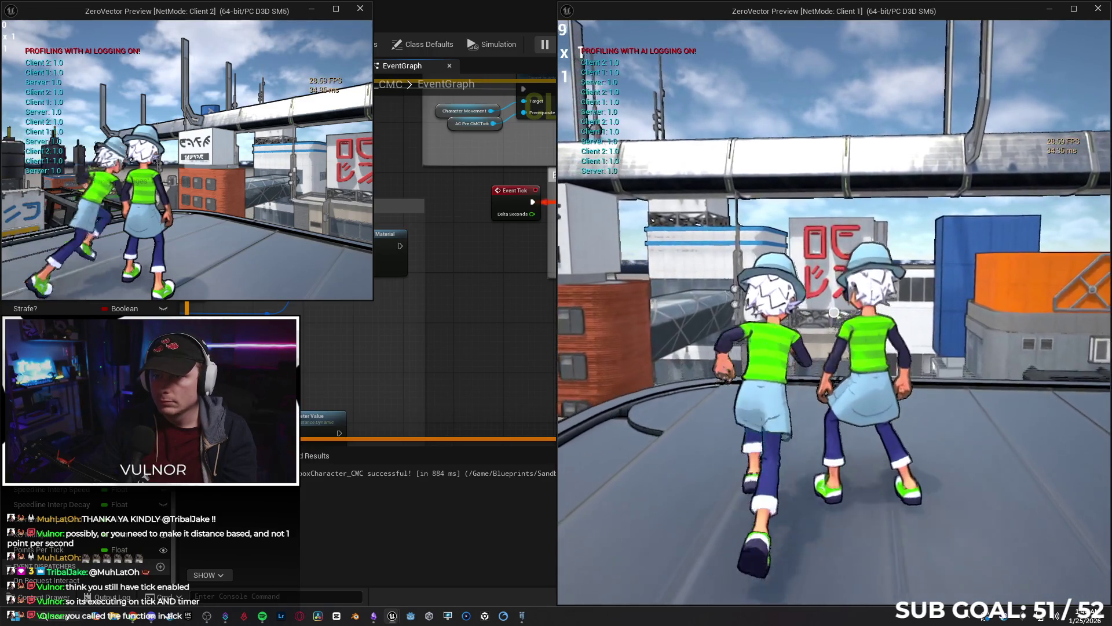
key(w)
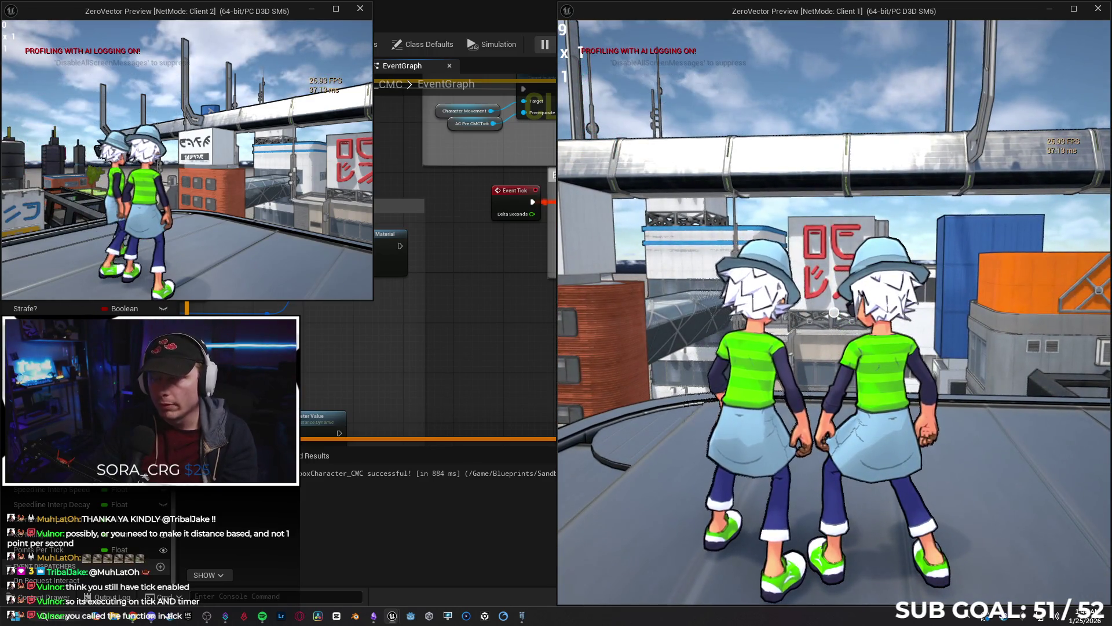
key(alt+Tab)
key(Escape)
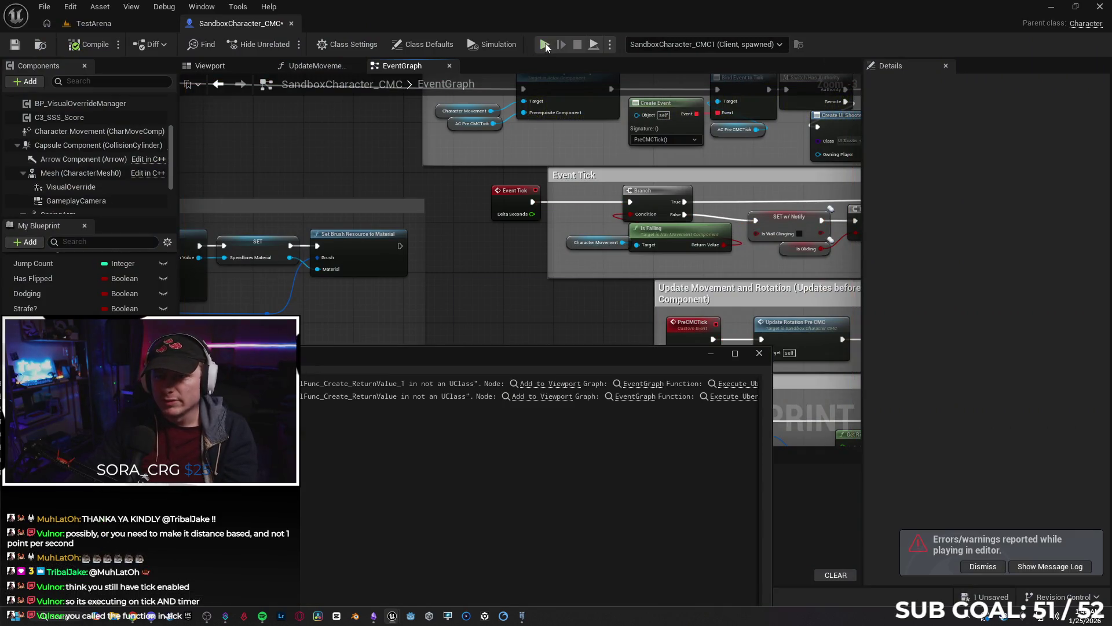
Start a new two-client session, throw the purple orb at the other player, then stop.
click(545, 45)
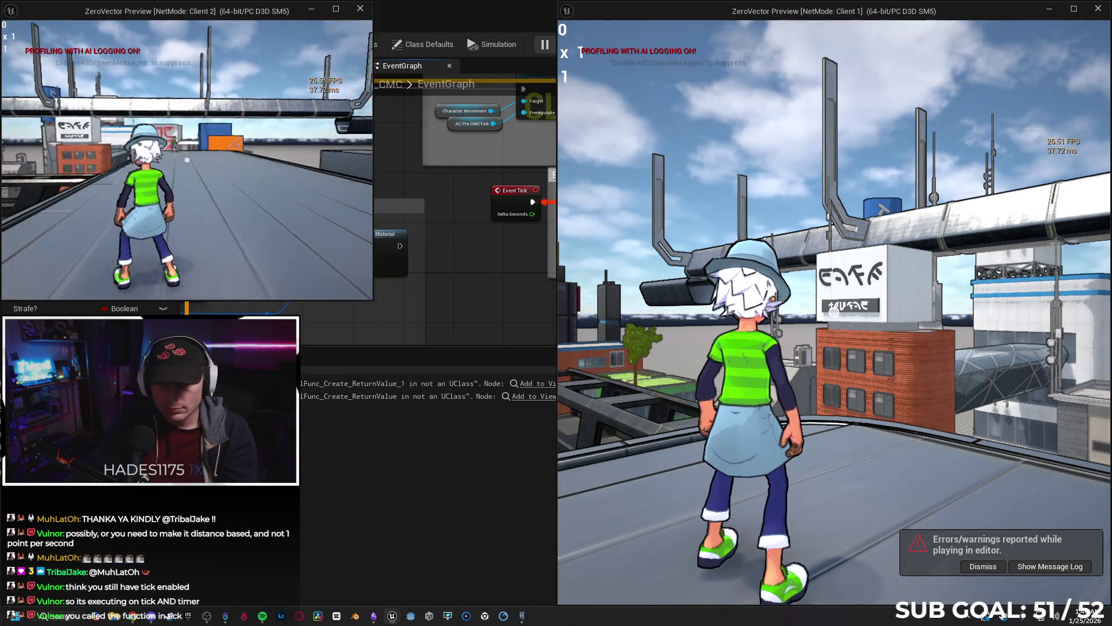
click(187, 160)
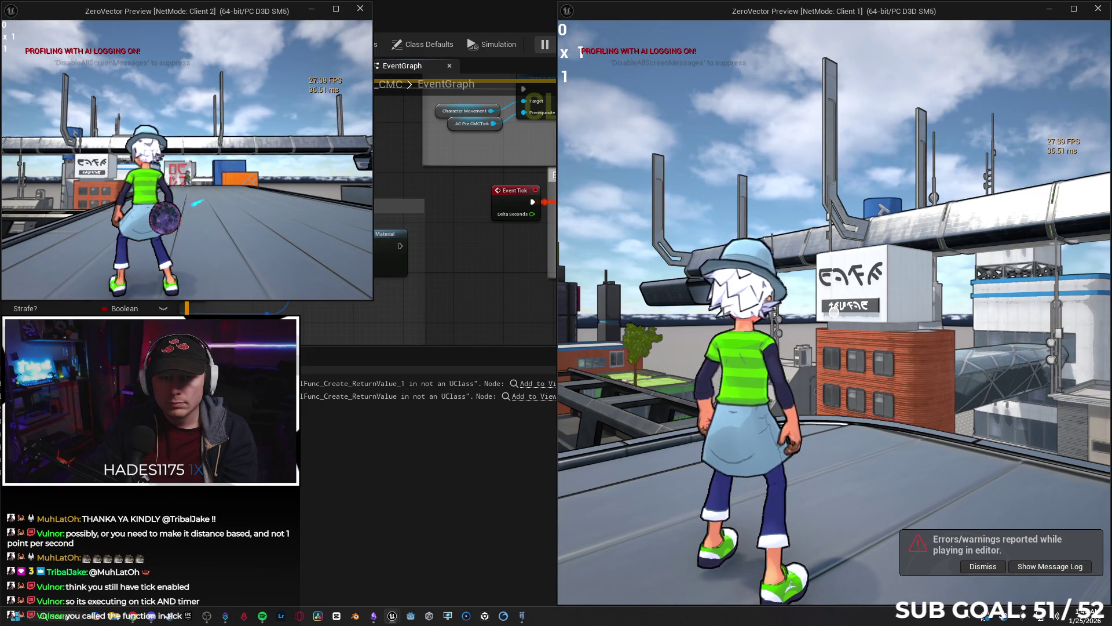
click(186, 159)
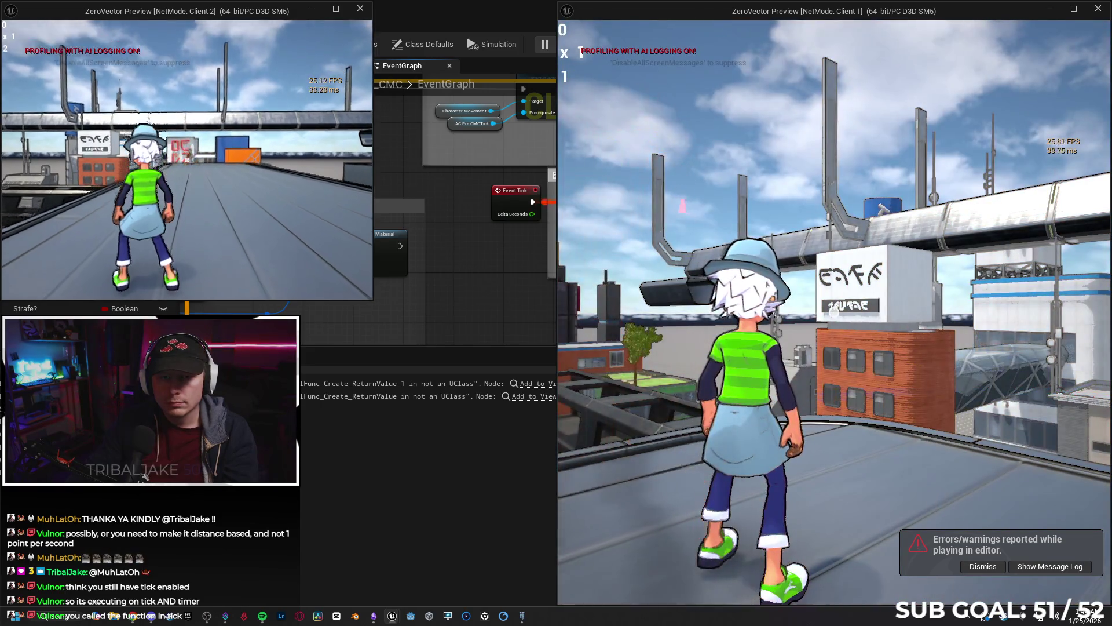
key(w)
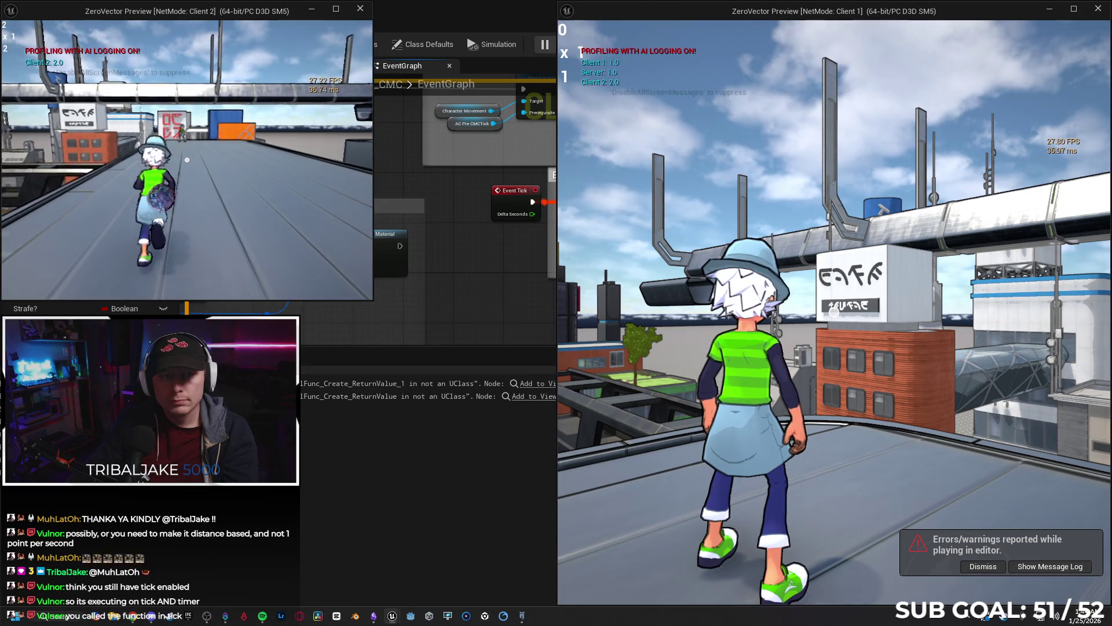
key(w)
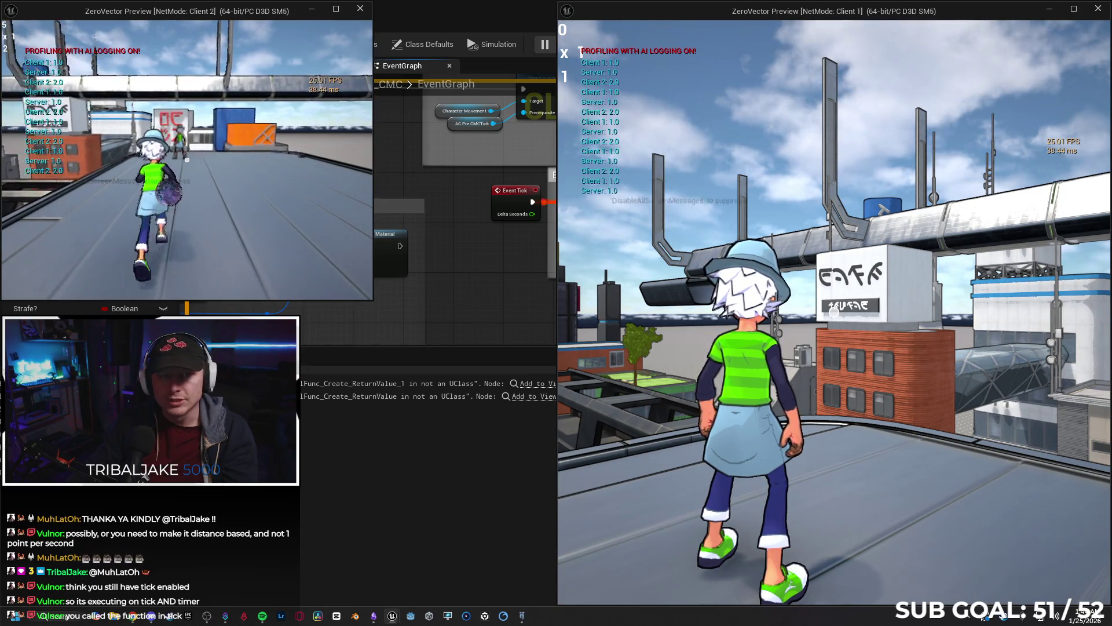
key(s)
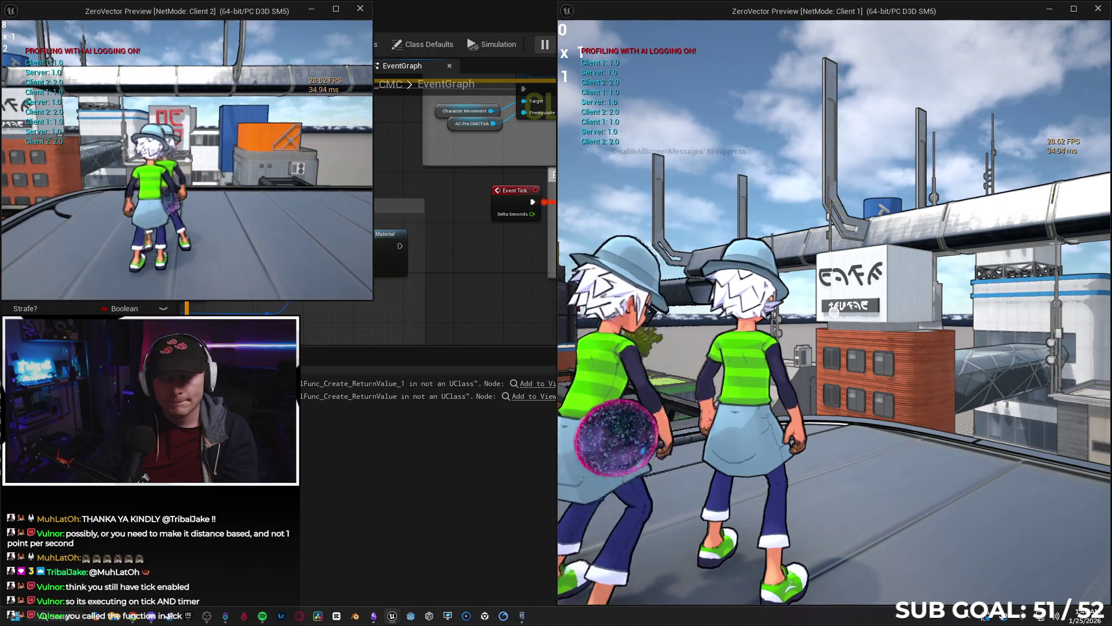
key(Escape)
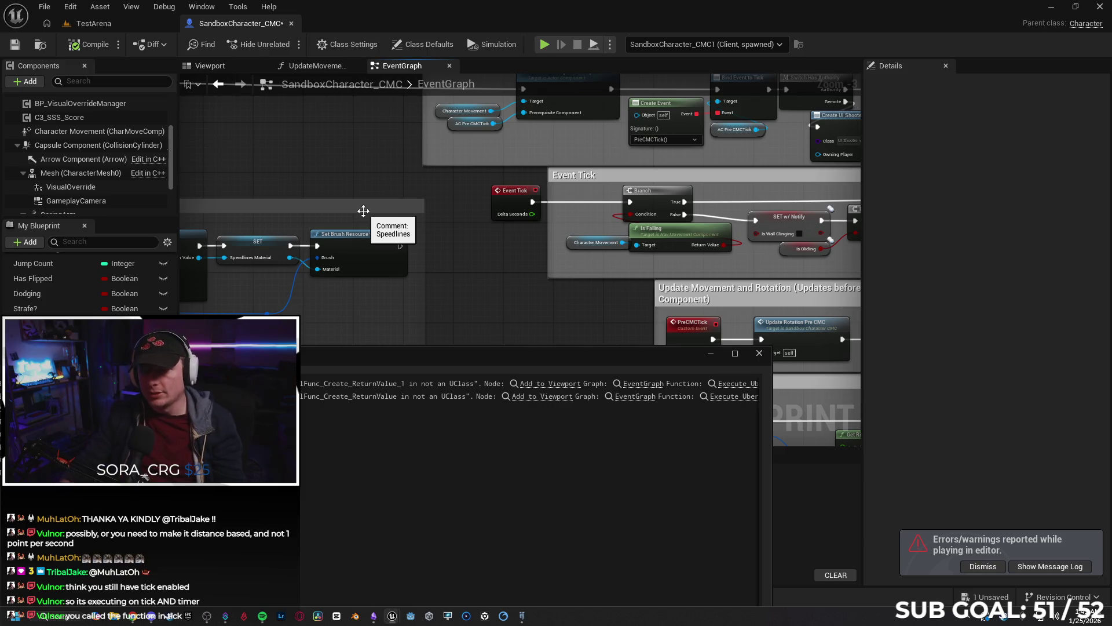
Set the looping BeginPlay timer back to 0.1 seconds and open the UpdateMovementScore function graph.
click(759, 353)
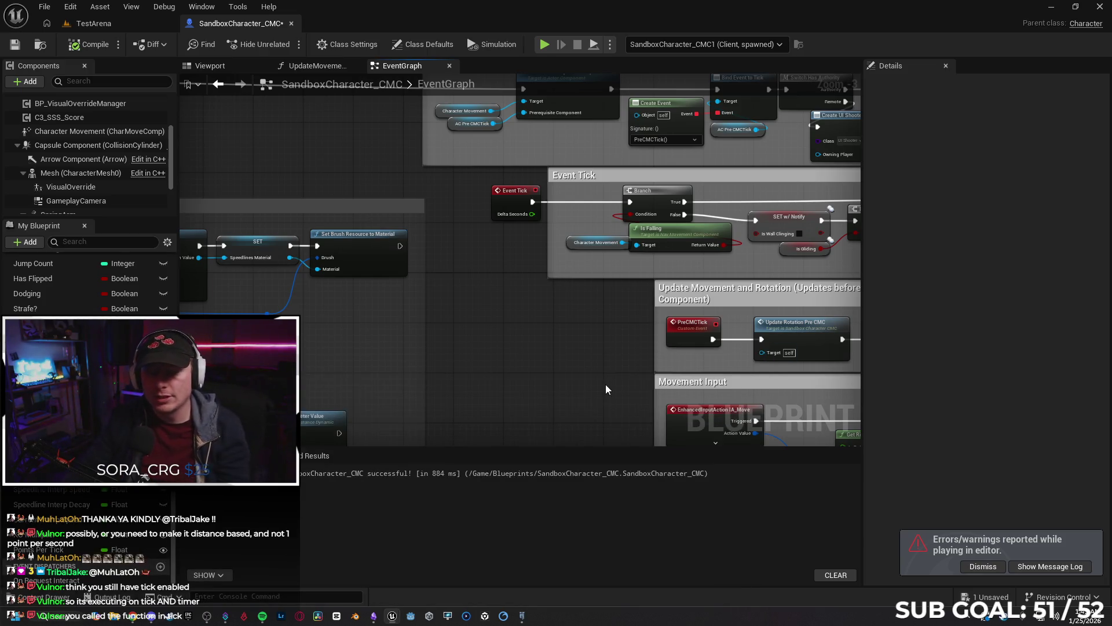
scroll(461, 338, down, 1)
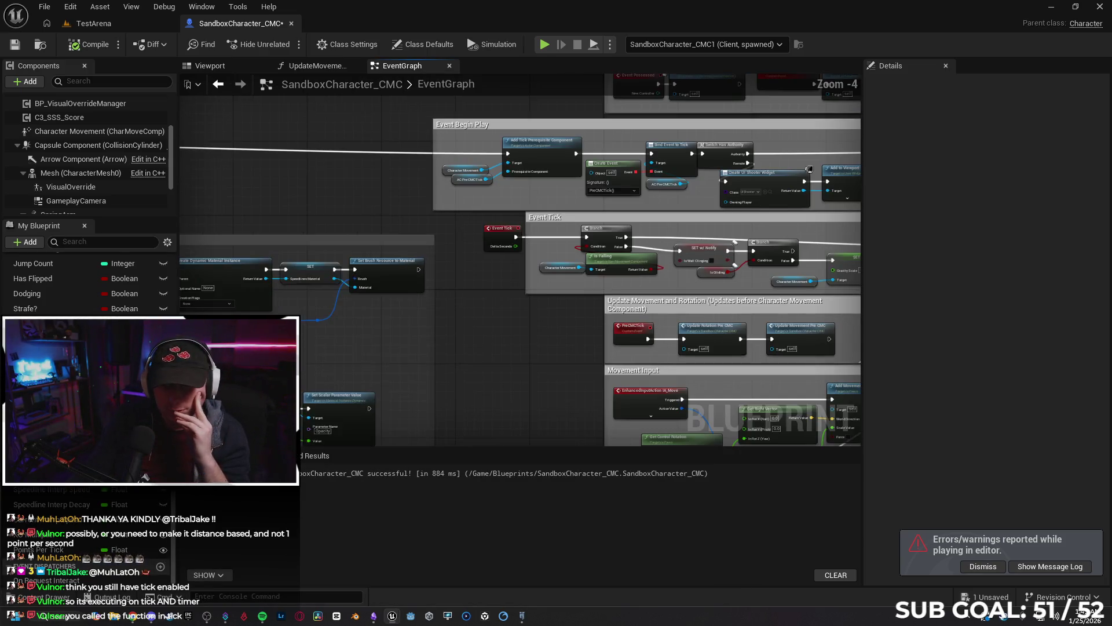
scroll(360, 159, up, 1)
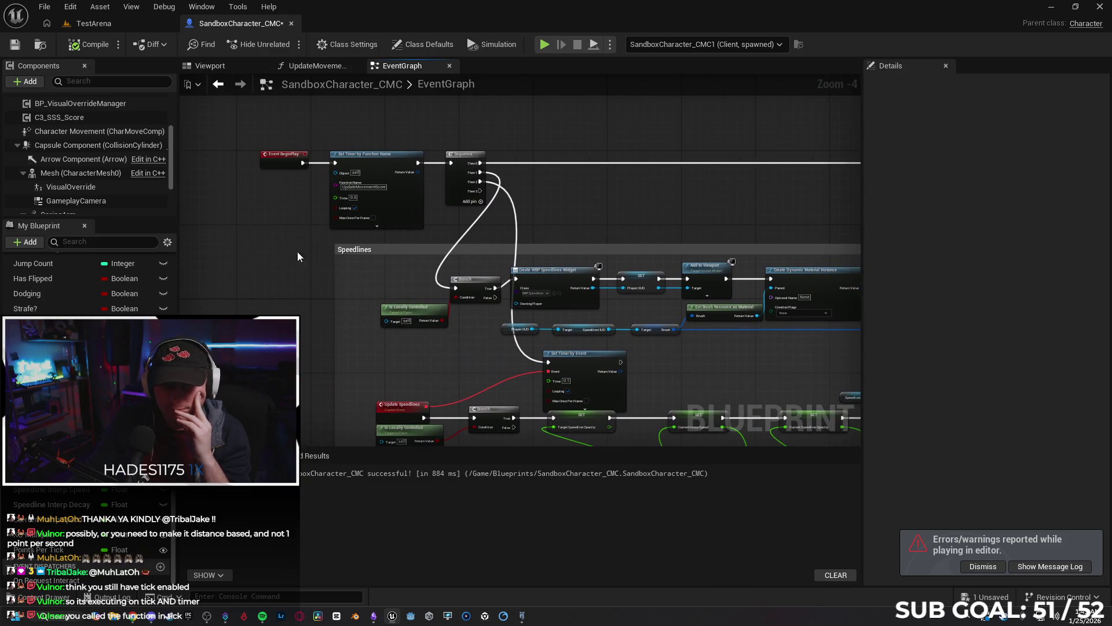
scroll(287, 262, up, 1)
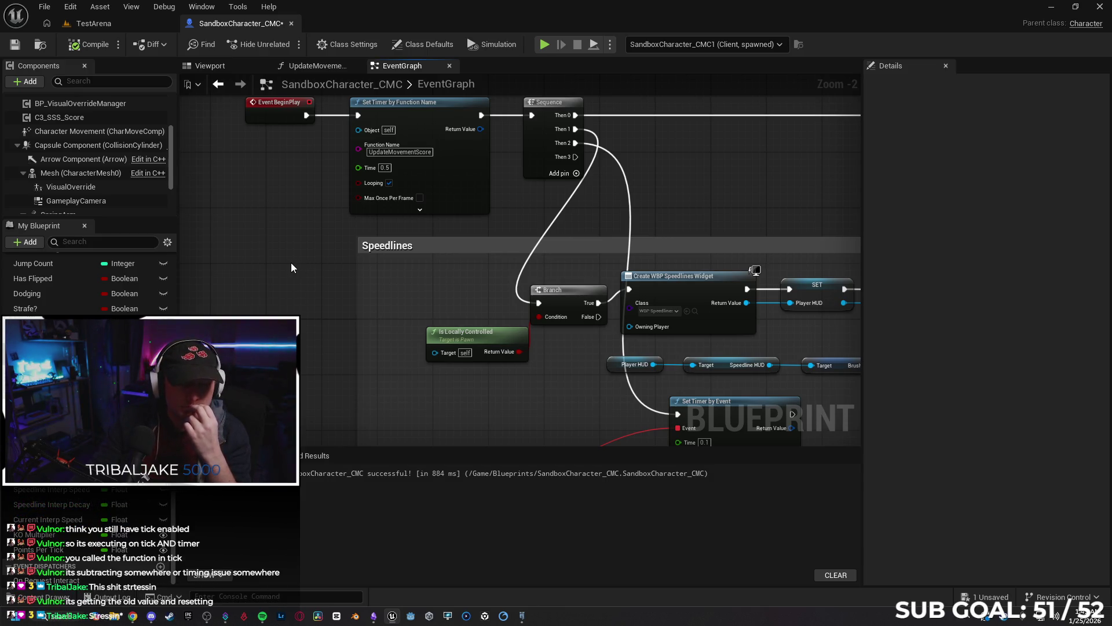
drag(281, 276, 295, 311)
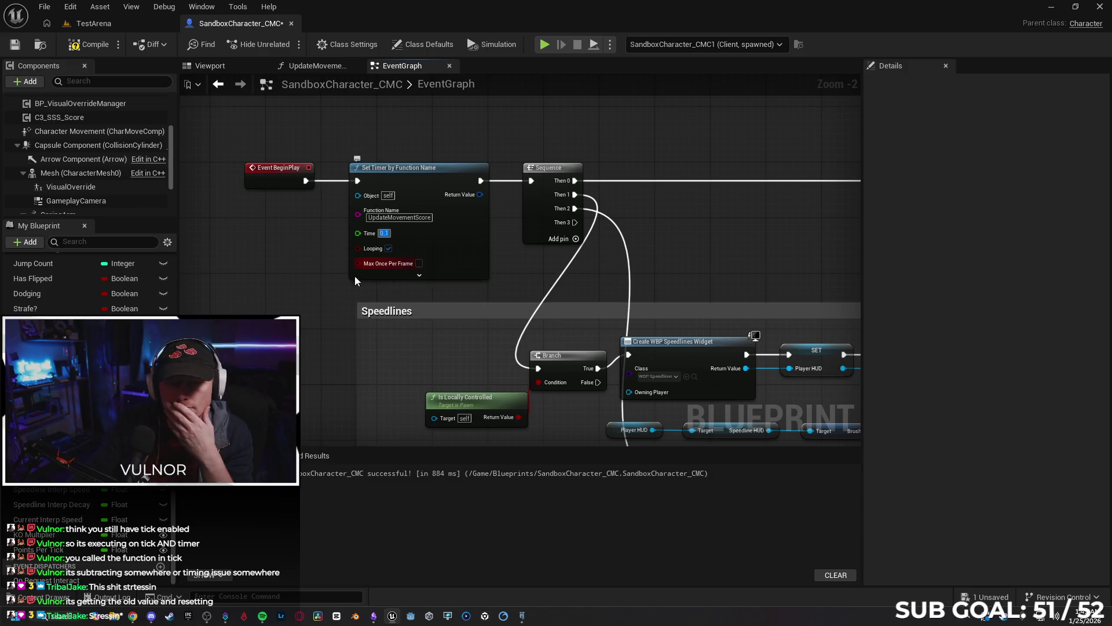
click(311, 67)
scroll(425, 220, up, 3)
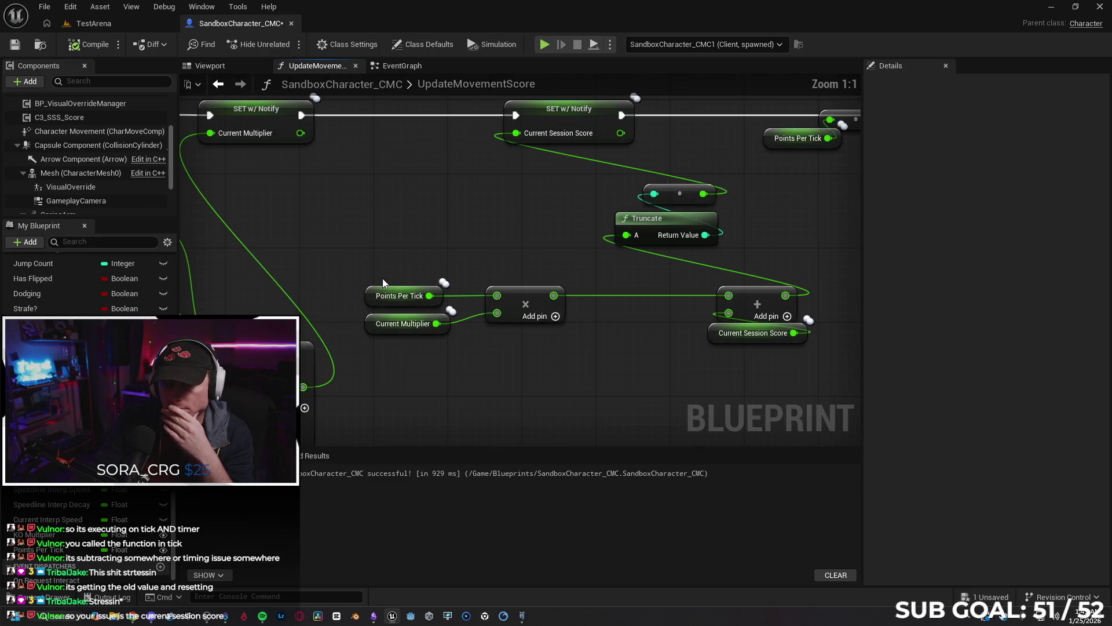
Set the Points Per Tick variable's Units to Centimeters.
click(370, 297)
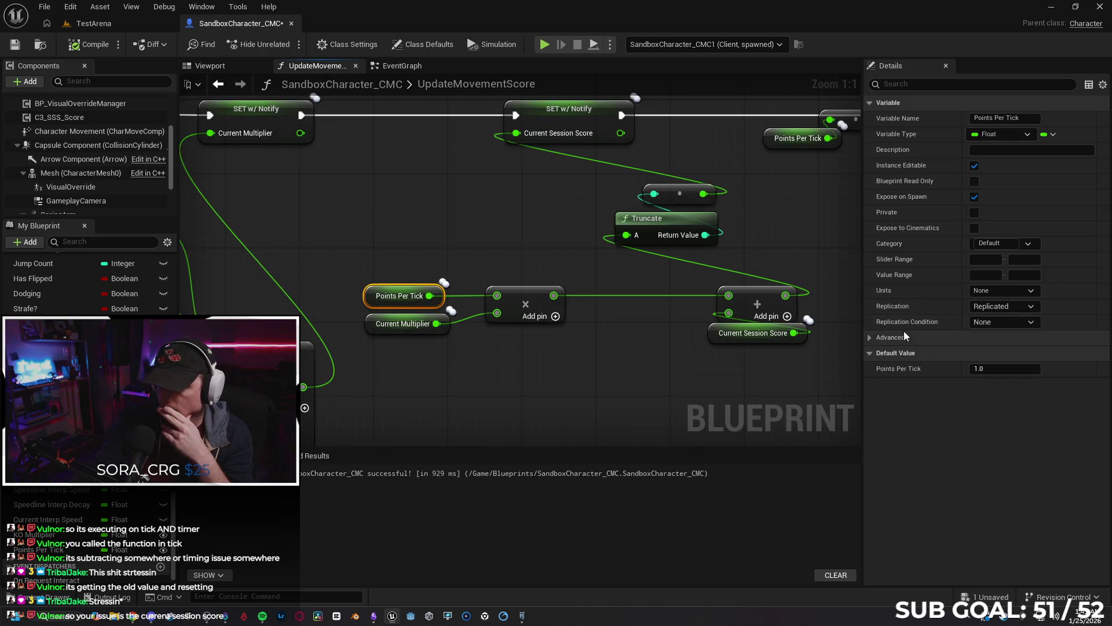
click(994, 290)
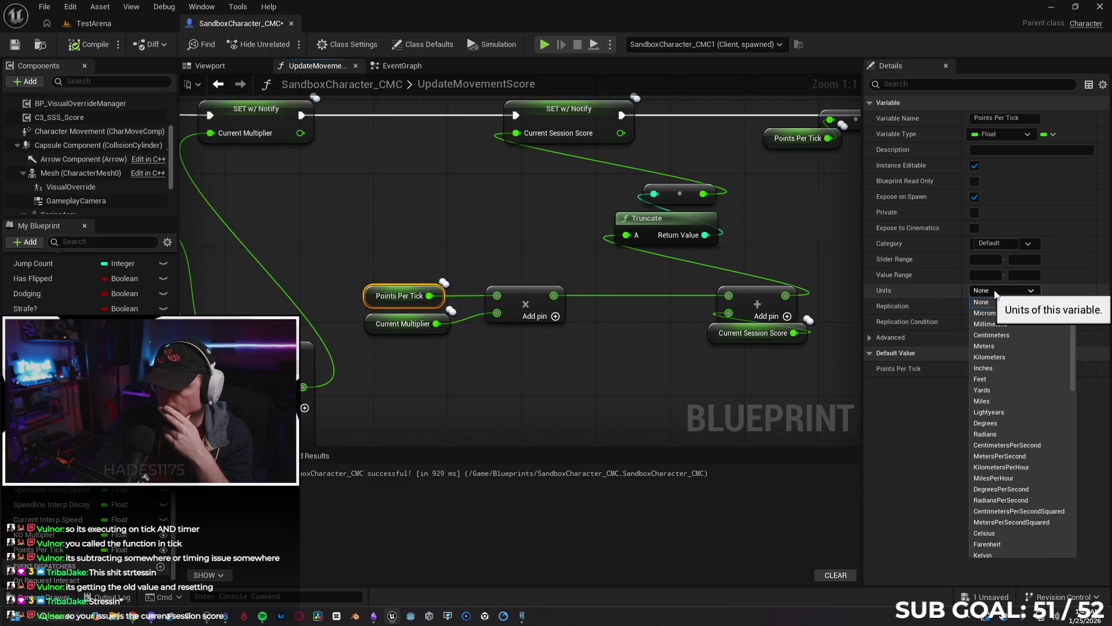
click(1006, 336)
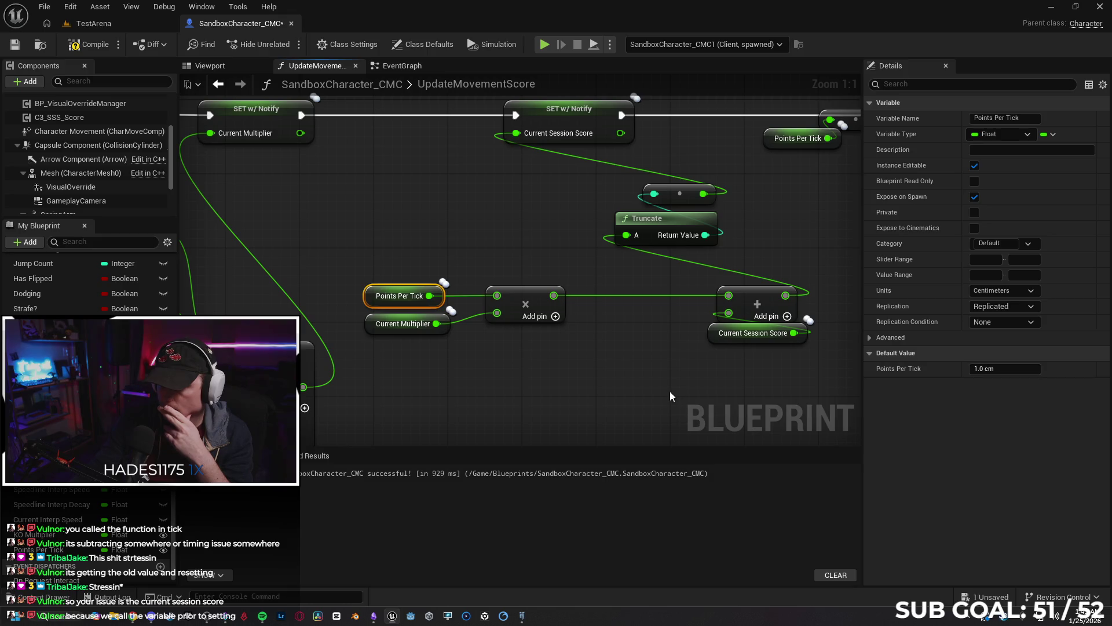
click(640, 385)
click(371, 295)
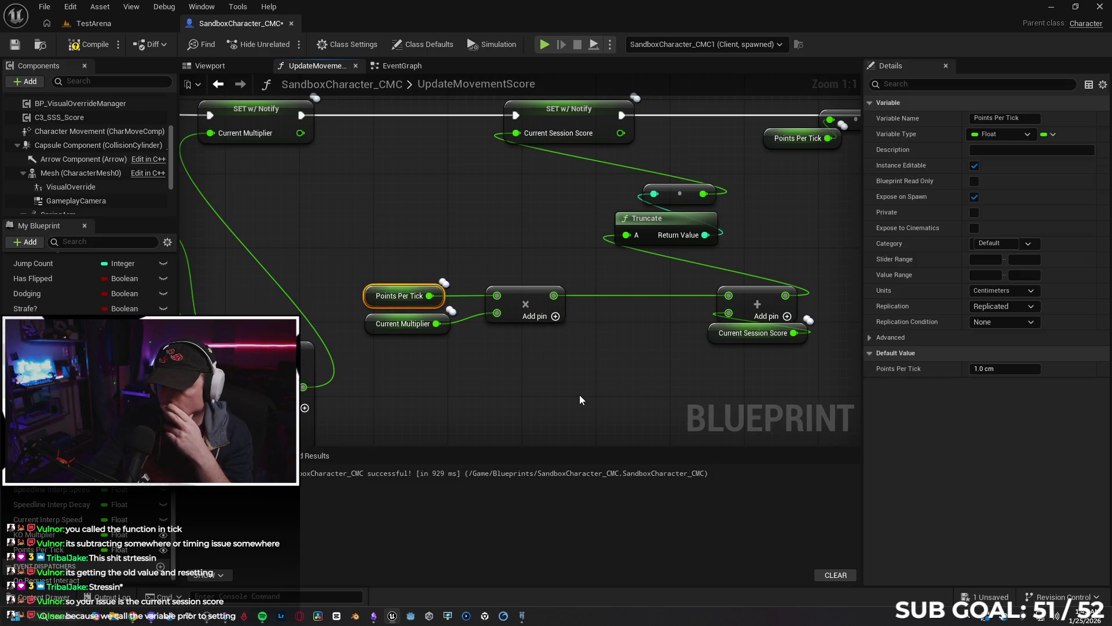
Run a two-client play test, moving the character forward to earn points, then stop it.
key(alt+p)
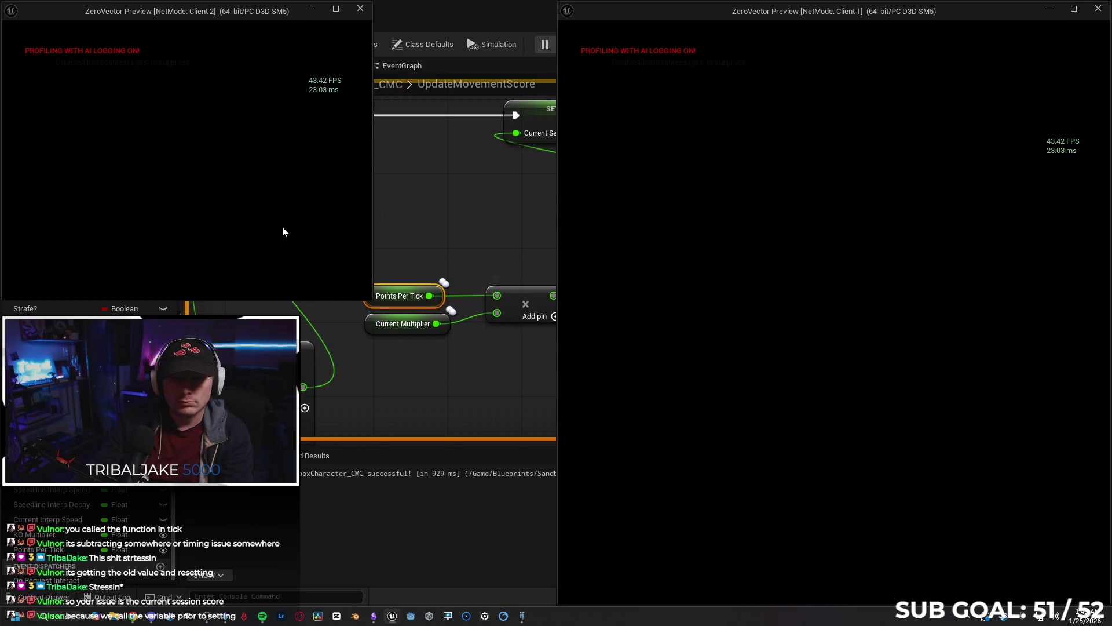
key(w)
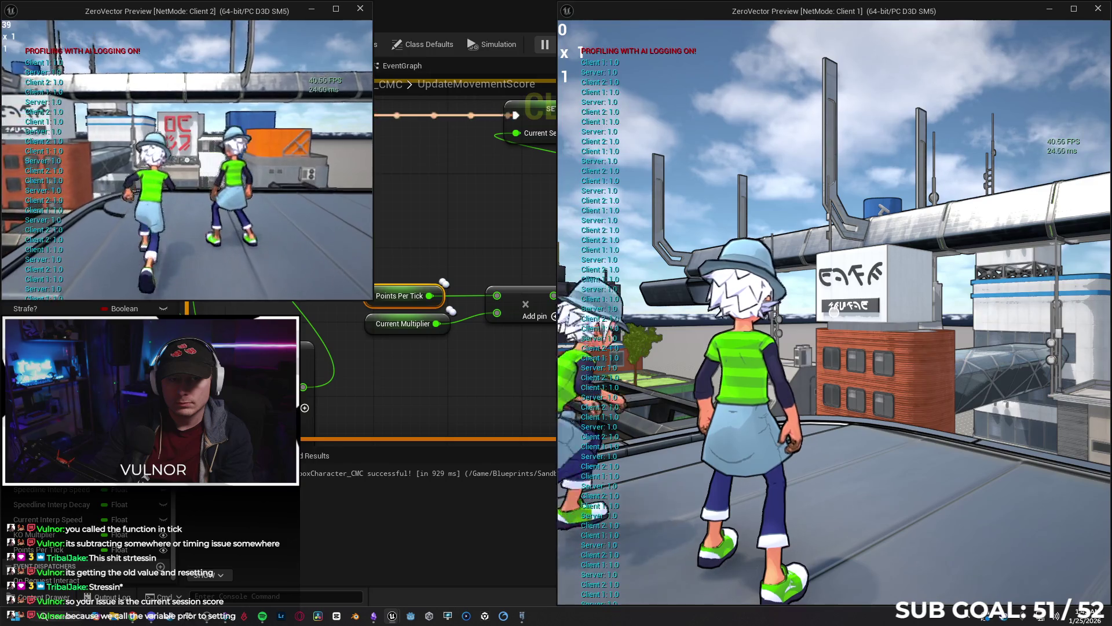
click(372, 335)
key(Escape)
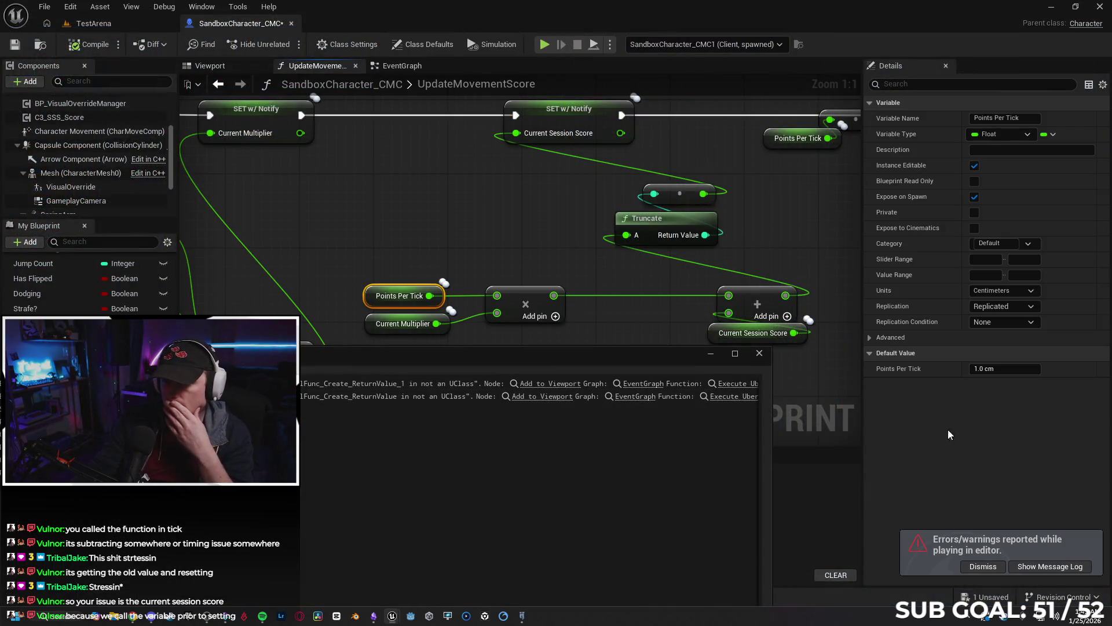
Look over the multiplier Select and SET scoring nodes, then bring up the My Blueprint + Add choices.
click(1009, 296)
click(728, 406)
click(624, 416)
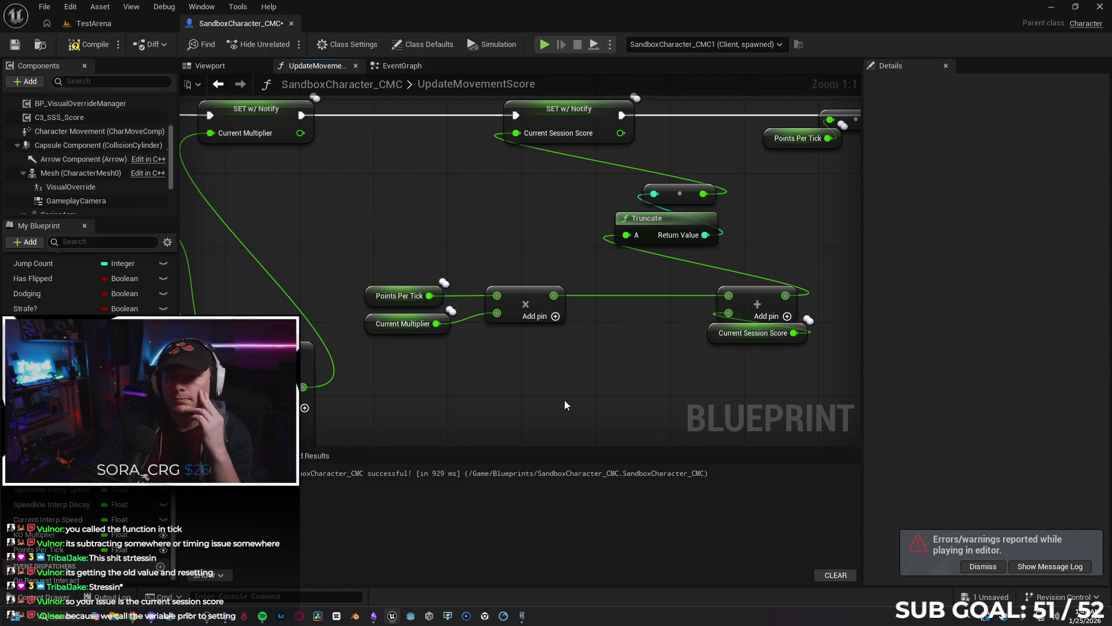
drag(422, 395, 511, 366)
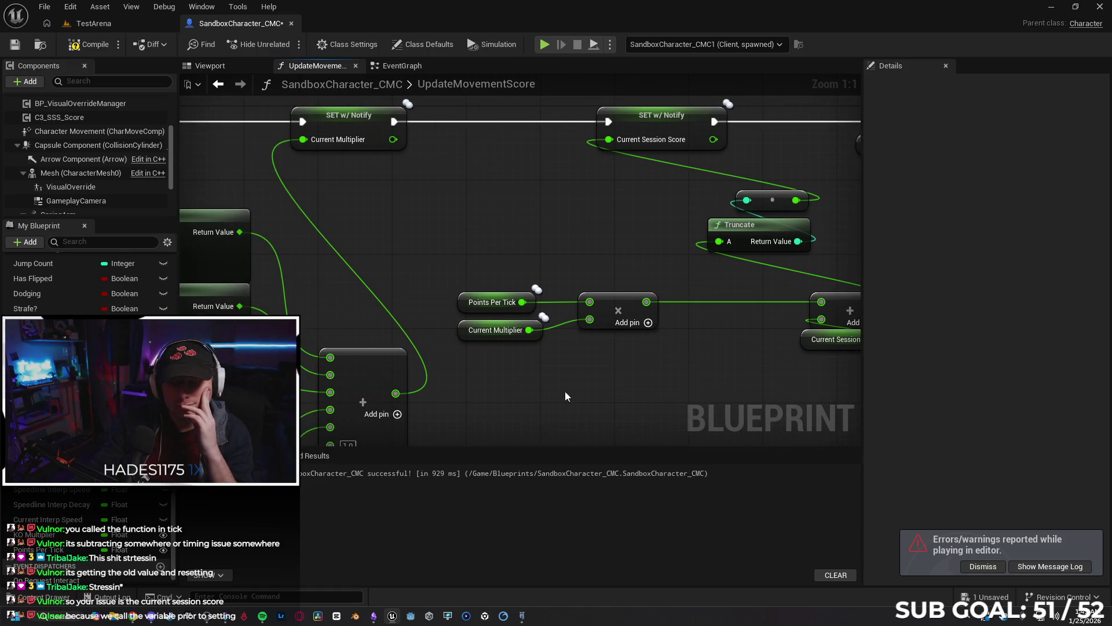
scroll(579, 388, down, 2)
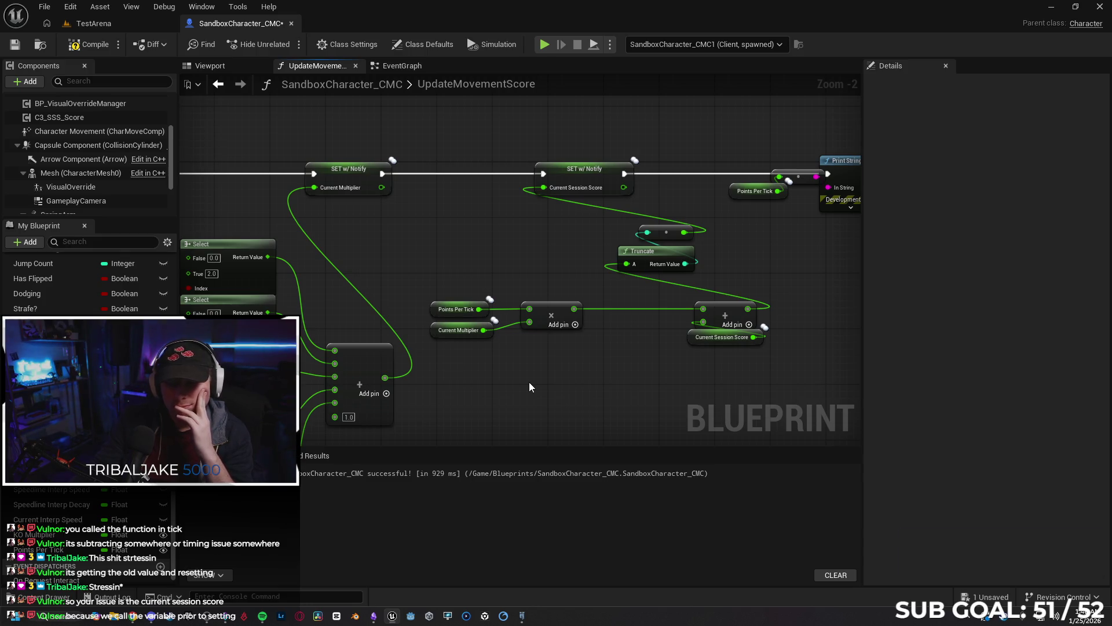
mouse_move(537, 383)
mouse_down()
mouse_move(538, 318)
mouse_move(641, 255)
mouse_move(623, 304)
mouse_move(616, 293)
mouse_move(673, 276)
mouse_move(660, 281)
mouse_up()
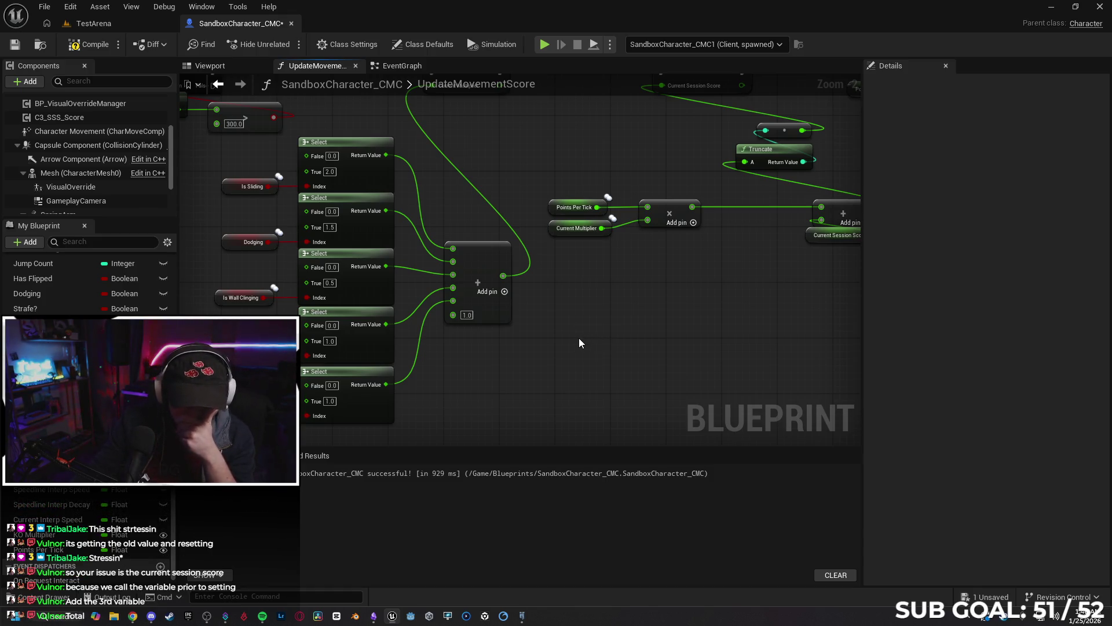
mouse_move(593, 331)
mouse_down()
mouse_move(556, 354)
mouse_move(415, 383)
mouse_up()
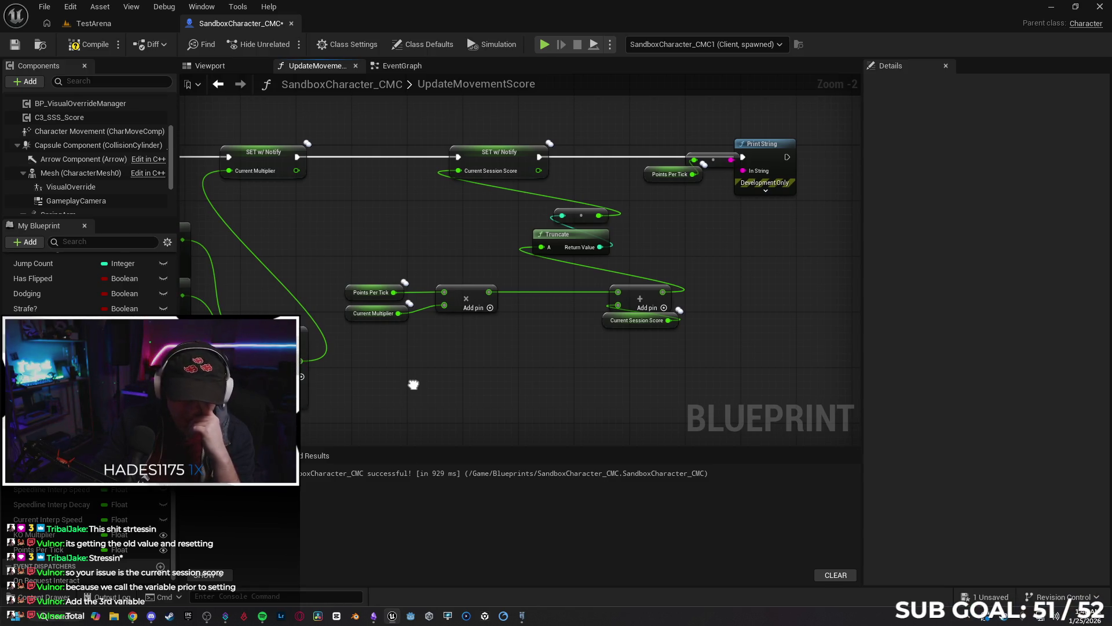
scroll(87, 406, down, 1)
scroll(58, 284, down, 3)
scroll(58, 284, up, 3)
click(27, 243)
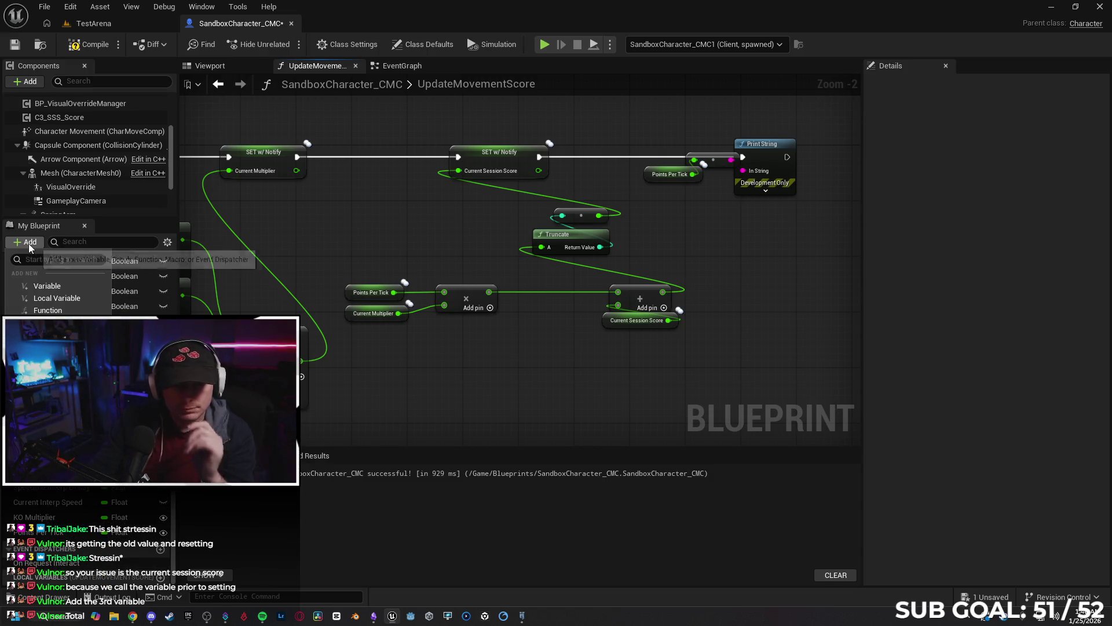
Create a new Float variable named Total Session Score.
click(65, 287)
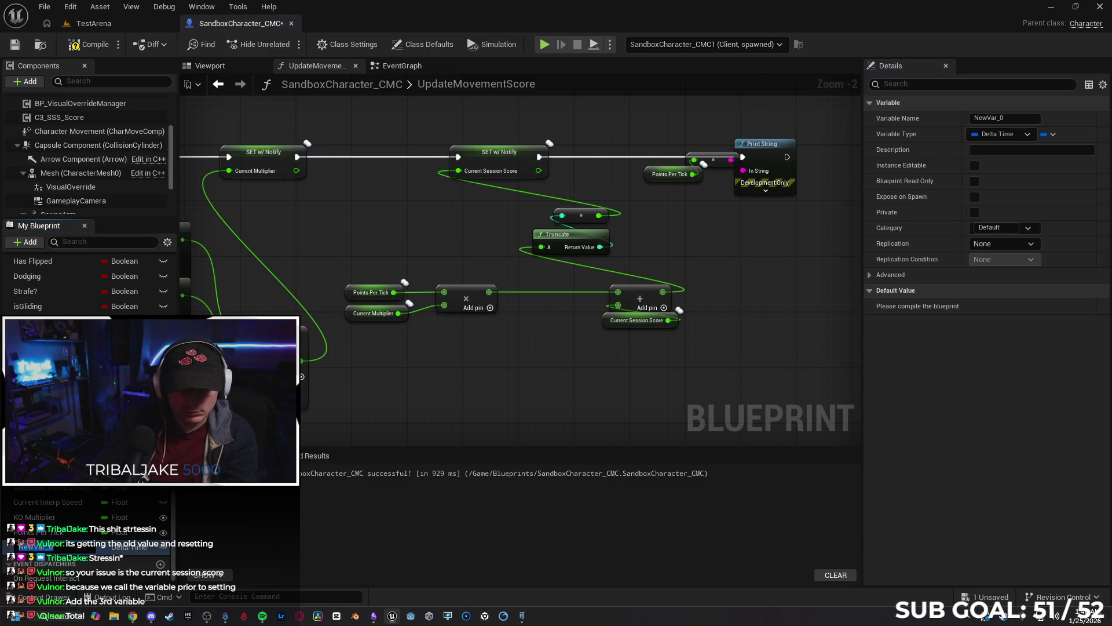
text(Total)
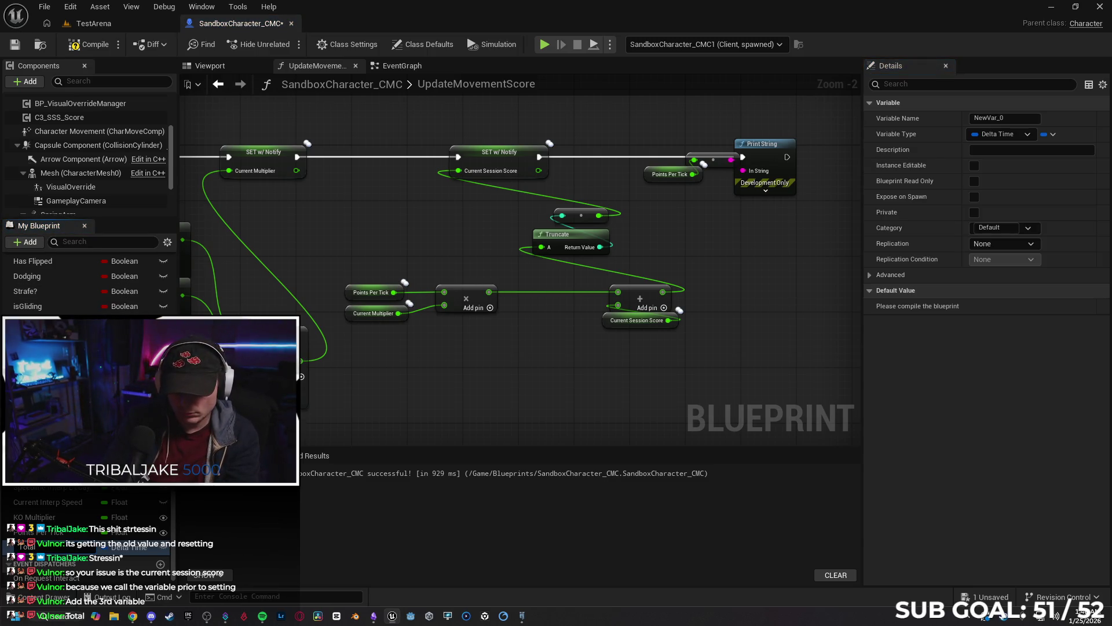
text( Session Score)
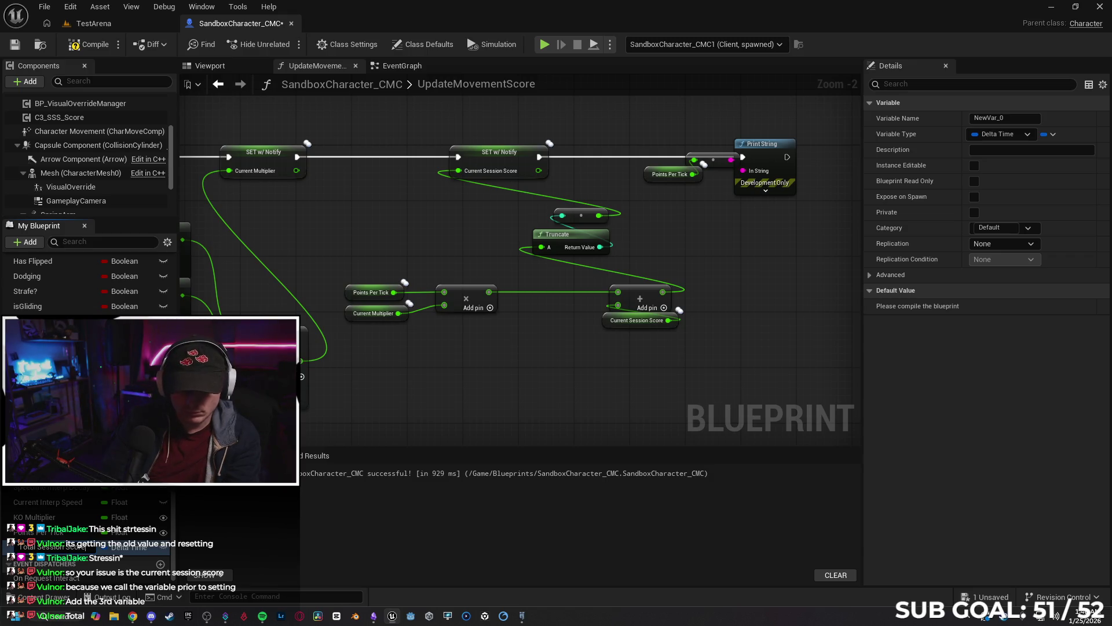
key(Return)
click(129, 546)
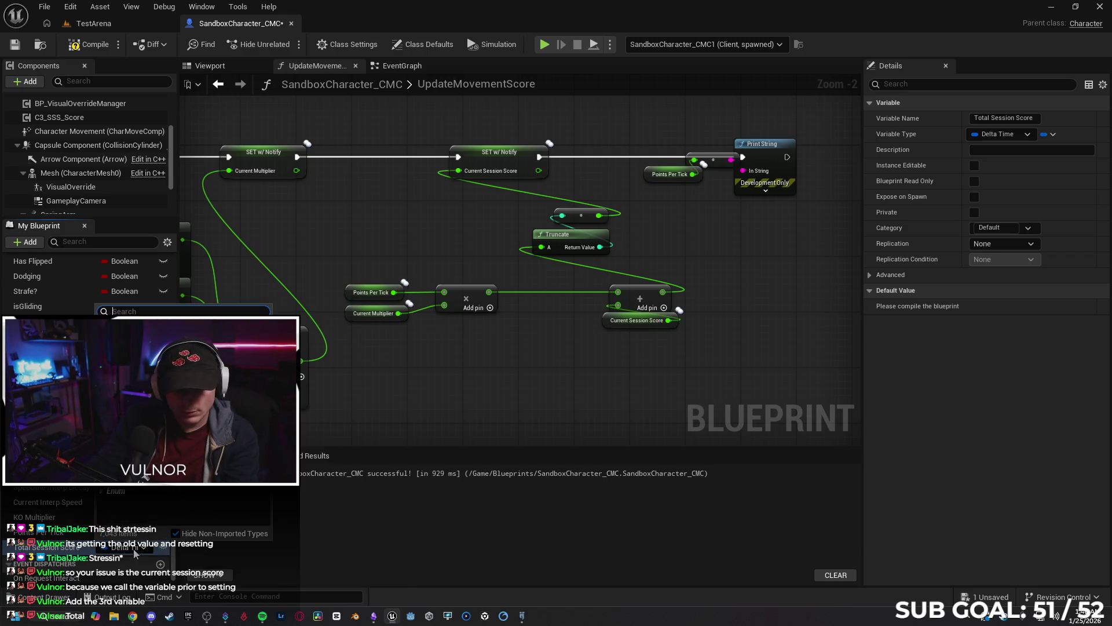
click(124, 374)
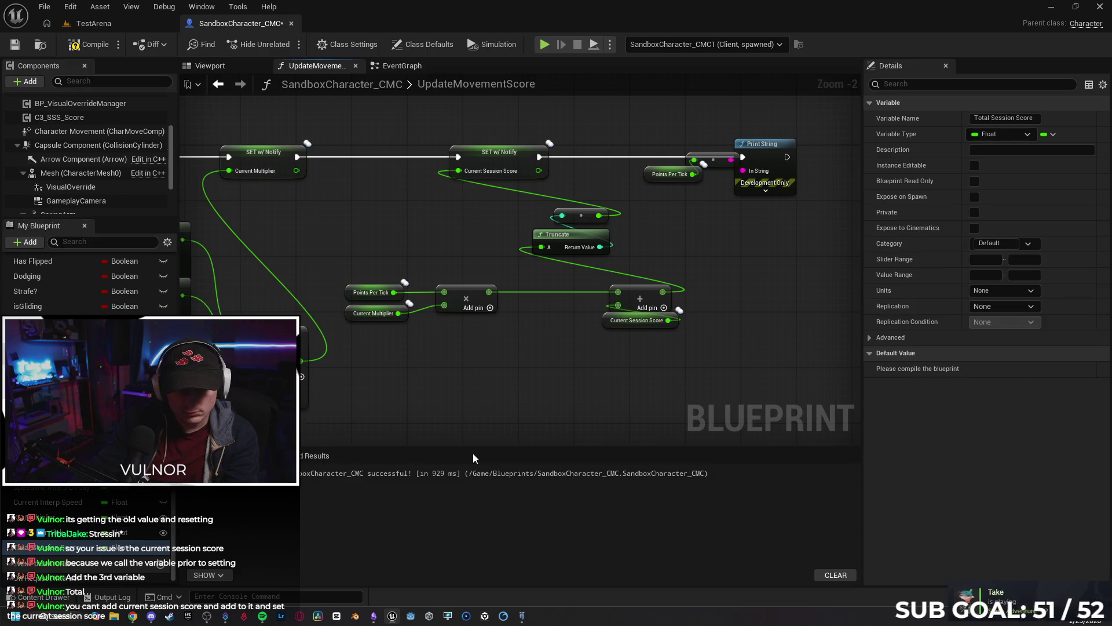
Inspect the replication settings of the SET Current Session Score node.
drag(607, 403, 473, 424)
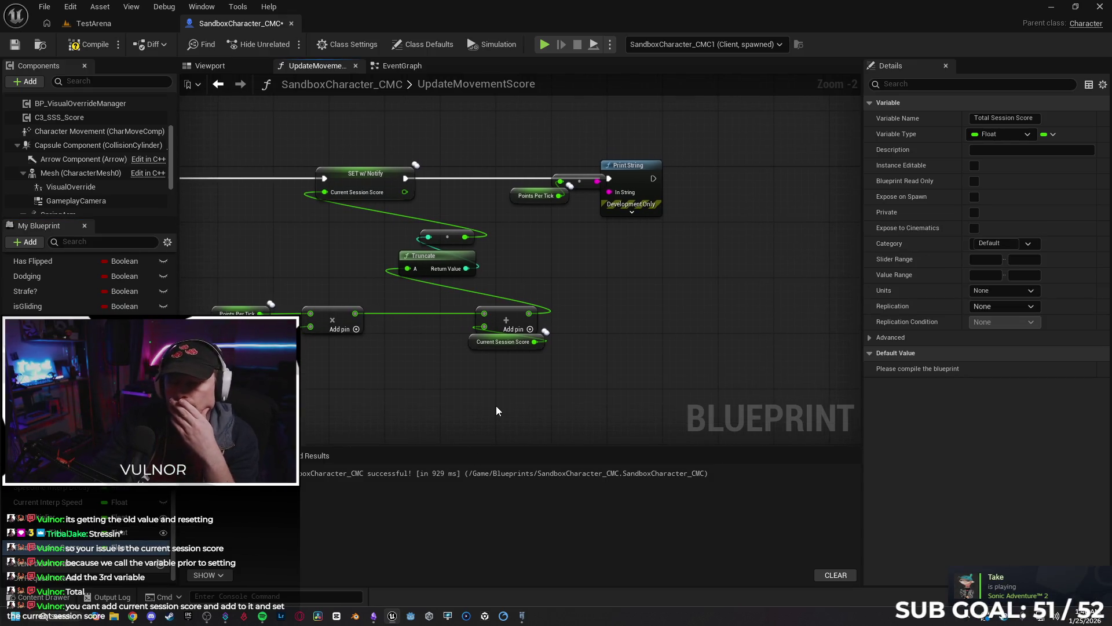
drag(380, 190, 540, 183)
click(541, 183)
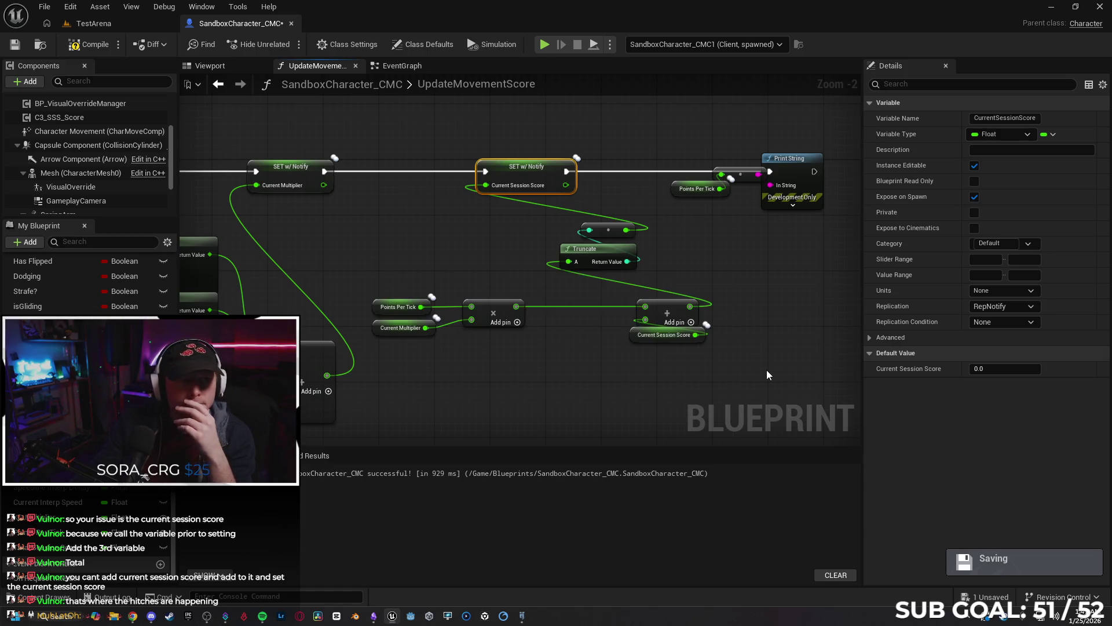
click(722, 366)
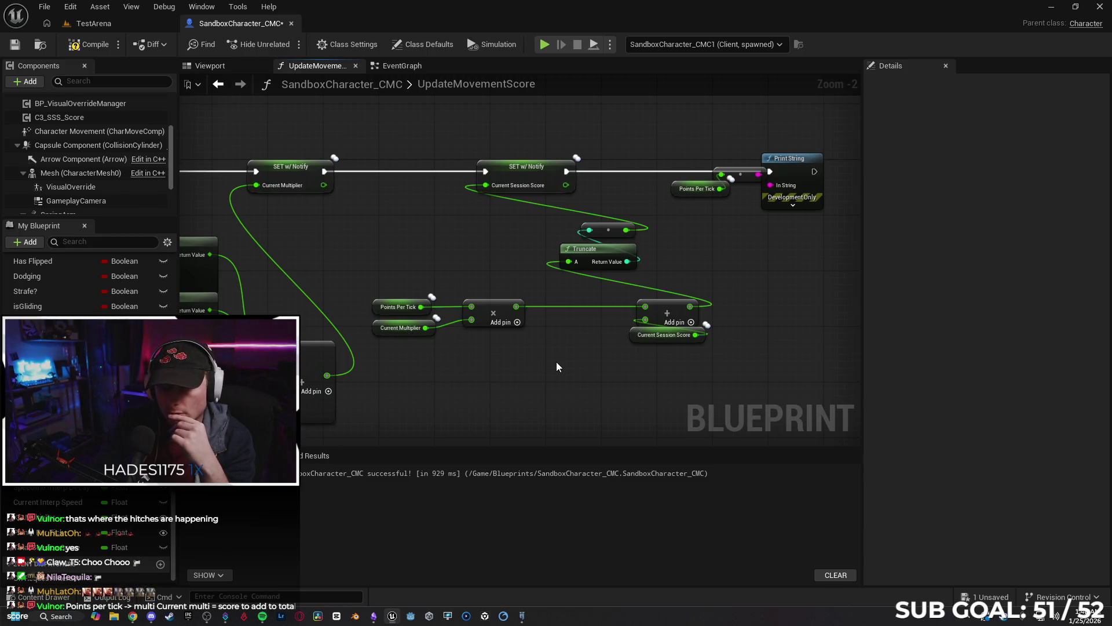
Delete the Truncate and Add chain and wire the Multiply output into SET Current Session Score.
drag(694, 369, 594, 226)
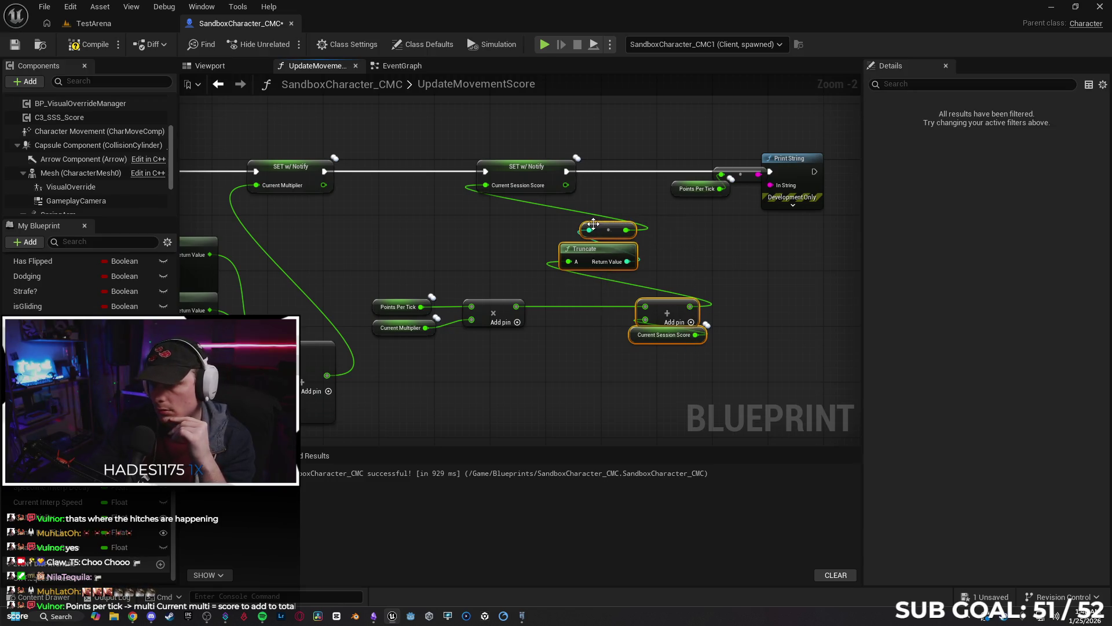
key(Delete)
mouse_move(516, 306)
mouse_down()
mouse_move(495, 292)
mouse_move(486, 185)
mouse_up()
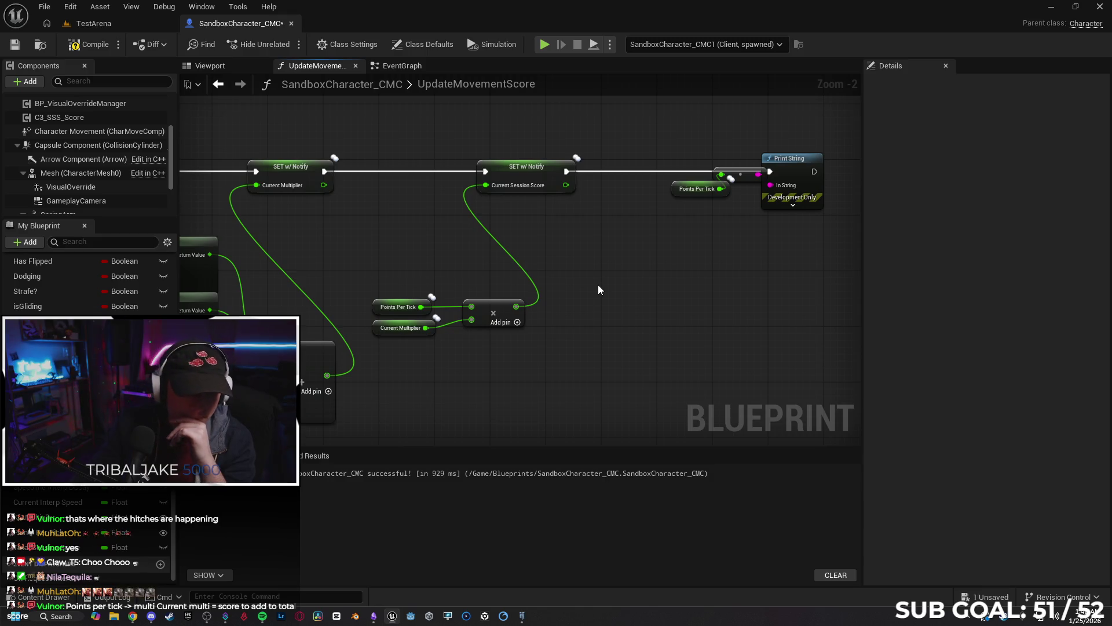
mouse_move(603, 259)
mouse_down()
mouse_move(623, 261)
mouse_move(599, 268)
mouse_move(575, 308)
mouse_up()
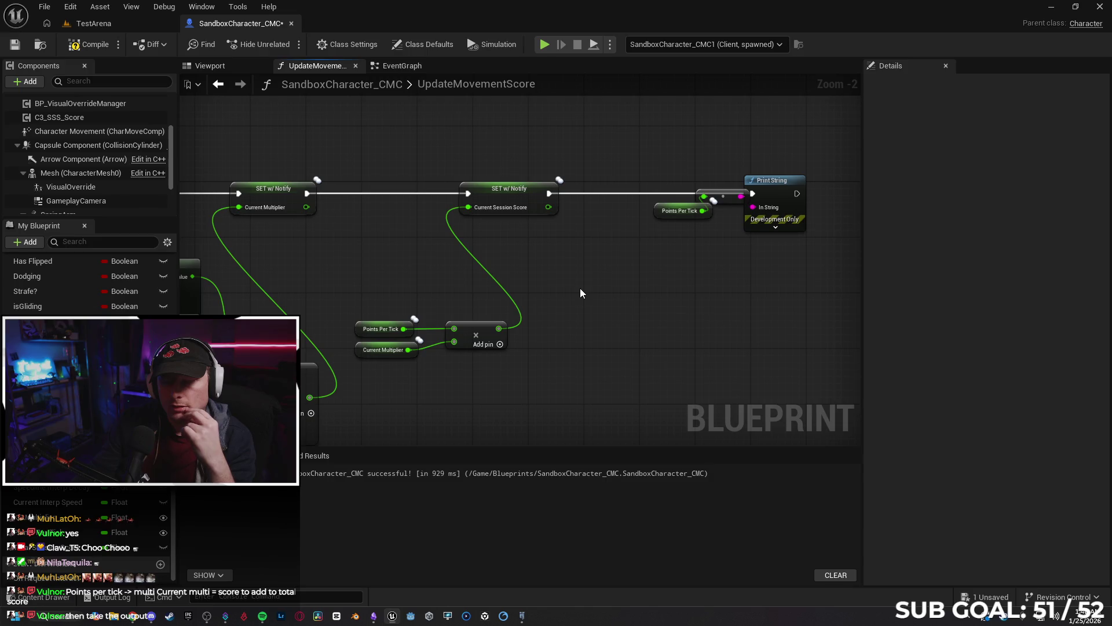
Move the Multiply node and the Points Per Tick and Current Multiplier getters up beside the SET nodes.
drag(521, 394, 351, 316)
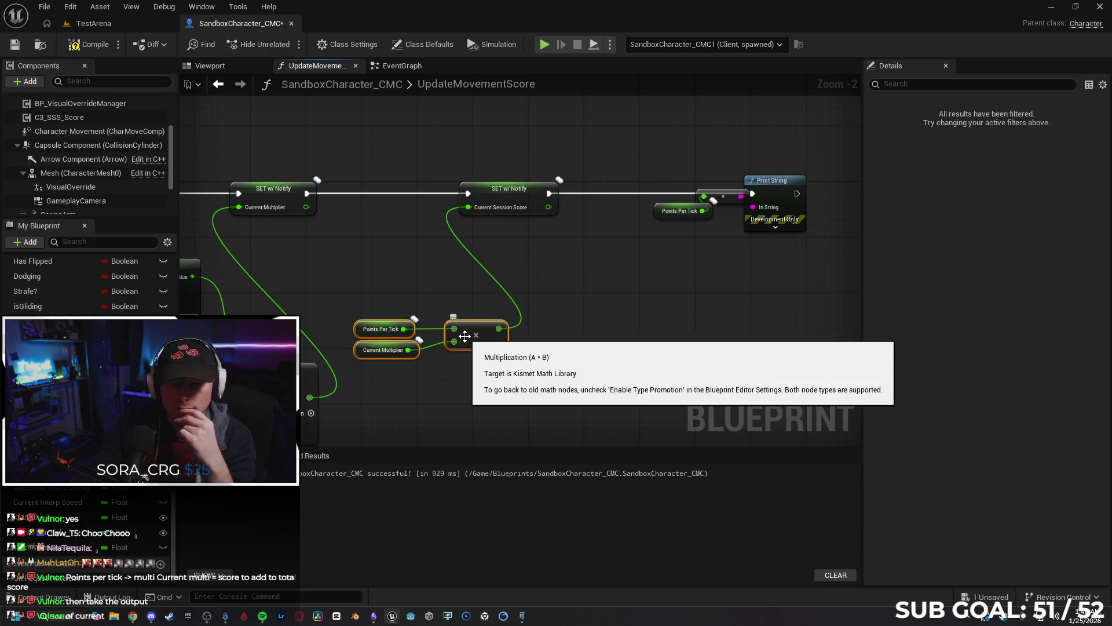
click(568, 397)
mouse_move(467, 345)
mouse_down()
mouse_move(475, 264)
mouse_move(466, 269)
mouse_up()
mouse_move(389, 368)
mouse_down()
mouse_move(354, 318)
mouse_move(360, 252)
mouse_up()
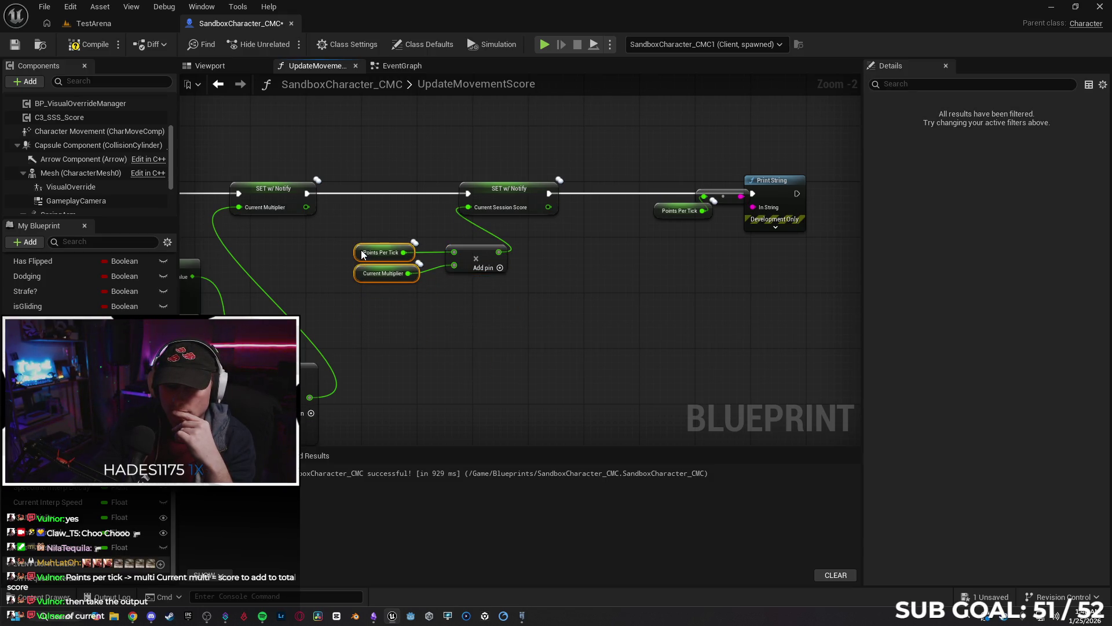
click(536, 313)
drag(559, 304, 503, 311)
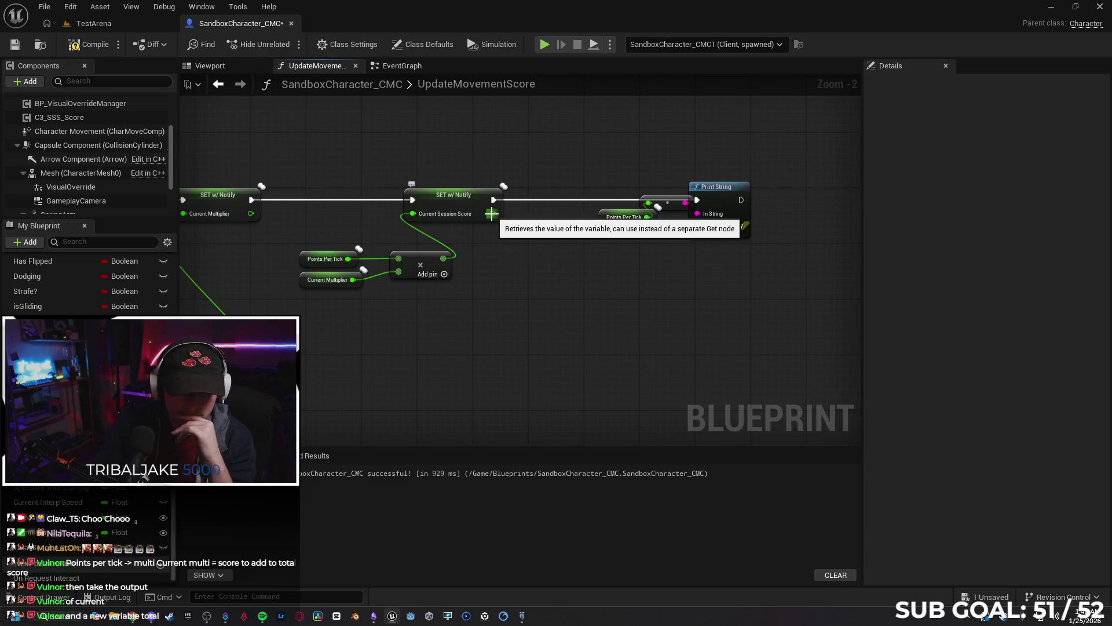
Try adding a Set Total Session Score node from Current Session Score, then delete it.
drag(491, 213, 519, 253)
text(tot)
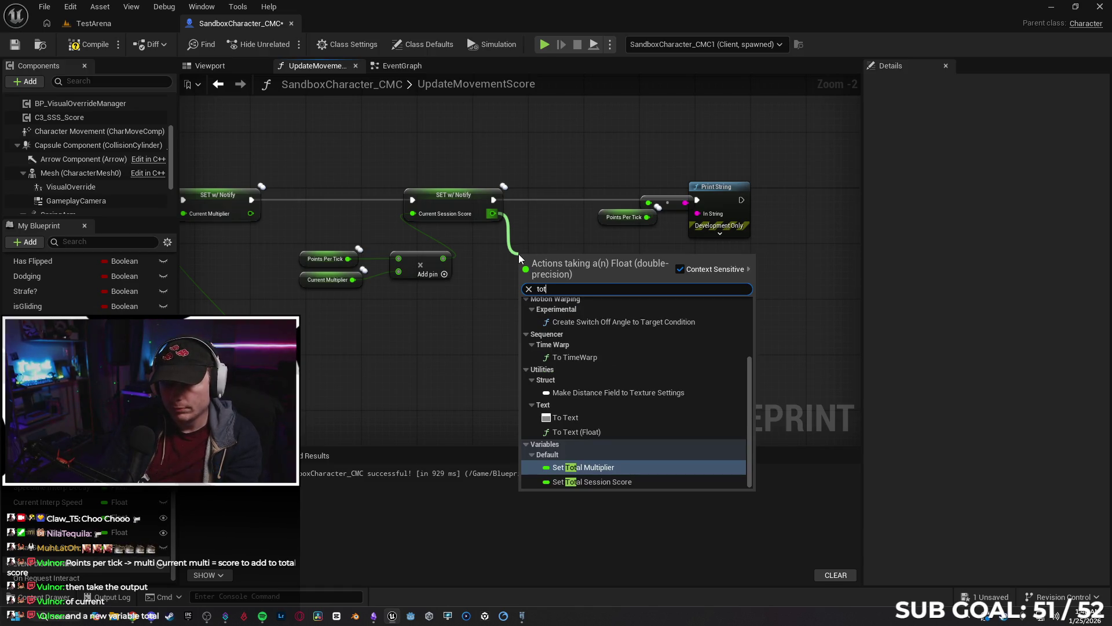
text(al)
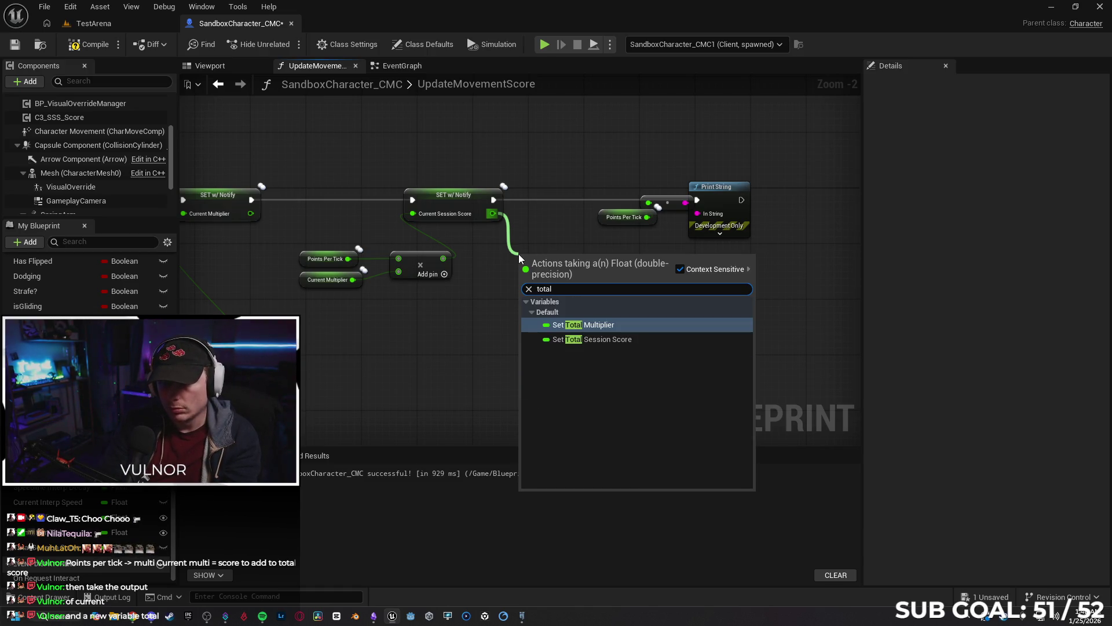
key(Down)
key(Return)
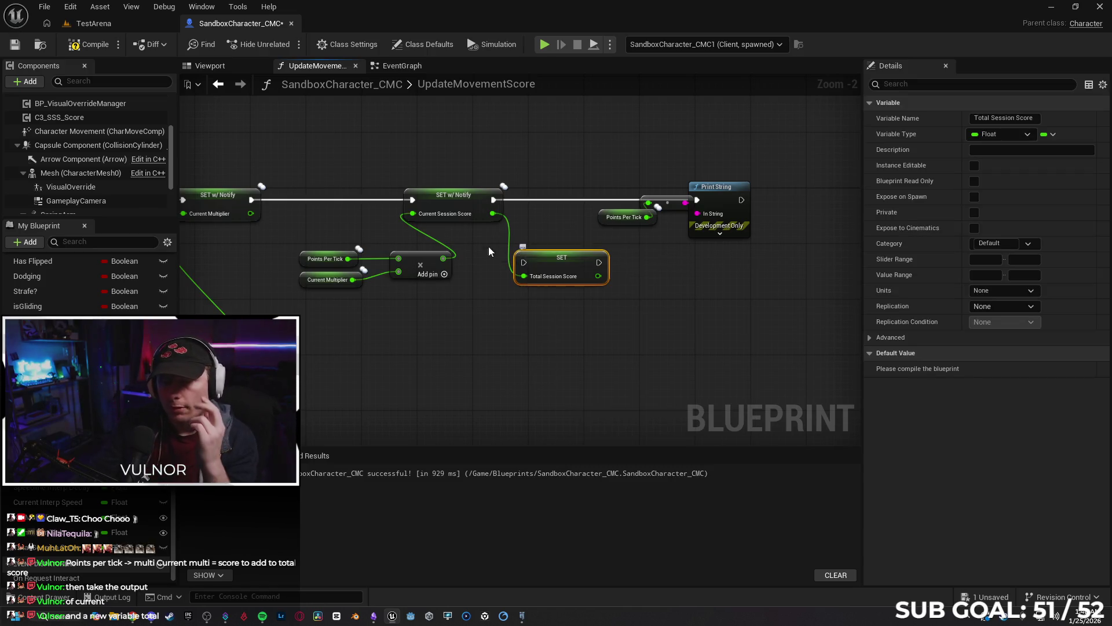
mouse_move(543, 260)
mouse_down()
mouse_move(551, 201)
mouse_move(545, 247)
mouse_up()
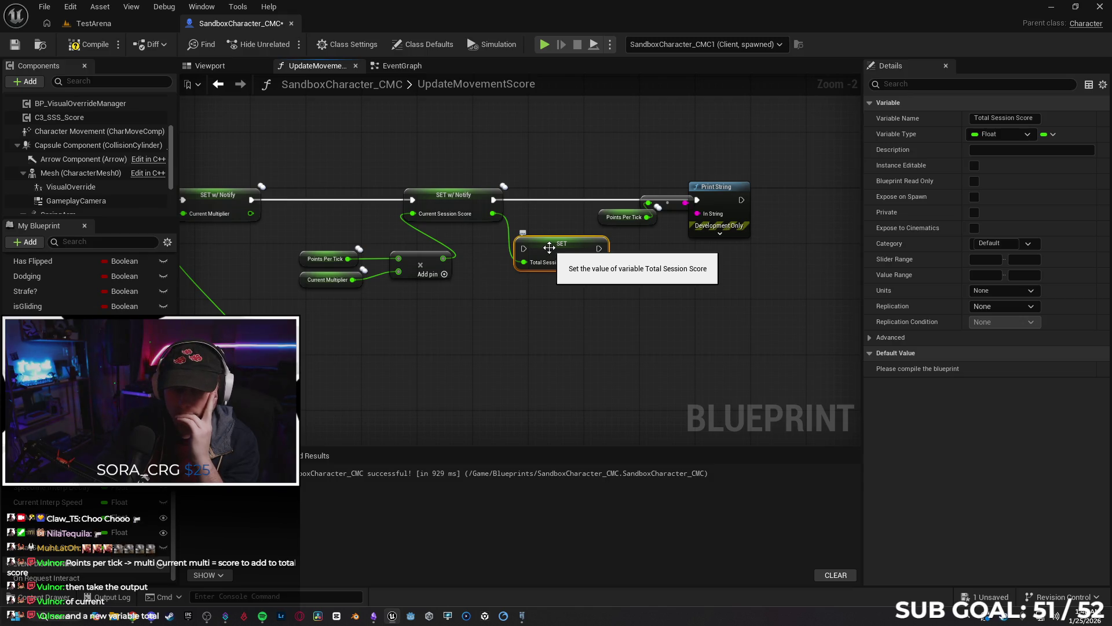
drag(549, 248, 565, 269)
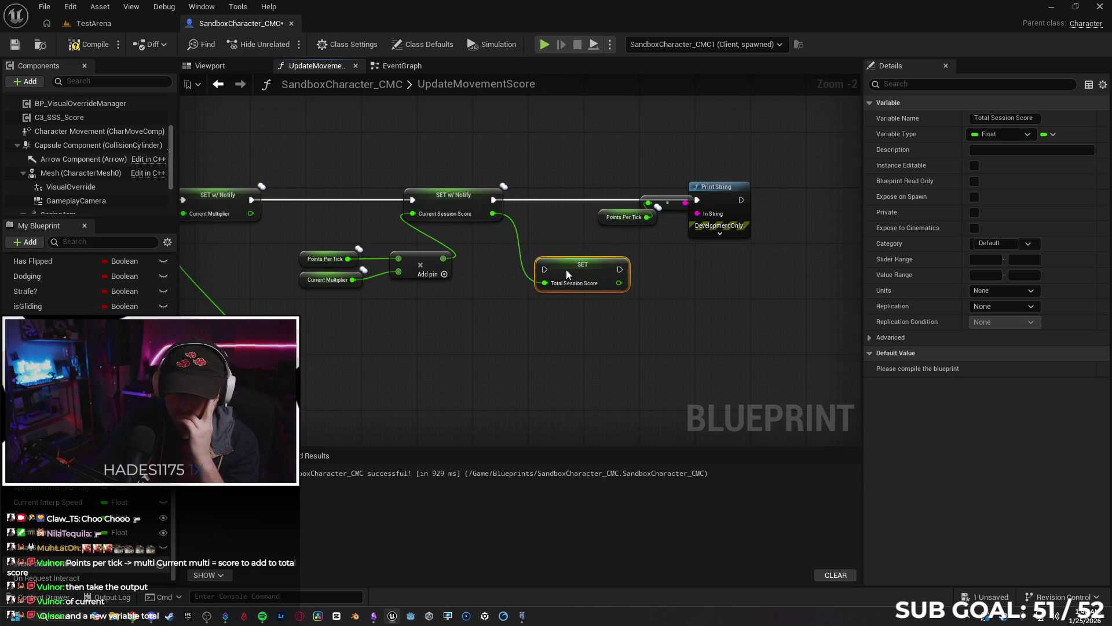
key(Delete)
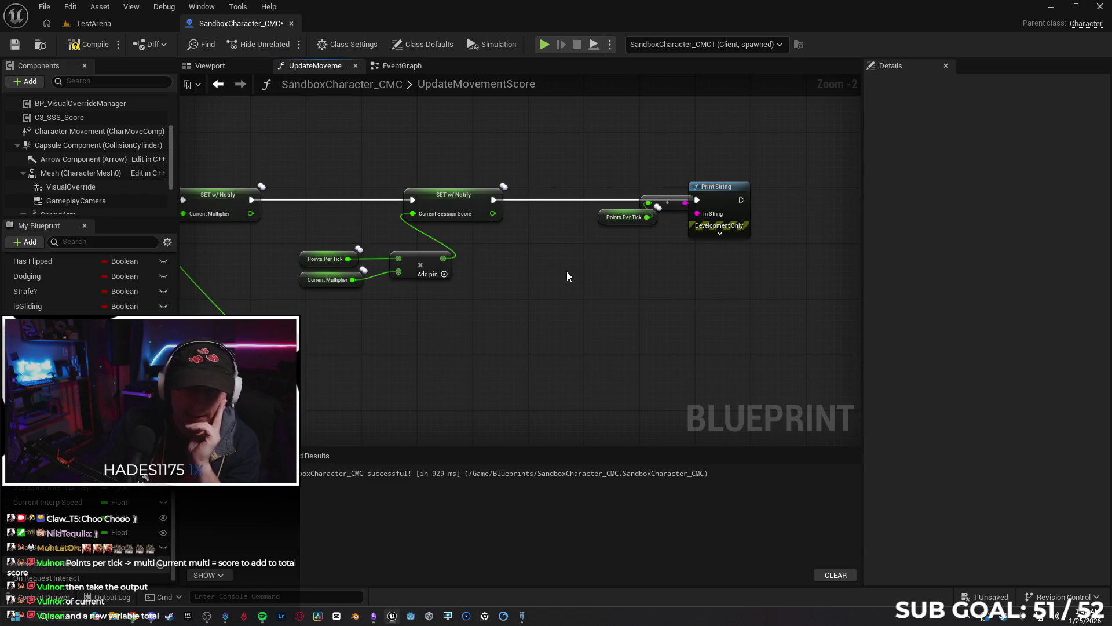
Sum Current Session Score with a Total Session Score getter using a float Add node.
drag(50, 553, 526, 293)
click(542, 298)
mouse_move(492, 213)
mouse_down()
mouse_move(498, 227)
mouse_move(545, 243)
mouse_up()
text(add)
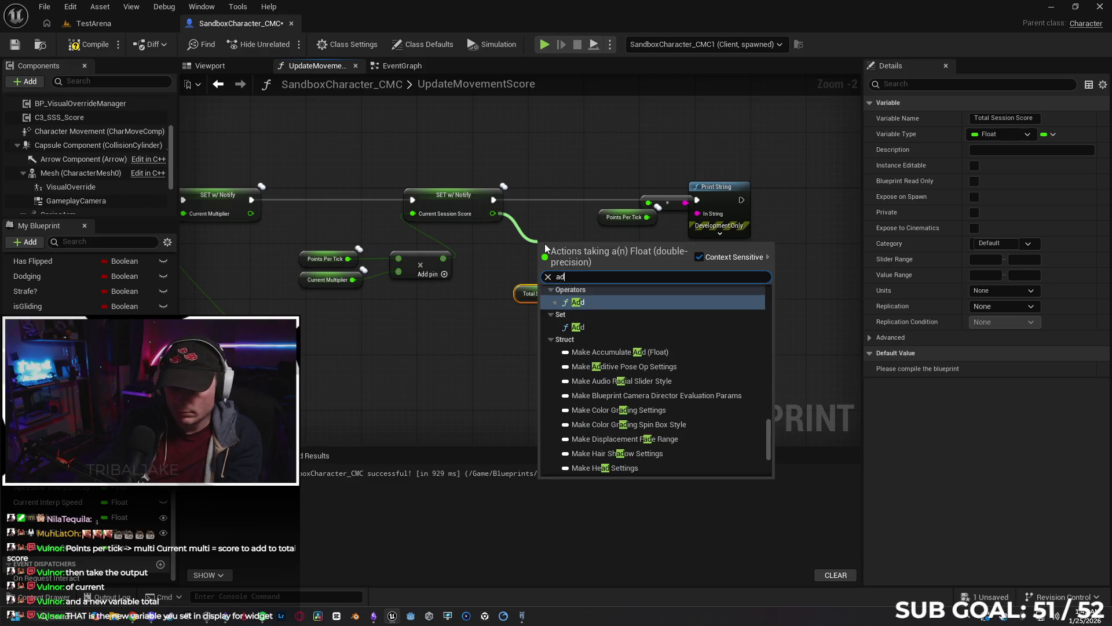
click(593, 379)
drag(576, 294, 544, 260)
drag(523, 297, 483, 285)
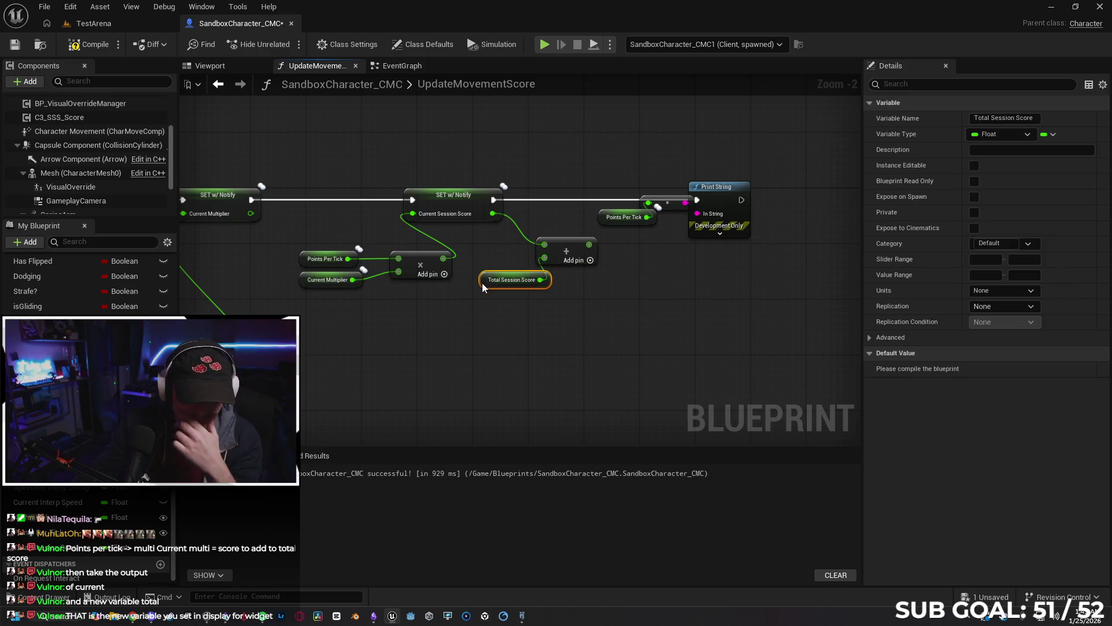
drag(574, 250, 568, 221)
drag(484, 276, 484, 263)
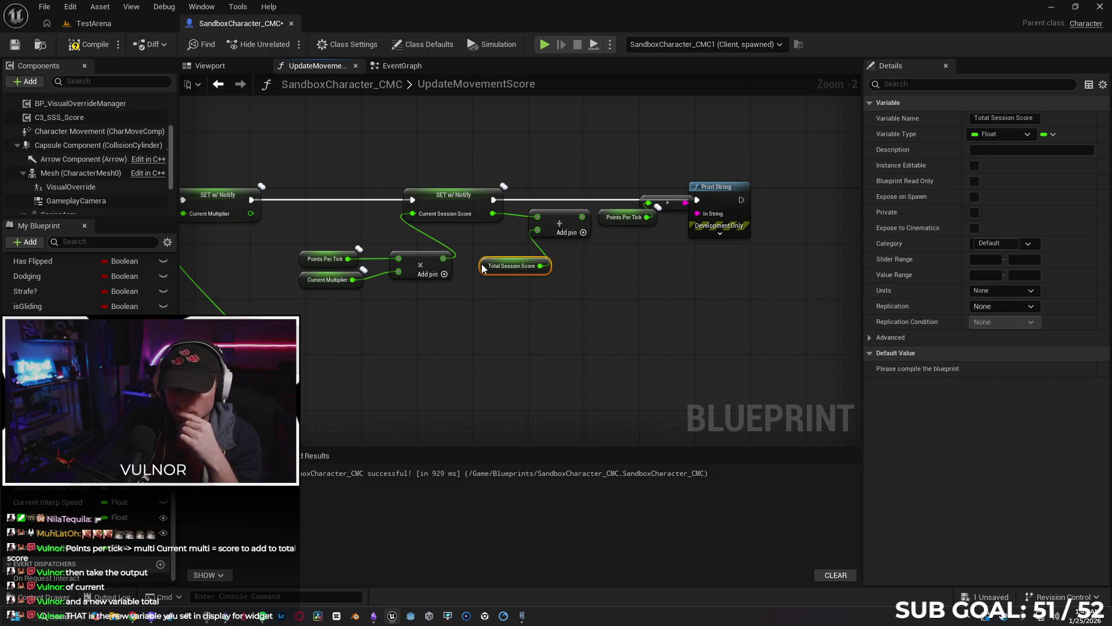
click(523, 309)
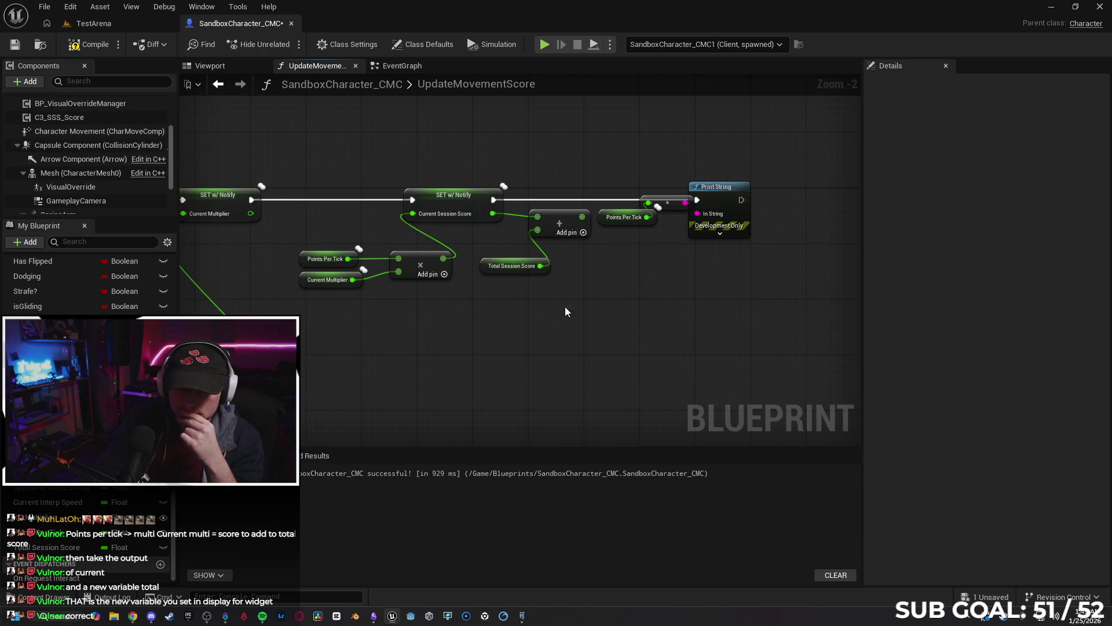
Shift the print nodes right and delete the Points Per Tick getter and its reroute knot.
drag(770, 266, 650, 195)
drag(715, 206, 805, 206)
click(592, 270)
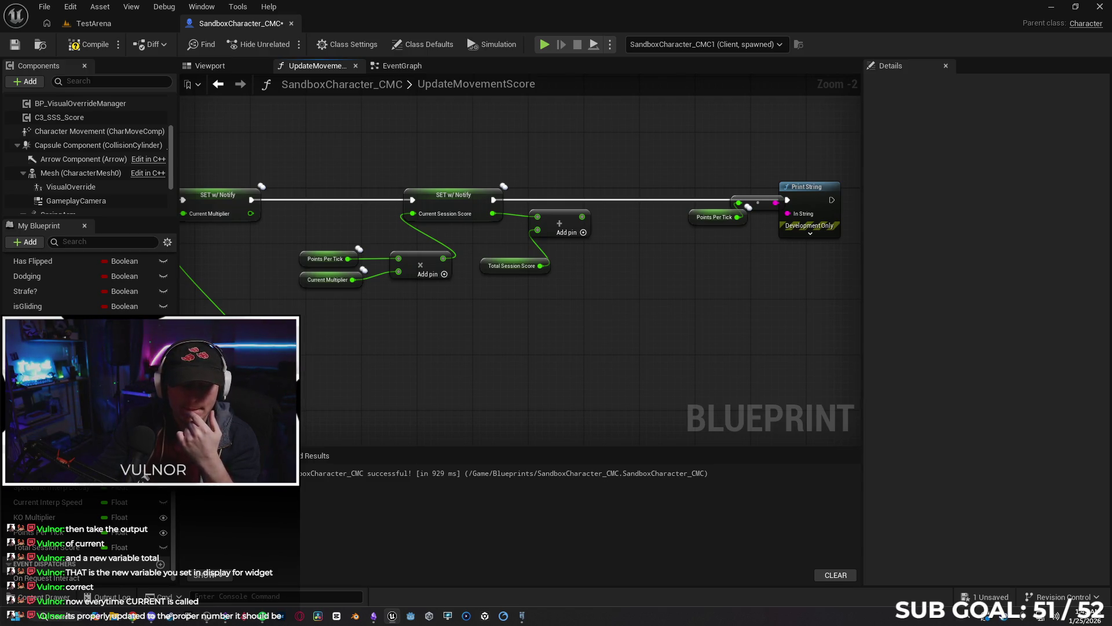
drag(644, 290, 590, 231)
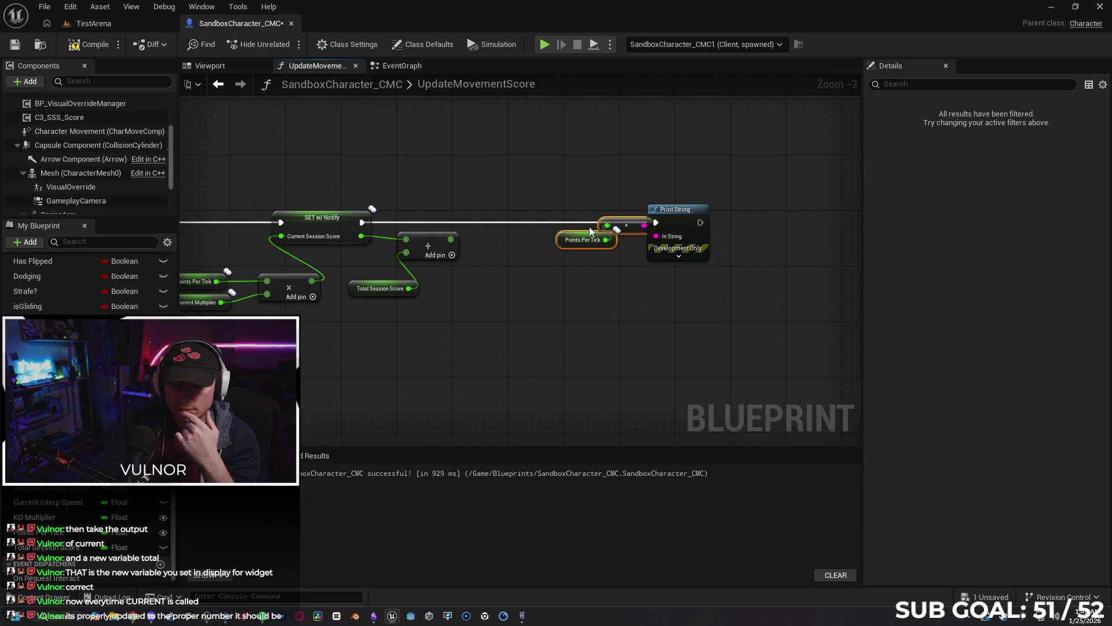
key(Delete)
Try feeding Total Session Score into the printed text, then undo that link.
mouse_move(404, 296)
mouse_down()
mouse_move(461, 300)
mouse_move(657, 236)
mouse_up()
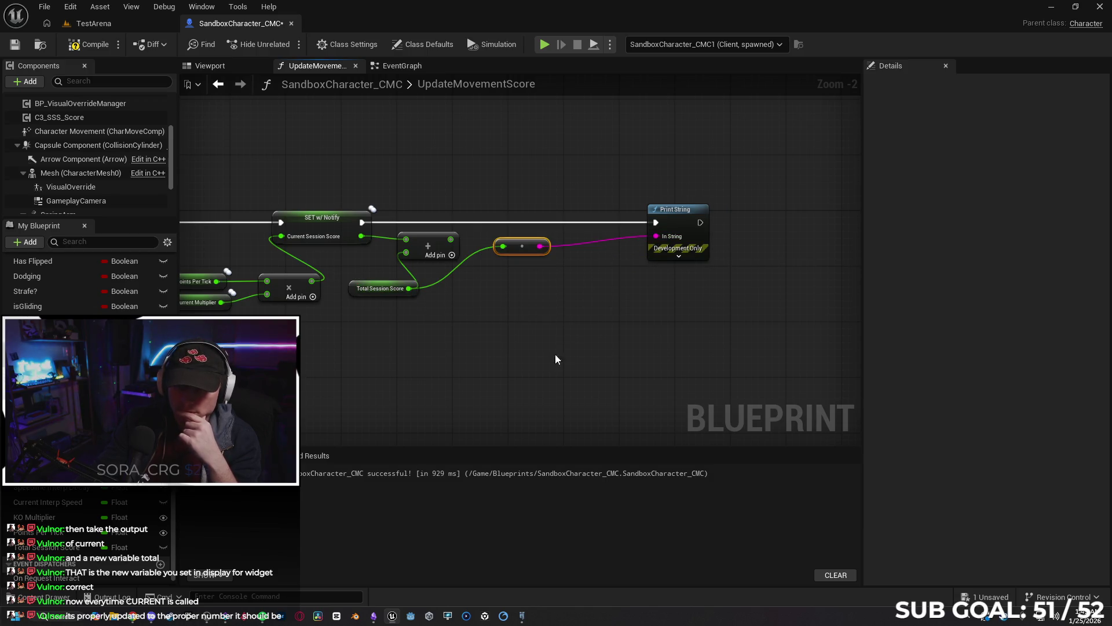
click(588, 345)
key(ctrl+z)
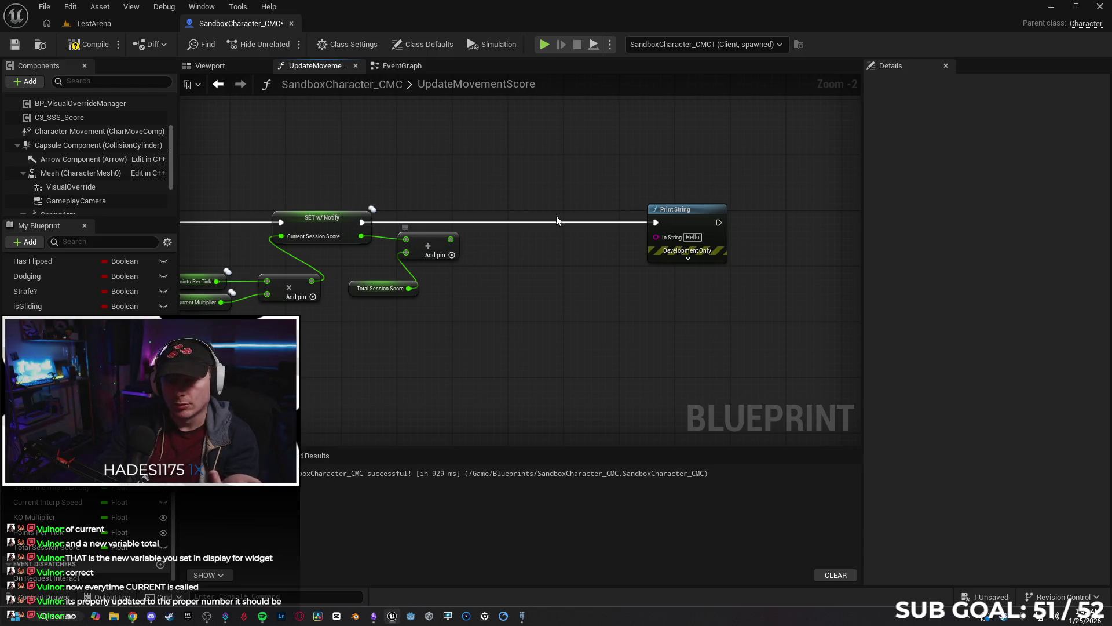
drag(363, 224, 510, 234)
Add a Set Total Session Score after SET w/ Notify, fed by the Add result.
text(set)
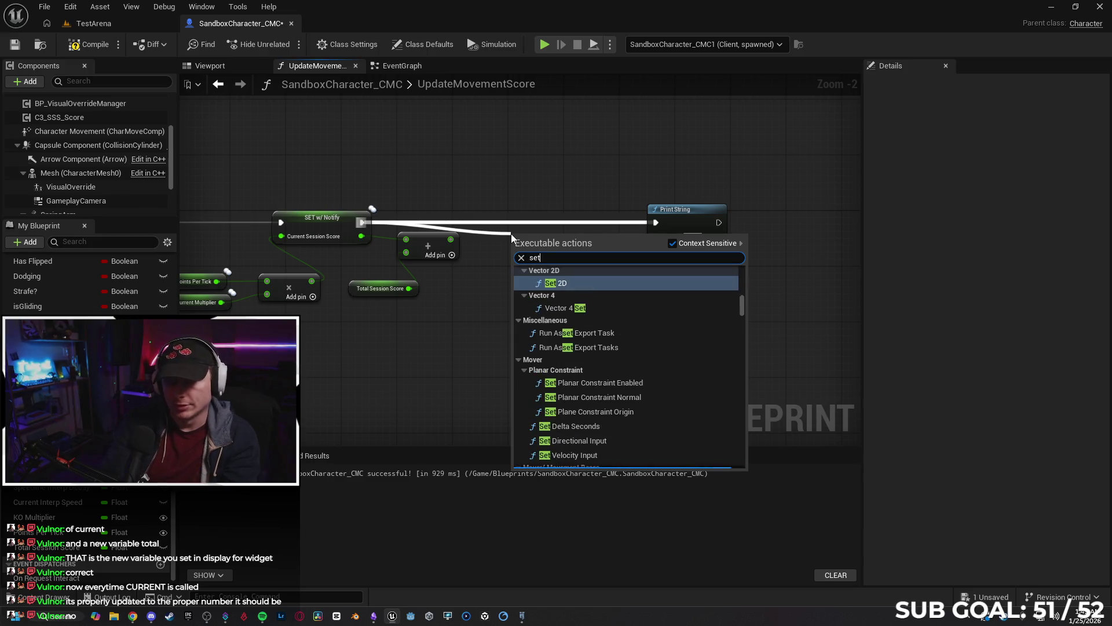
text( total s)
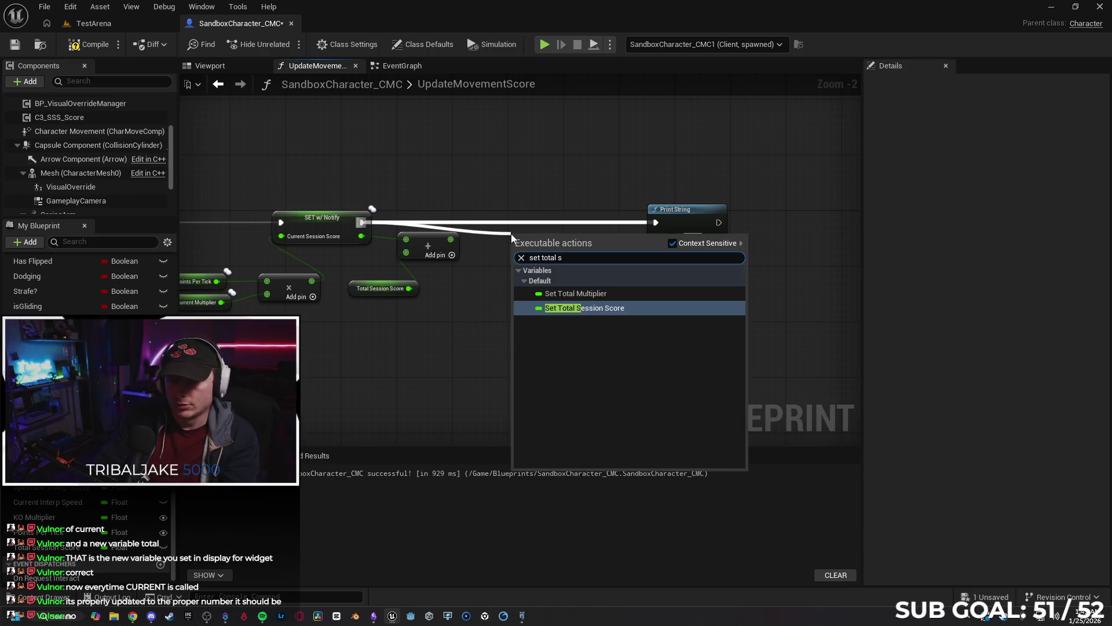
key(Return)
drag(533, 233, 526, 213)
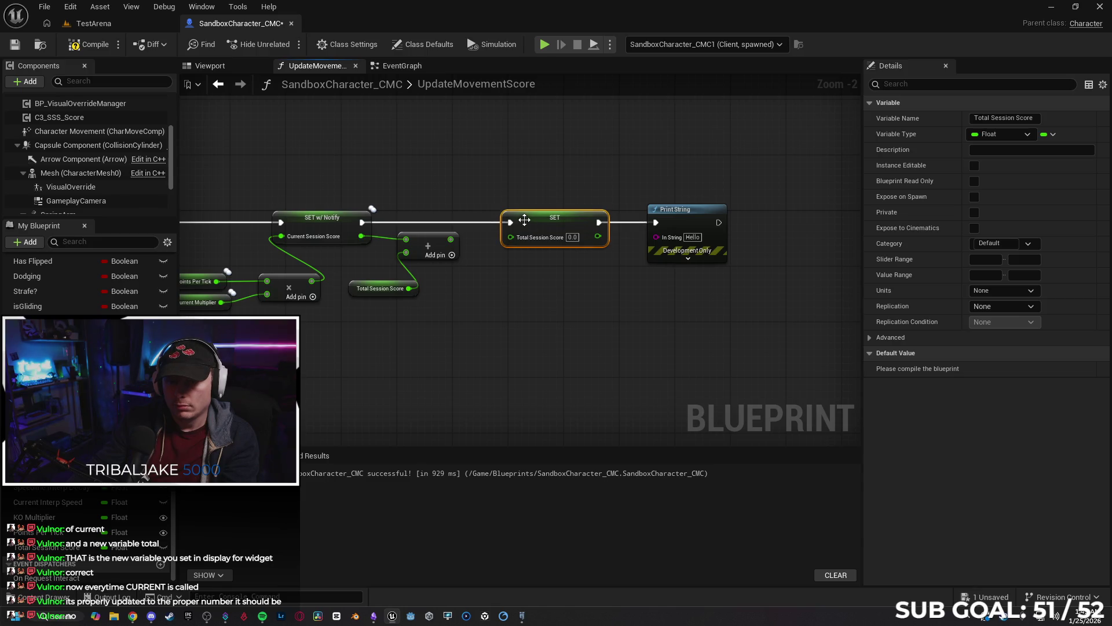
drag(451, 240, 511, 237)
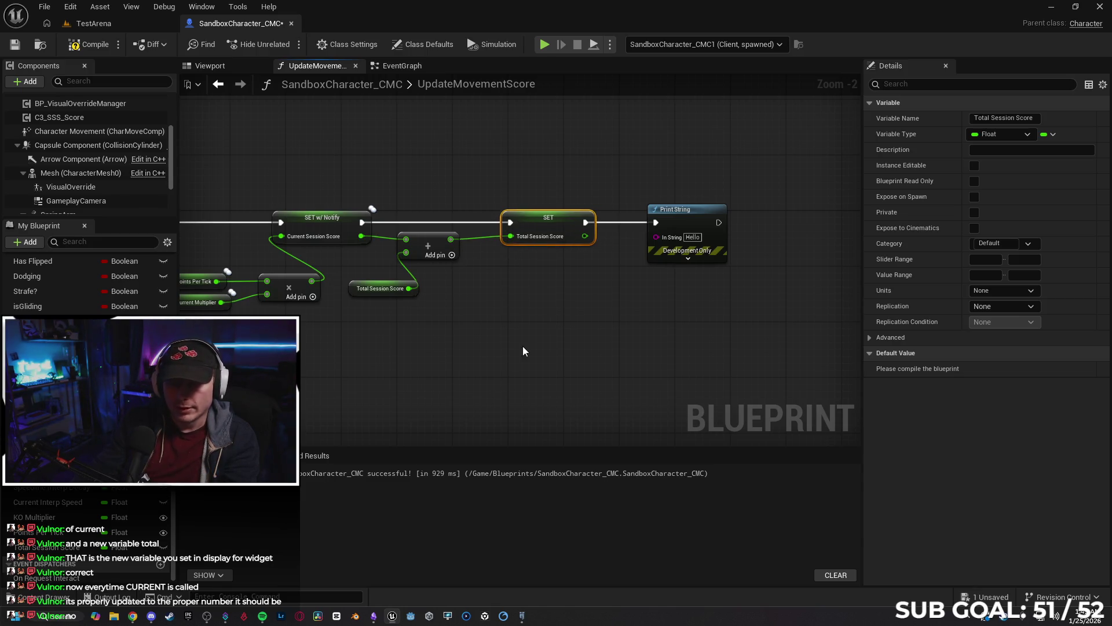
mouse_move(502, 327)
mouse_down()
mouse_move(594, 303)
mouse_move(563, 327)
mouse_up()
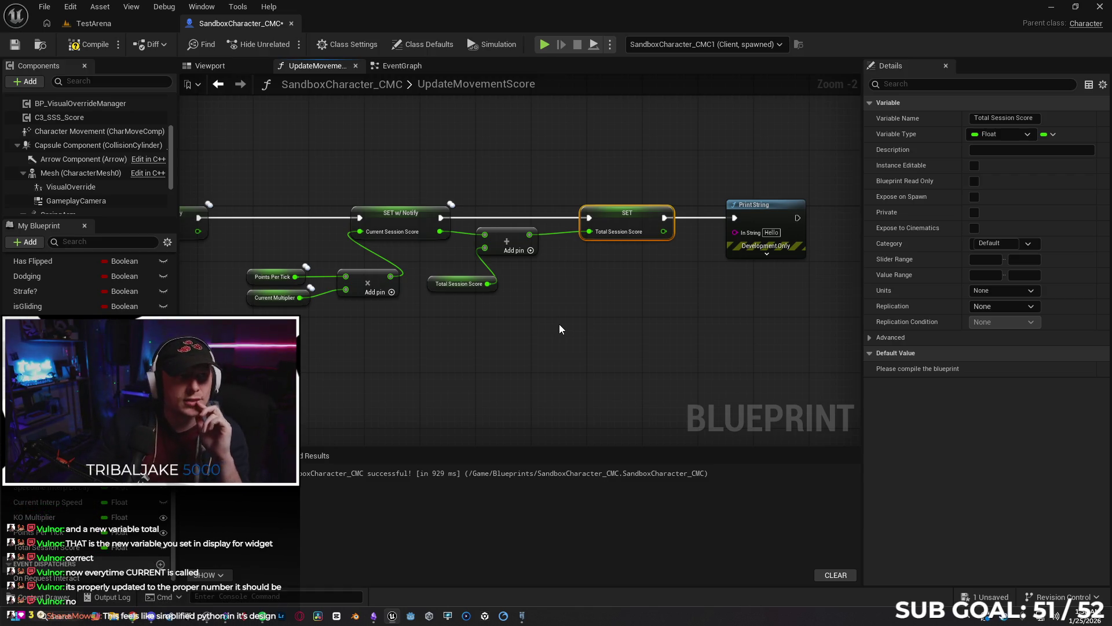
drag(542, 308, 472, 302)
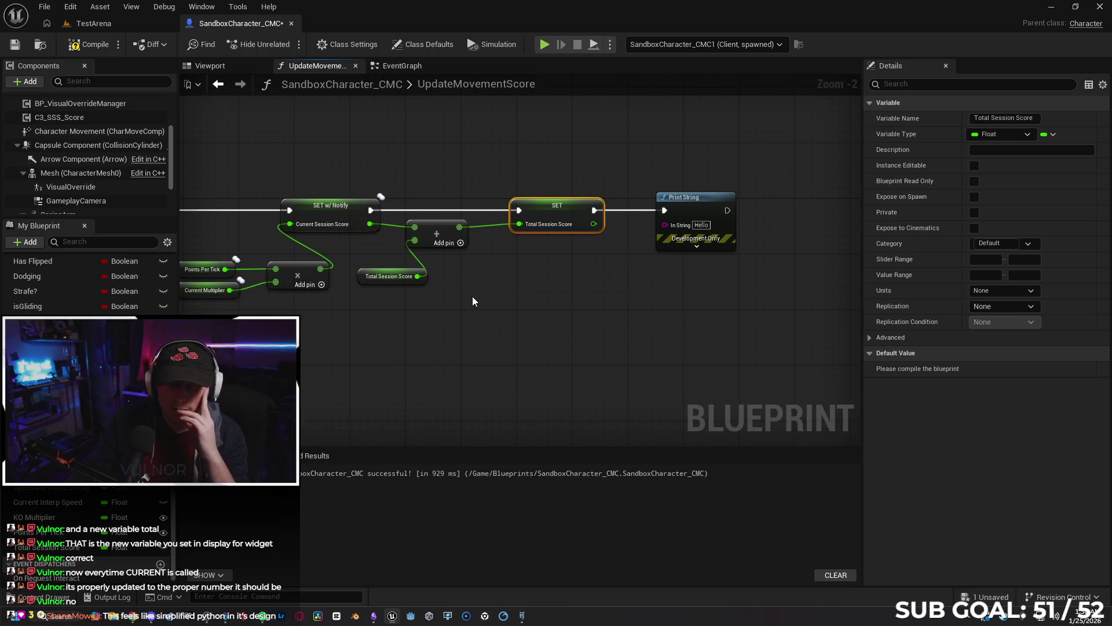
drag(490, 301, 520, 310)
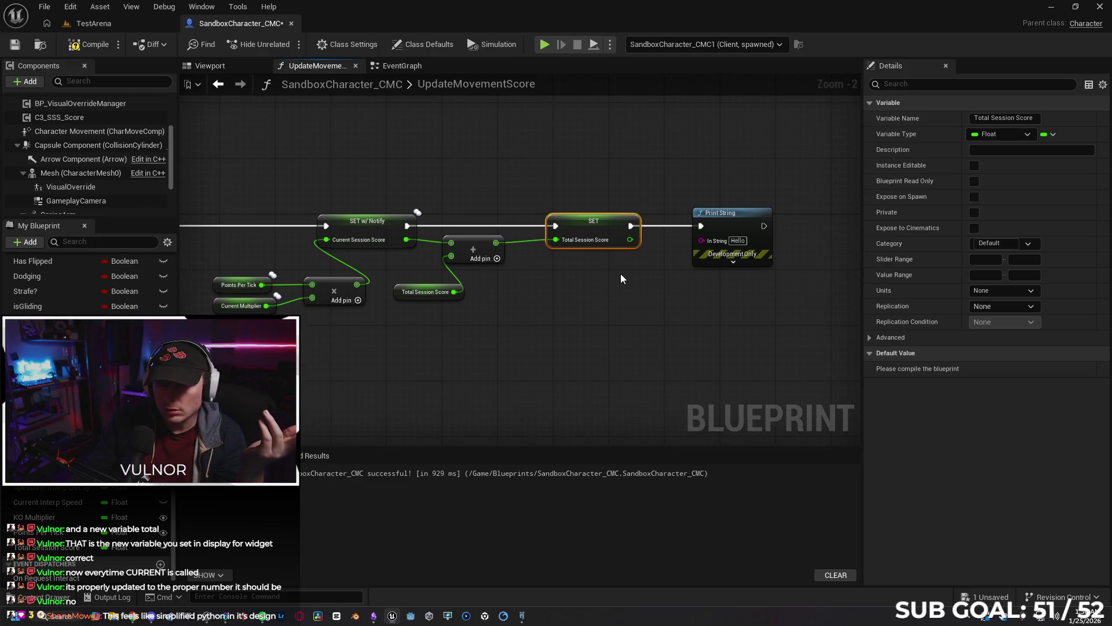
Print the new Total Session Score value and start a multiplayer play test.
drag(629, 240, 702, 240)
double_click(502, 82)
key(Escape)
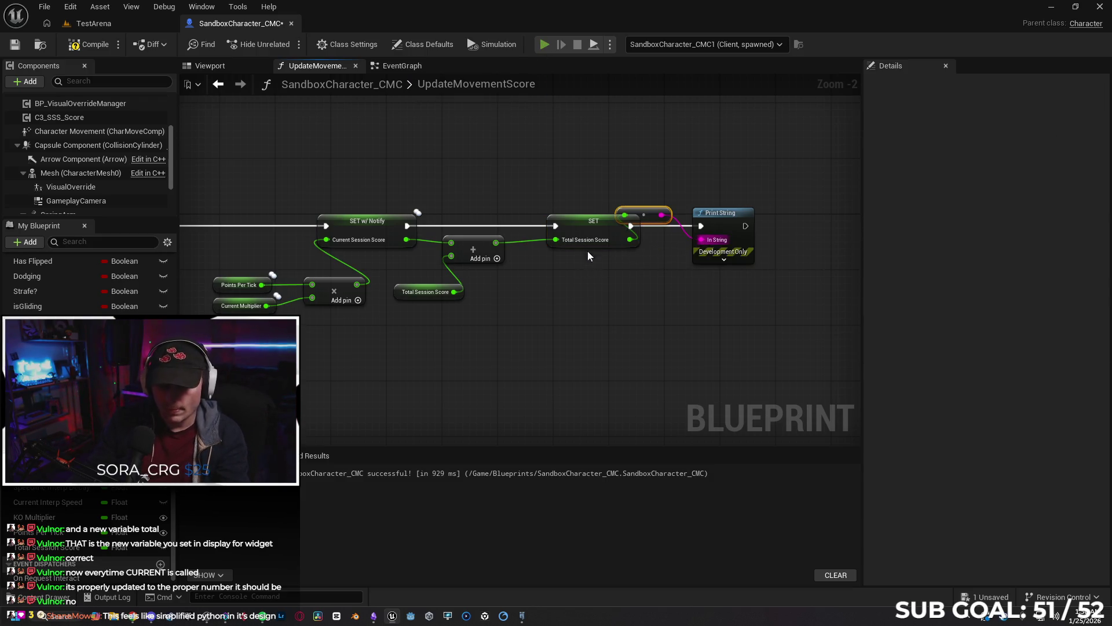
key(alt+p)
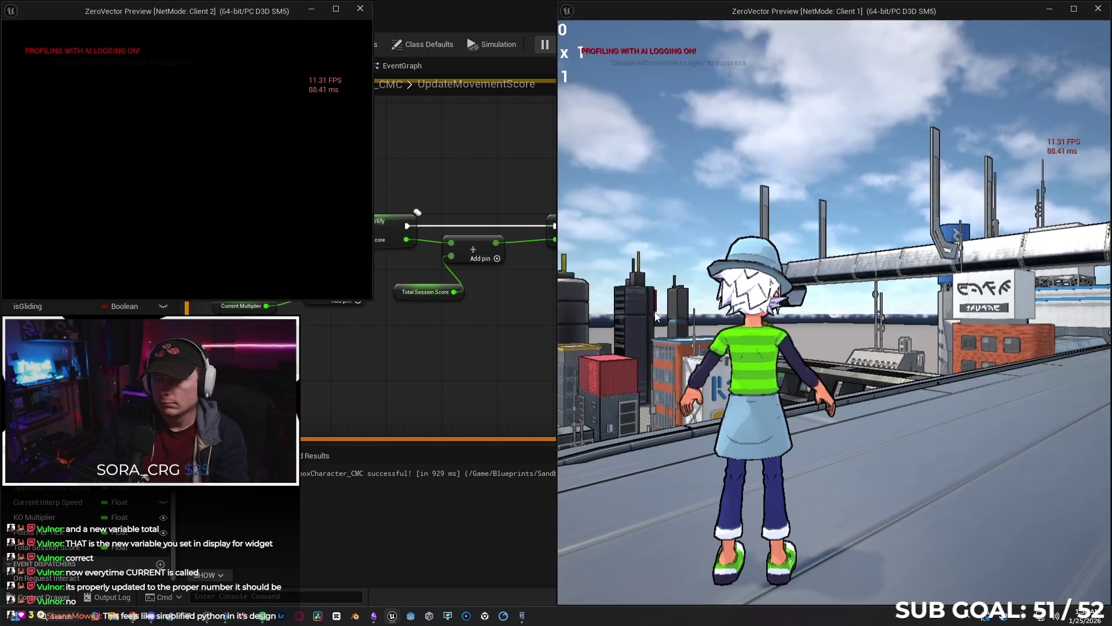
Run the character forward toward the other player, then stop the play test.
key(w)
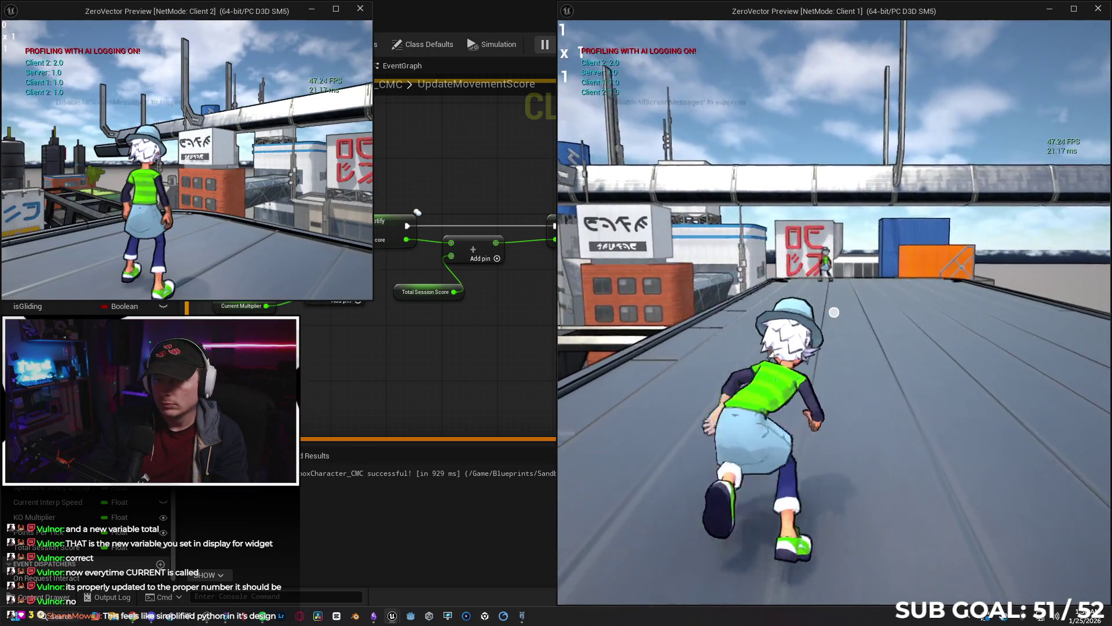
key(w)
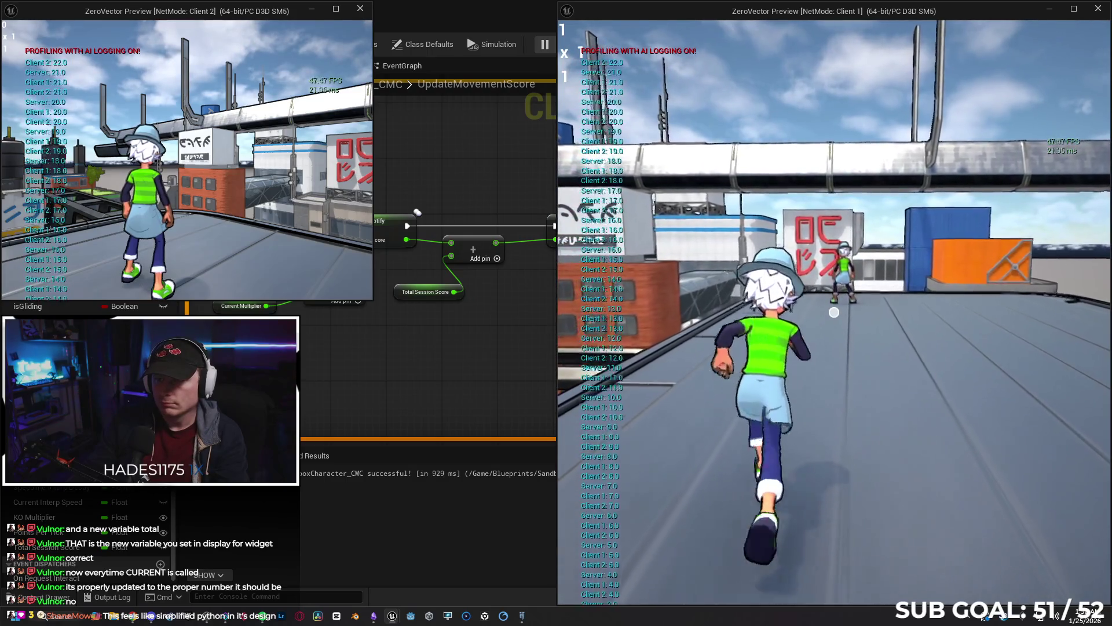
key(w)
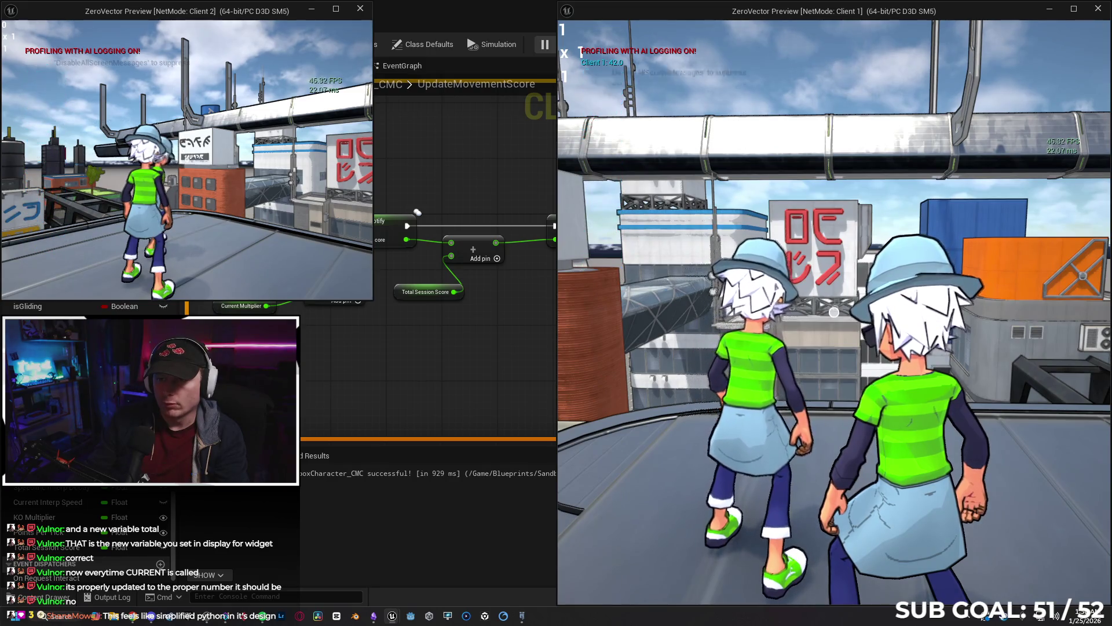
key(Escape)
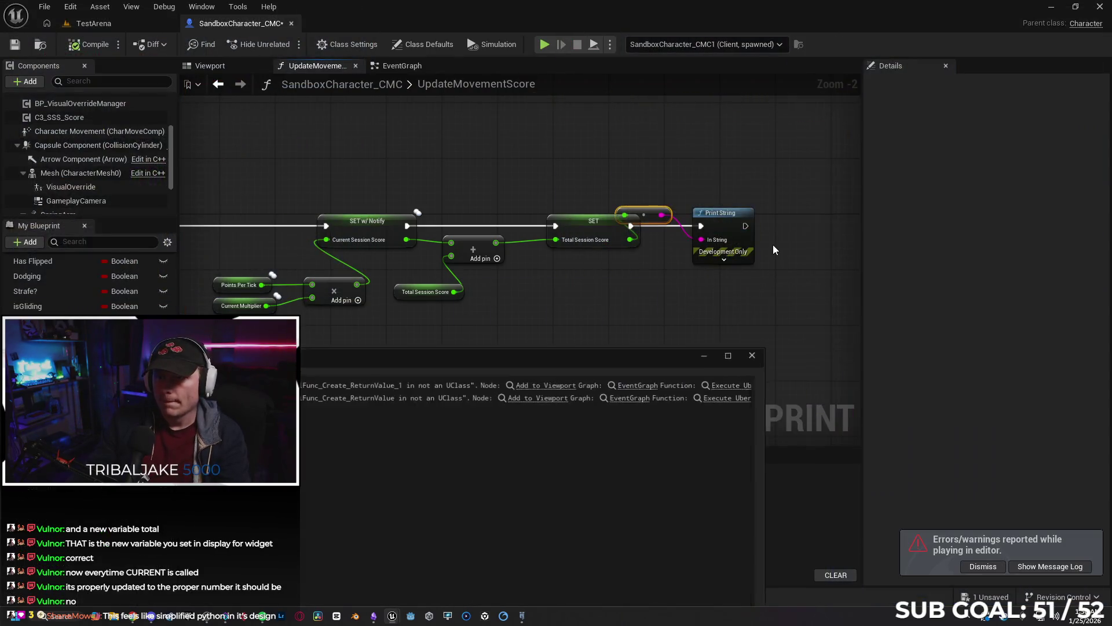
Run a second play test as Client 2, end it, and close the error log.
click(544, 45)
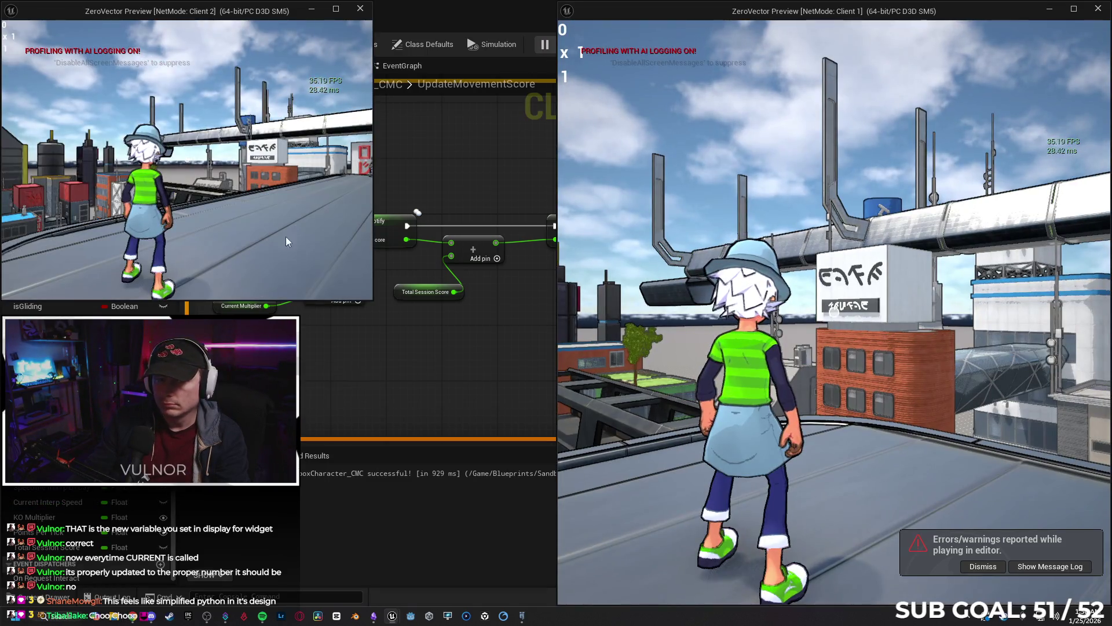
click(286, 238)
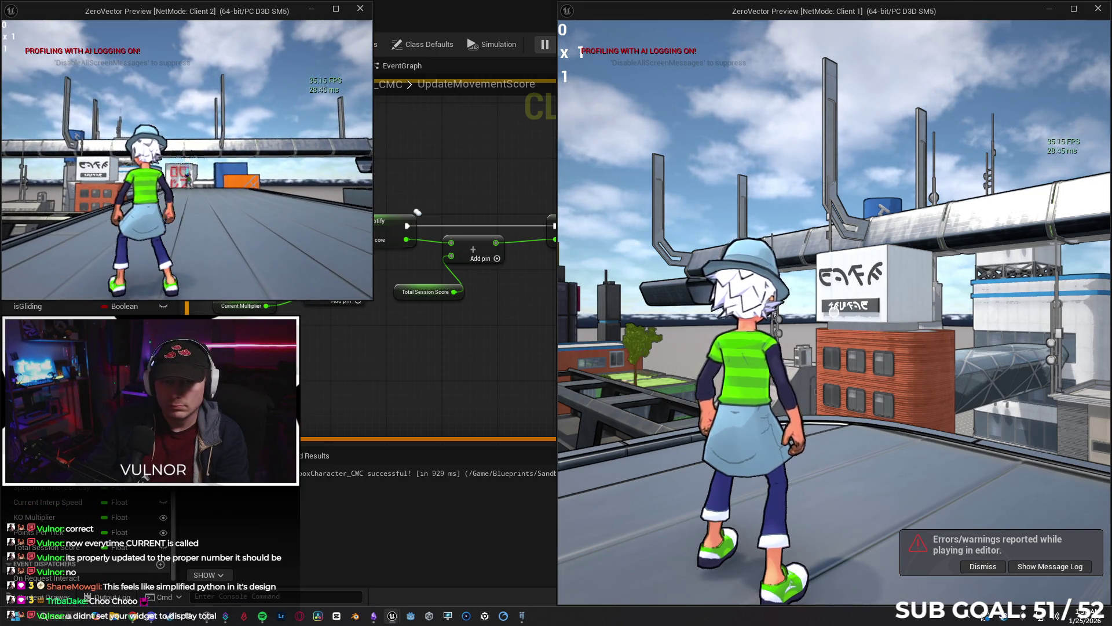
key(w)
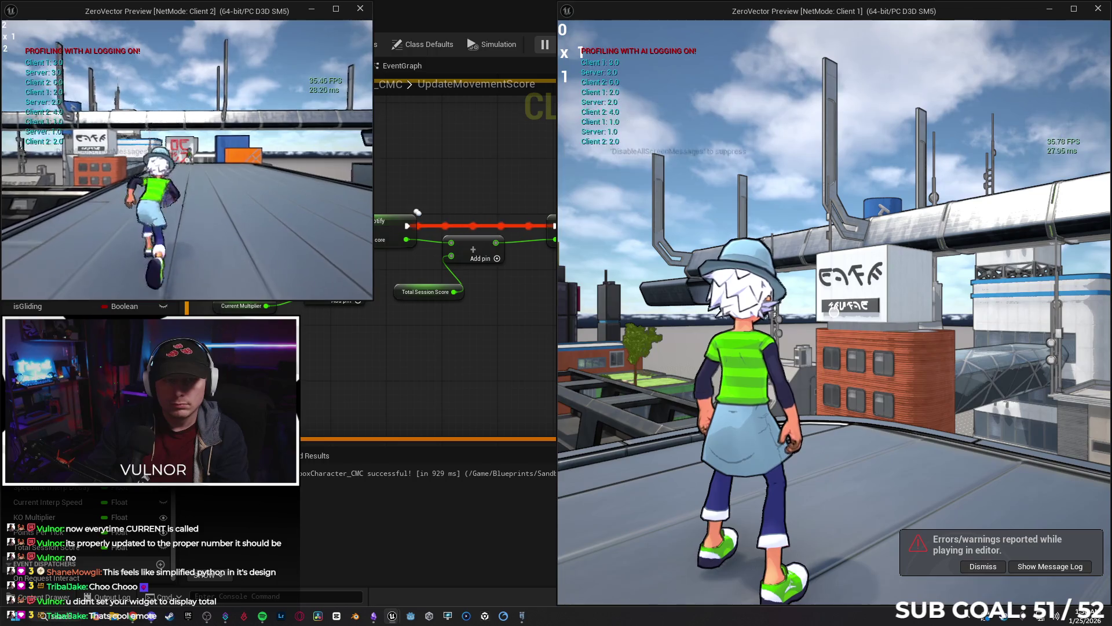
key(w)
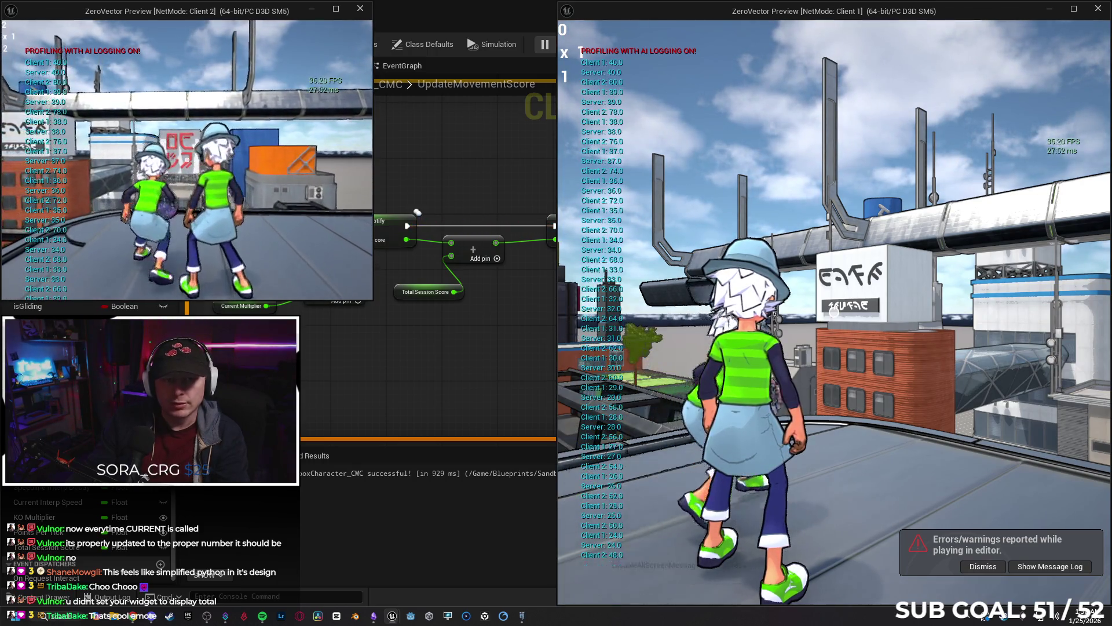
key(Escape)
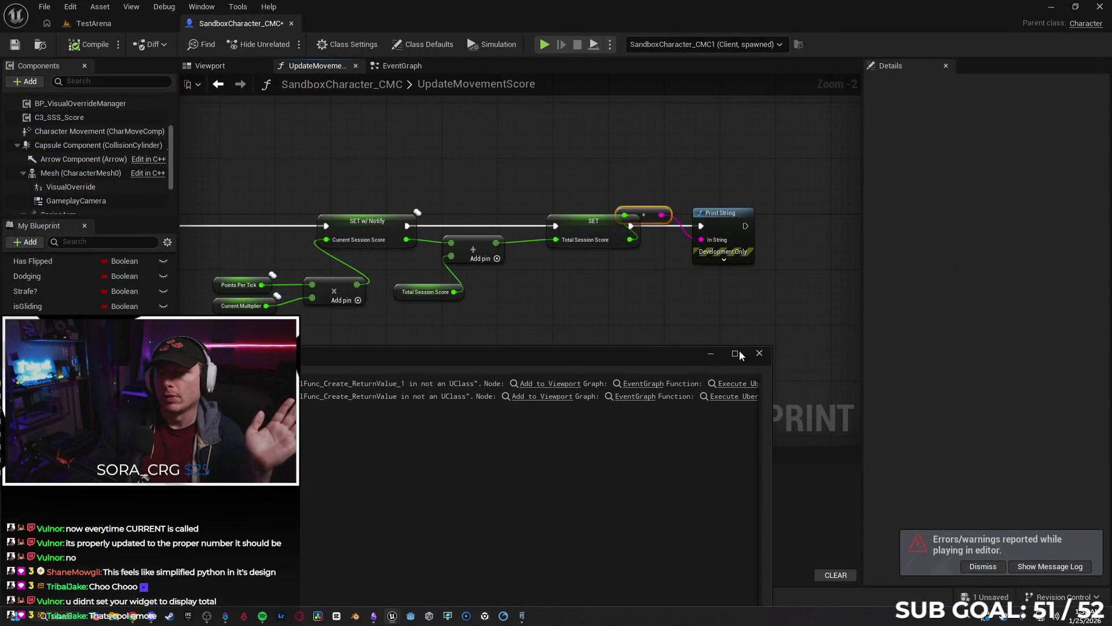
click(582, 302)
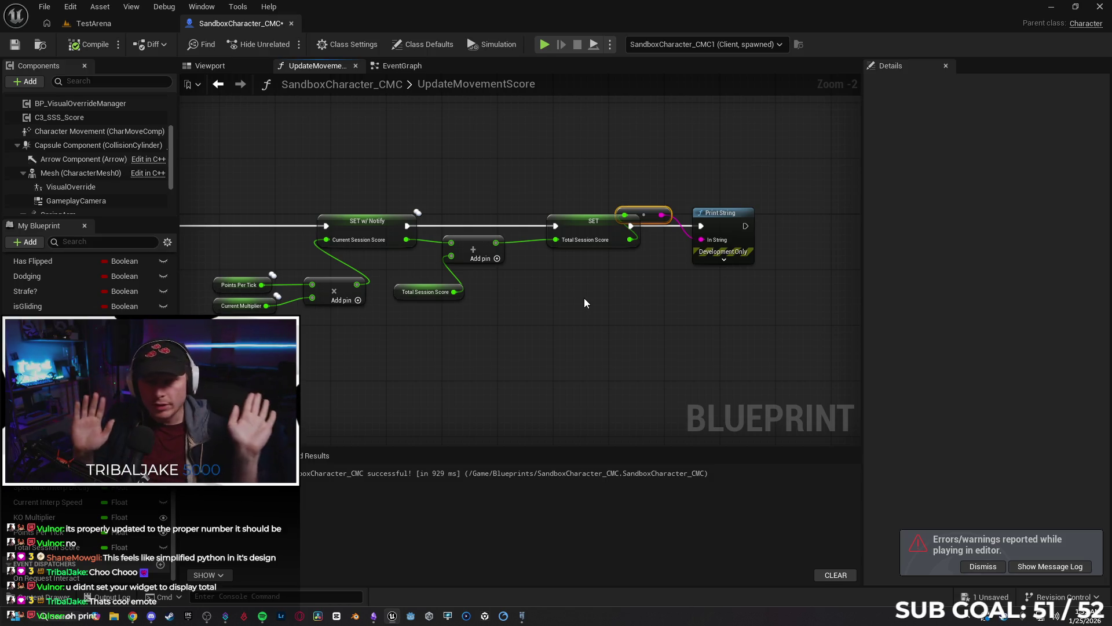
Line up the conversion node and Print String to the right of SET Total Session Score.
drag(652, 220, 669, 282)
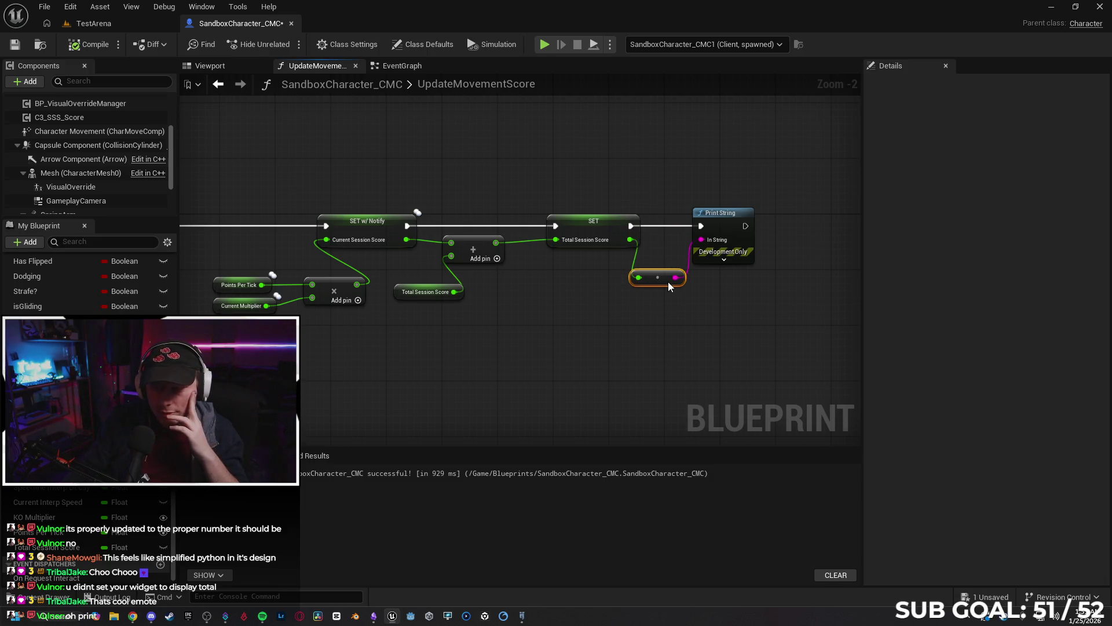
drag(729, 230, 766, 232)
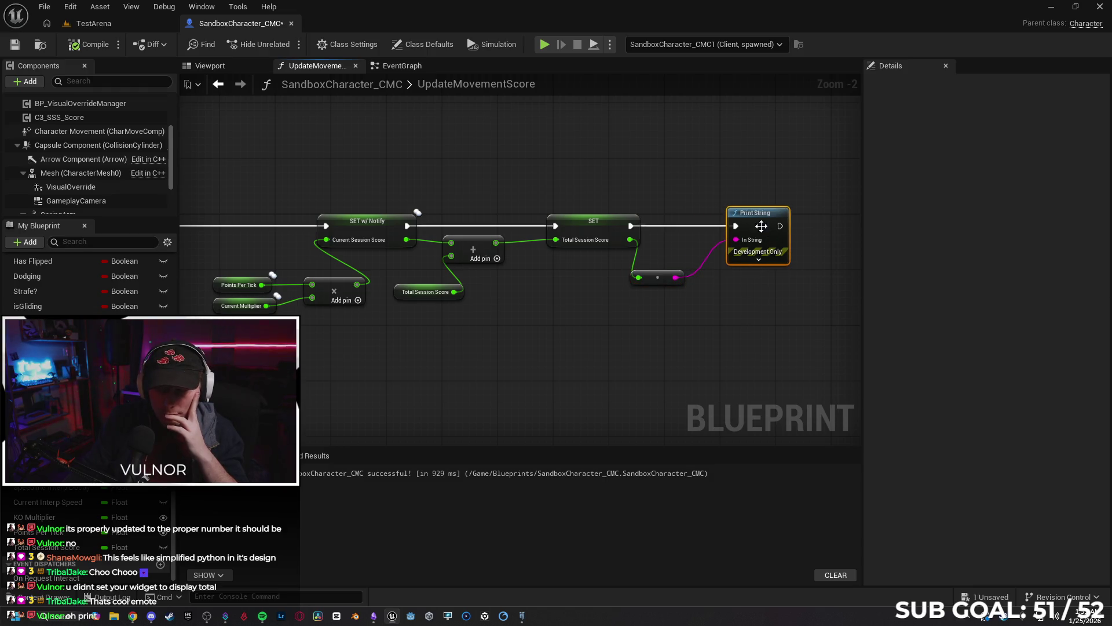
mouse_move(657, 282)
mouse_down()
mouse_move(692, 261)
mouse_move(685, 255)
mouse_up()
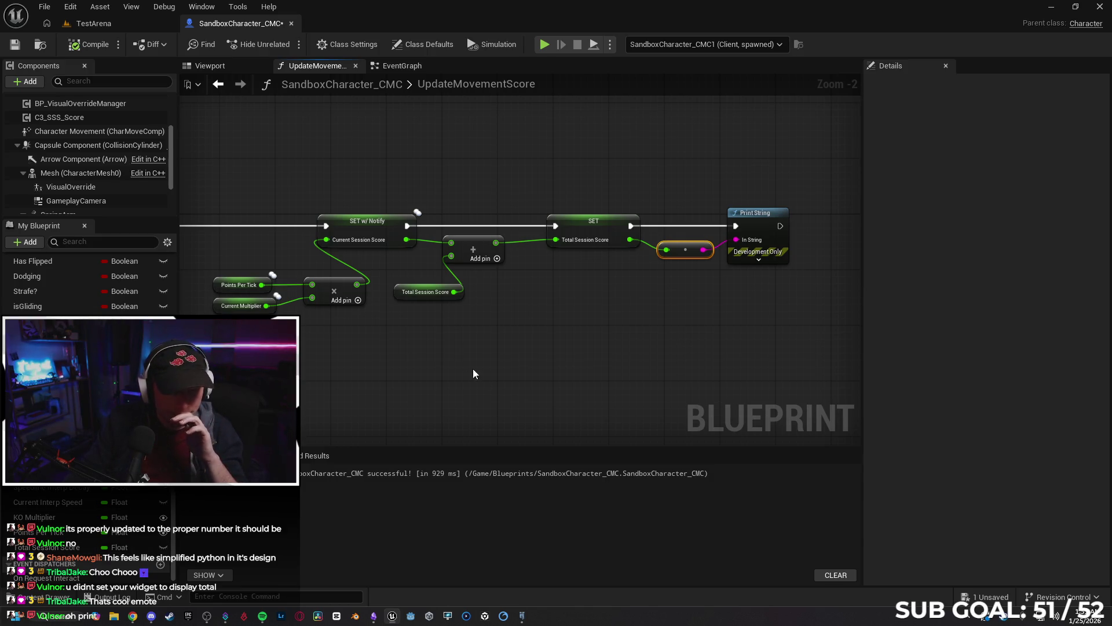
click(530, 369)
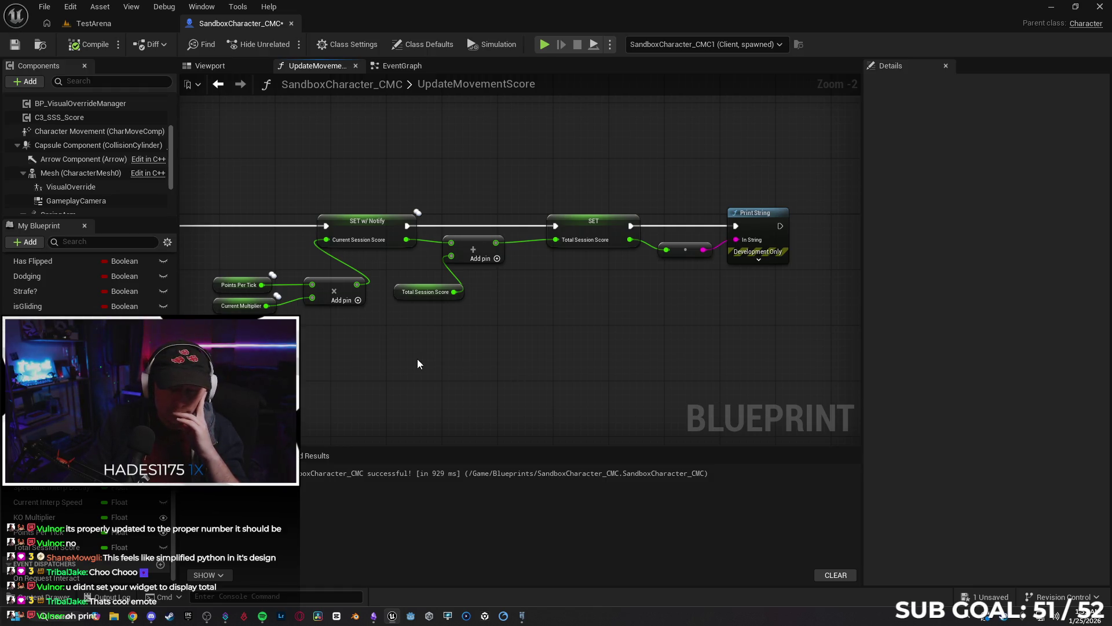
drag(417, 359, 506, 348)
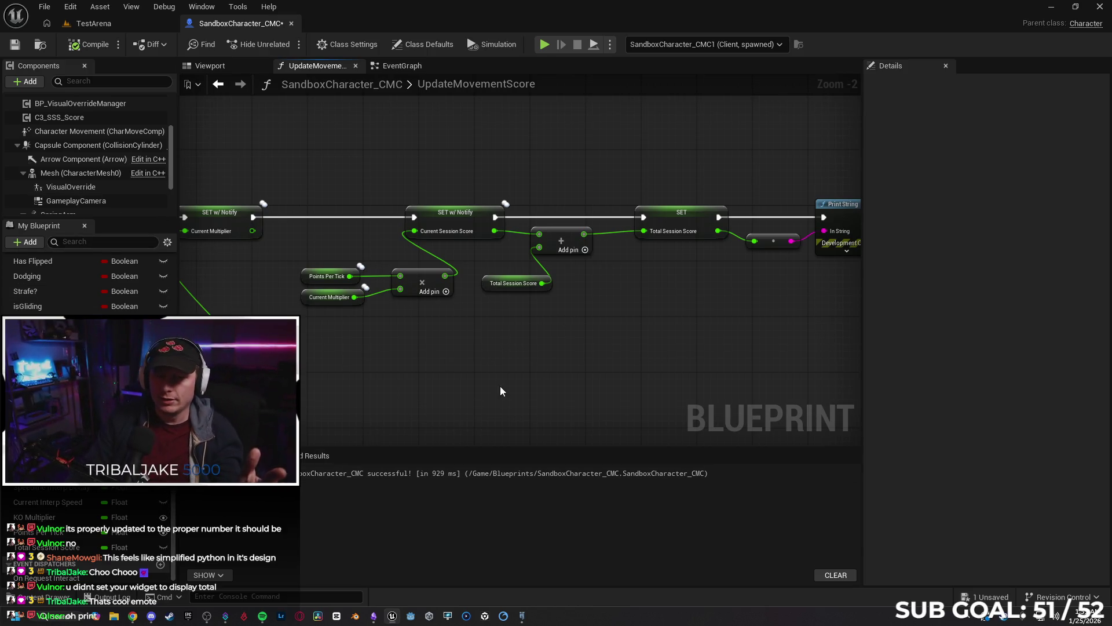
drag(535, 359, 476, 367)
click(319, 273)
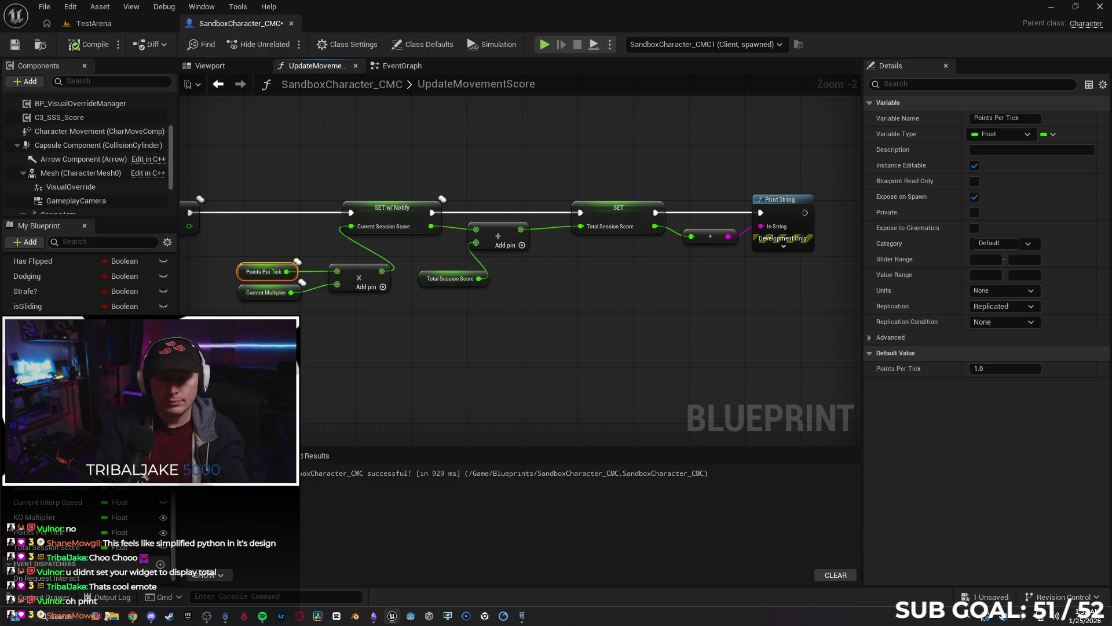
key(super+r)
key(Escape)
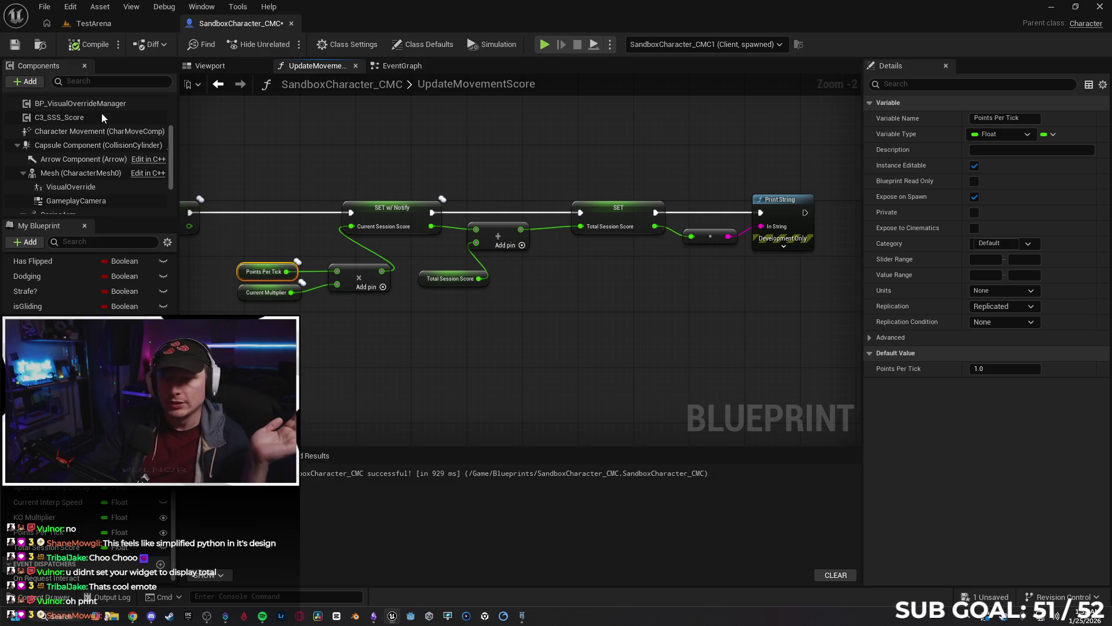
click(495, 403)
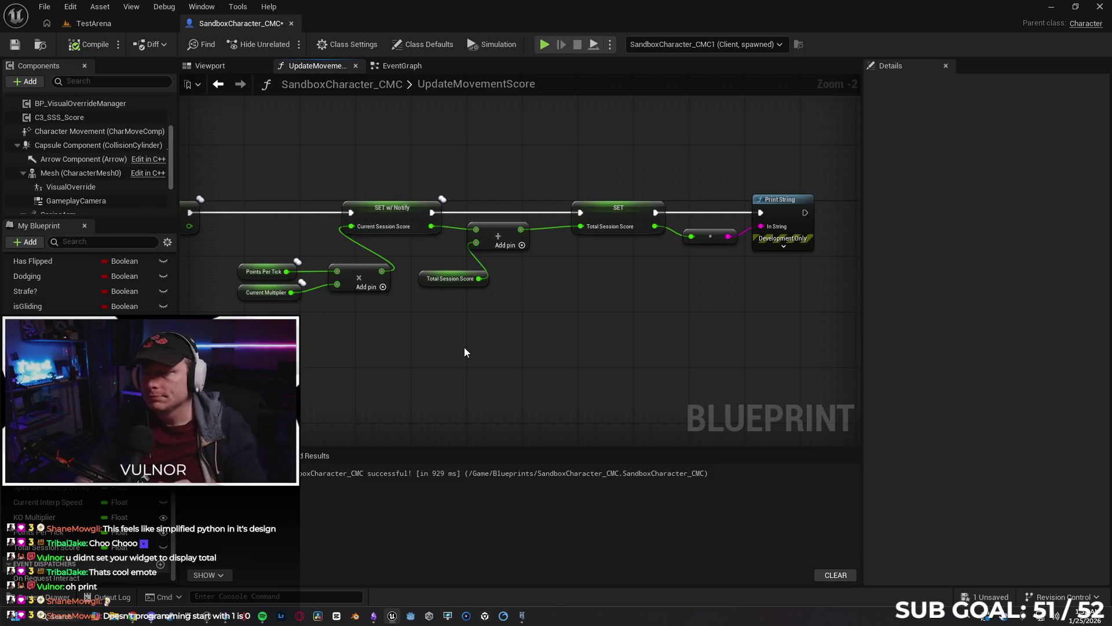
scroll(528, 345, down, 2)
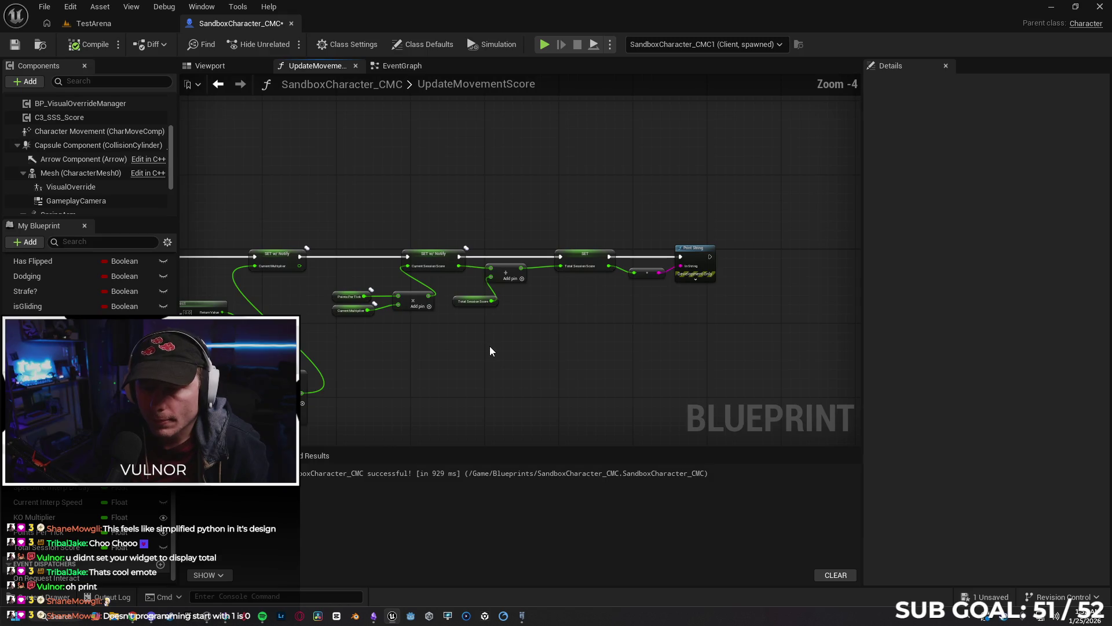
scroll(561, 322, up, 2)
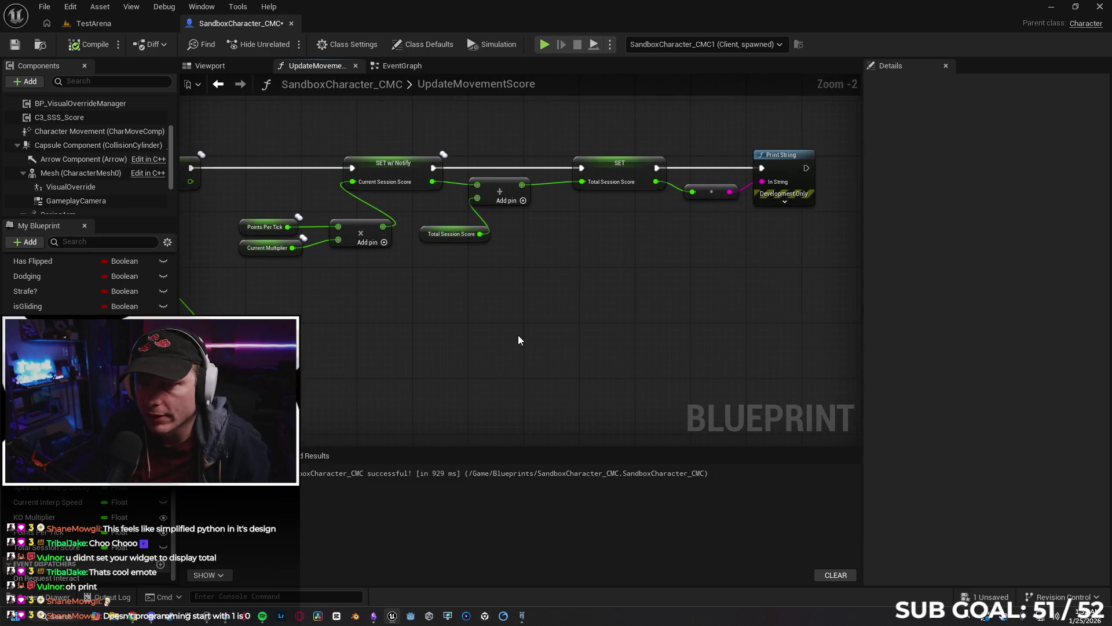
drag(438, 182, 388, 204)
drag(497, 380, 556, 359)
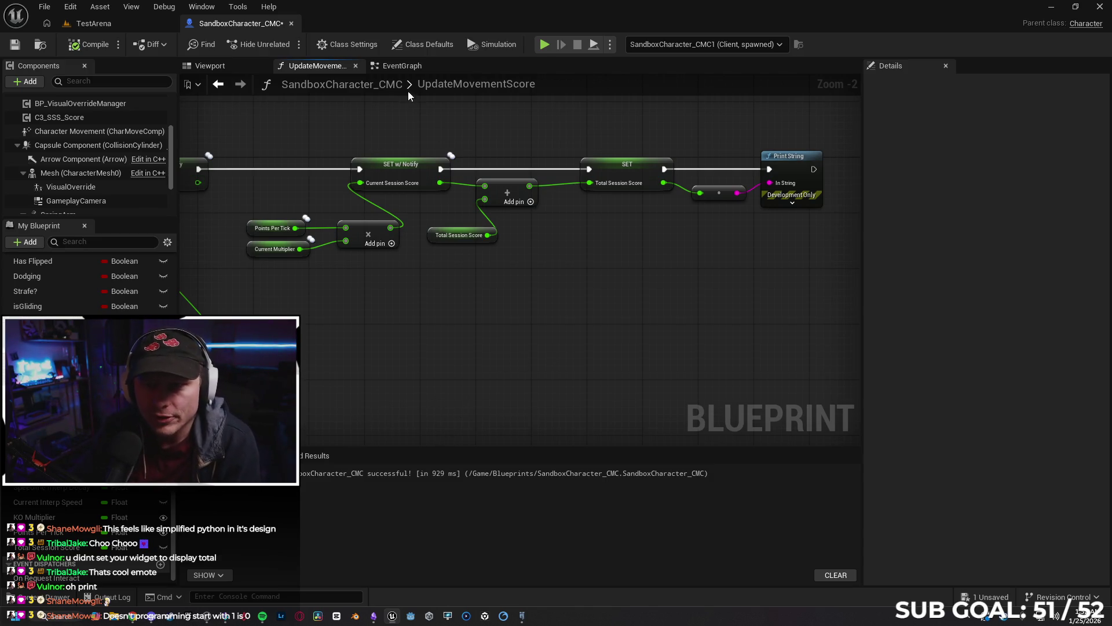
click(402, 66)
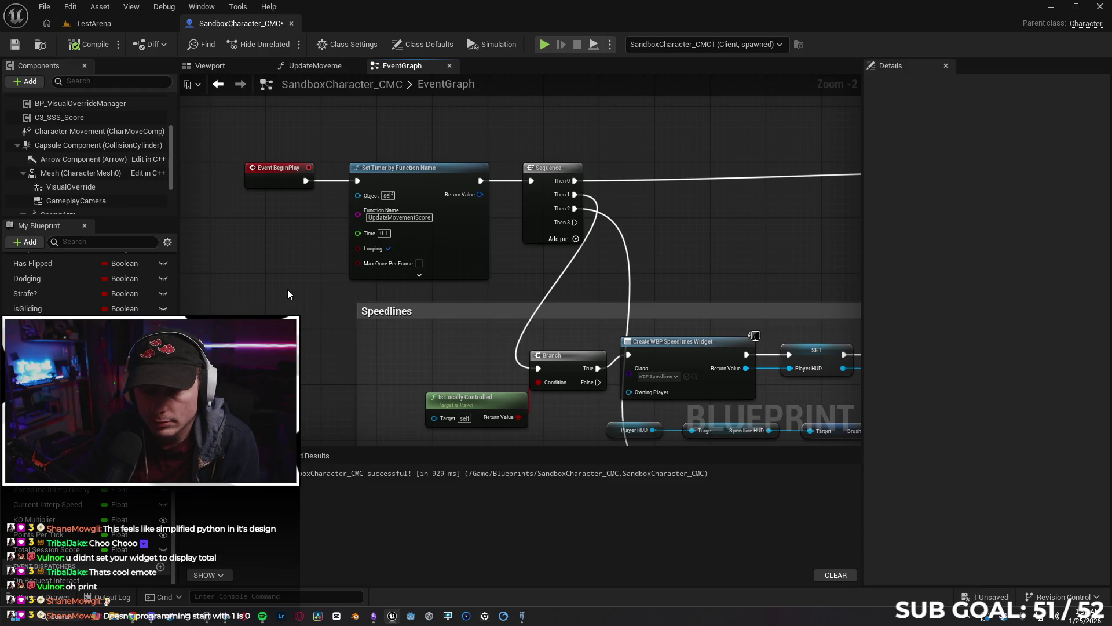
mouse_move(384, 267)
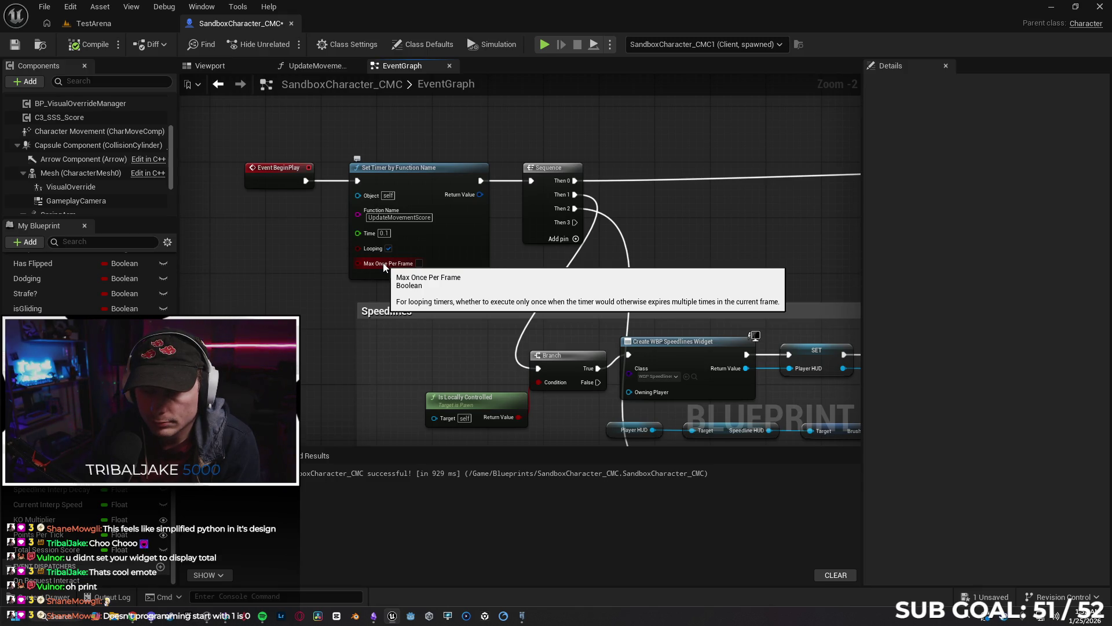
scroll(325, 291, down, 5)
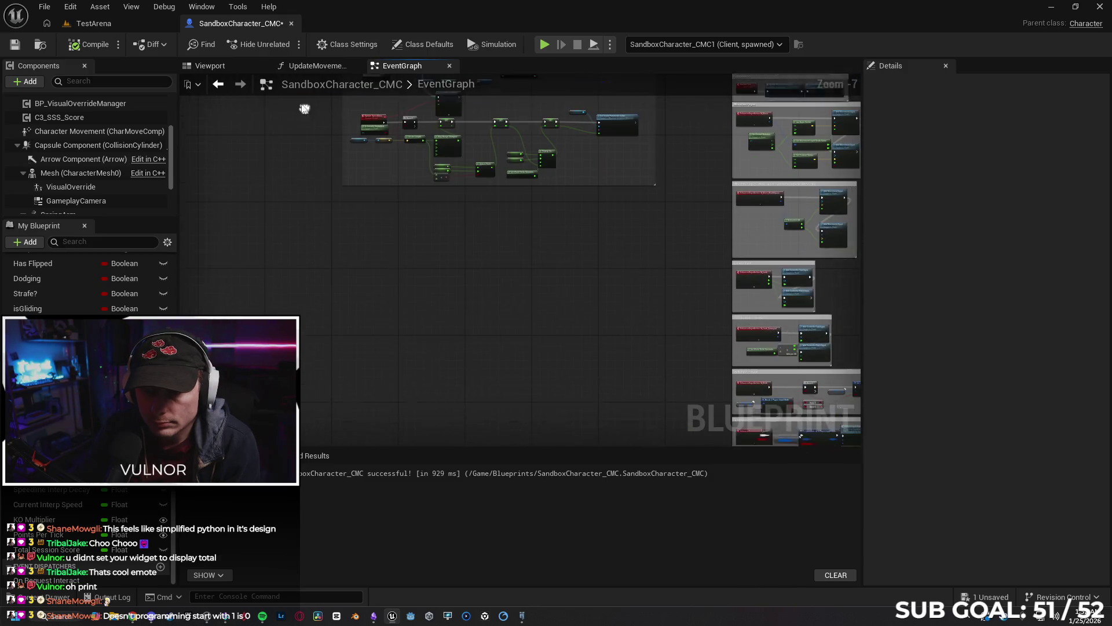
scroll(420, 251, up, 3)
scroll(364, 276, up, 6)
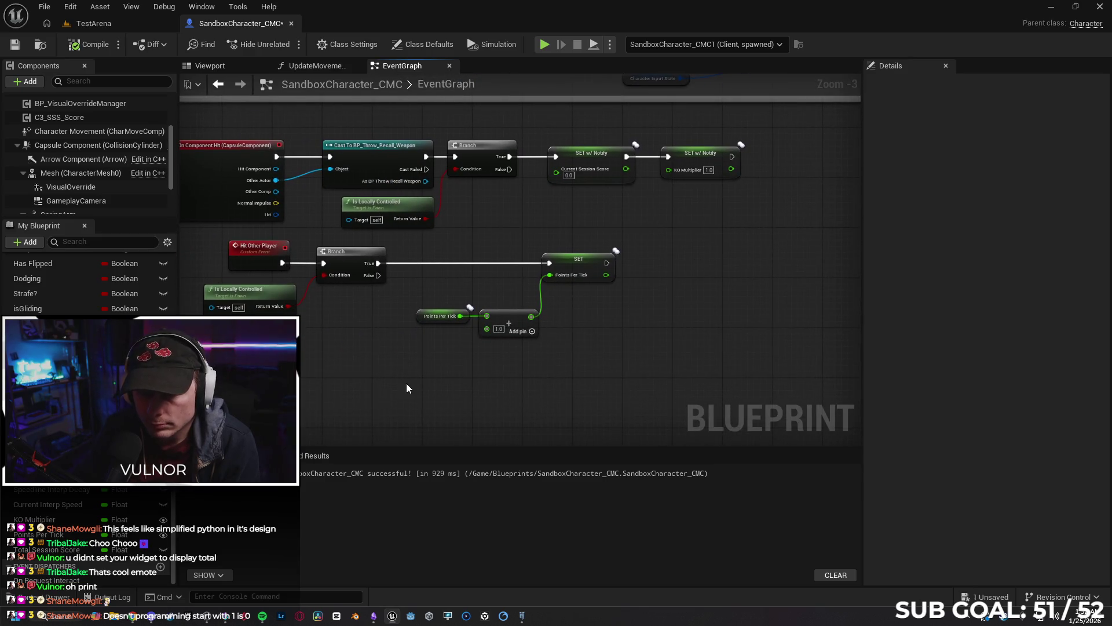
mouse_move(415, 391)
mouse_down()
mouse_move(440, 368)
mouse_move(454, 370)
mouse_move(432, 406)
mouse_up()
click(328, 67)
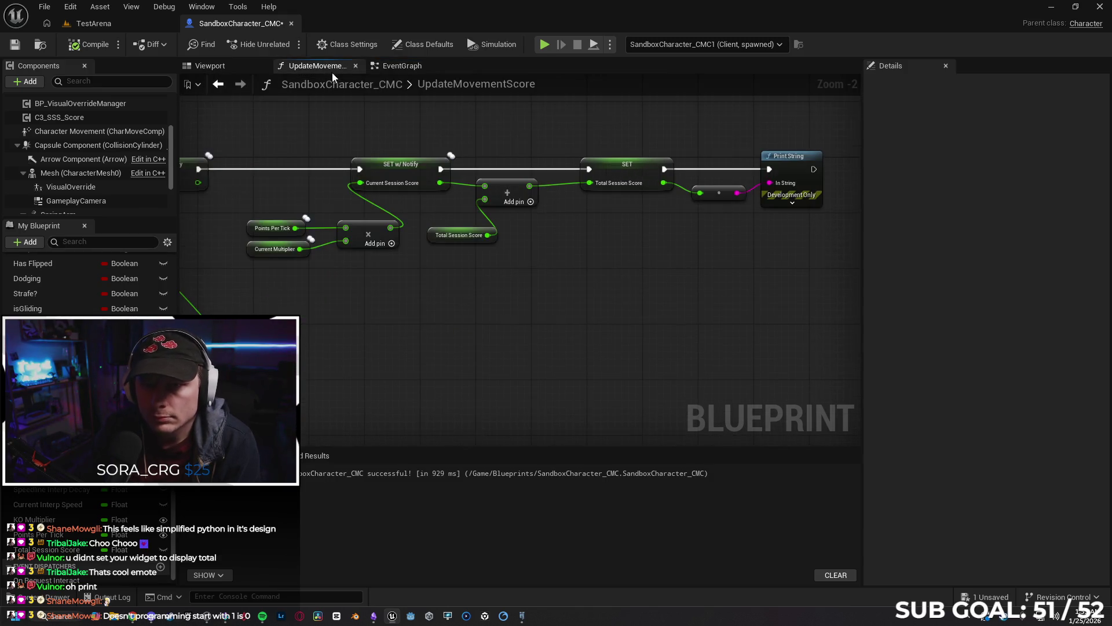
Start a two-client play test and bring up the blueprint's list of objects to debug.
scroll(549, 279, down, 2)
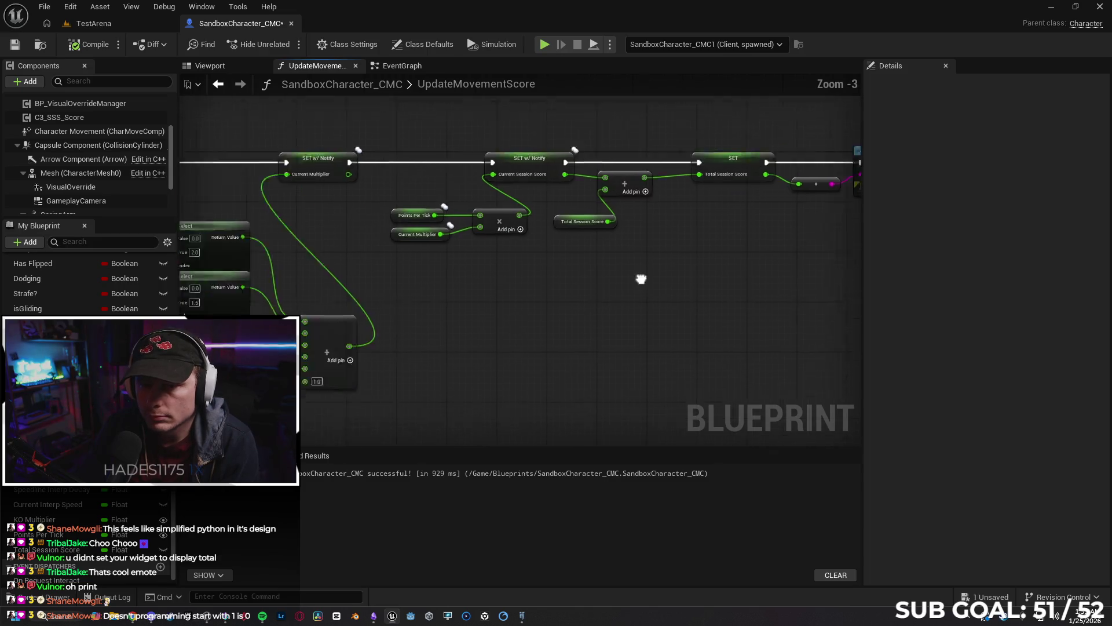
drag(683, 298, 647, 308)
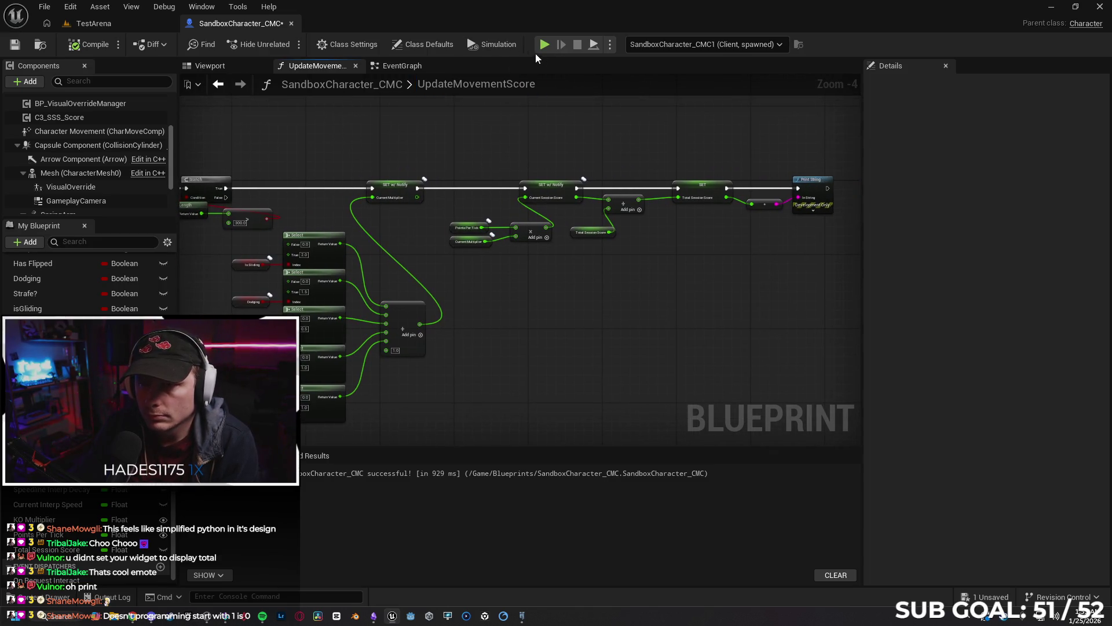
key(alt+p)
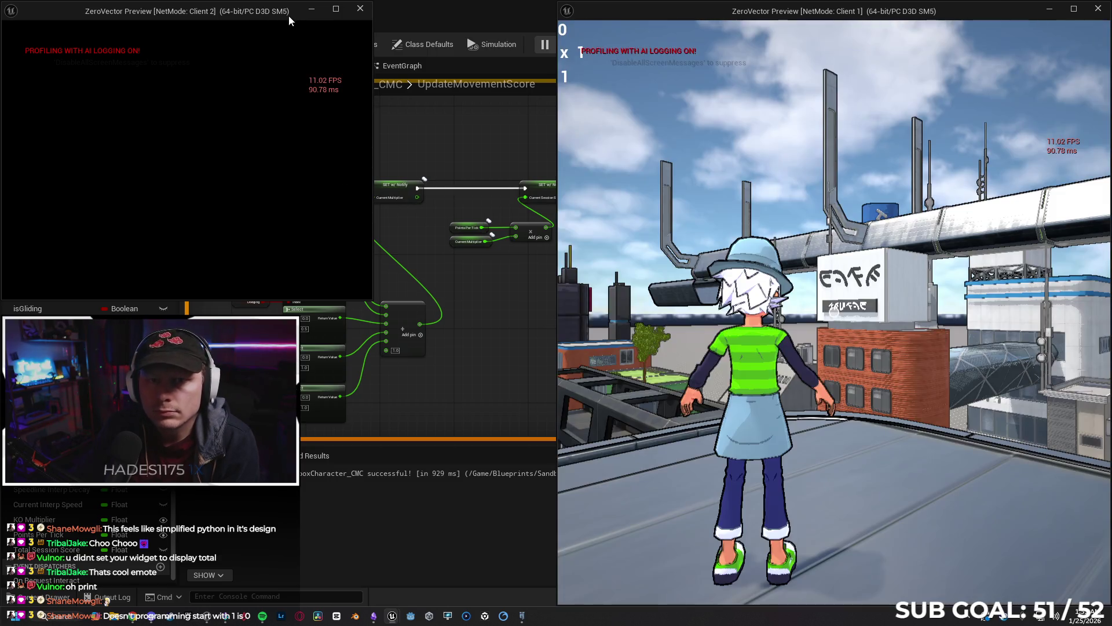
mouse_move(290, 12)
mouse_down()
mouse_move(347, 75)
mouse_move(889, 224)
mouse_up()
click(482, 150)
click(738, 46)
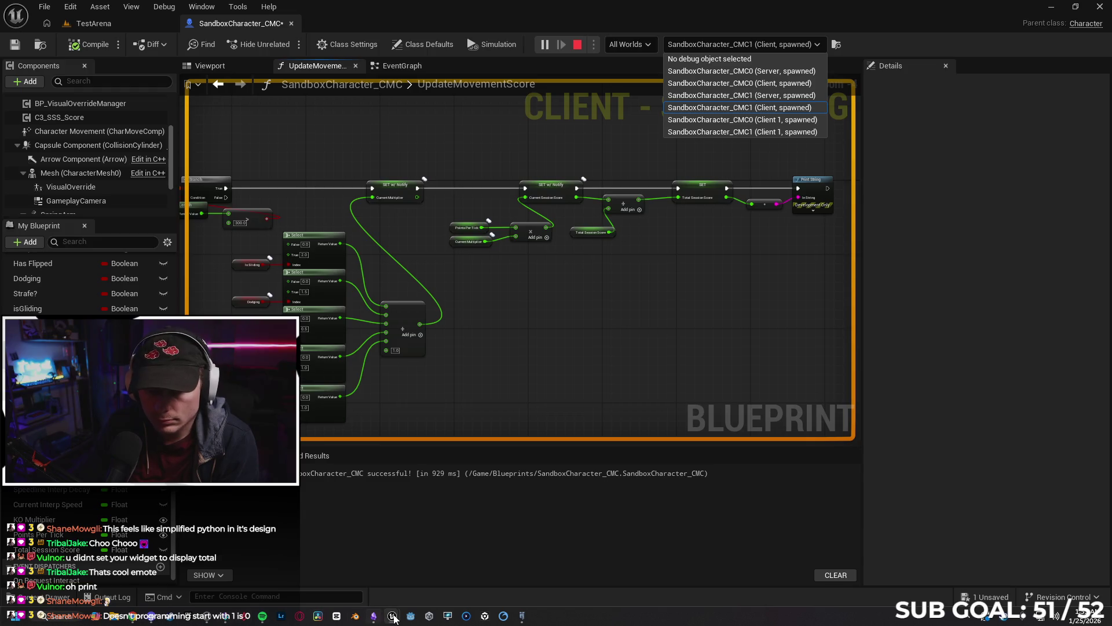
Run the Client 2 character to earn score, end play, and delete the conversion node.
mouse_move(394, 617)
click(510, 572)
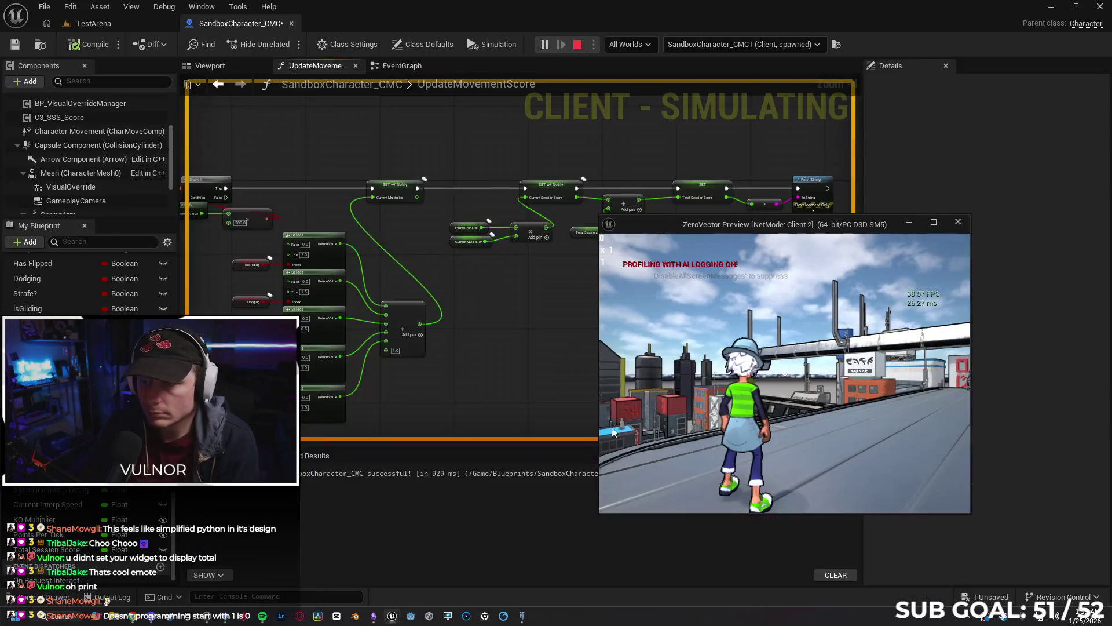
key(w)
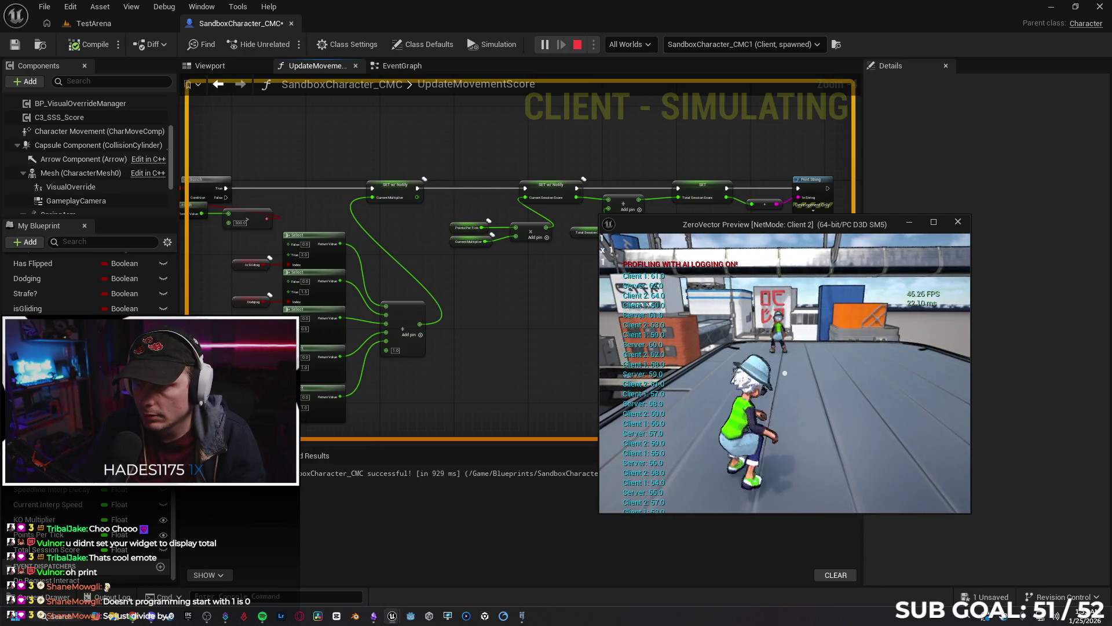
key(Escape)
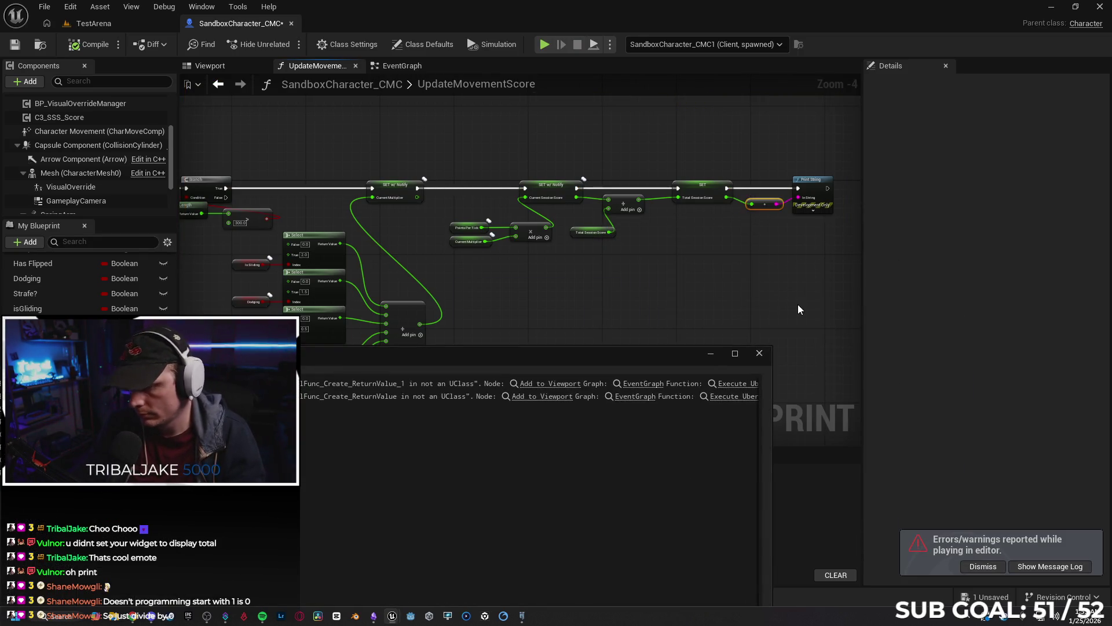
key(Delete)
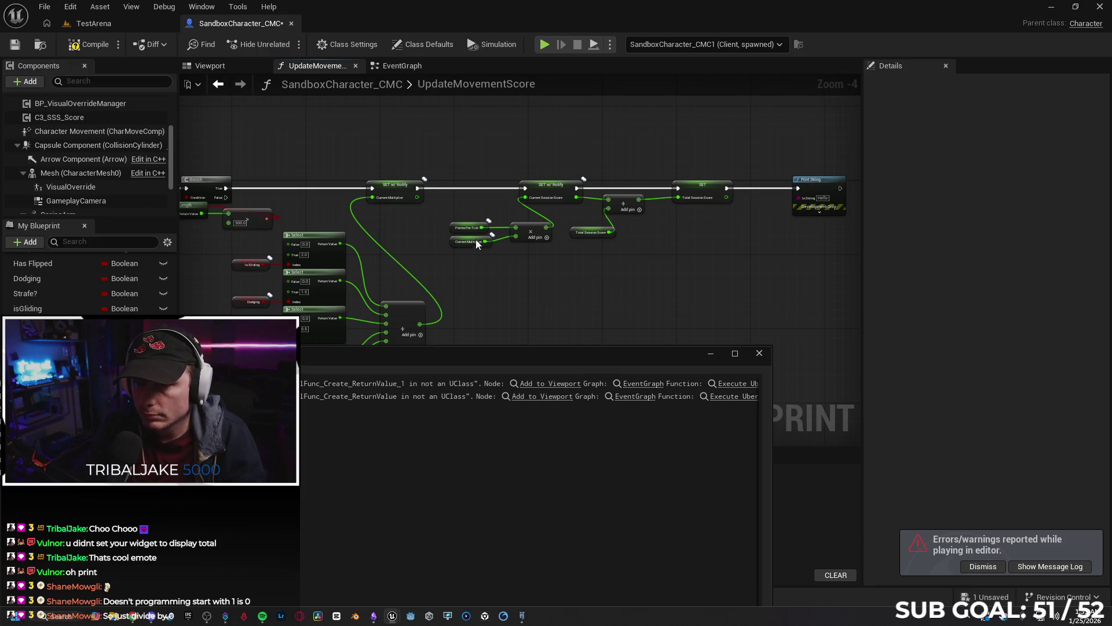
Print Points Per Tick instead of the score and start a new two-client play test.
mouse_move(481, 227)
mouse_down()
mouse_move(695, 238)
mouse_move(799, 199)
mouse_up()
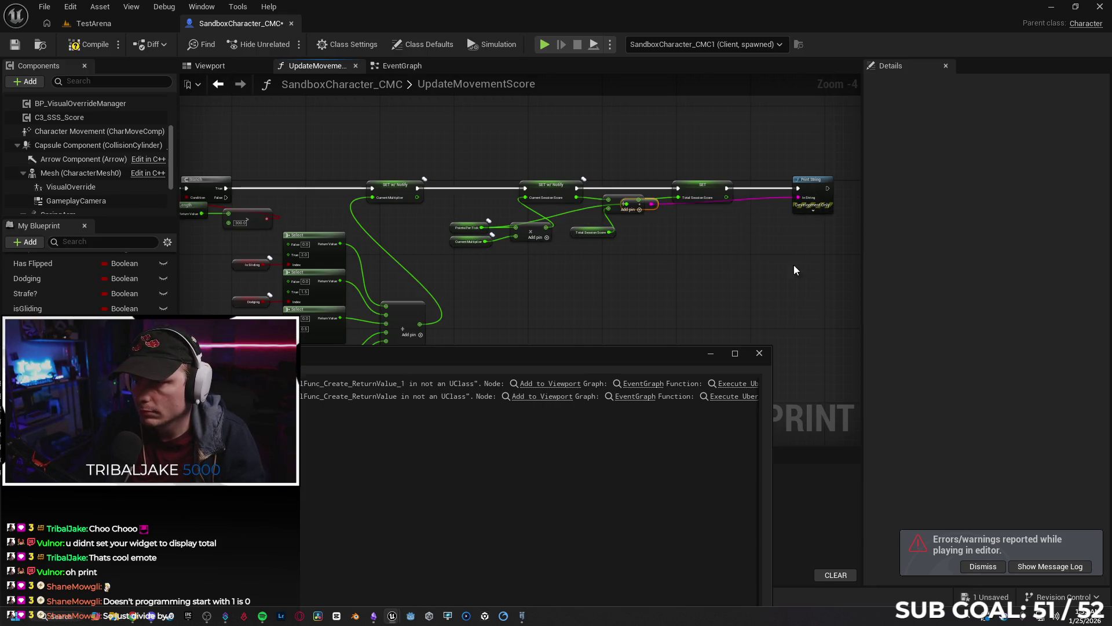
click(759, 354)
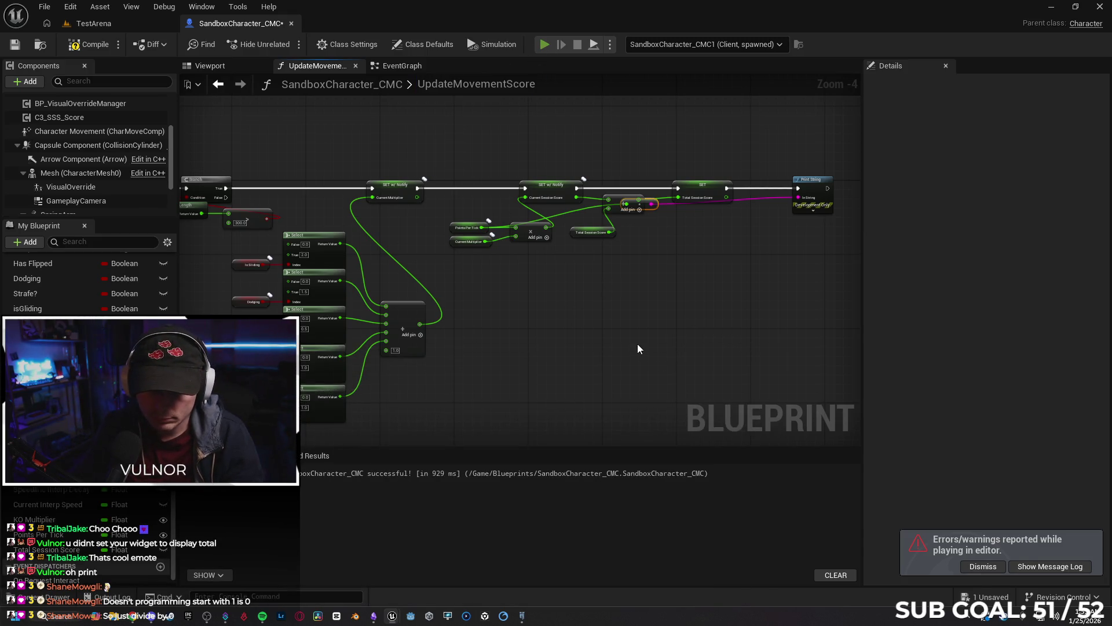
key(alt+p)
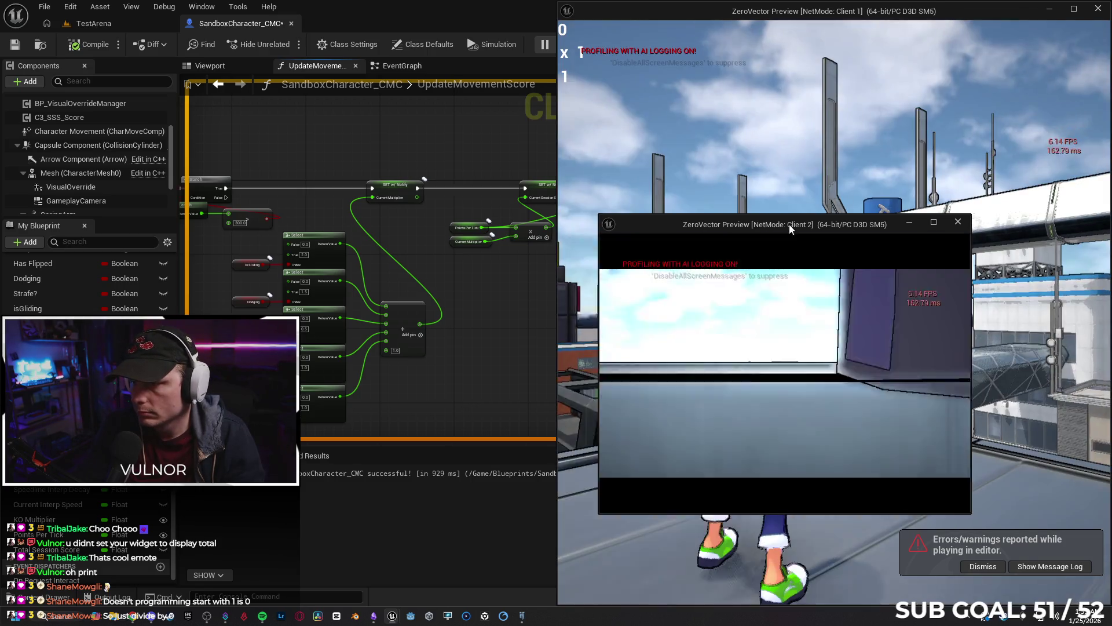
drag(789, 224, 377, 236)
Charge and throw an orb at the other player from Client 1, then stop play.
key(w)
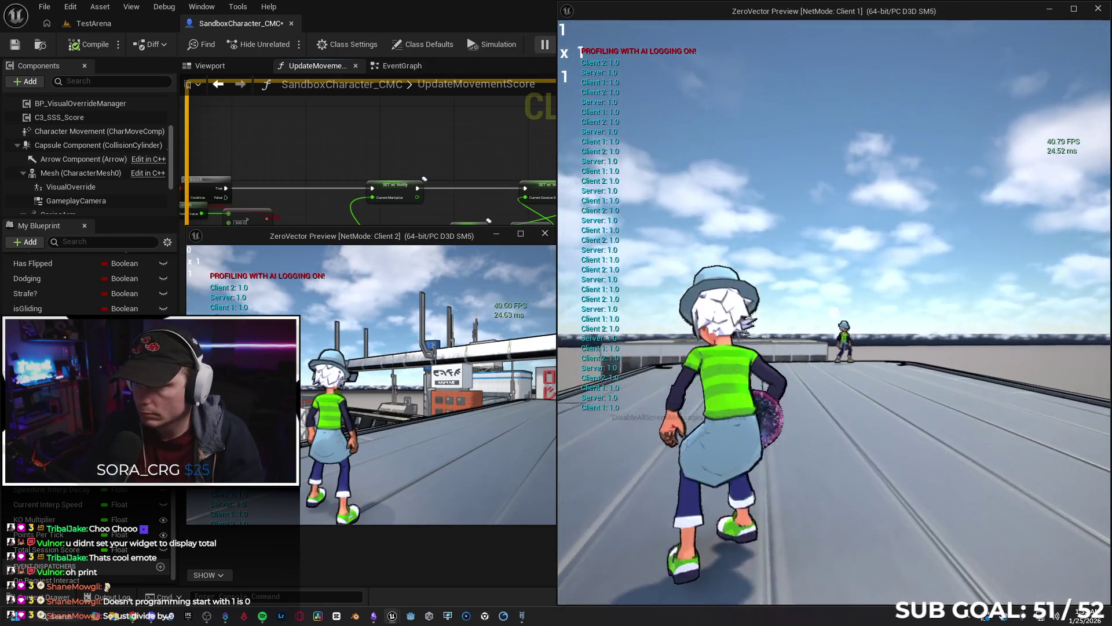
key(e)
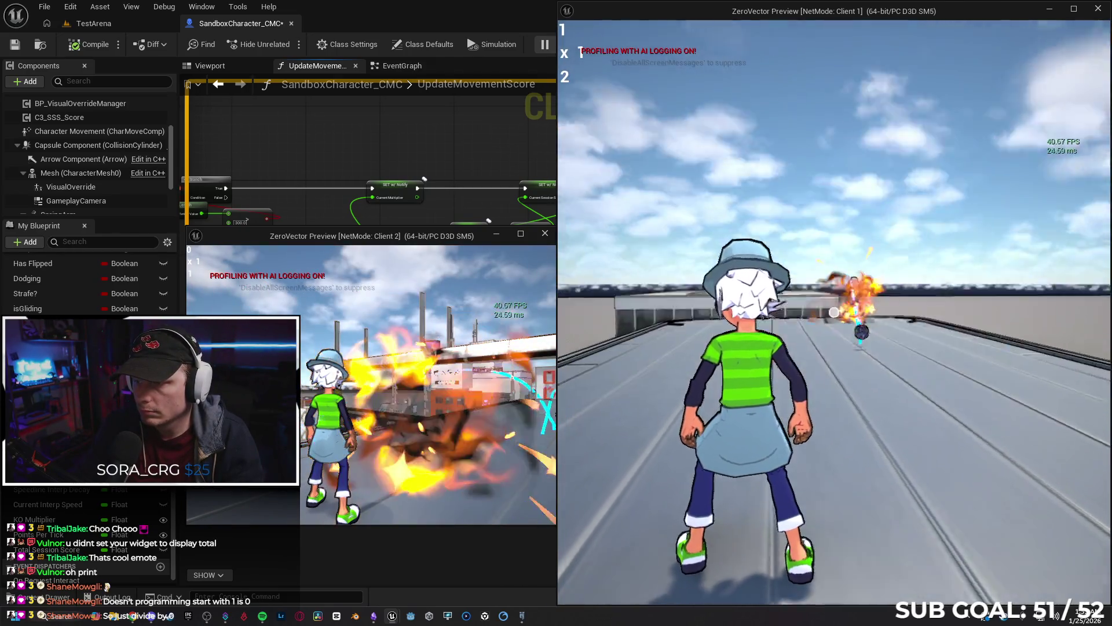
key(w)
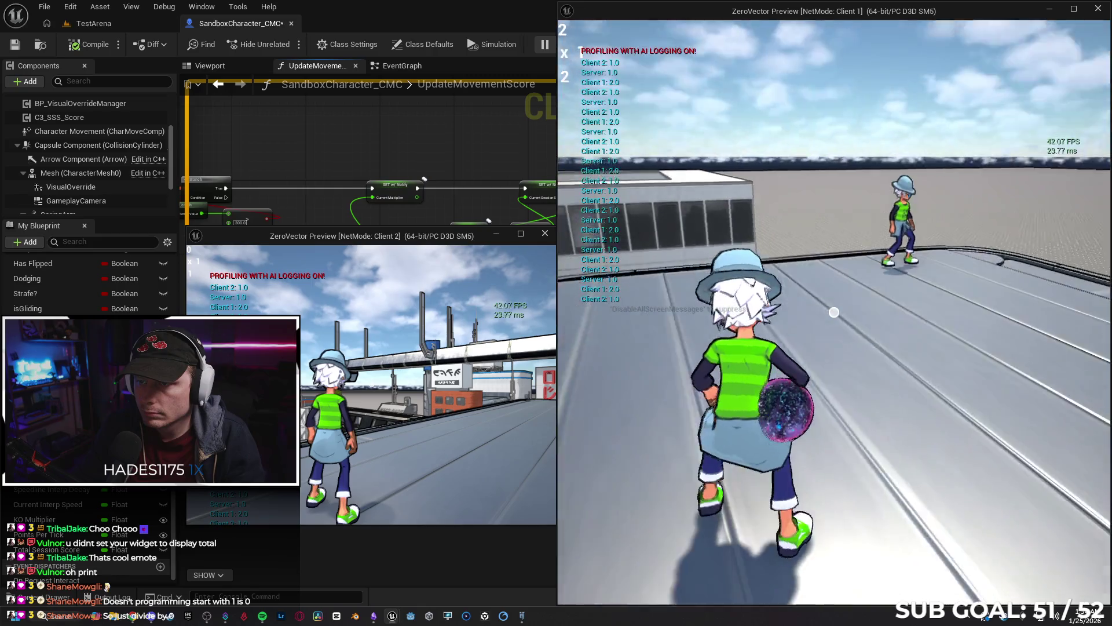
click(834, 312)
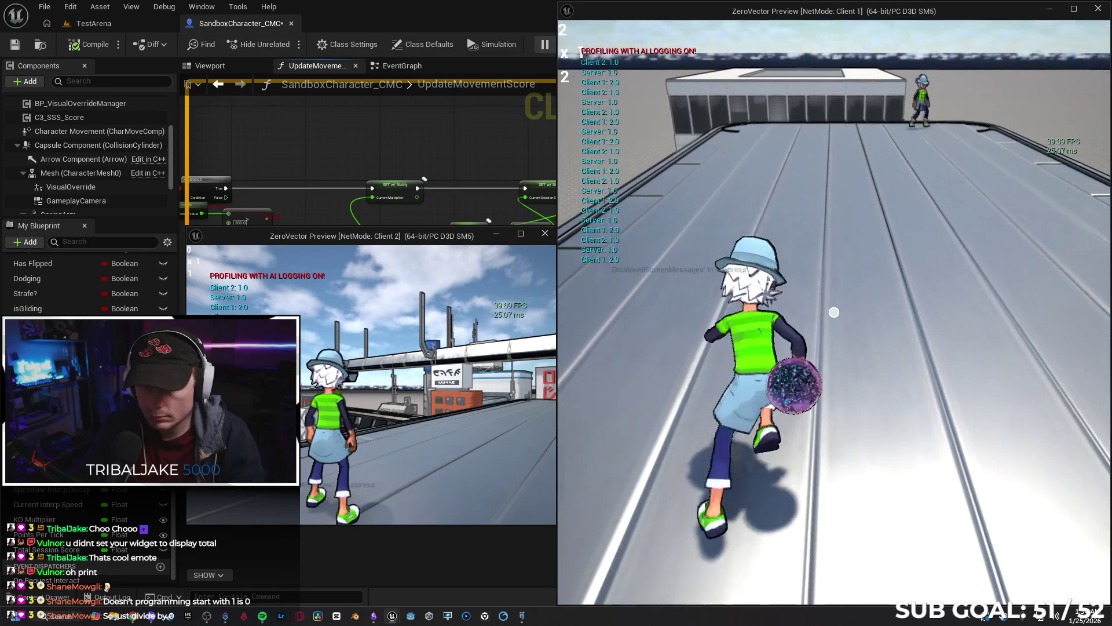
key(Escape)
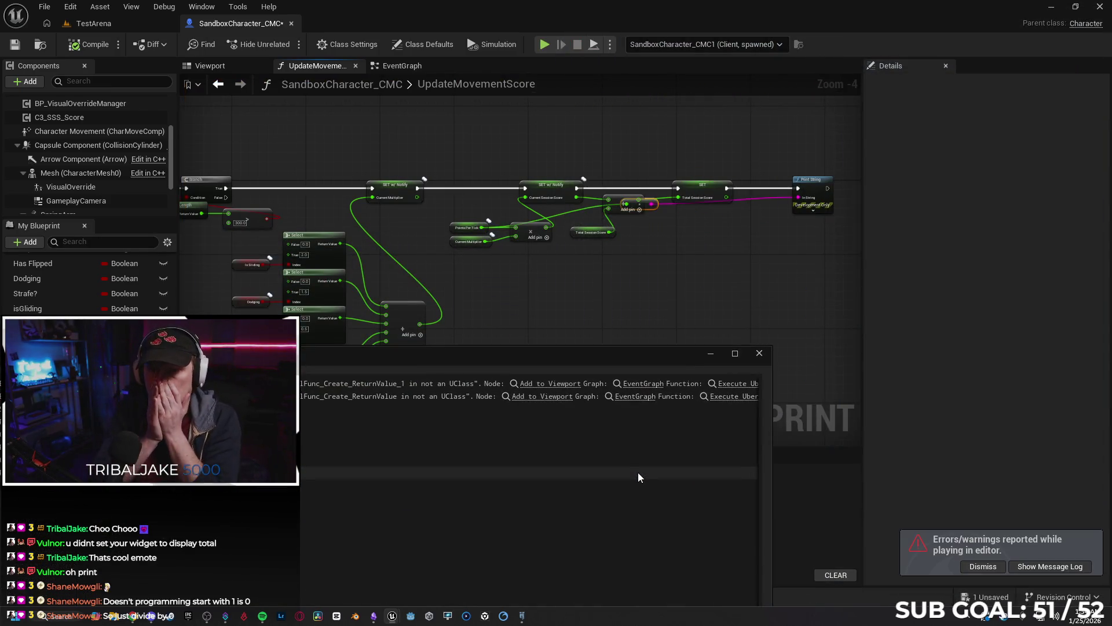
Close the message log, undo three score-graph edits and redo the node additions.
click(759, 353)
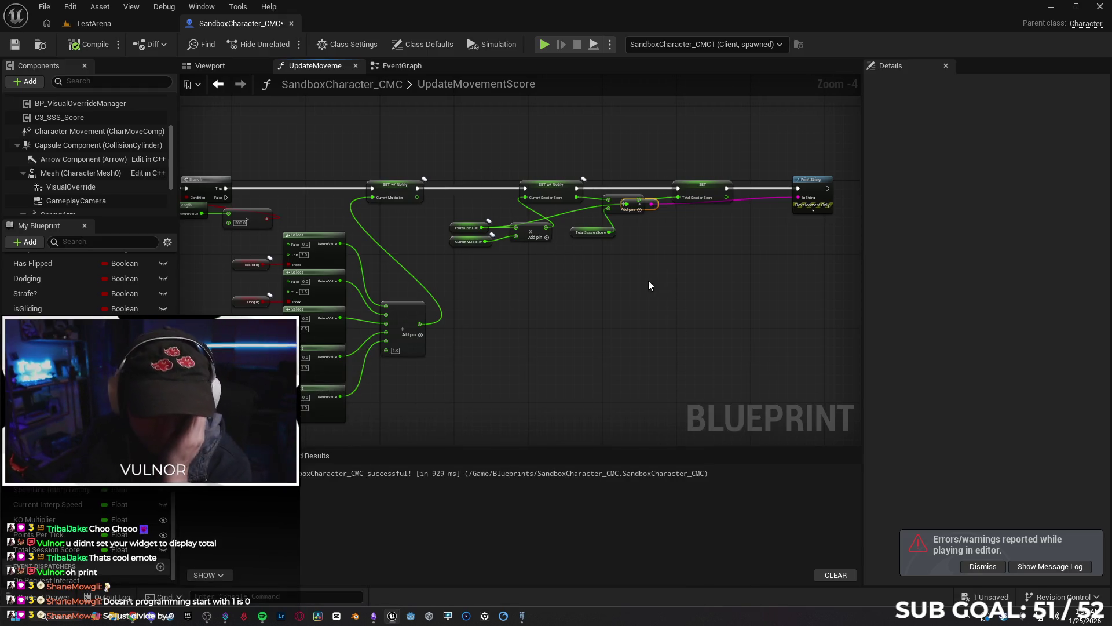
drag(606, 269, 617, 297)
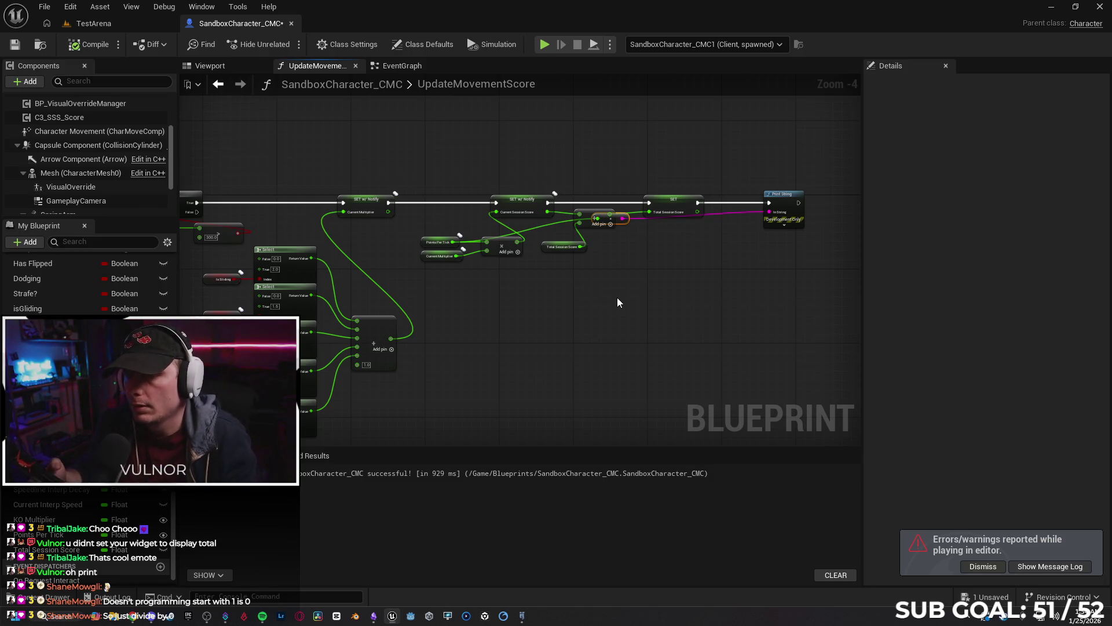
drag(646, 311, 619, 315)
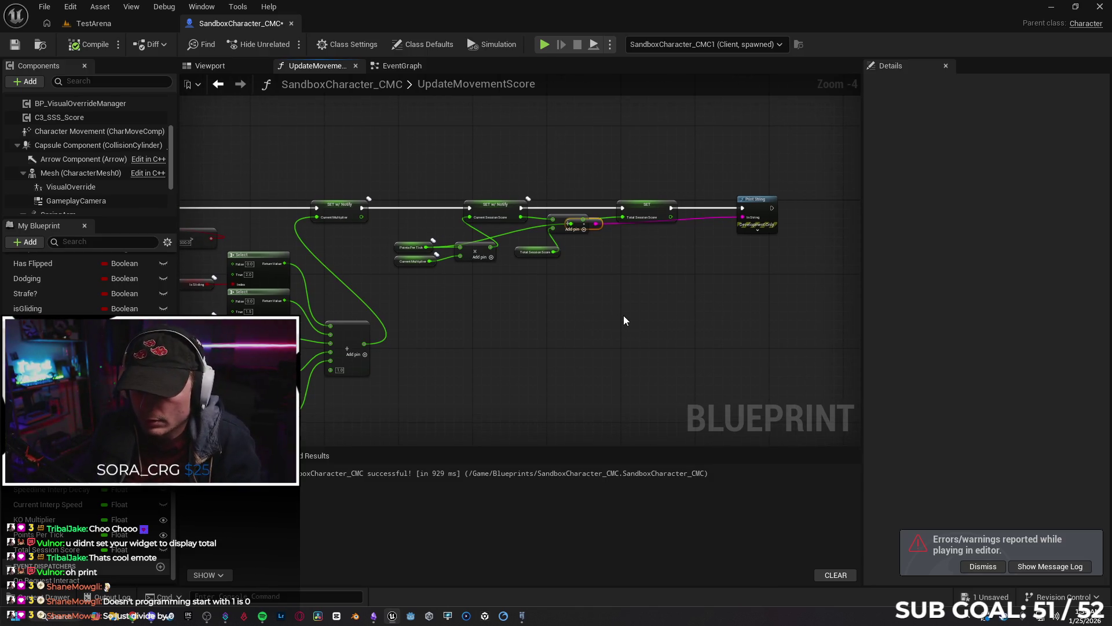
key(ctrl+z)
key(ctrl+z)
key(ctrl+z)
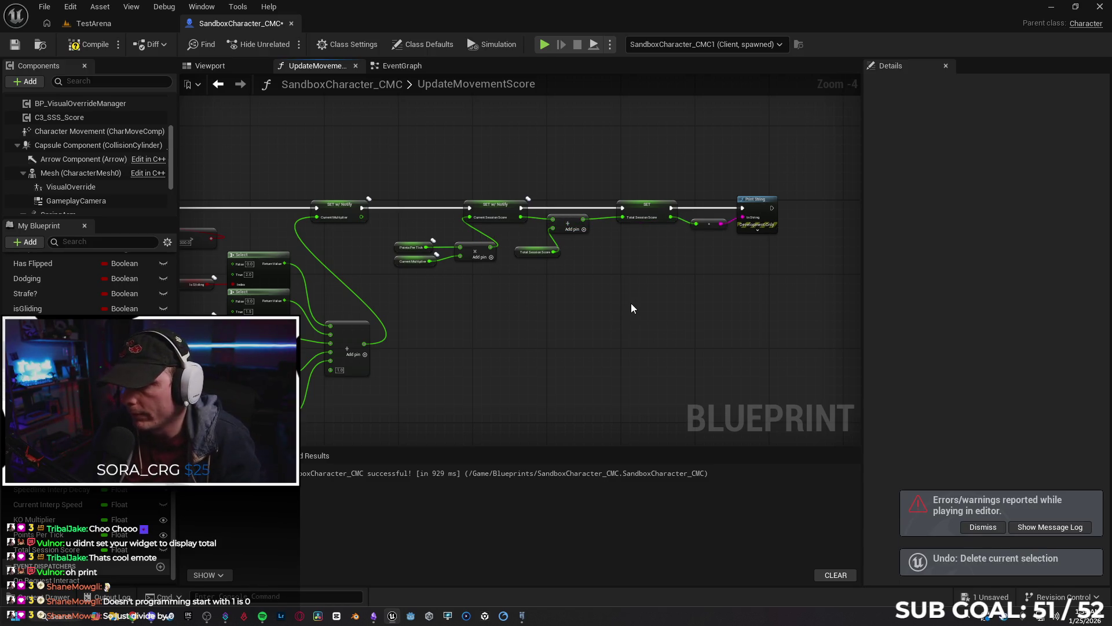
key(ctrl+z)
key(ctrl+z)
key(ctrl+z)
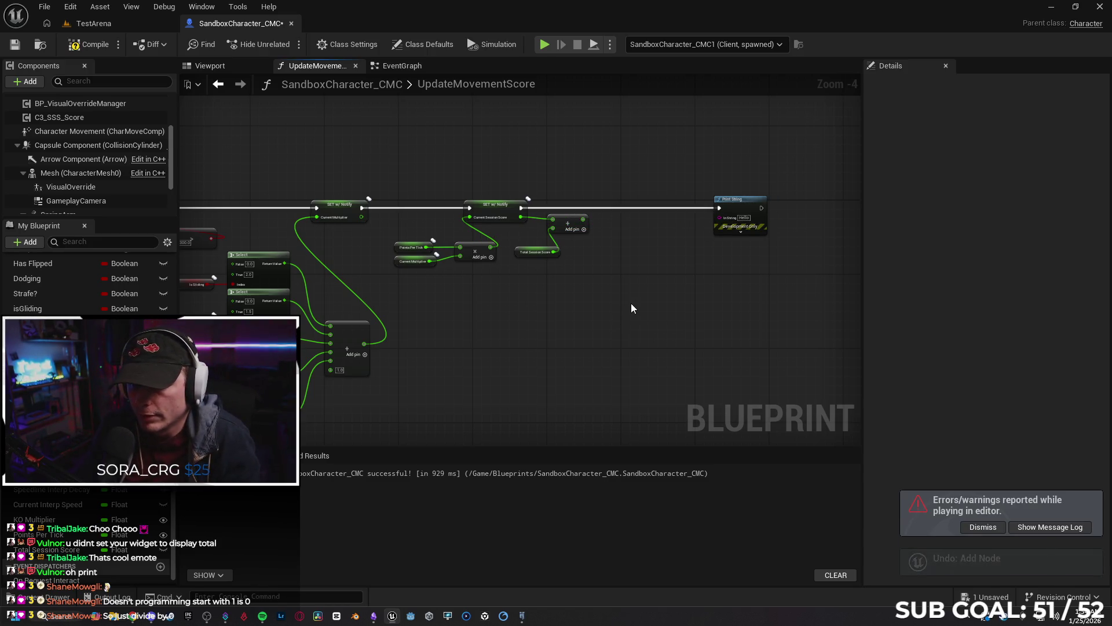
key(ctrl+z)
key(ctrl+z)
key(ctrl+z)
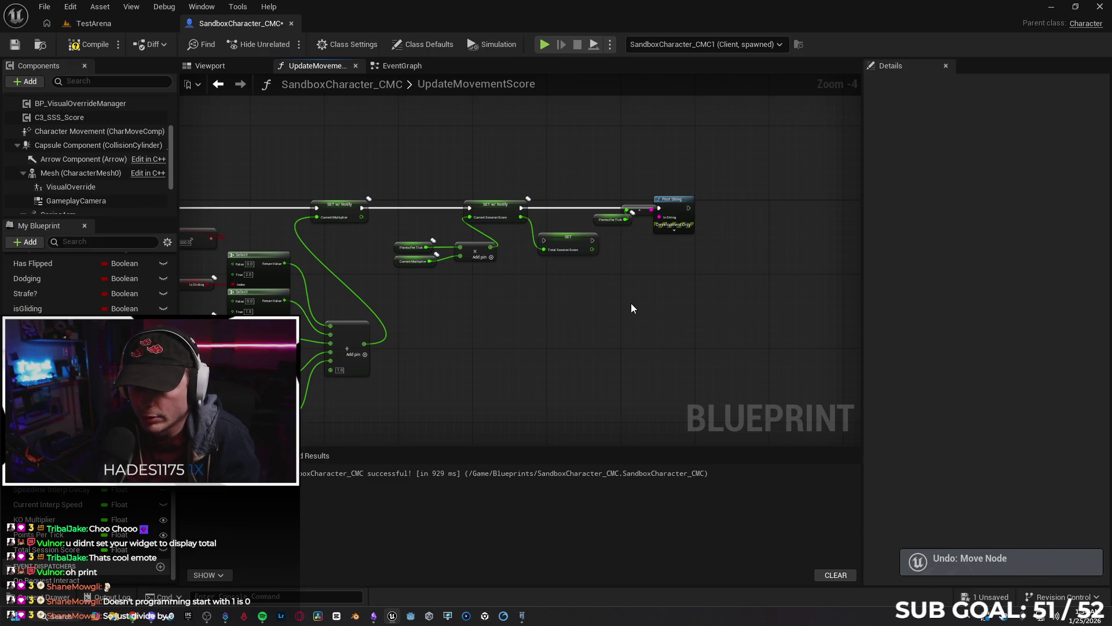
key(ctrl+y)
key(ctrl+y)
key(ctrl+y)
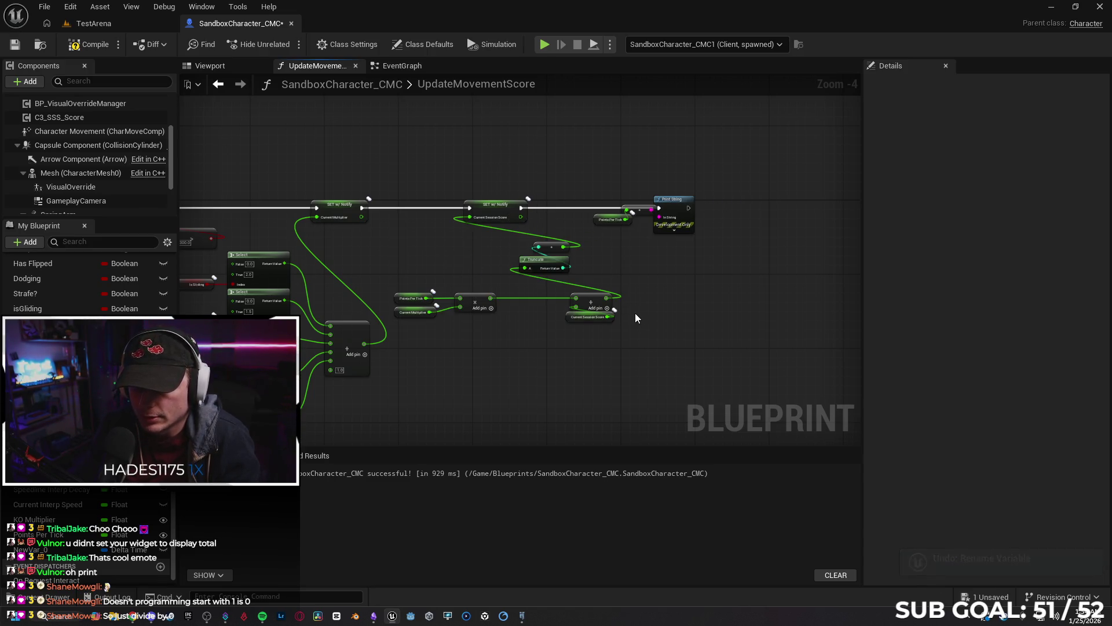
drag(659, 297, 657, 295)
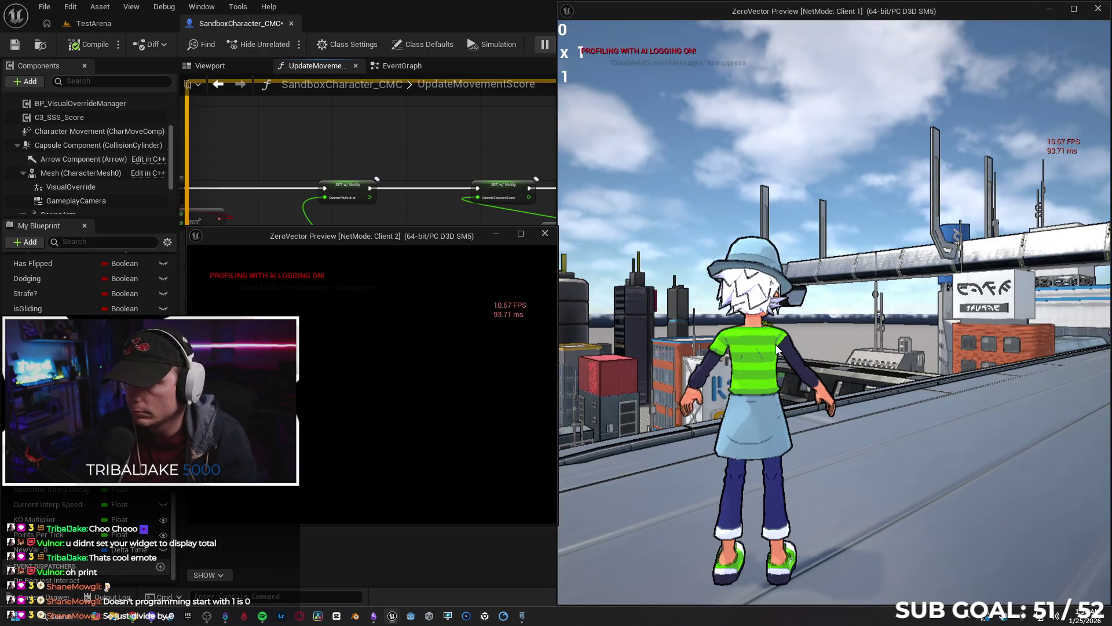
Play-test by throwing an orb at the other player from Client 1, then open the play options.
click(776, 347)
key(w)
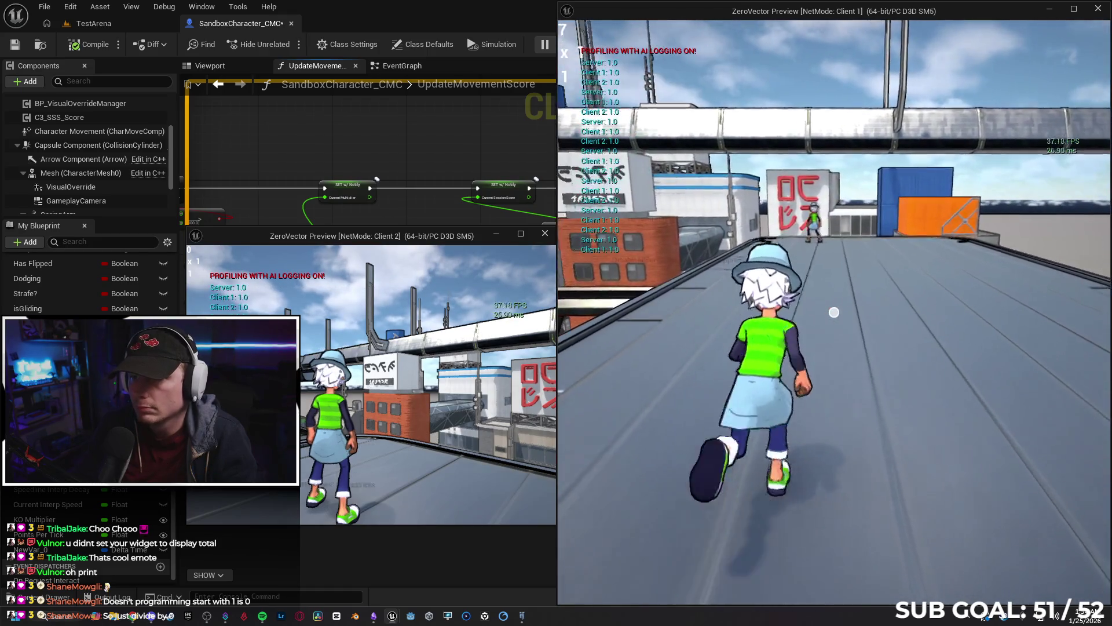
click(835, 312)
click(834, 312)
key(w)
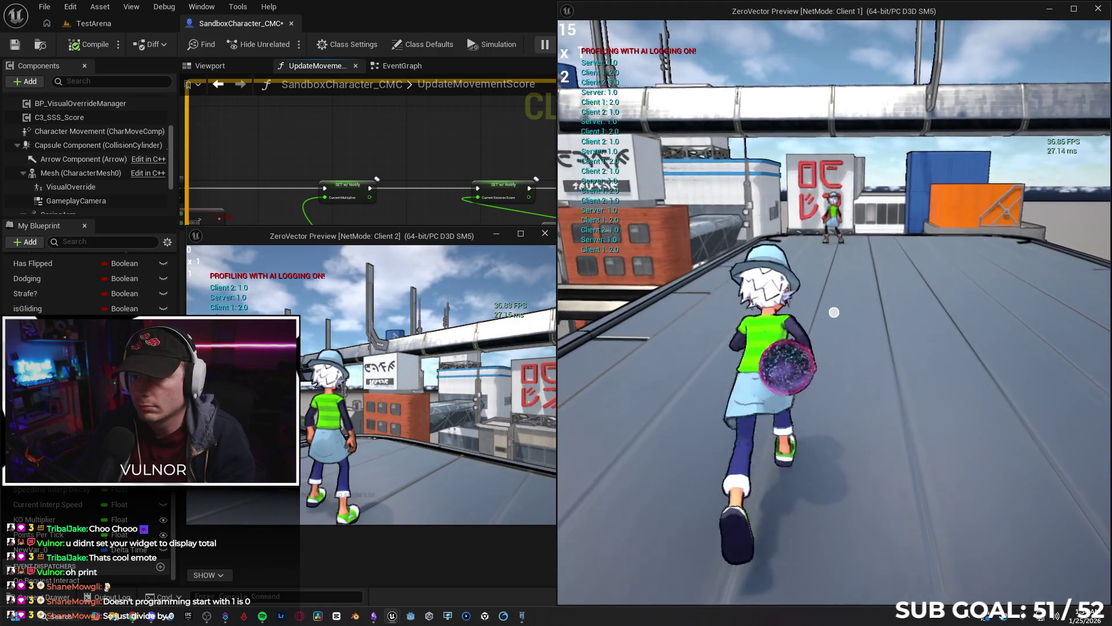
key(w)
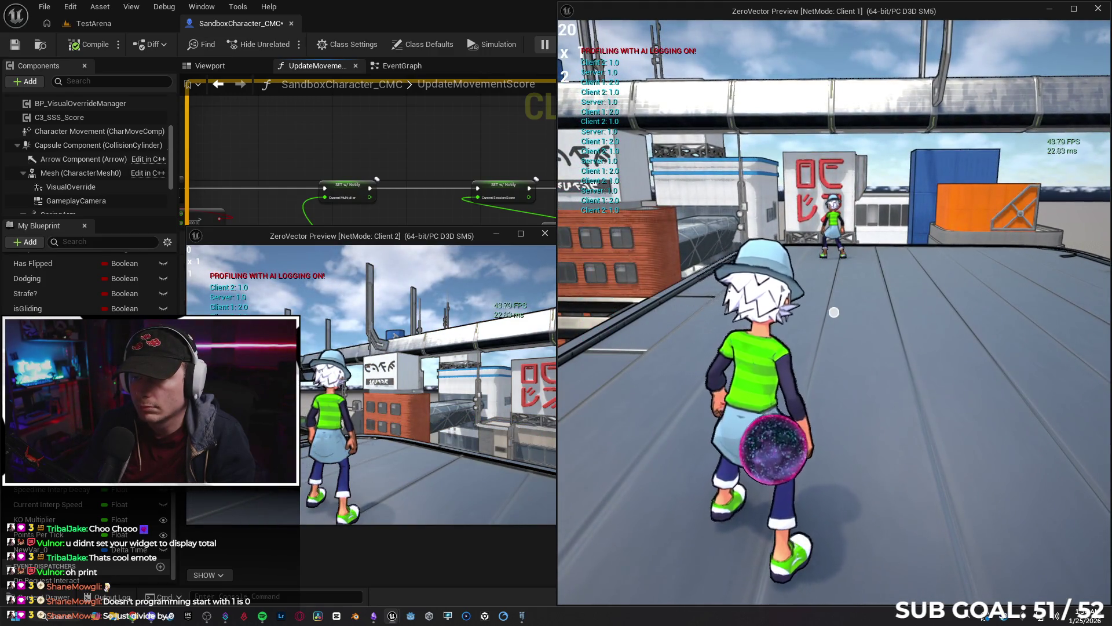
key(Escape)
click(759, 352)
click(610, 44)
Set Net Mode to Play As Listen Server and test throwing orbs from the server character.
mouse_move(747, 279)
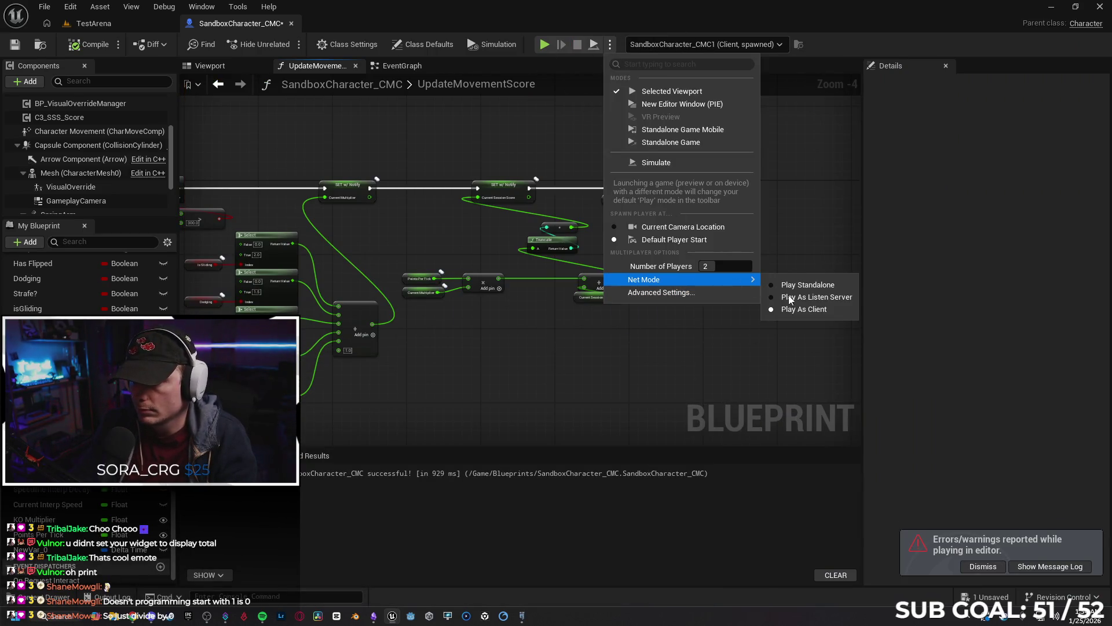
click(788, 297)
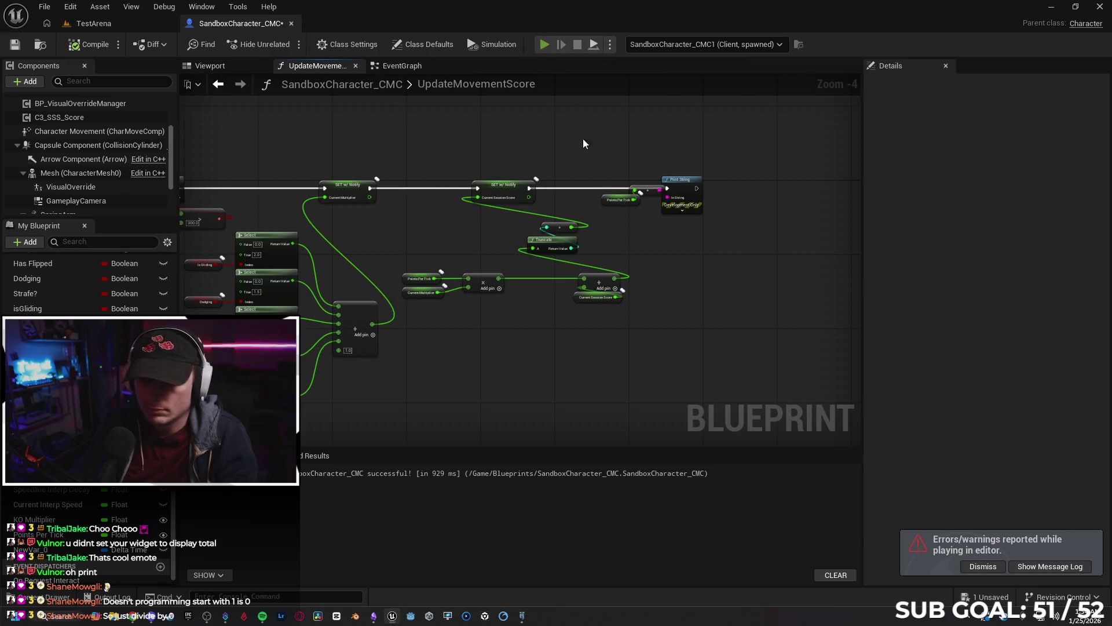
key(alt+p)
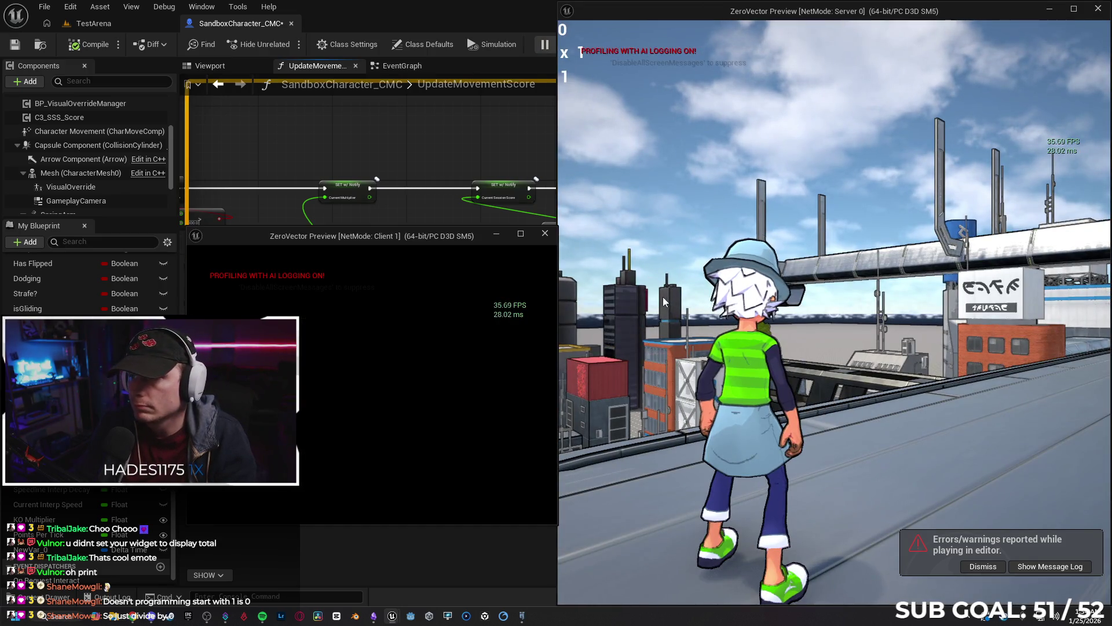
click(688, 310)
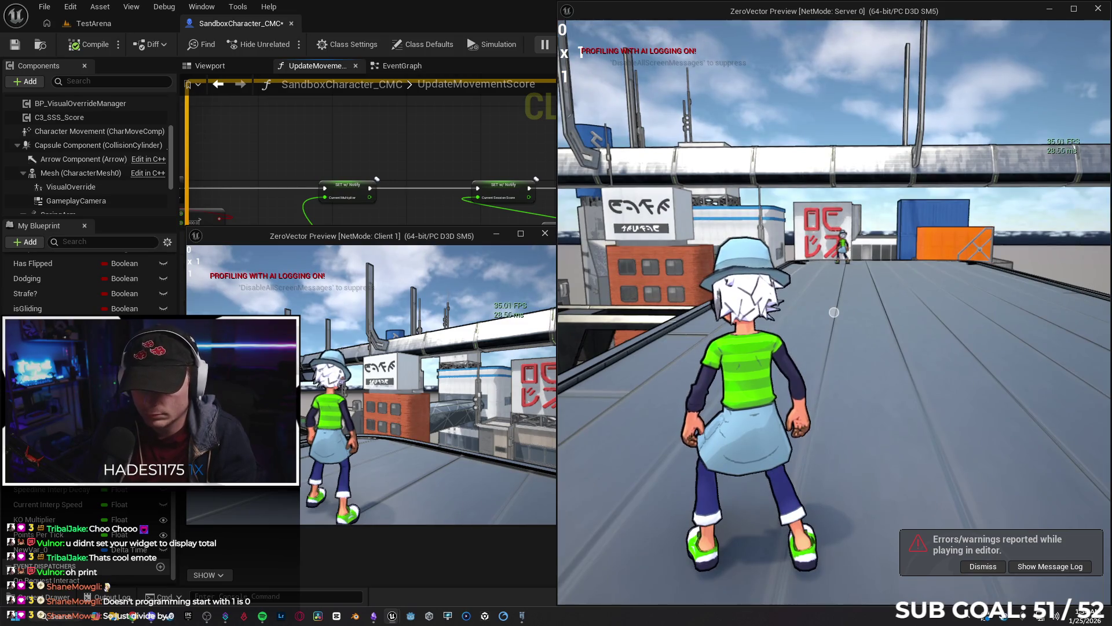
click(834, 312)
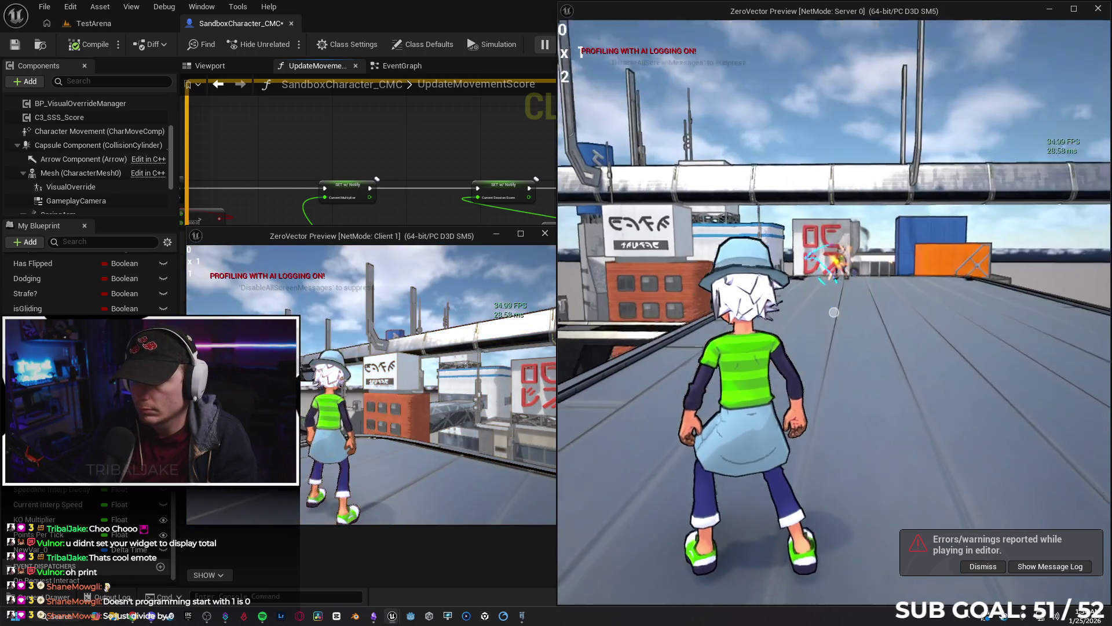
click(834, 312)
key(w)
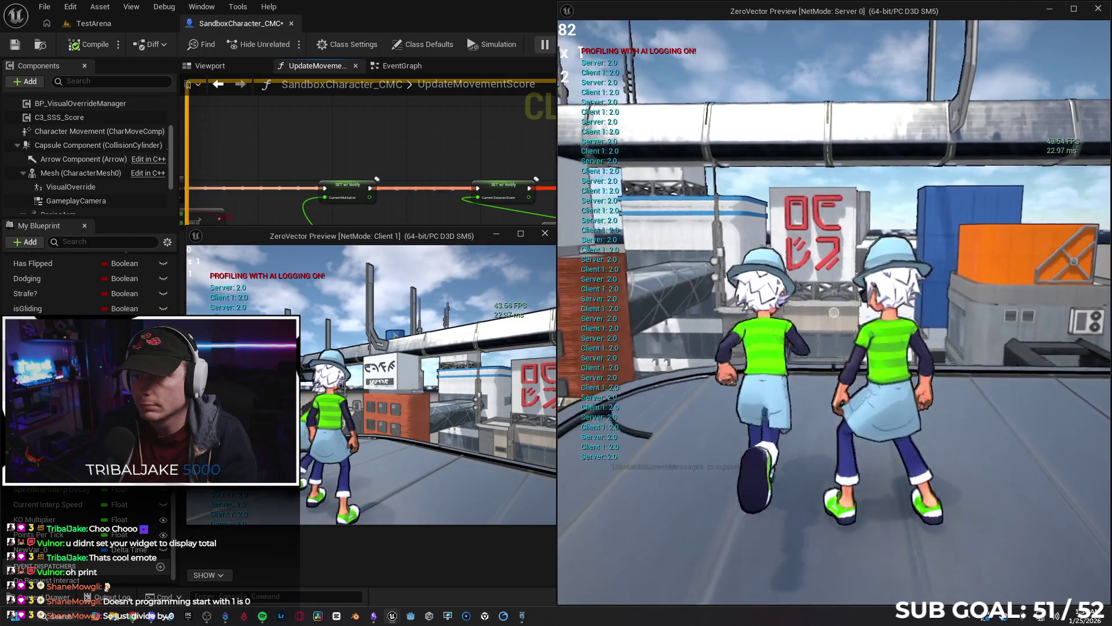
mouse_move(834, 312)
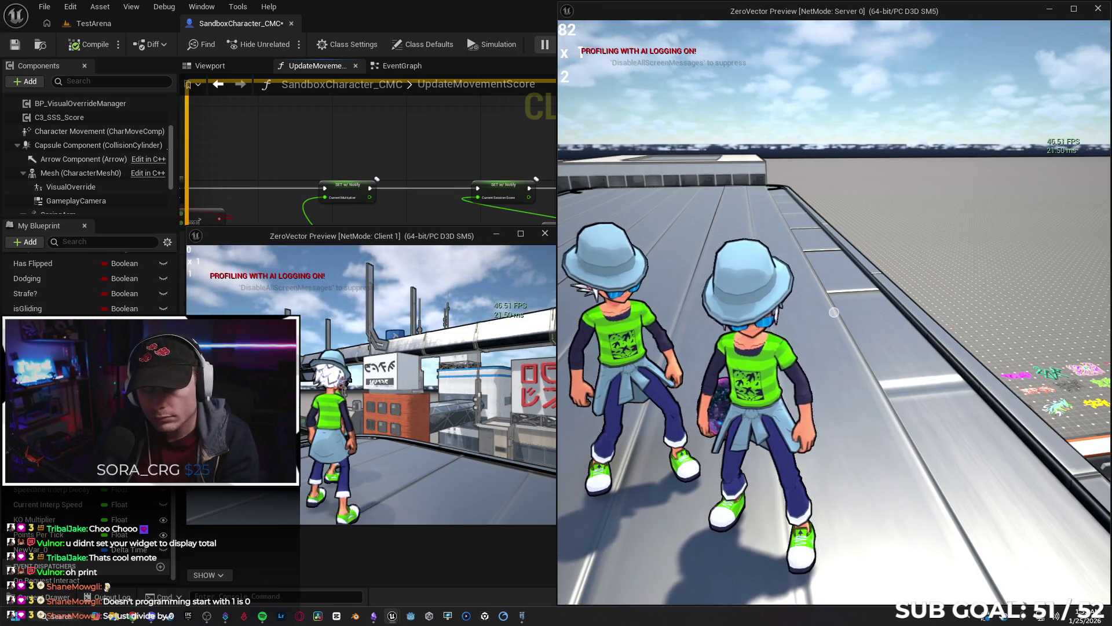
key(alt+Tab)
key(Escape)
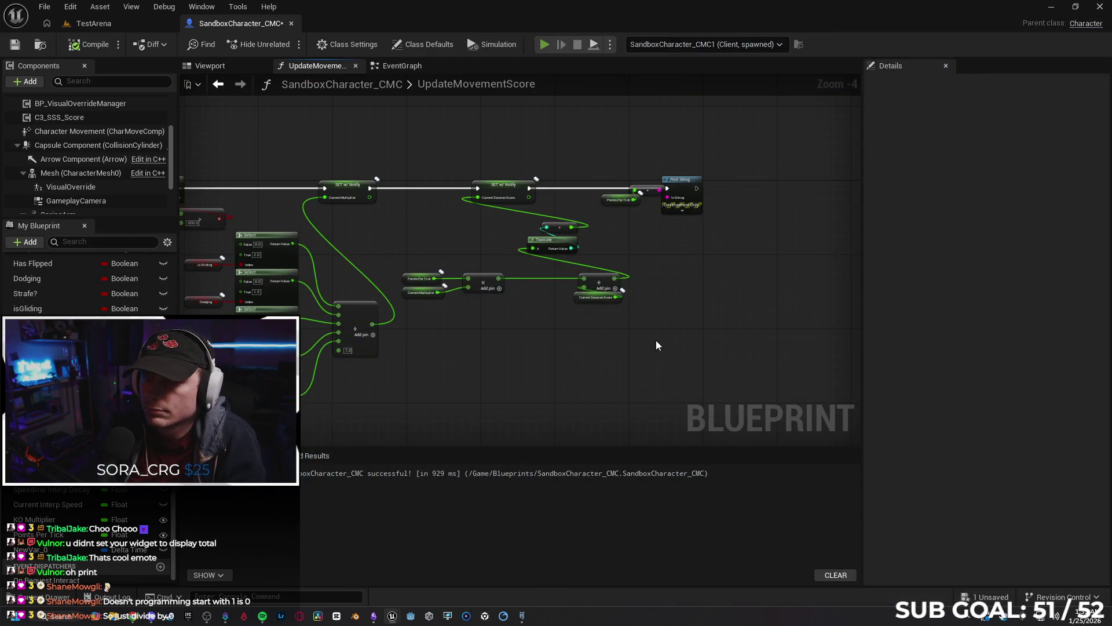
Rerun the play test, moving the client character beside the server player, then end it.
key(alt+p)
click(381, 386)
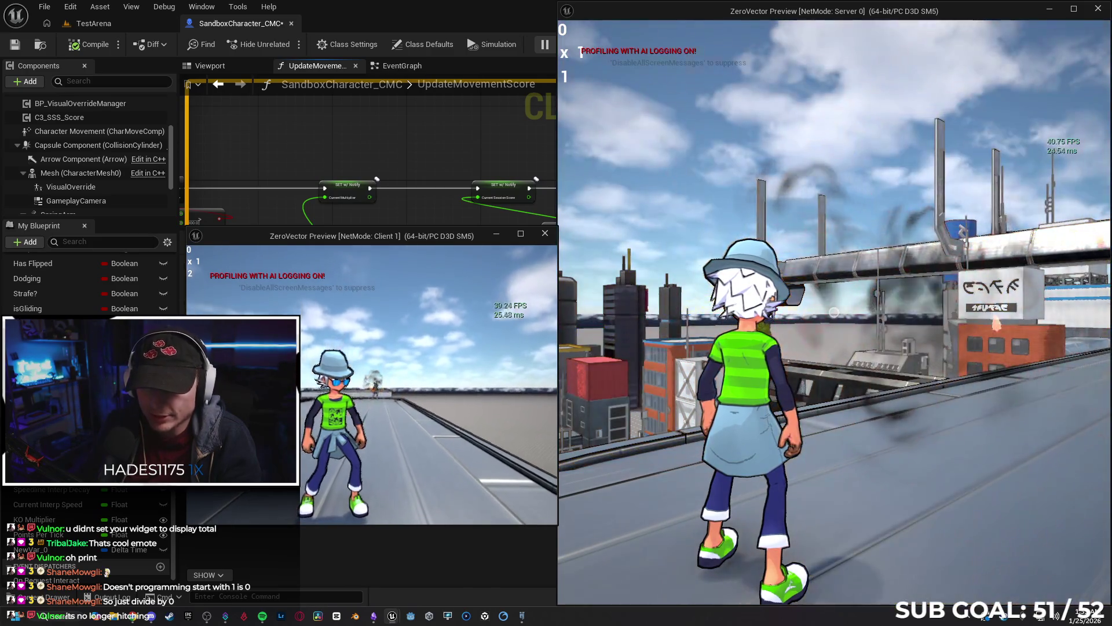
key(w)
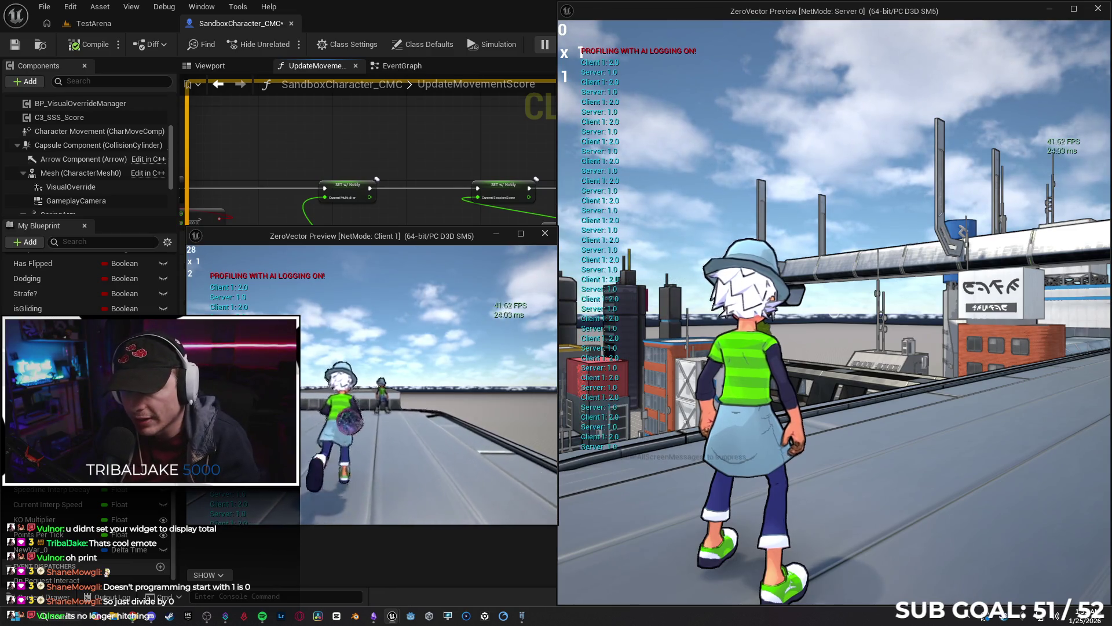
key(w)
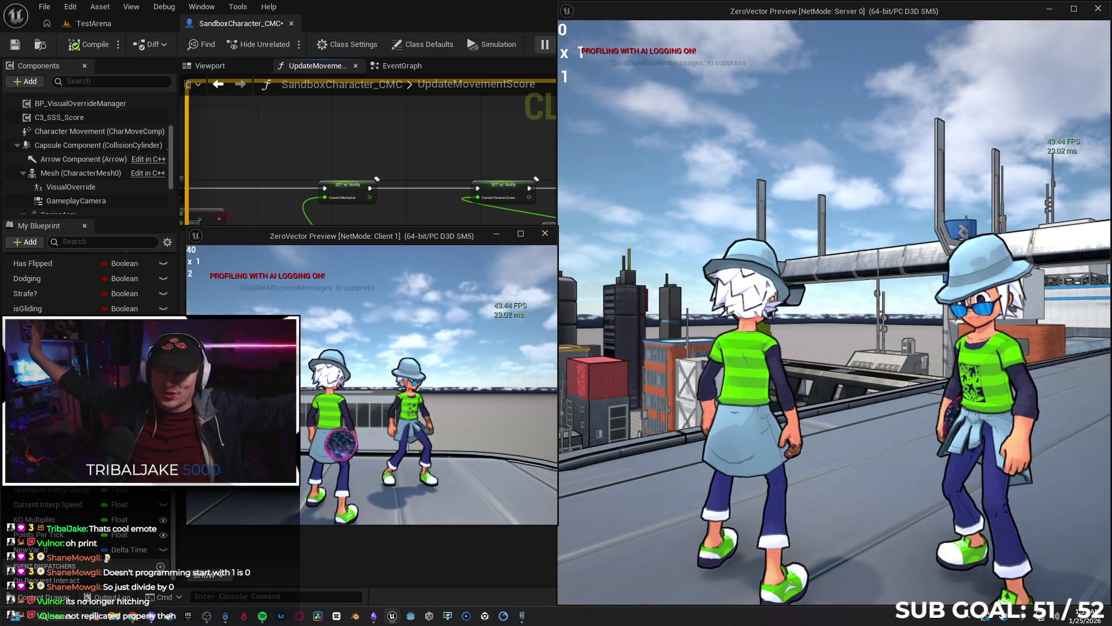
key(Escape)
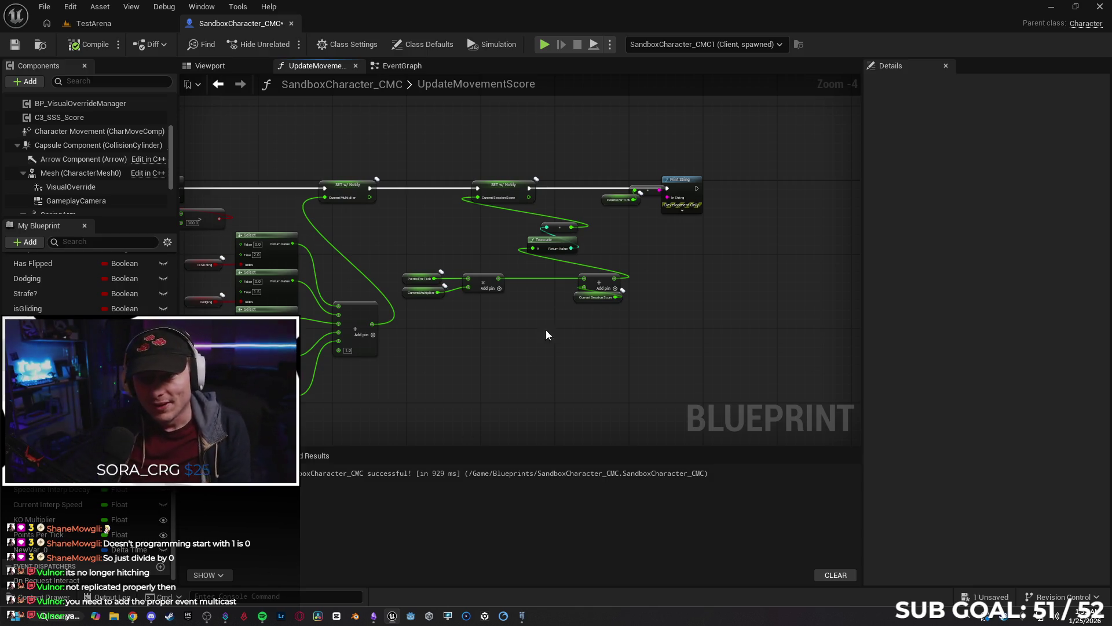
Set the Hit Other Player event to Multicast and play-test throwing from the client.
click(396, 67)
click(294, 279)
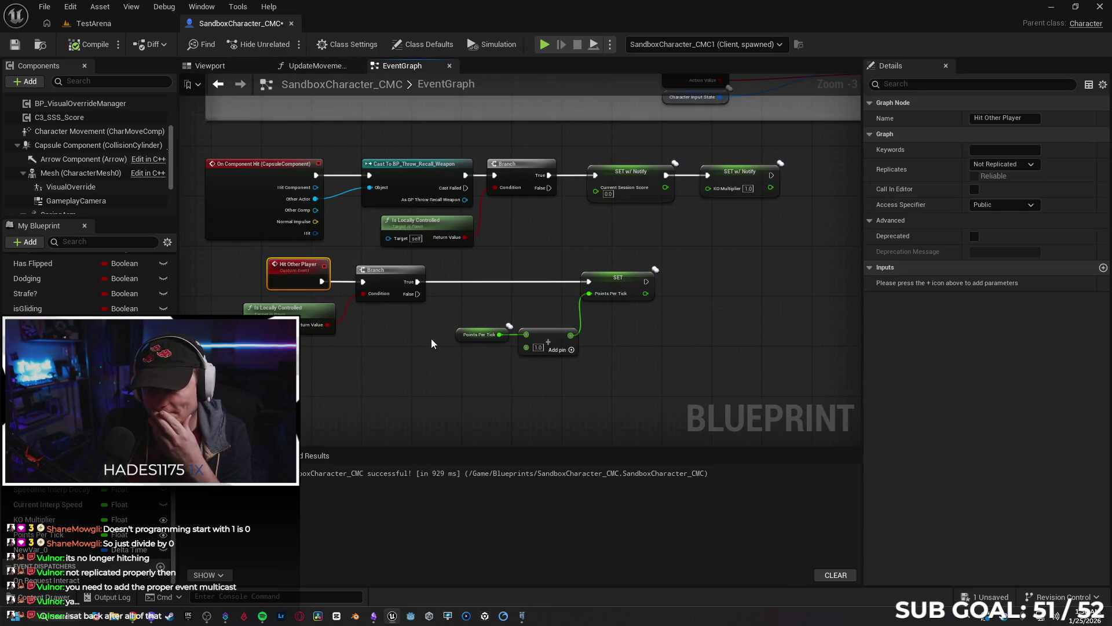
click(1002, 165)
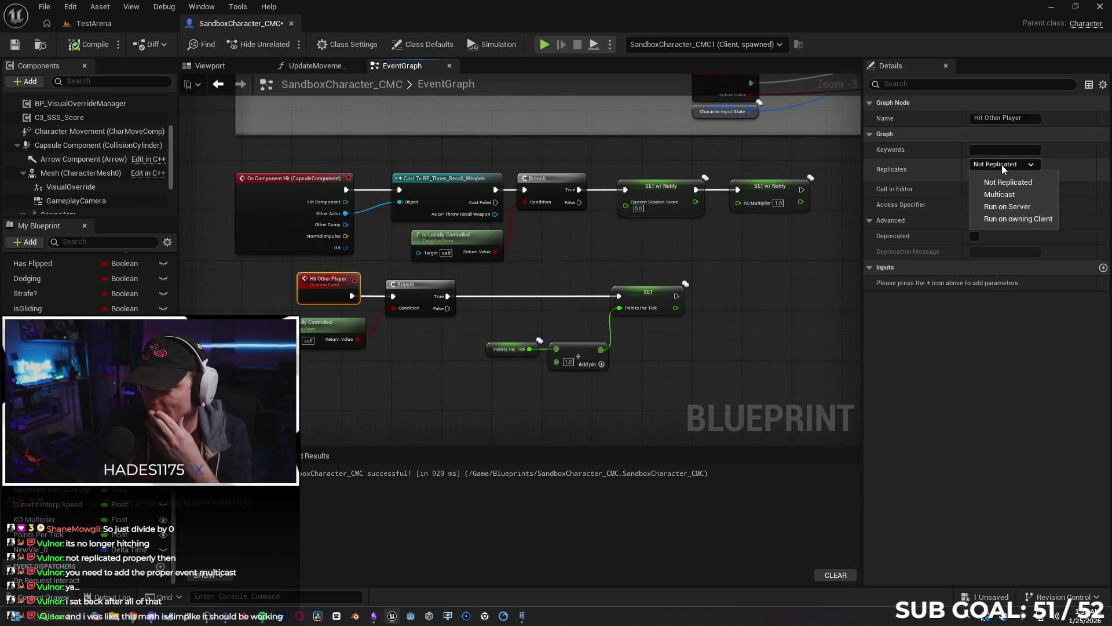
click(1000, 195)
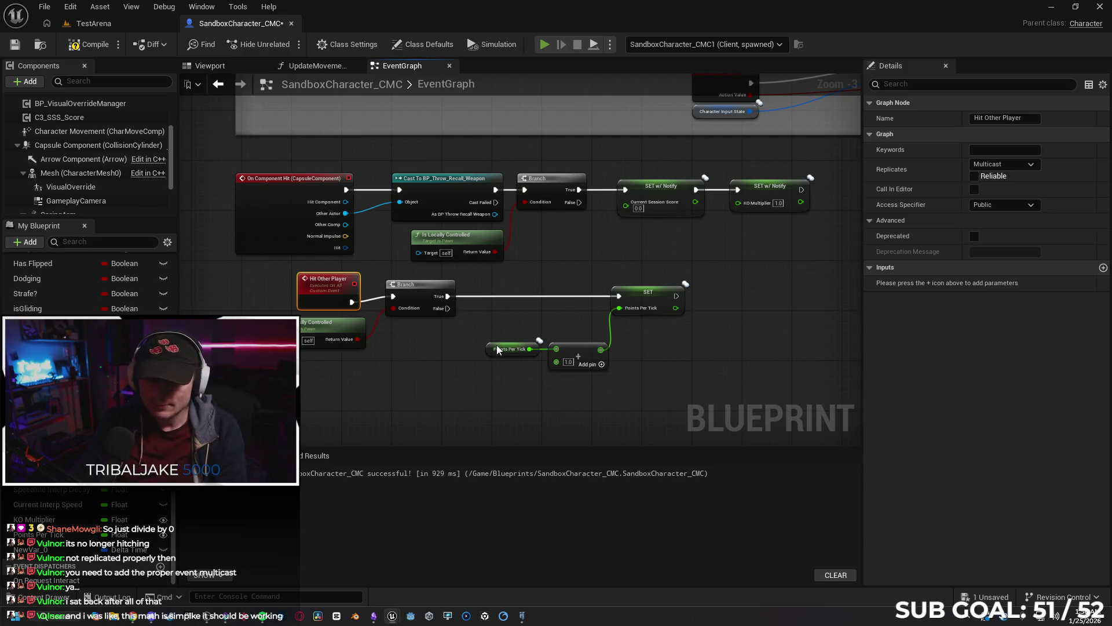
key(alt+p)
click(399, 345)
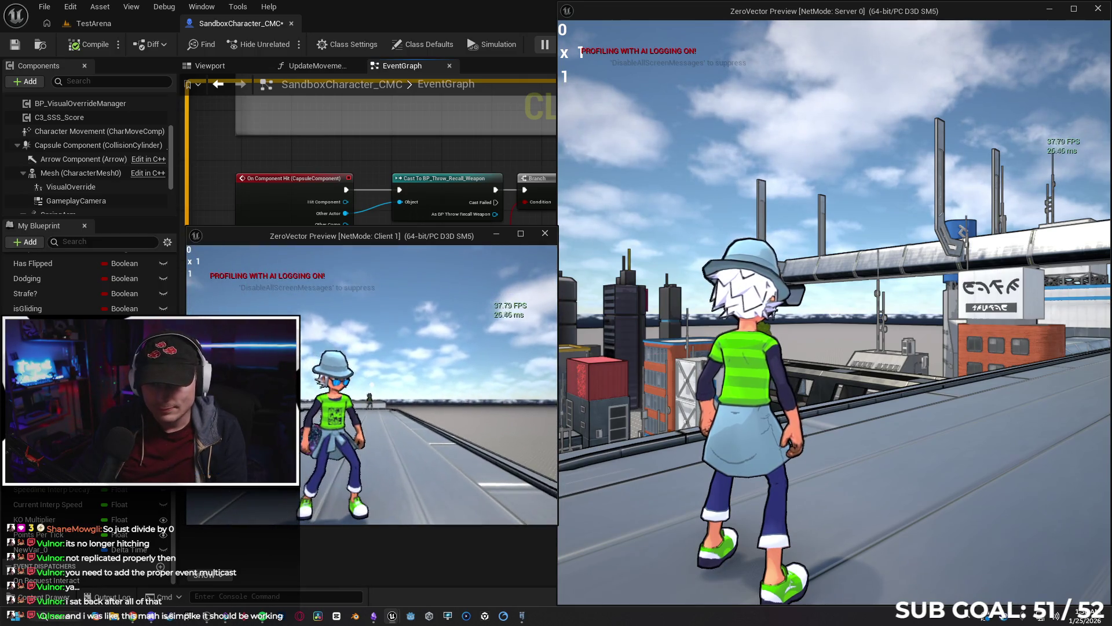
click(372, 384)
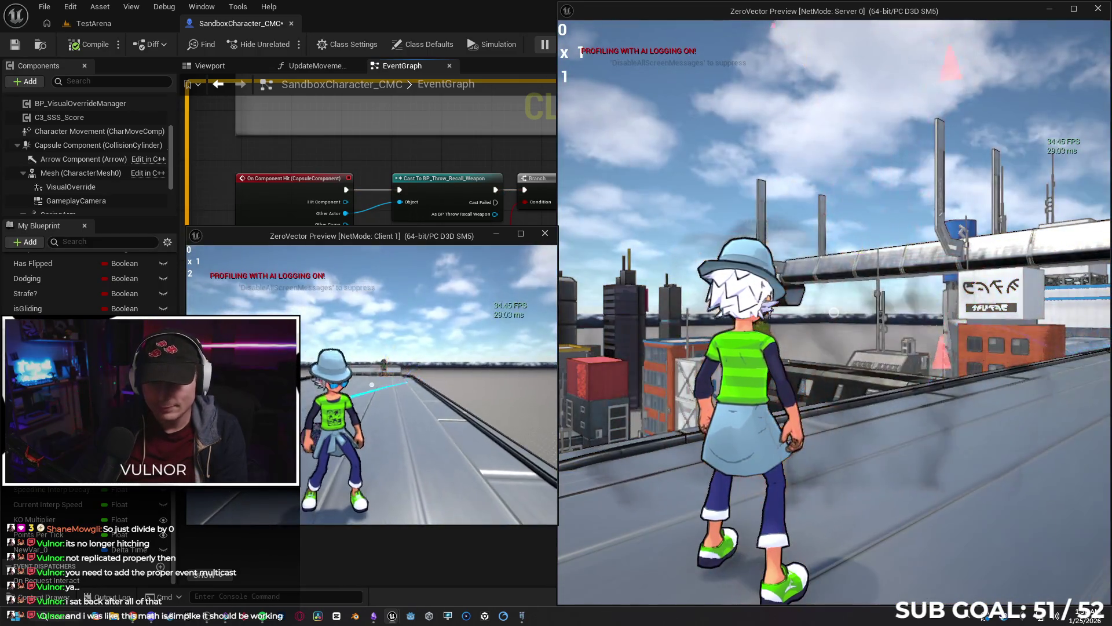
key(w)
key(w)
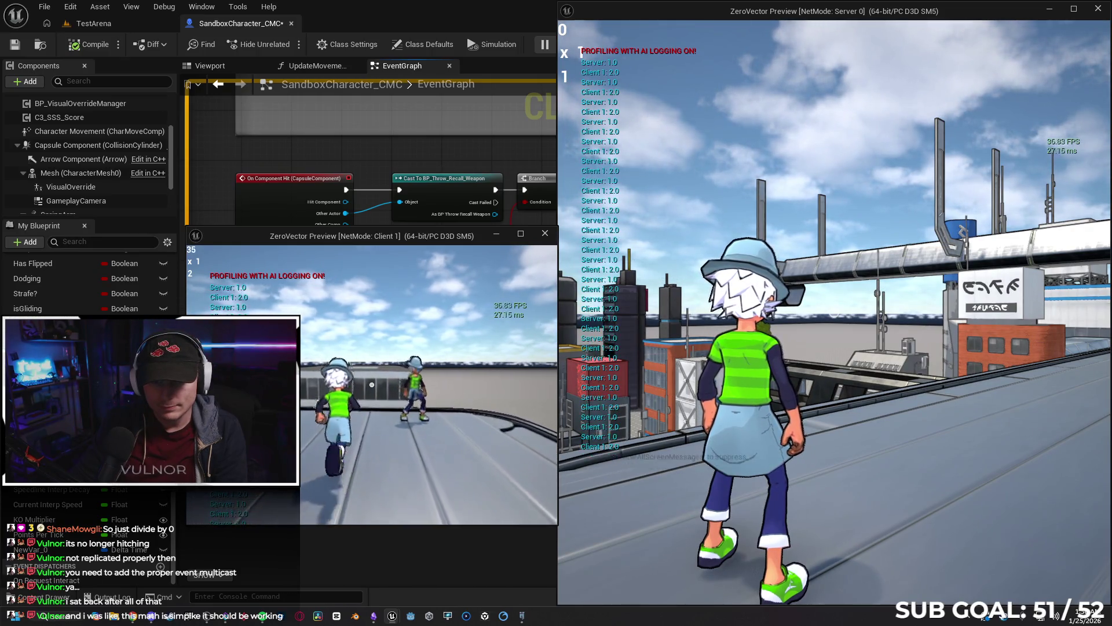
key(Escape)
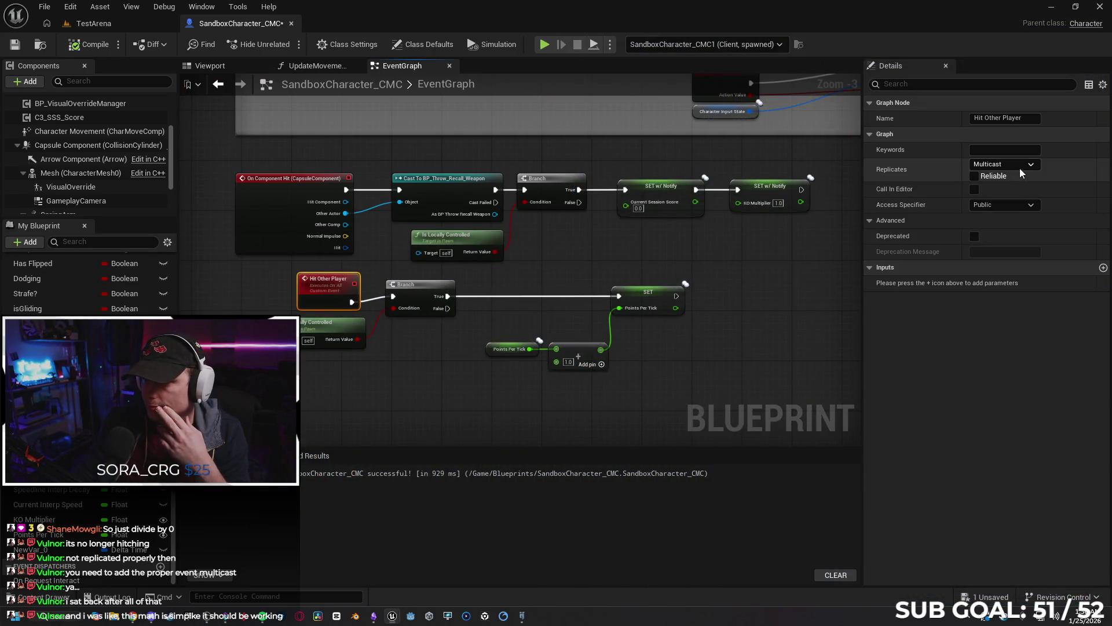
Make the multicast event Reliable and run another client play test.
click(974, 177)
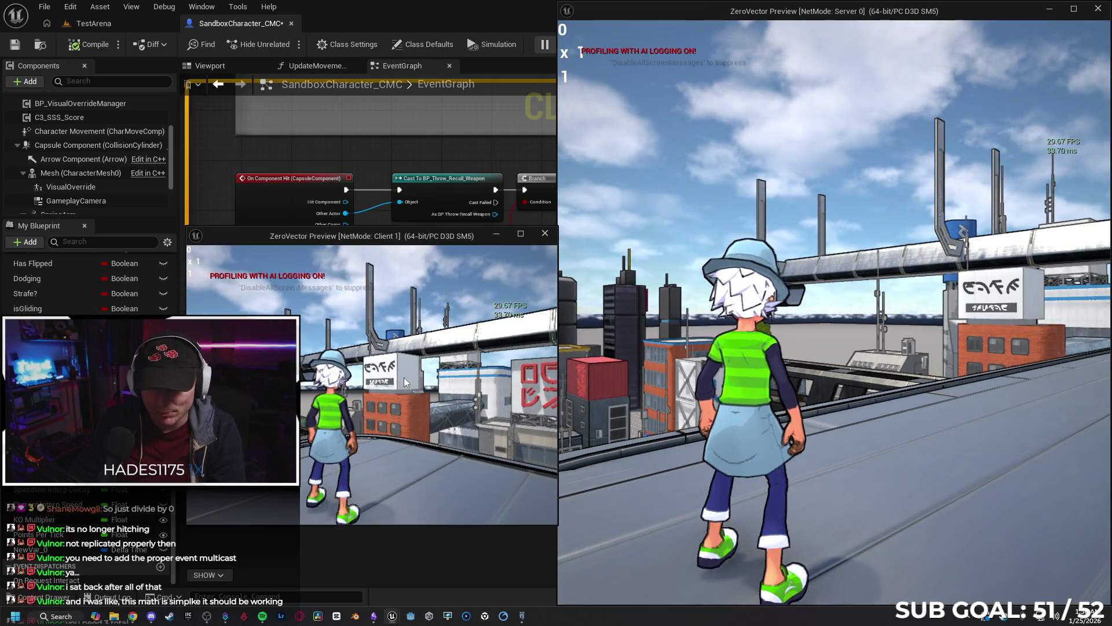
click(405, 377)
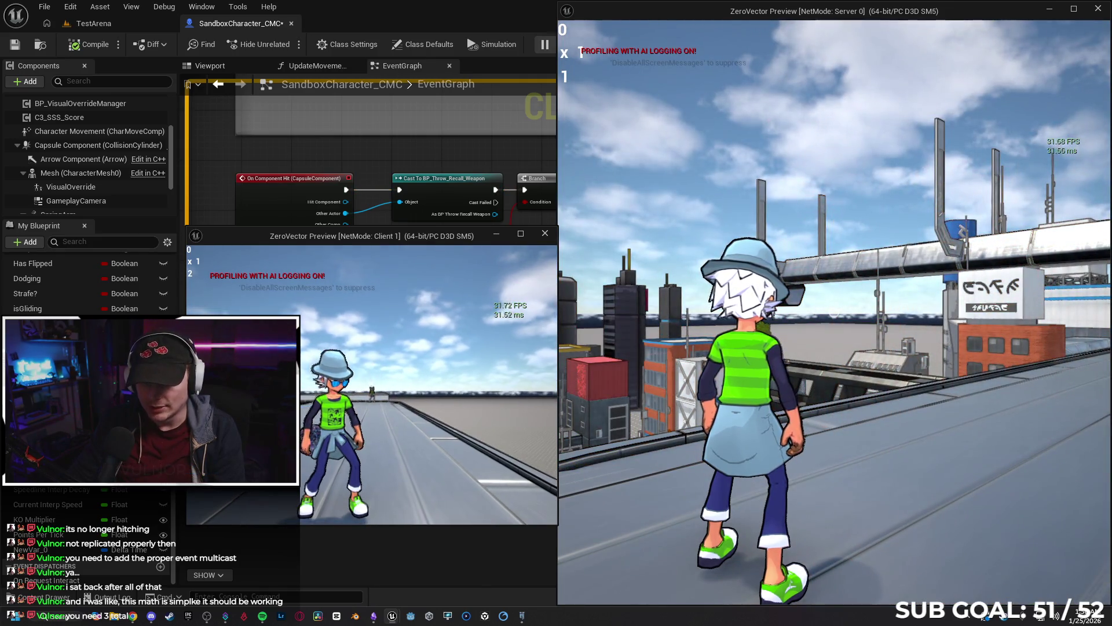
key(w)
key(w)
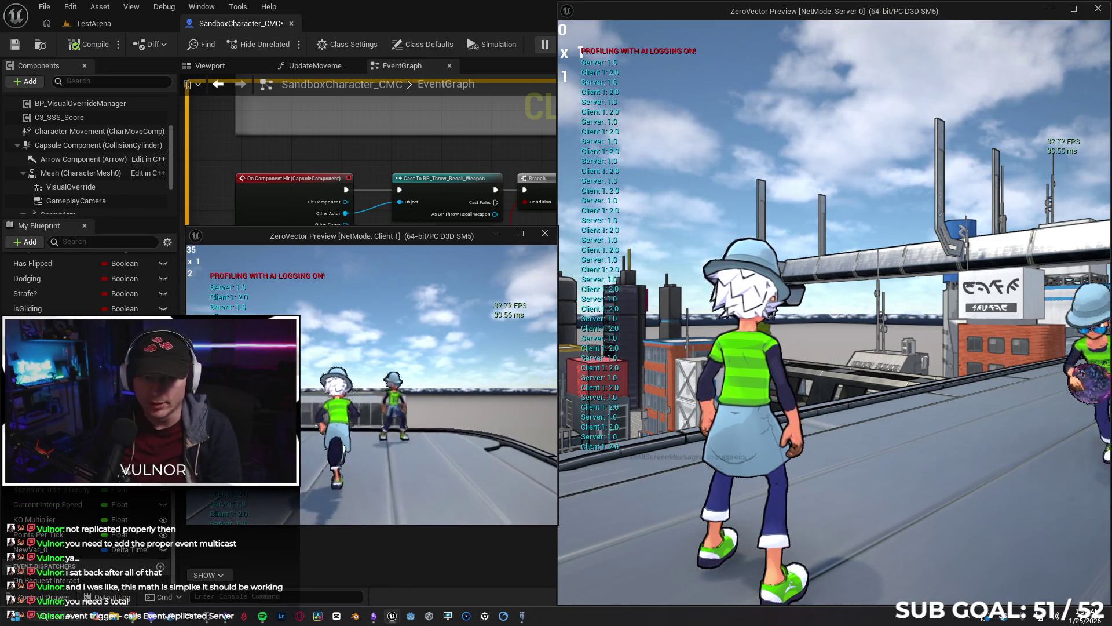
key(Escape)
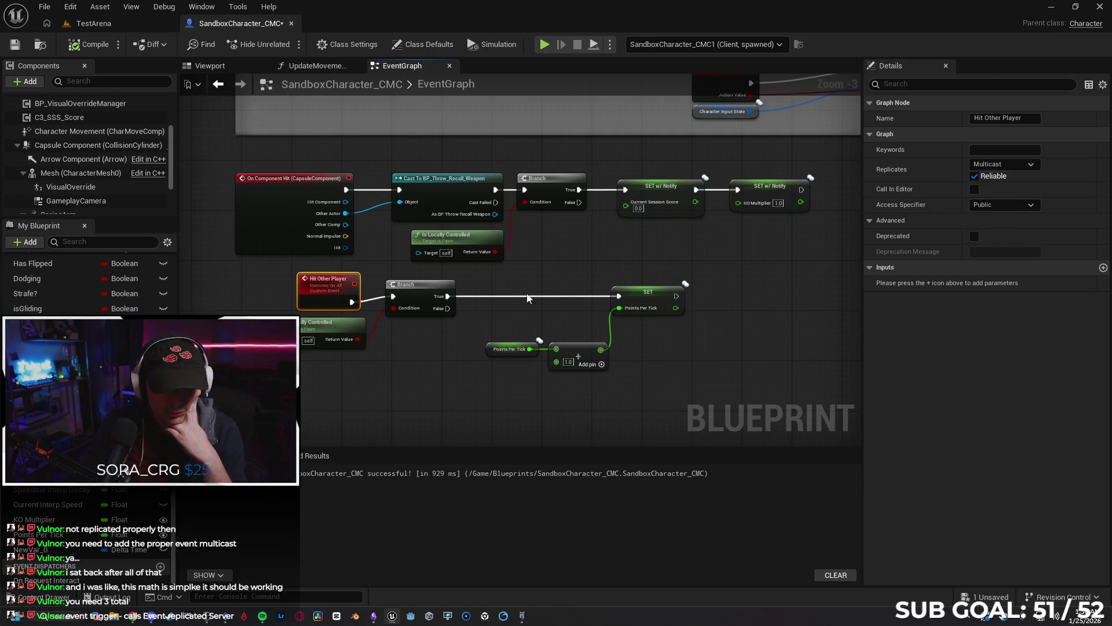
Change Hit Other Player's replication to Run on Server.
click(1016, 161)
click(971, 183)
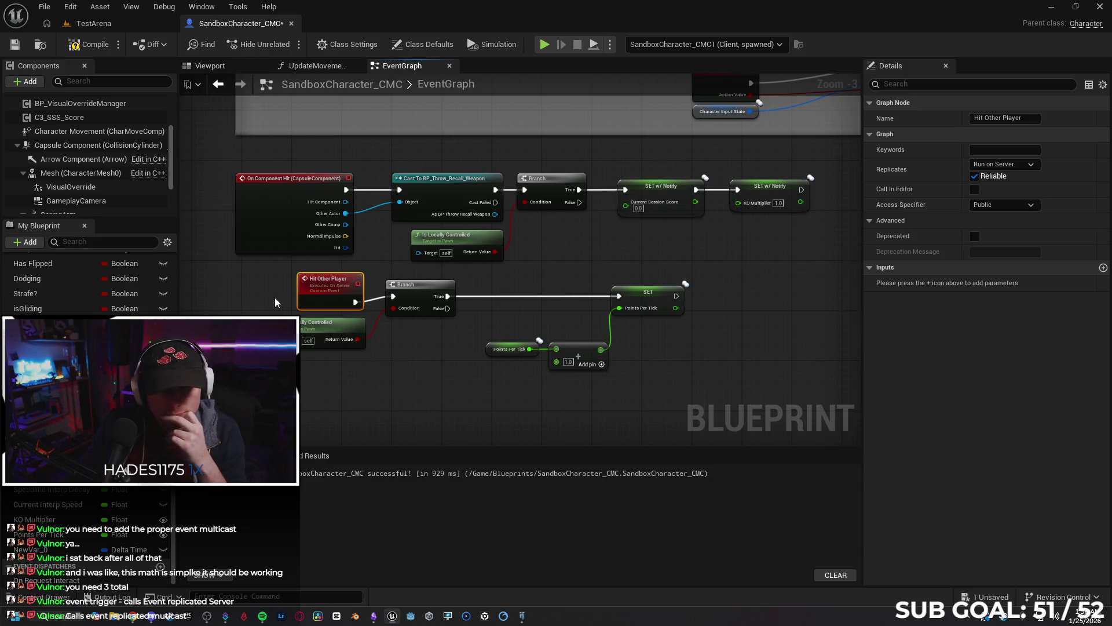
scroll(238, 188, down, 5)
scroll(323, 233, up, 6)
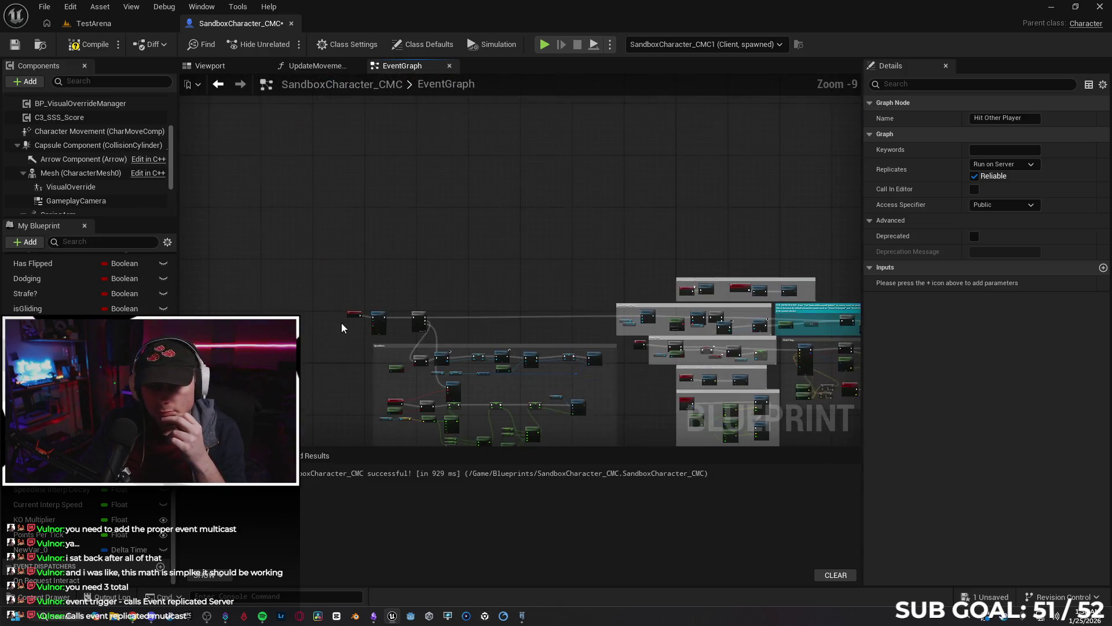
Inspect the BeginPlay Set Timer by Function Name node, then return to the Hit Other Player logic.
drag(381, 364, 345, 303)
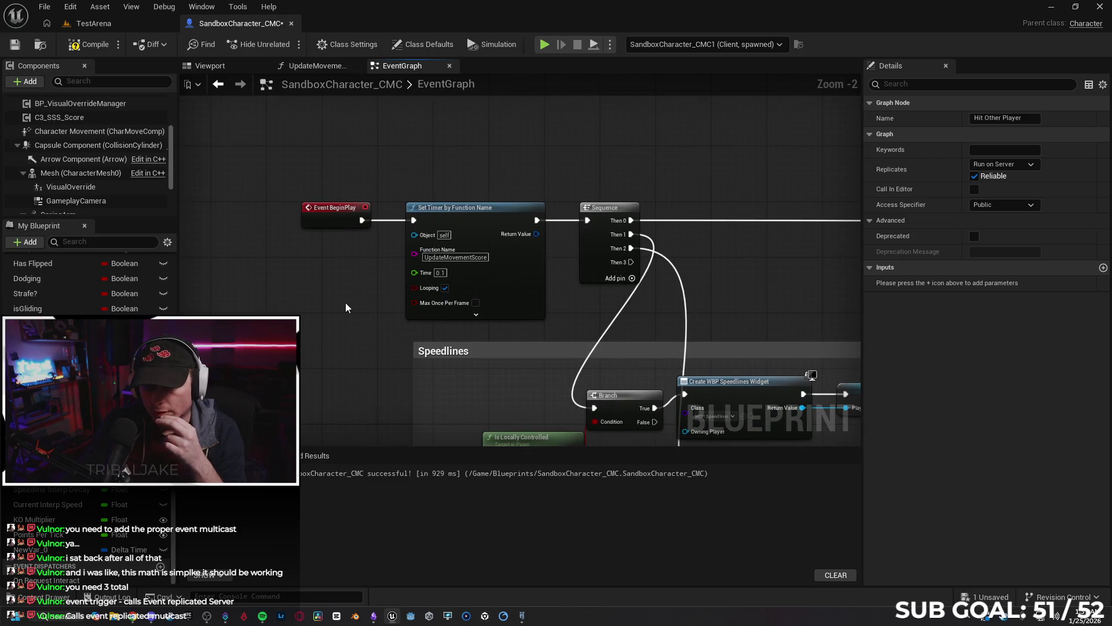
click(467, 208)
mouse_move(381, 358)
mouse_down()
mouse_move(316, 281)
mouse_move(271, 278)
mouse_up()
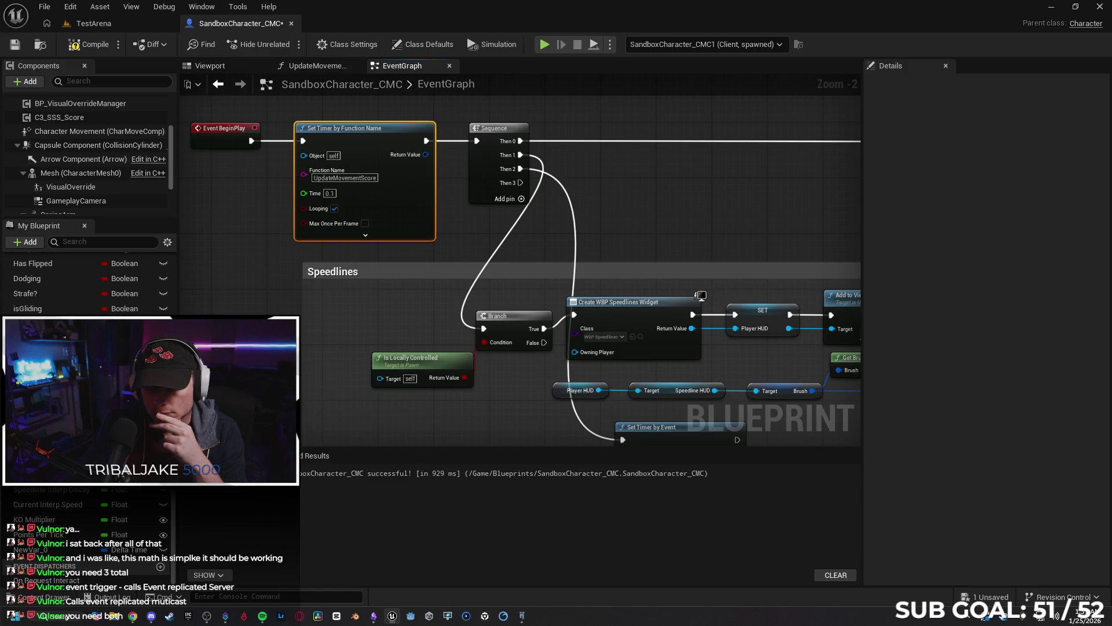
scroll(79, 282, up, 1)
scroll(93, 188, down, 3)
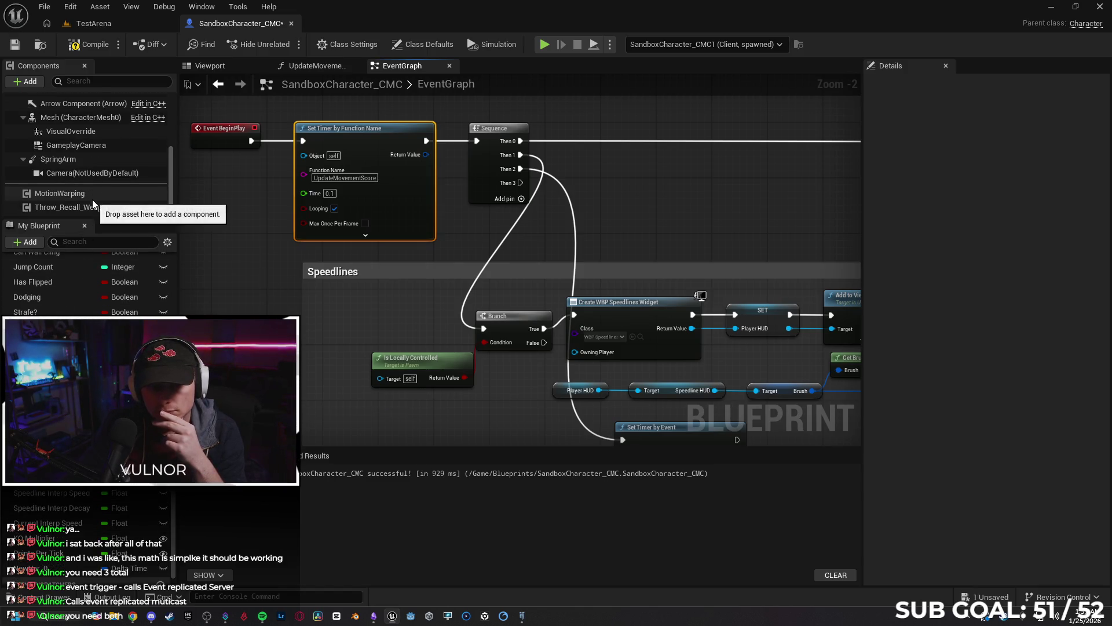
scroll(313, 285, down, 5)
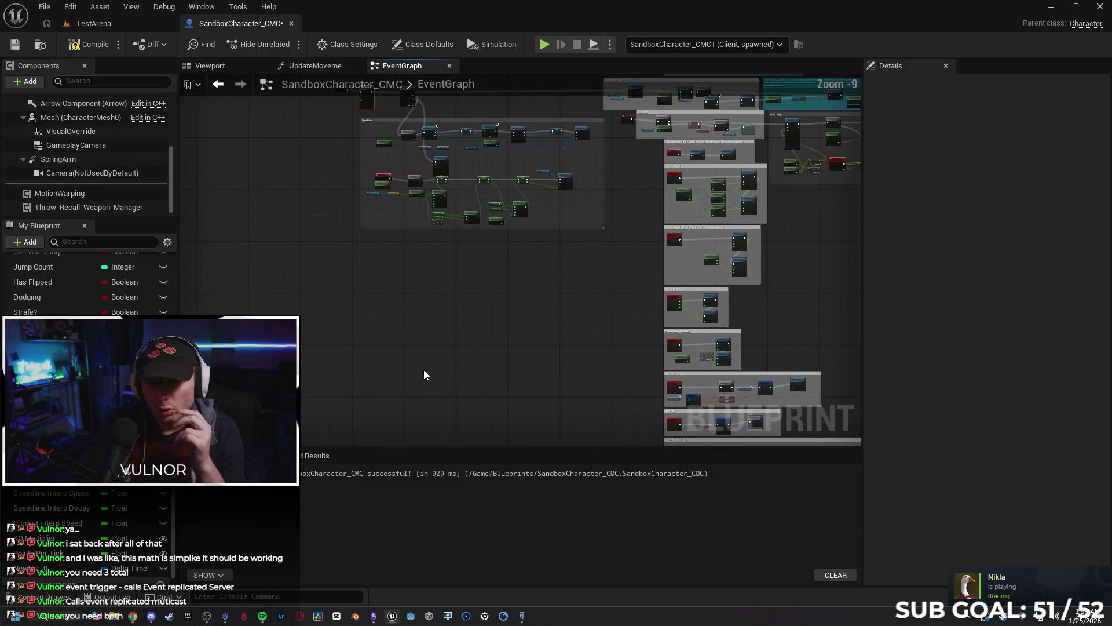
scroll(384, 409, up, 4)
drag(411, 447, 410, 373)
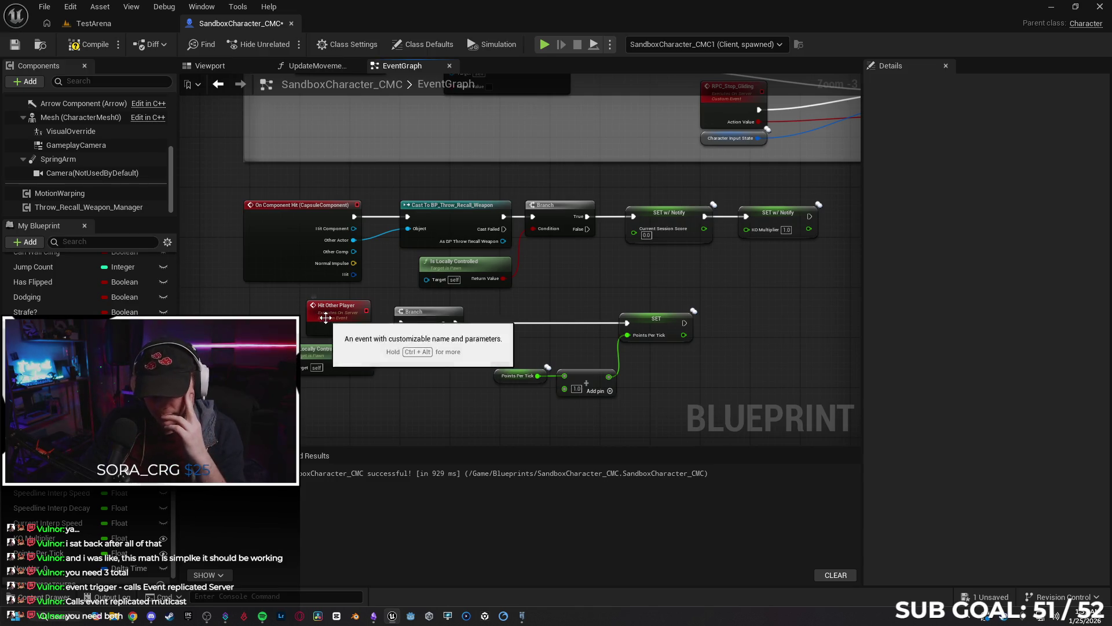
Nudge the Hit Other Player node into place and switch to the UpdateMovementScore graph.
drag(326, 317, 325, 310)
click(405, 398)
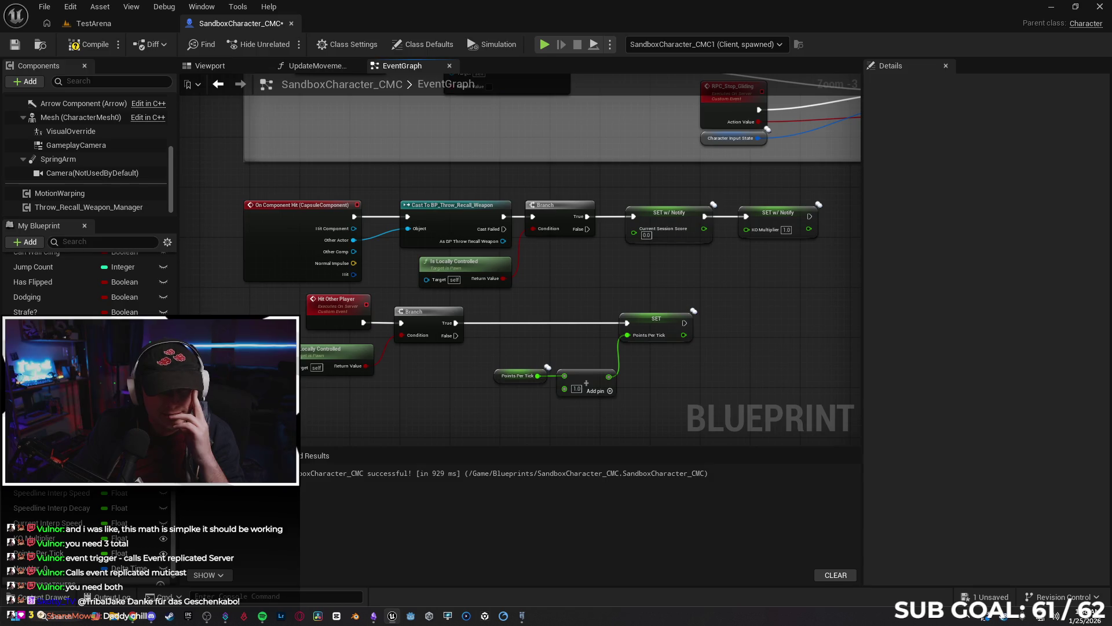
scroll(537, 304, down, 5)
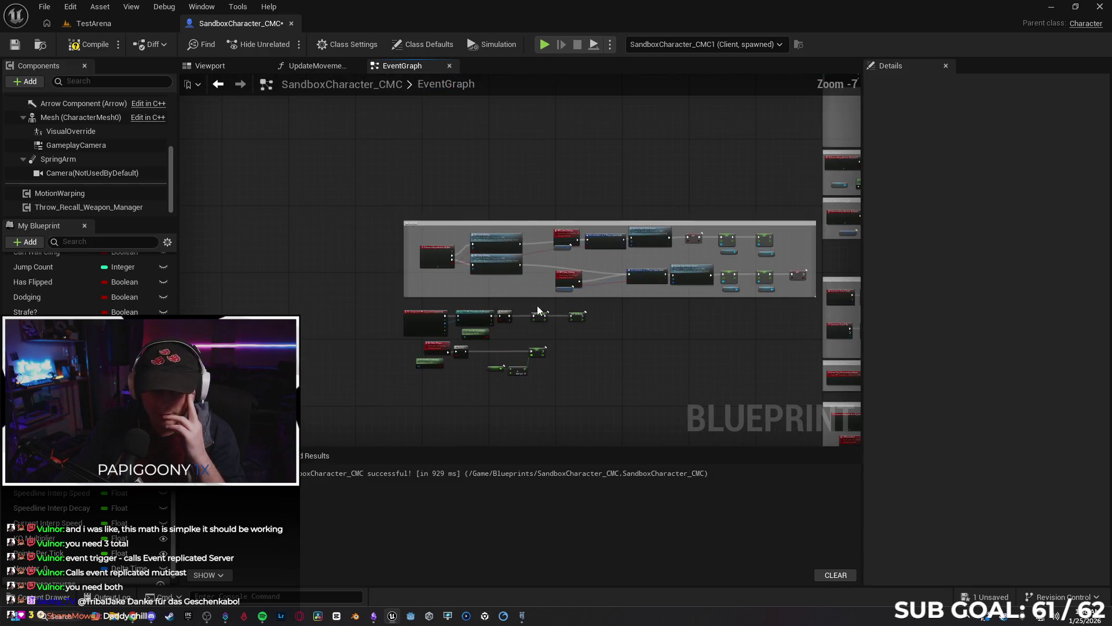
scroll(468, 362, up, 6)
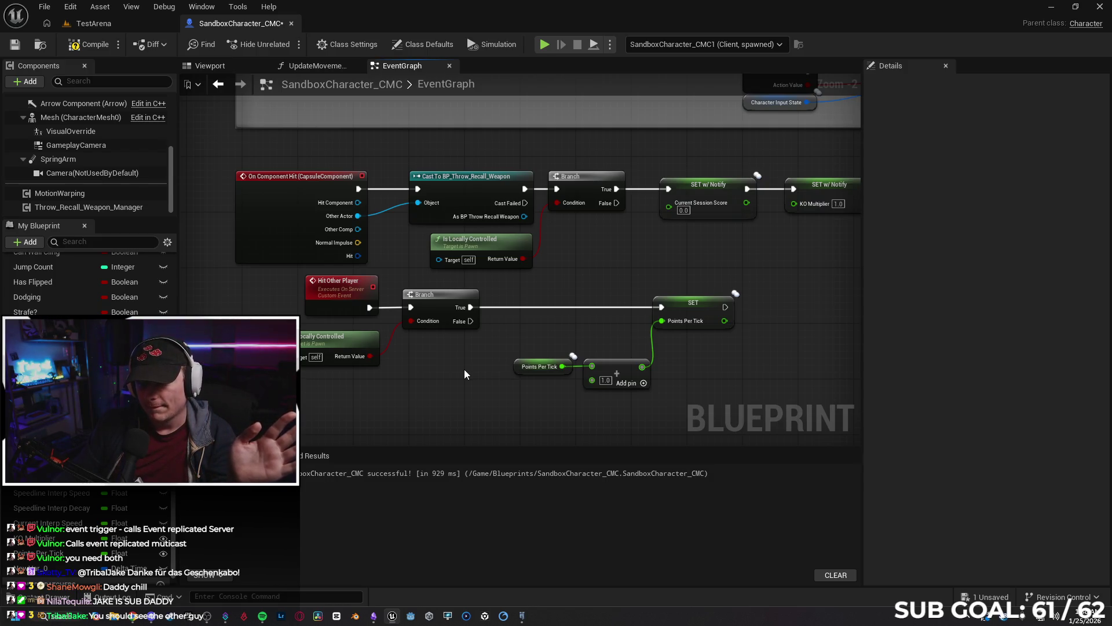
click(320, 68)
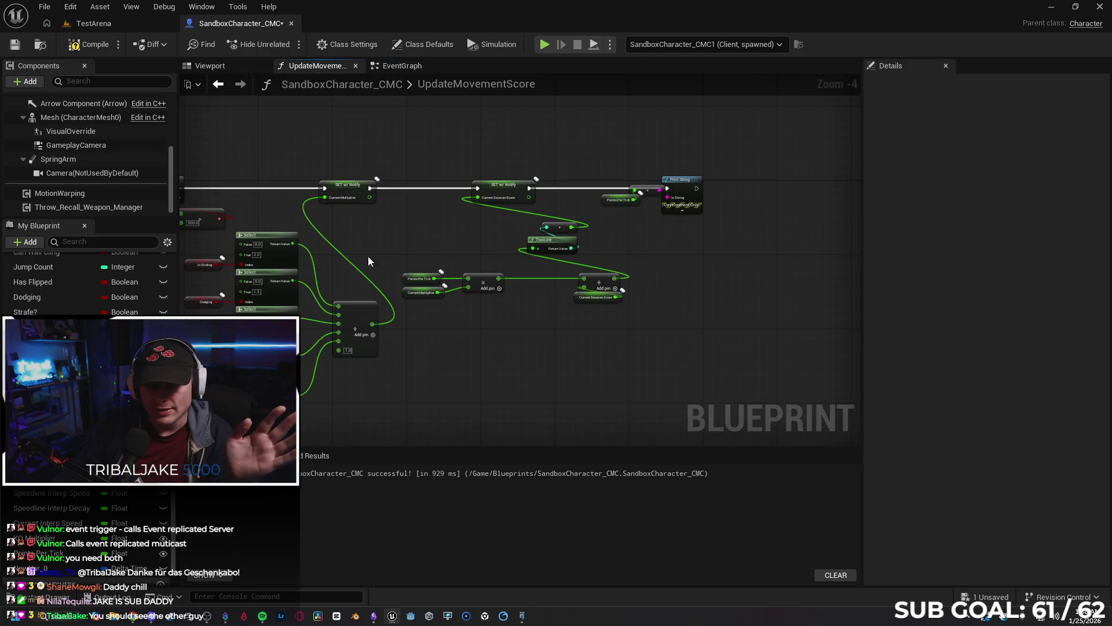
scroll(364, 260, up, 2)
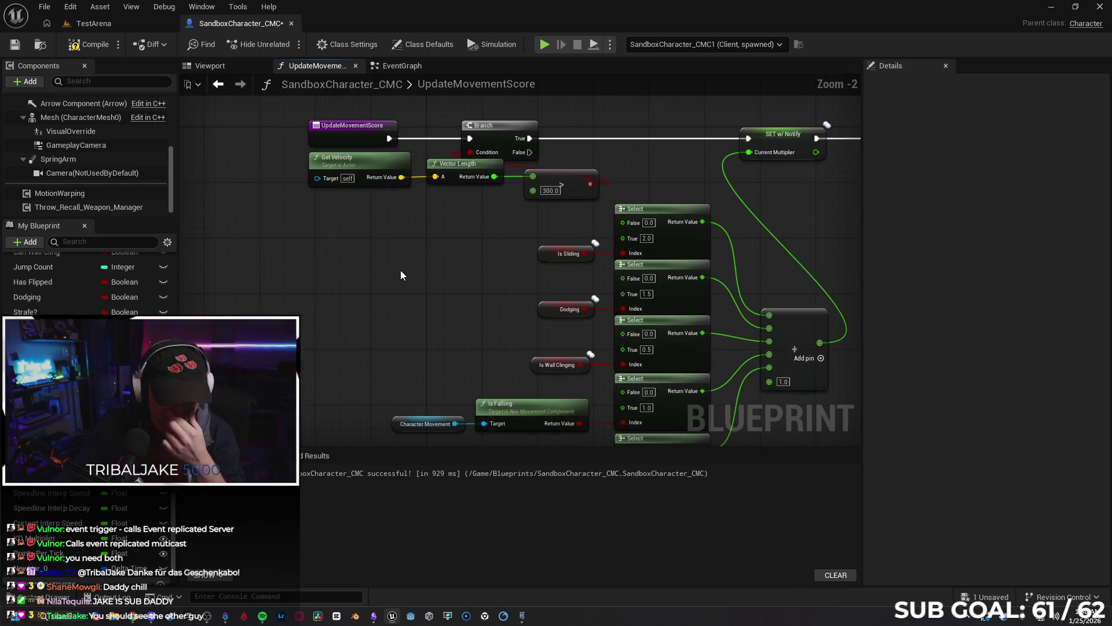
mouse_move(435, 261)
mouse_down()
mouse_move(377, 296)
mouse_move(305, 295)
mouse_up()
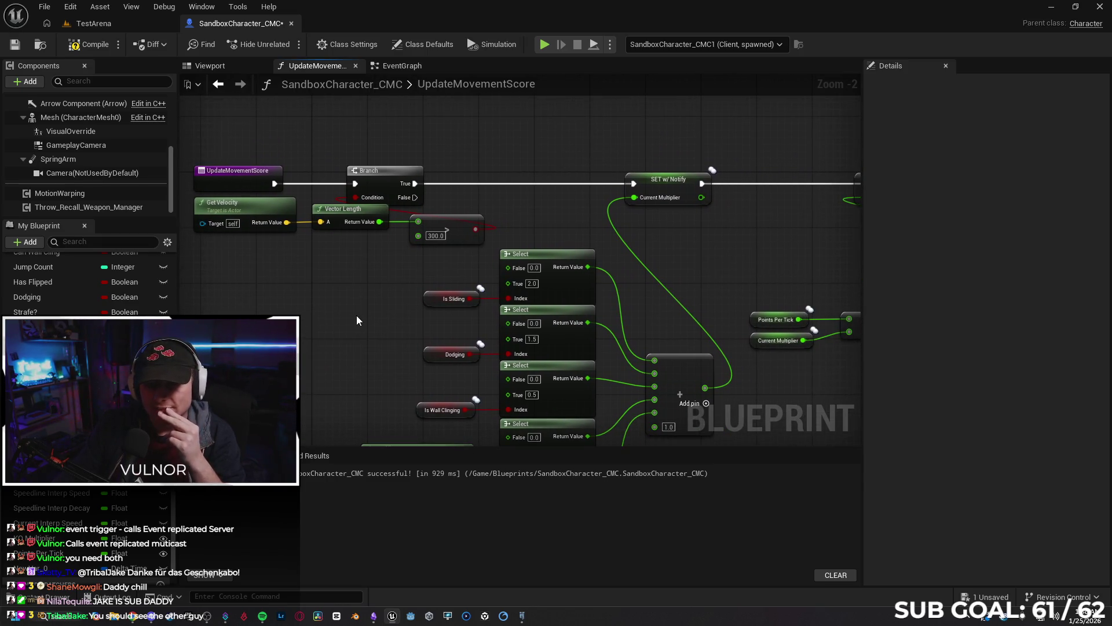
drag(356, 315, 278, 321)
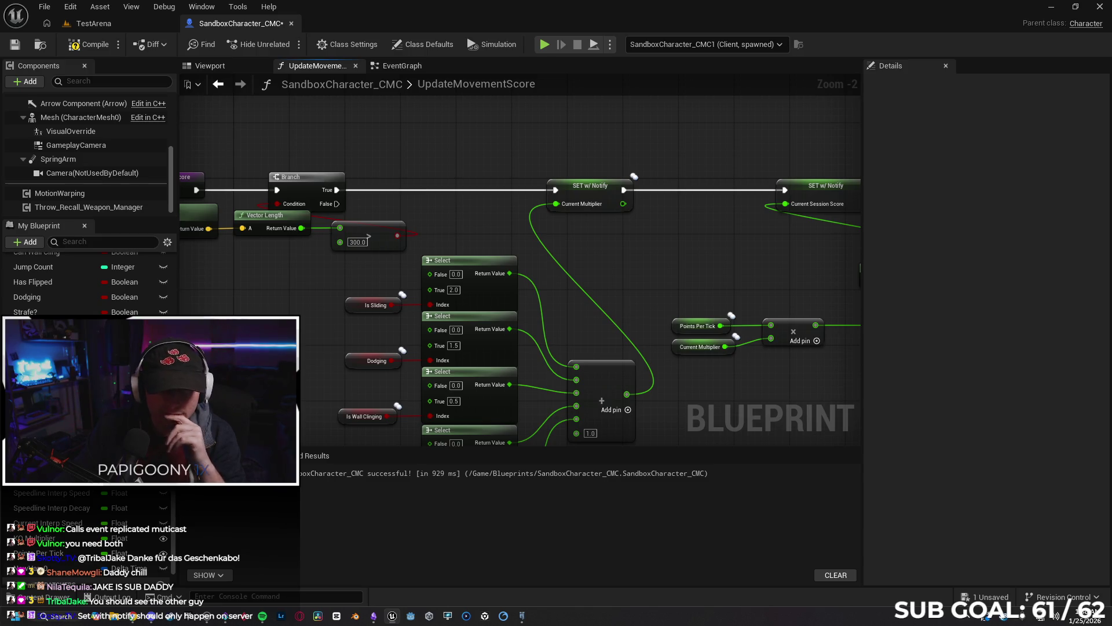
In the EventGraph, set the Points Per Tick variable's replication to RepNotify.
click(396, 71)
click(524, 366)
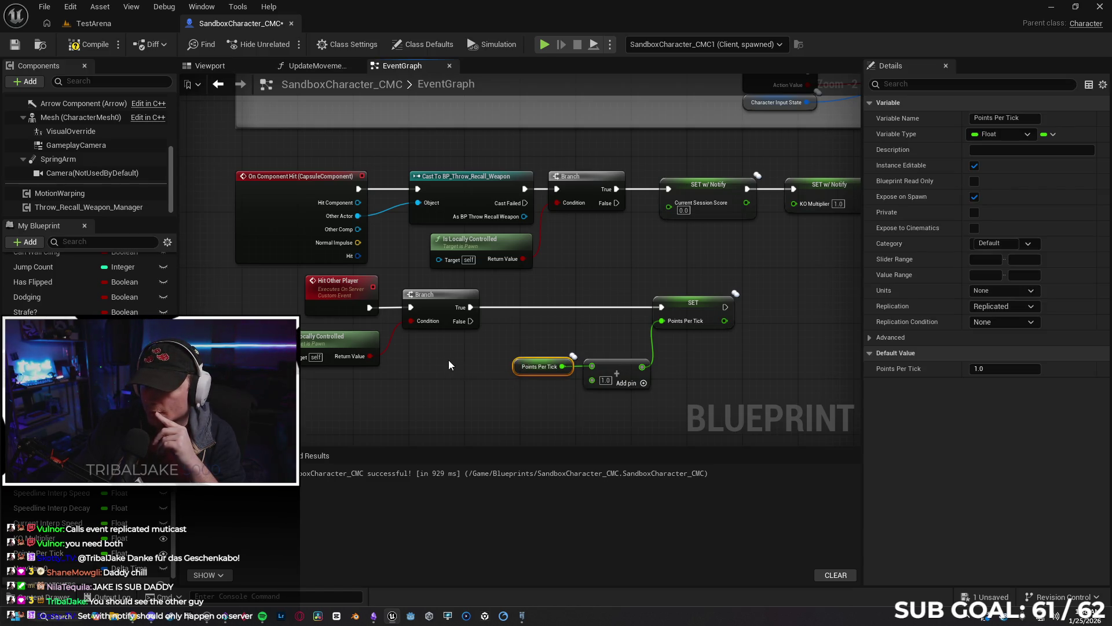
click(1001, 307)
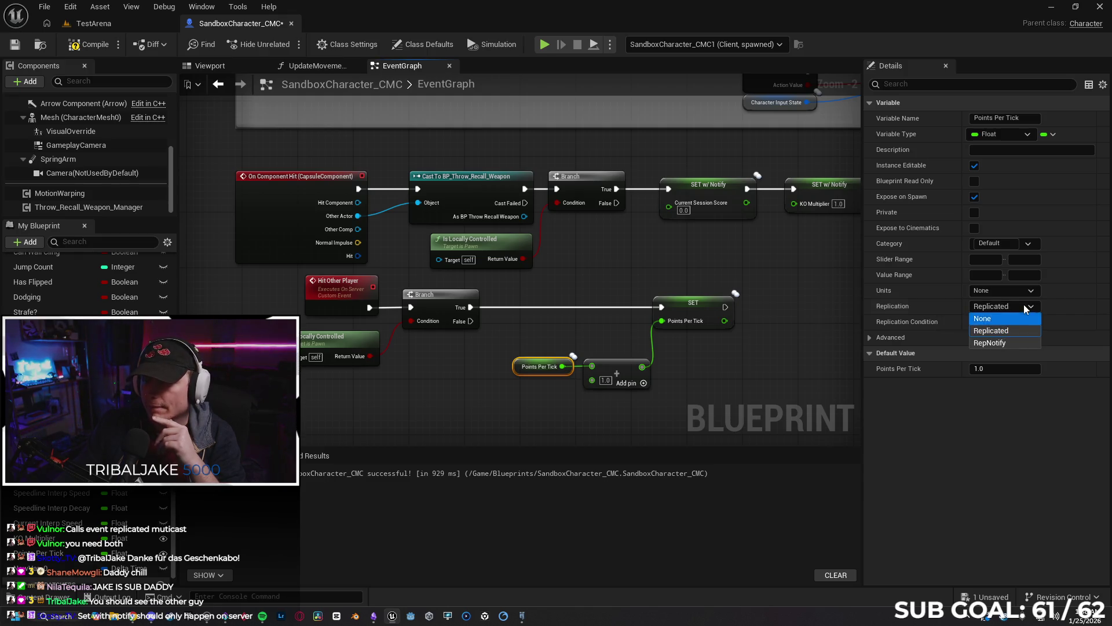
click(999, 346)
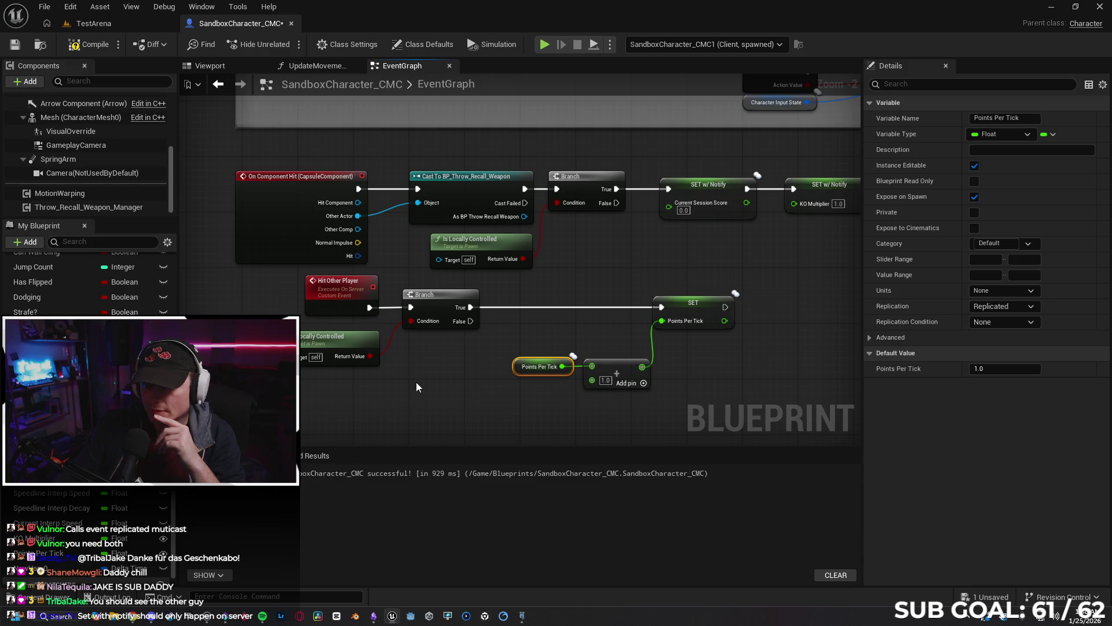
Set Hit Other Player to Not Replicated and launch a multiplayer play test.
click(347, 298)
click(1013, 164)
click(989, 208)
click(996, 164)
click(975, 178)
click(484, 363)
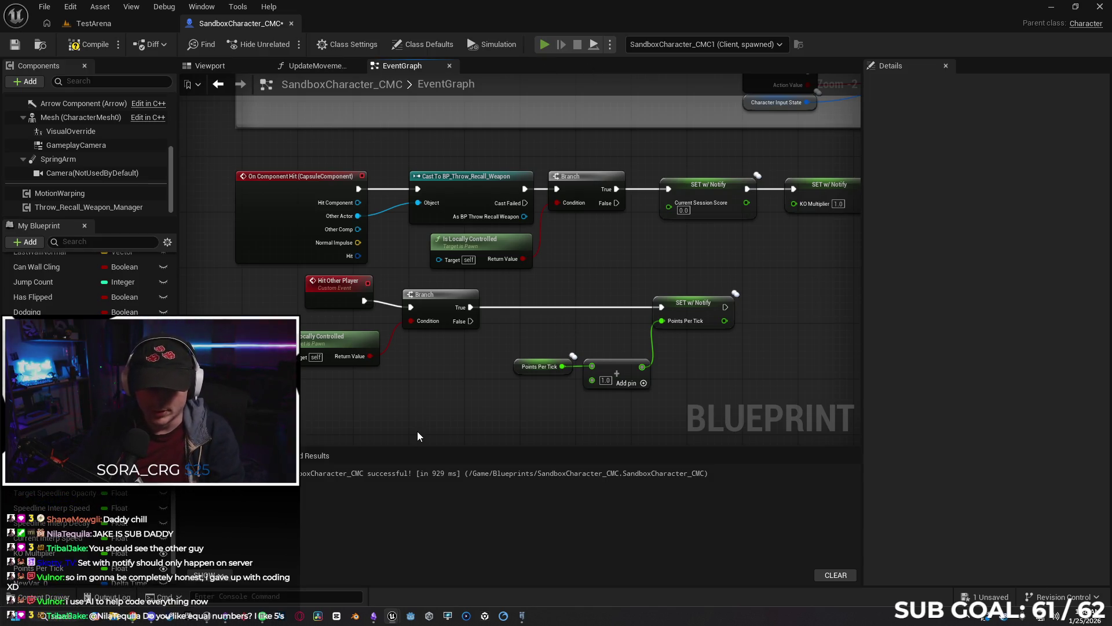
key(alt+p)
Move the client and server characters and attack to check the 2.0 scores, then stop.
click(426, 372)
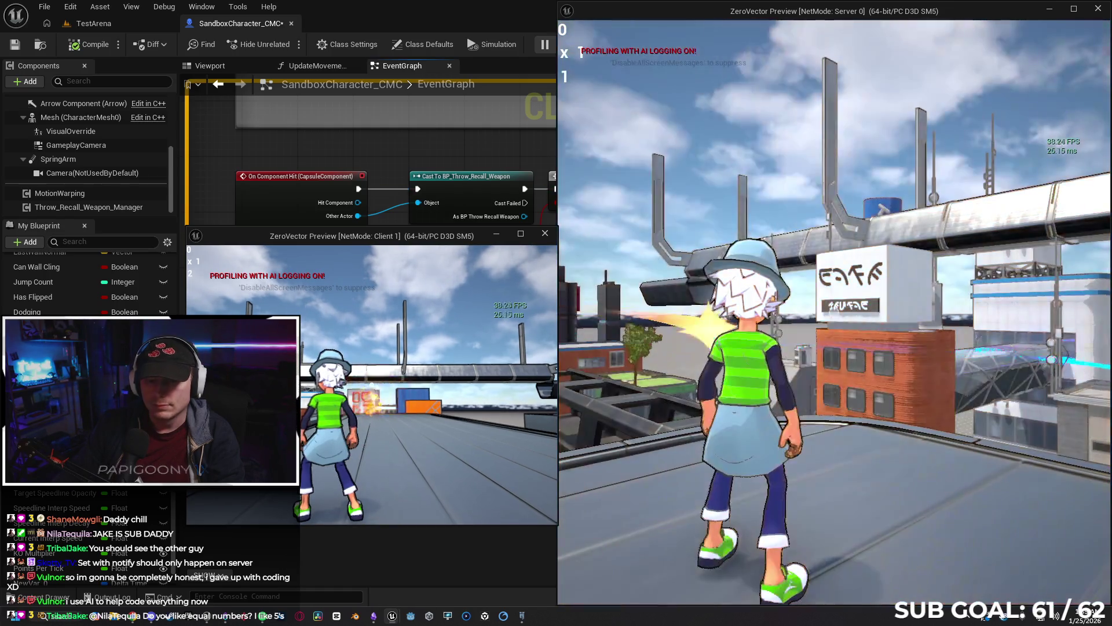
key(w)
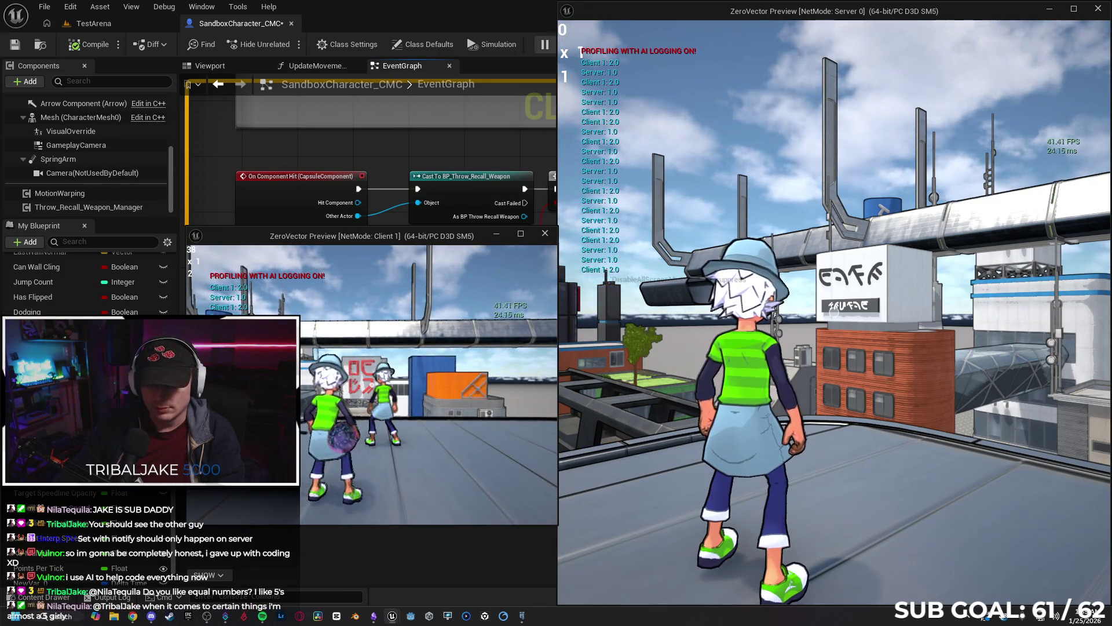
key(super)
click(888, 391)
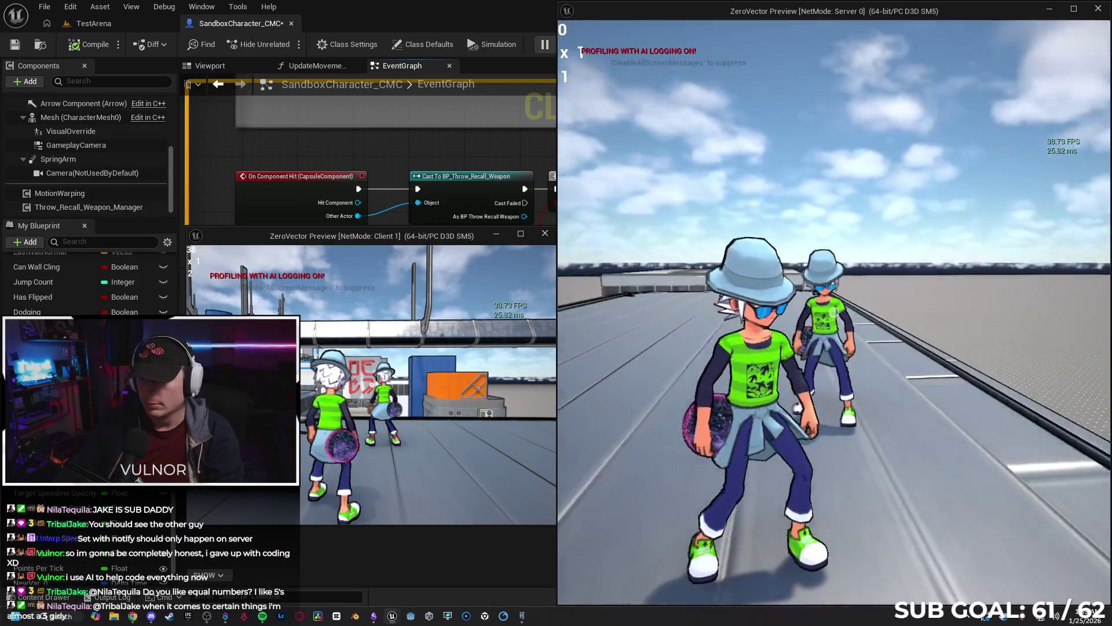
key(w)
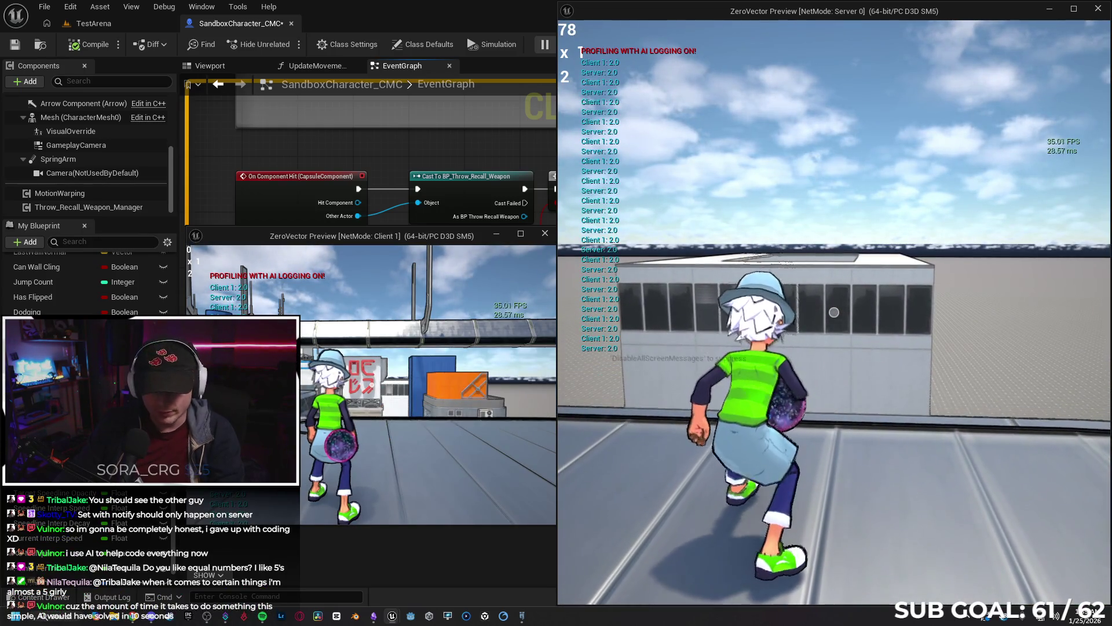
key(Escape)
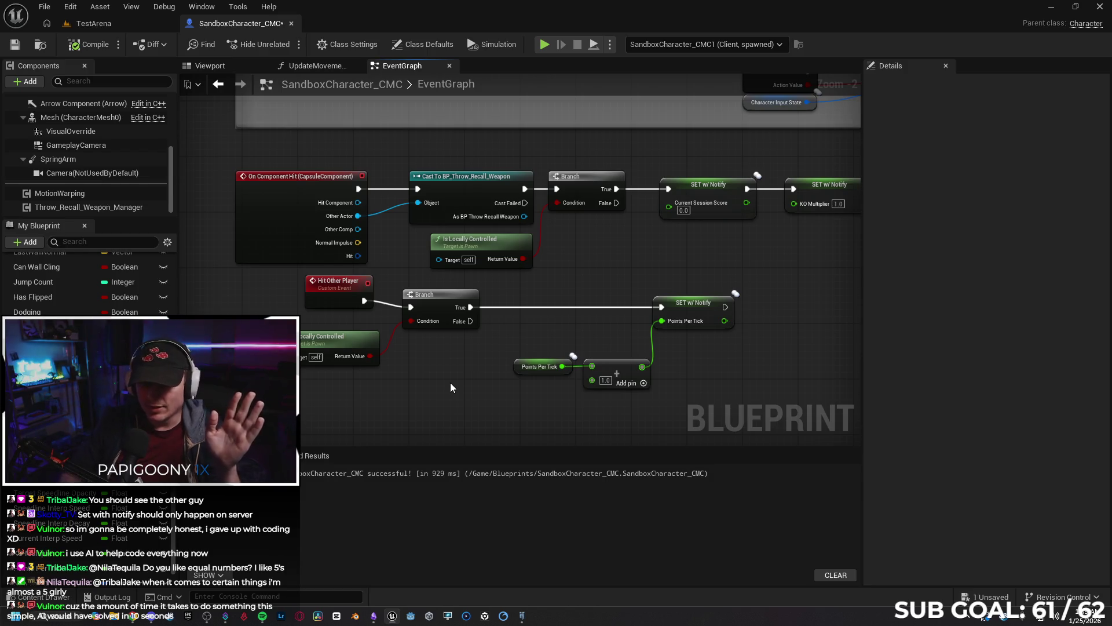
Tidy the positions of the Hit Other Player event and Points Per Tick getter.
drag(343, 291, 338, 298)
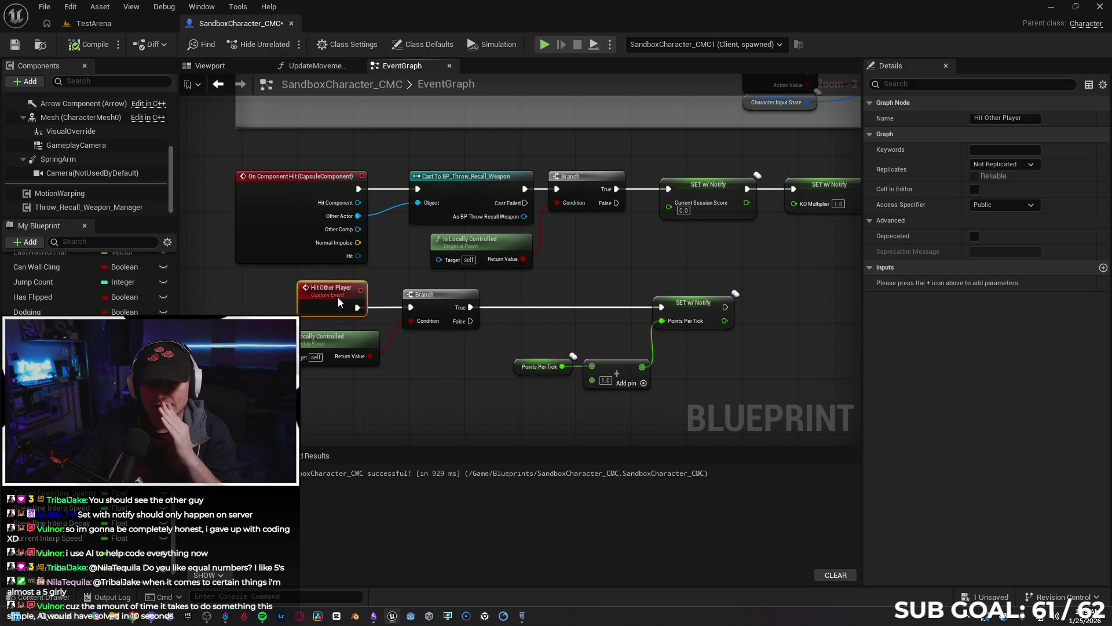
click(451, 399)
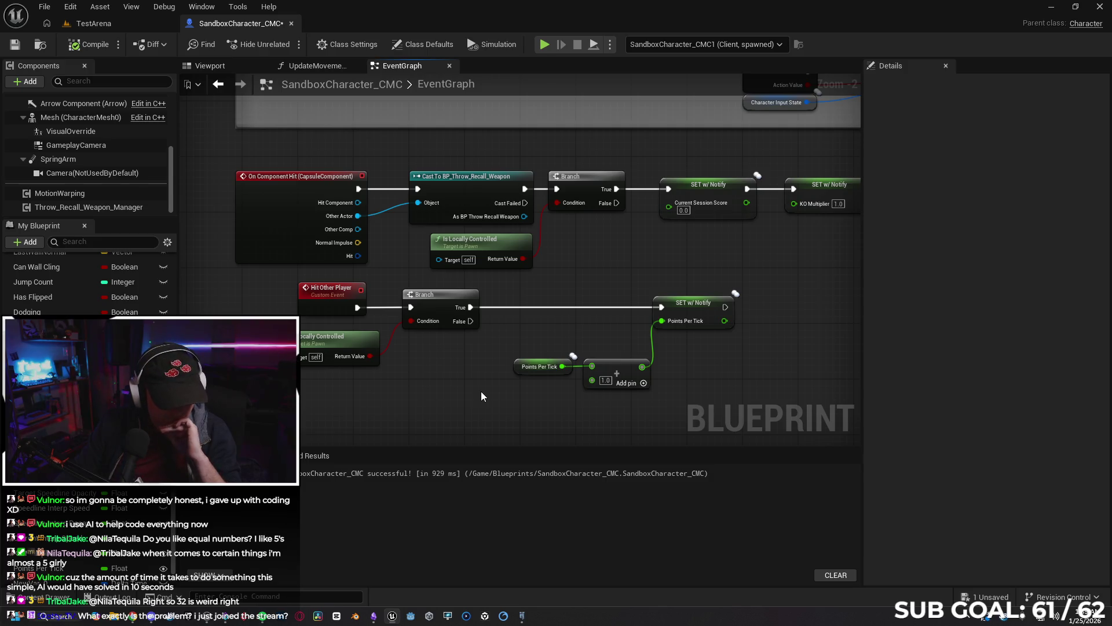
drag(314, 288, 332, 297)
click(458, 394)
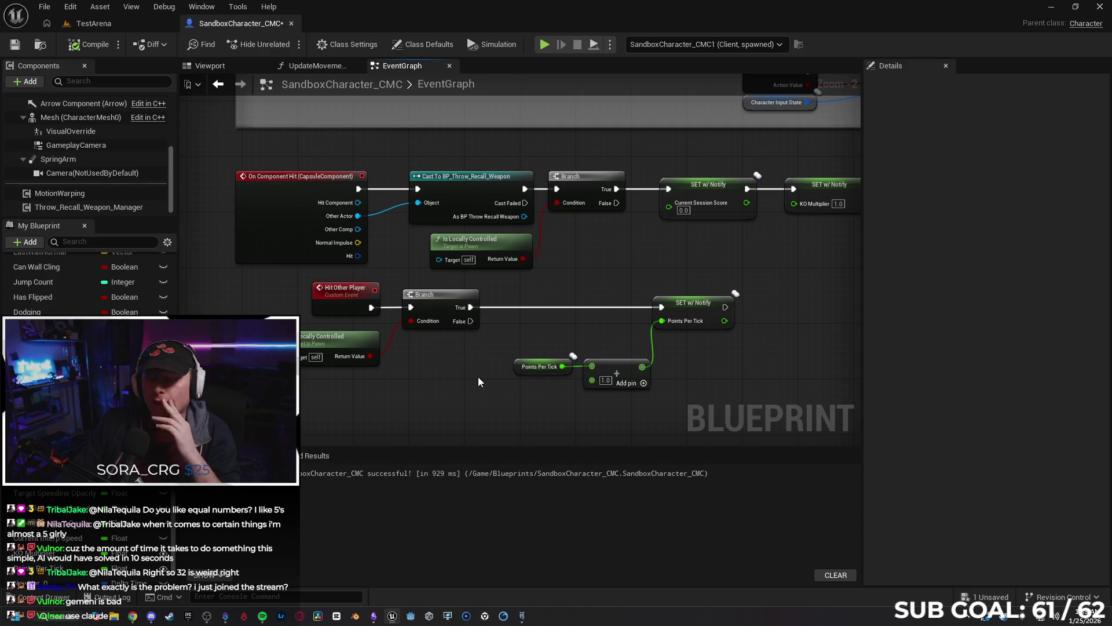
drag(520, 363, 510, 369)
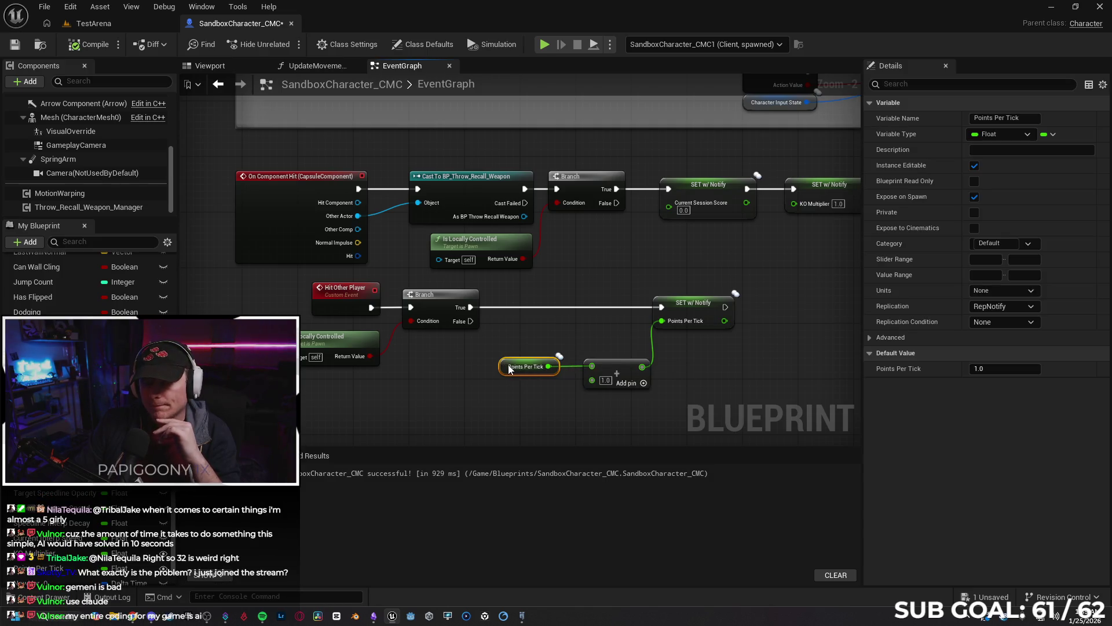
click(515, 406)
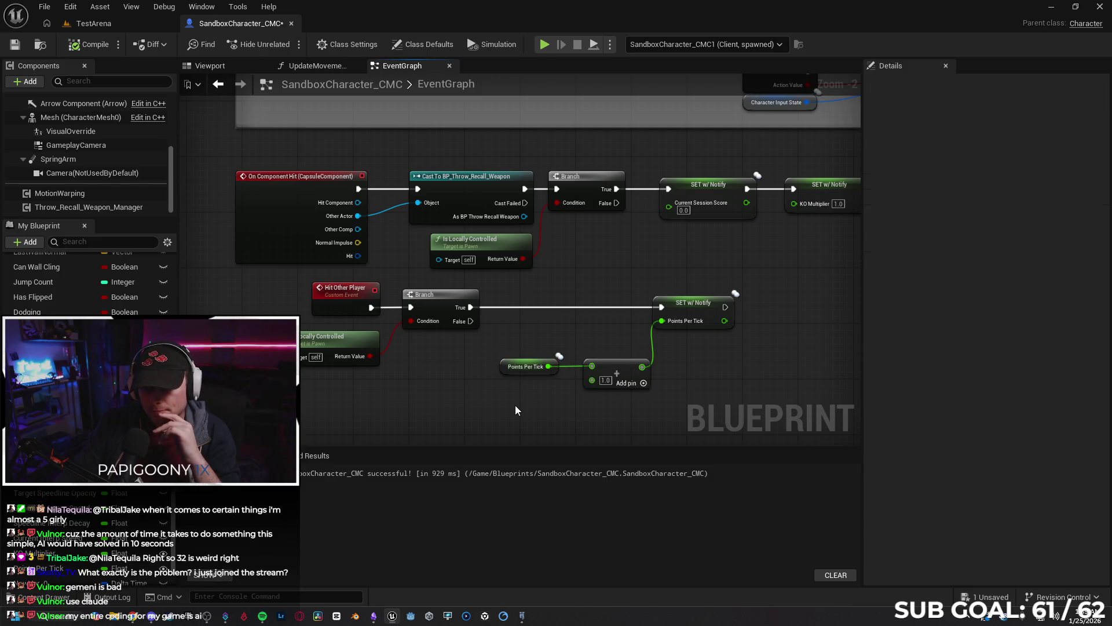
drag(505, 371, 512, 371)
click(490, 388)
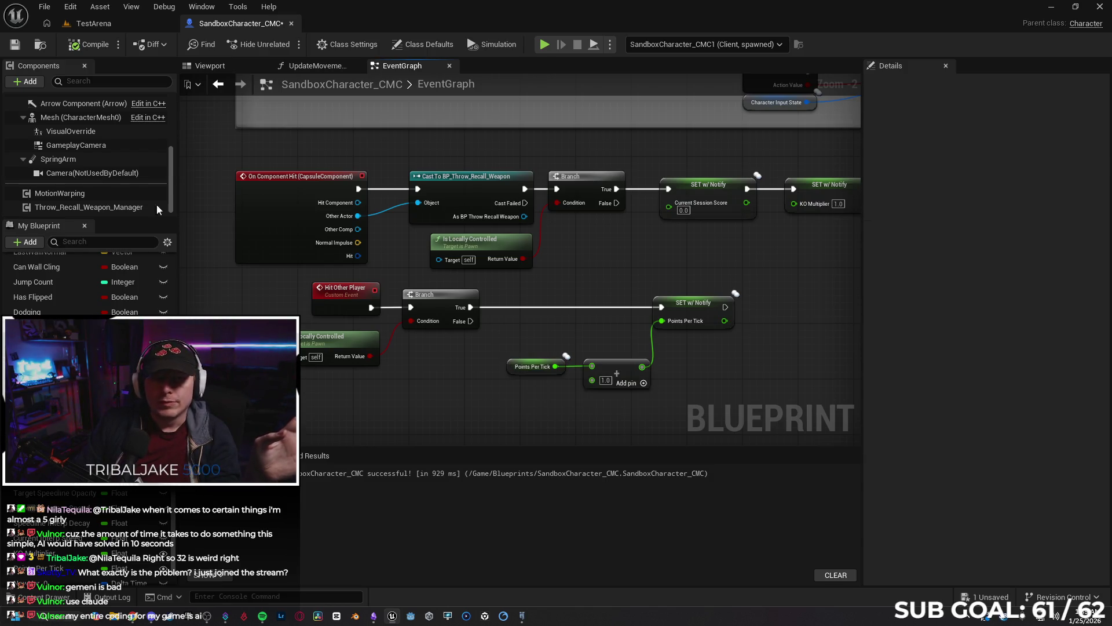
In the UpdateMovementScore graph, frame the nodes and box-select the Print String and its inputs.
click(322, 67)
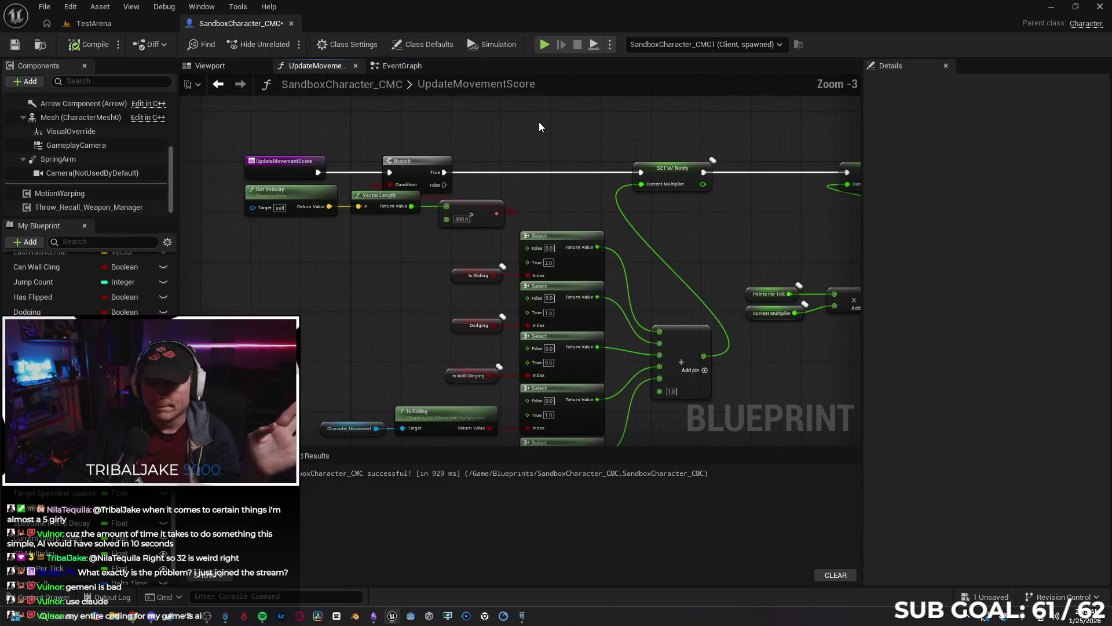
drag(531, 146, 471, 182)
scroll(638, 333, down, 1)
drag(670, 346, 580, 325)
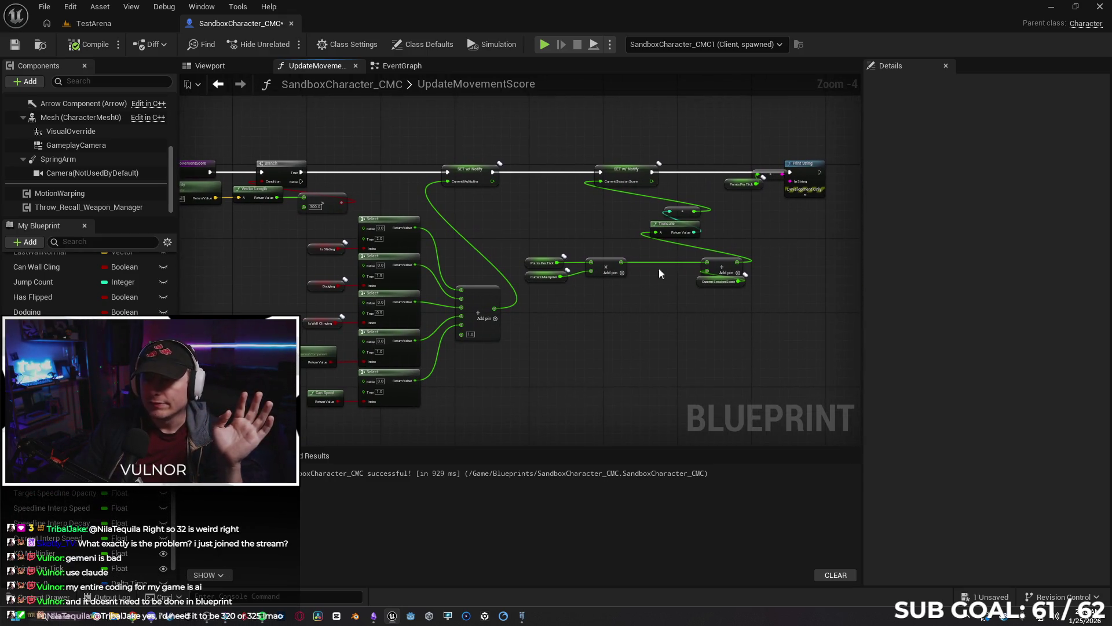
drag(830, 232, 748, 147)
Delete the Print String debug nodes and start a listen-server play test.
key(Delete)
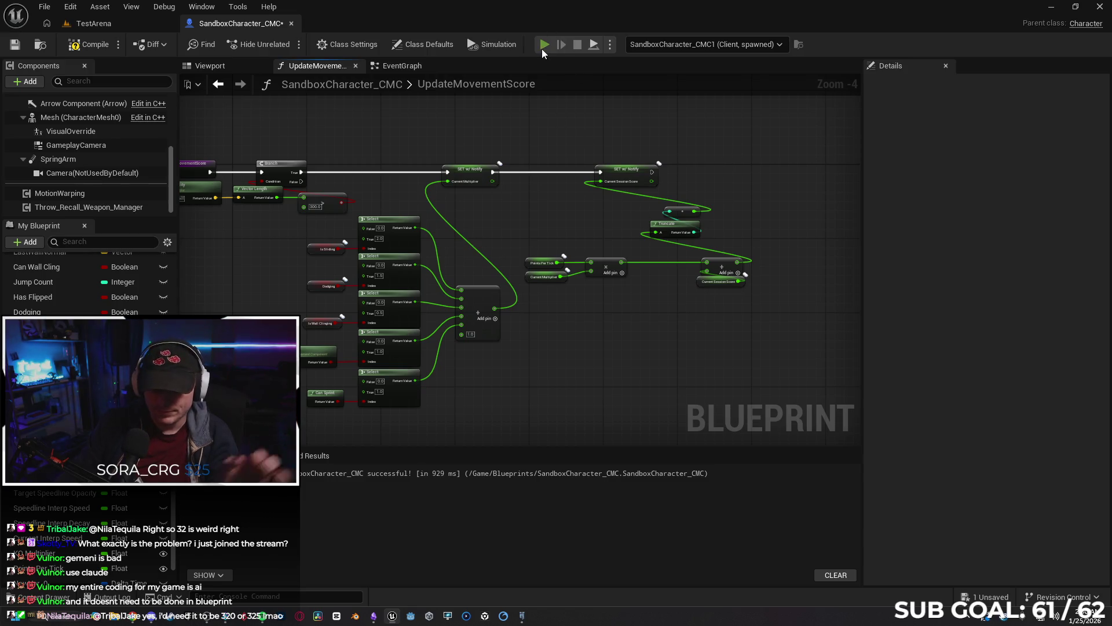
key(alt+p)
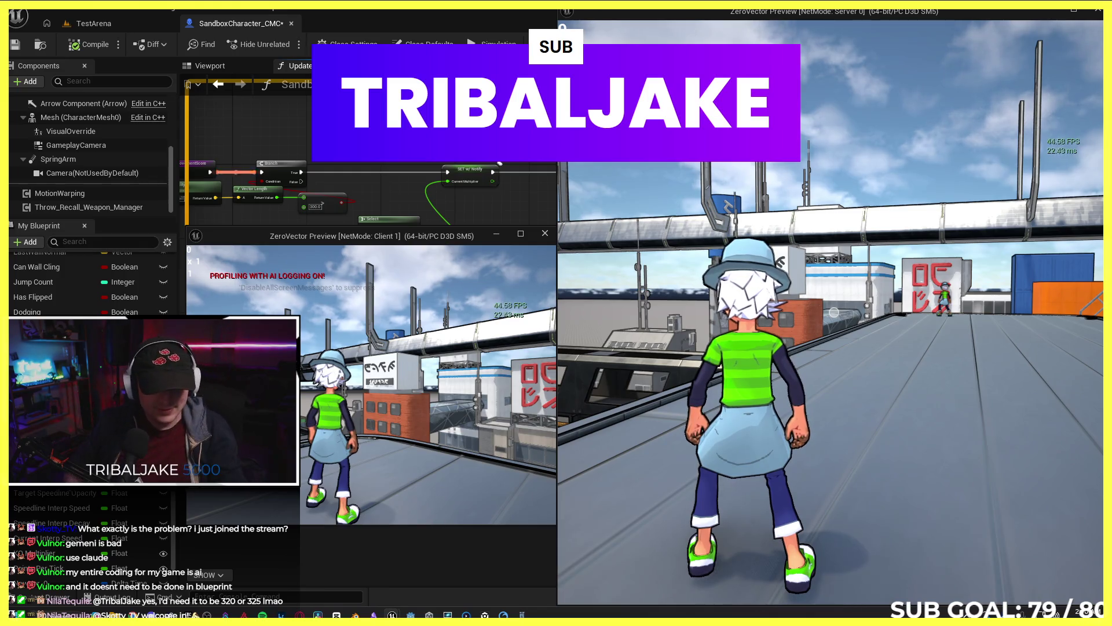
key(super)
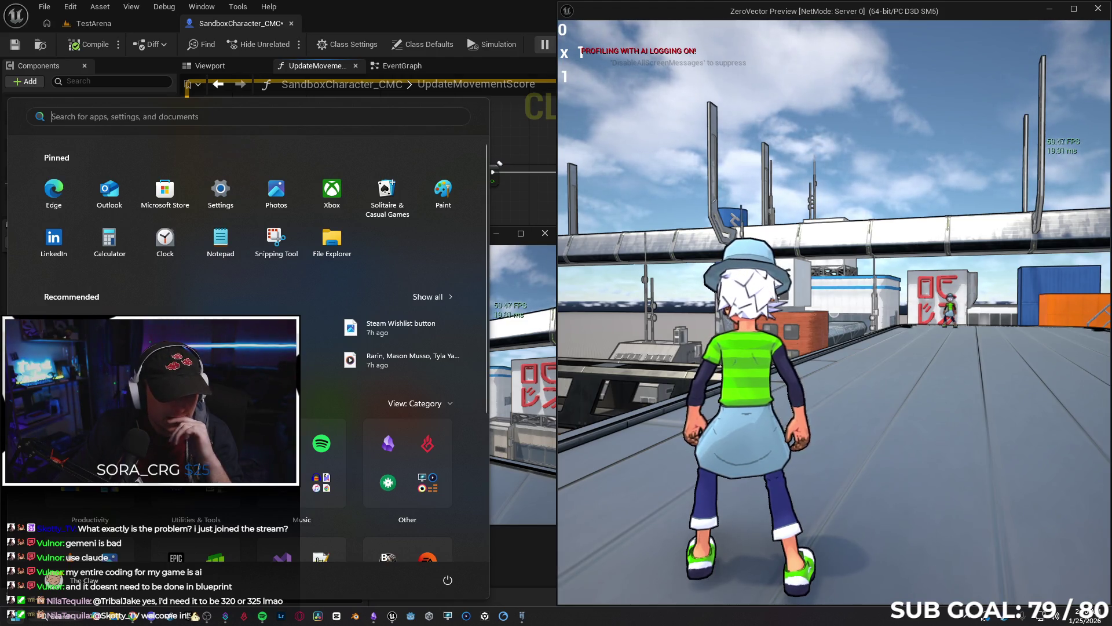
key(Escape)
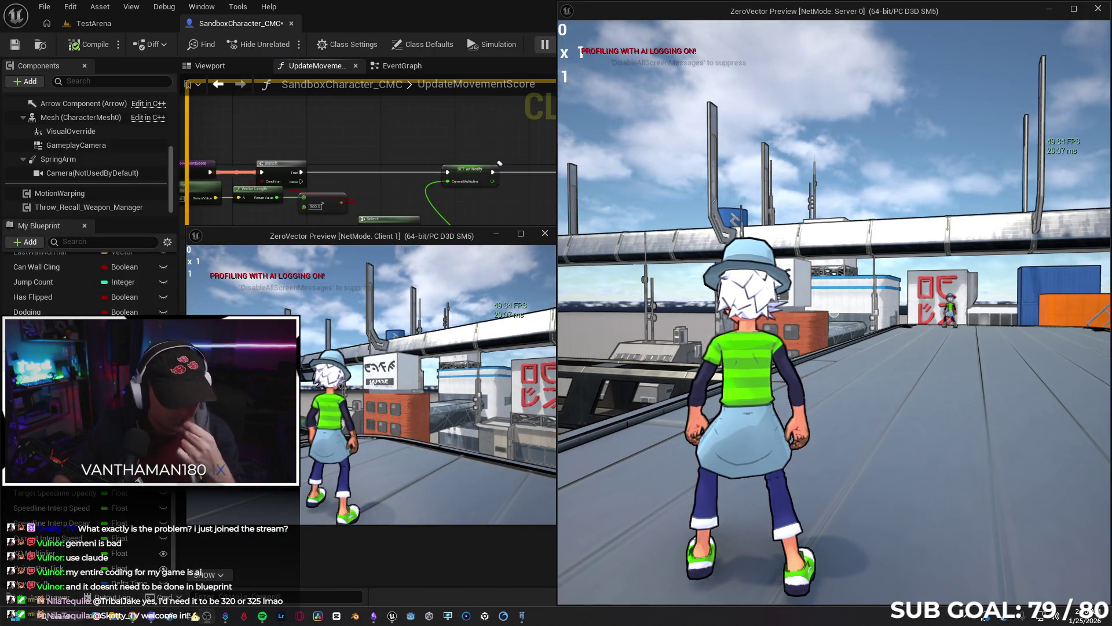
Run the server character forward and throw at the client player.
click(742, 416)
key(w)
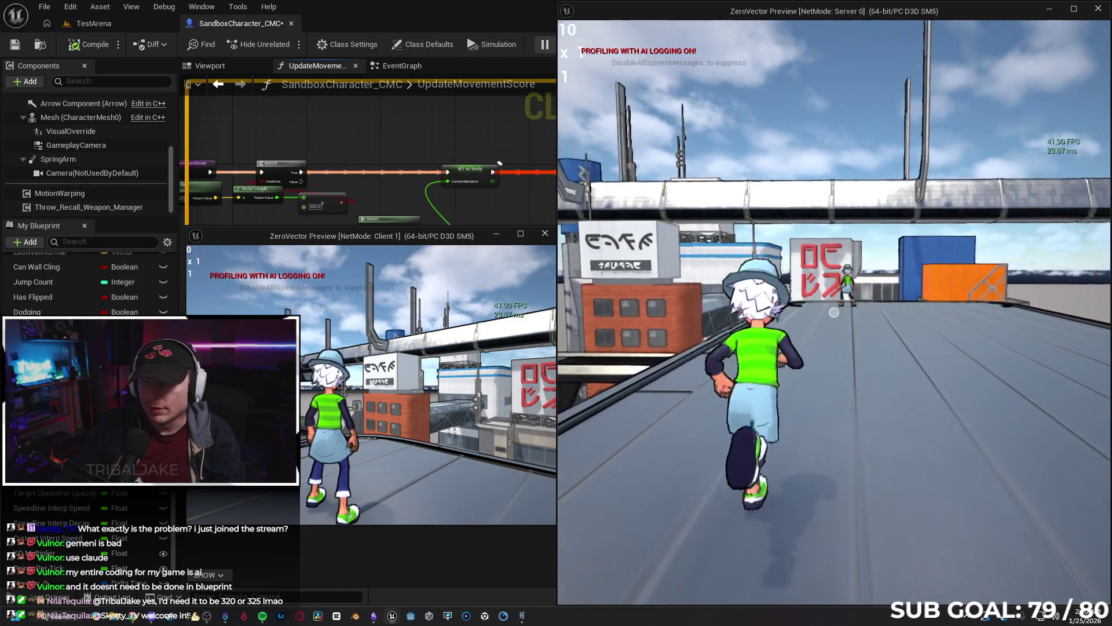
click(833, 312)
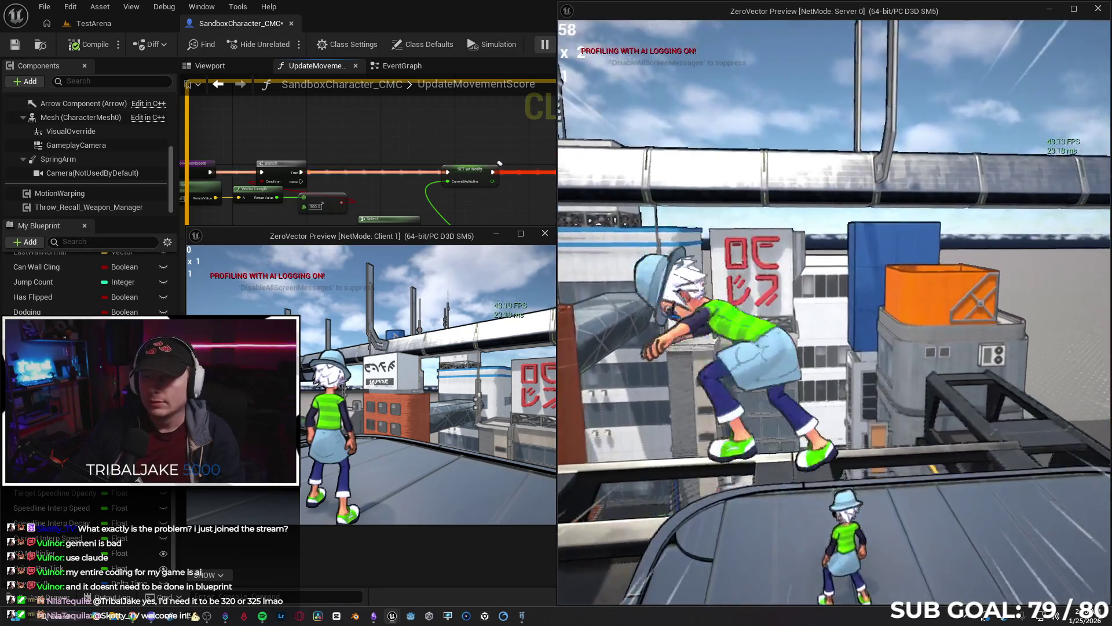
key(c)
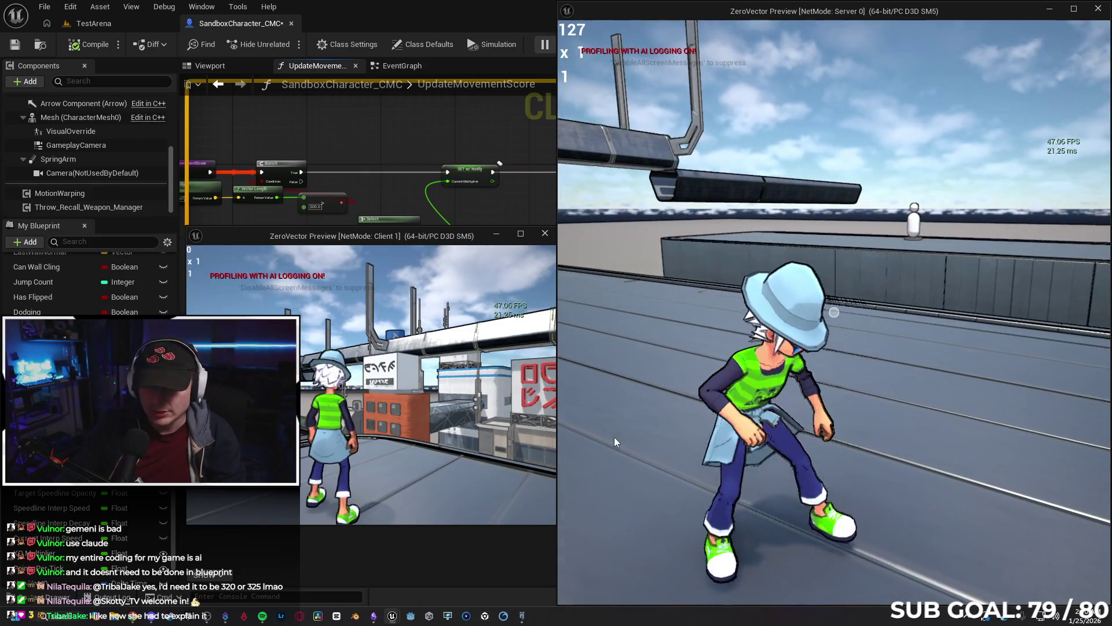
Run and jump the client character over to the server player and hit it to test scoring.
key(super)
key(super)
key(w)
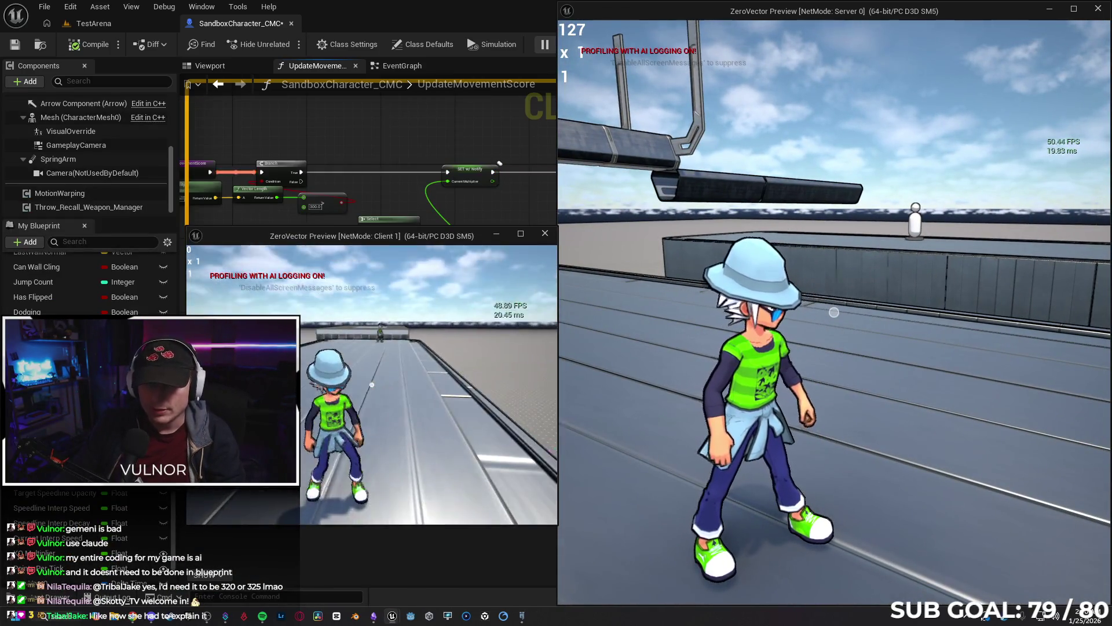
key(space)
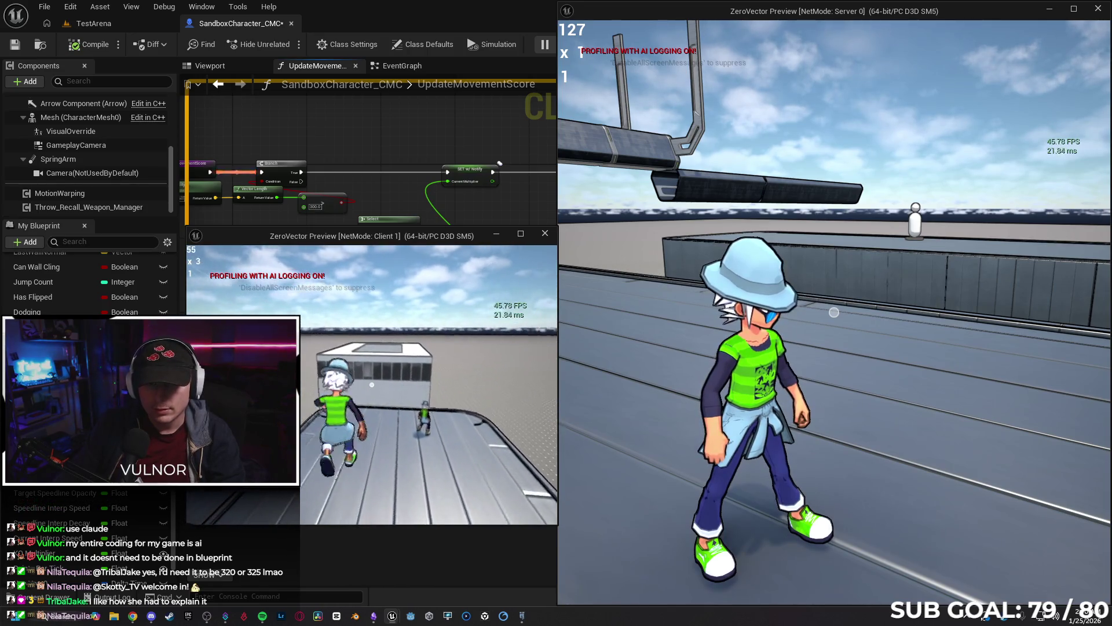
key(c)
key(w)
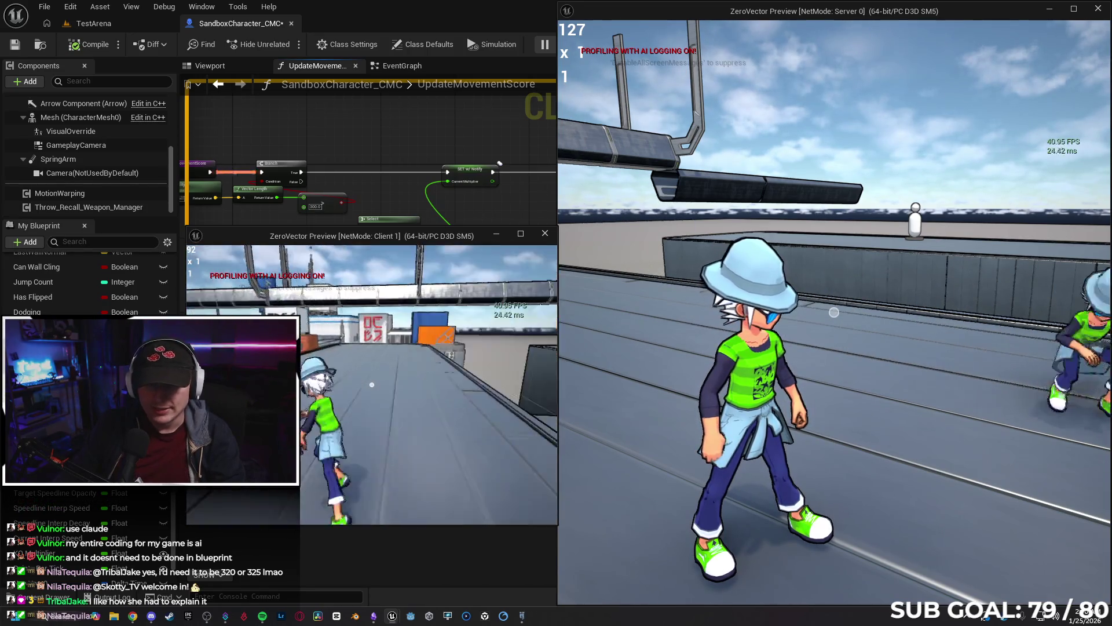
key(space)
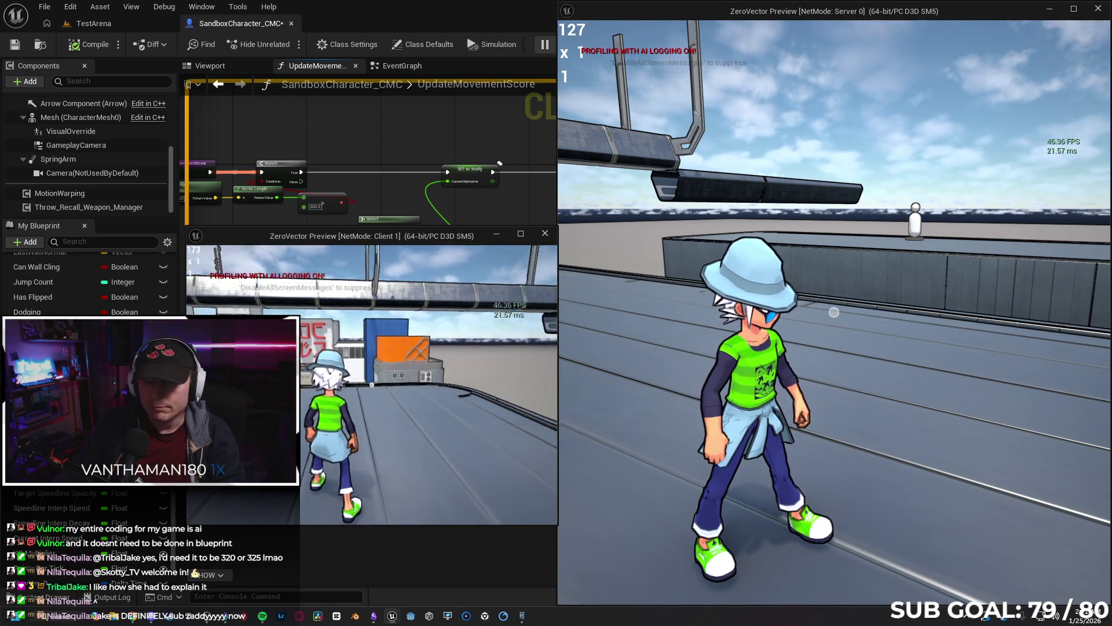
mouse_move(372, 384)
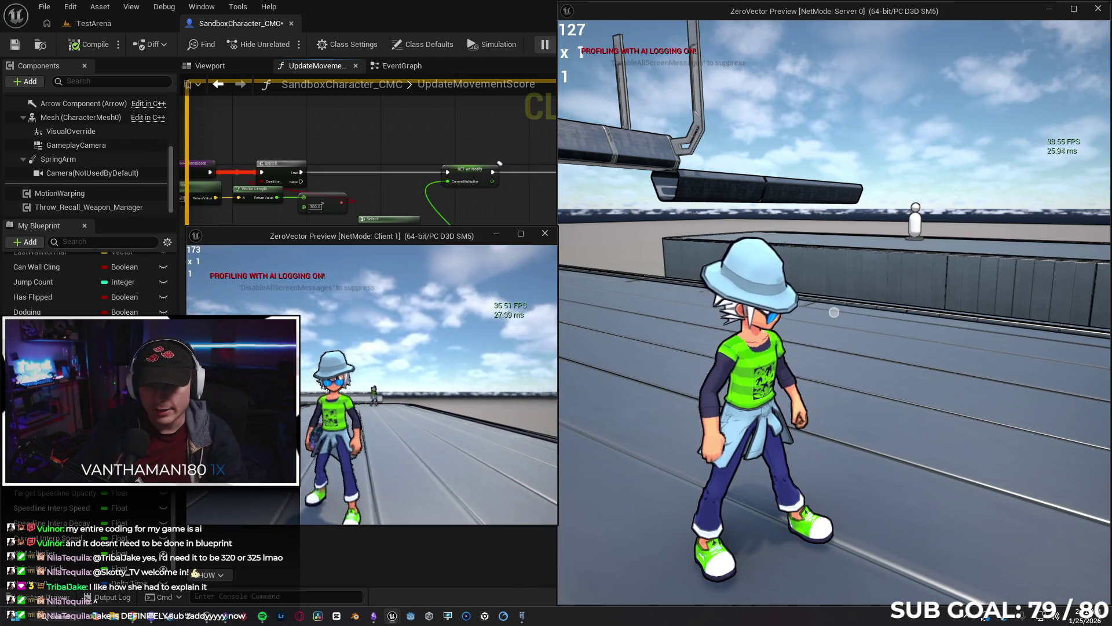
key(e)
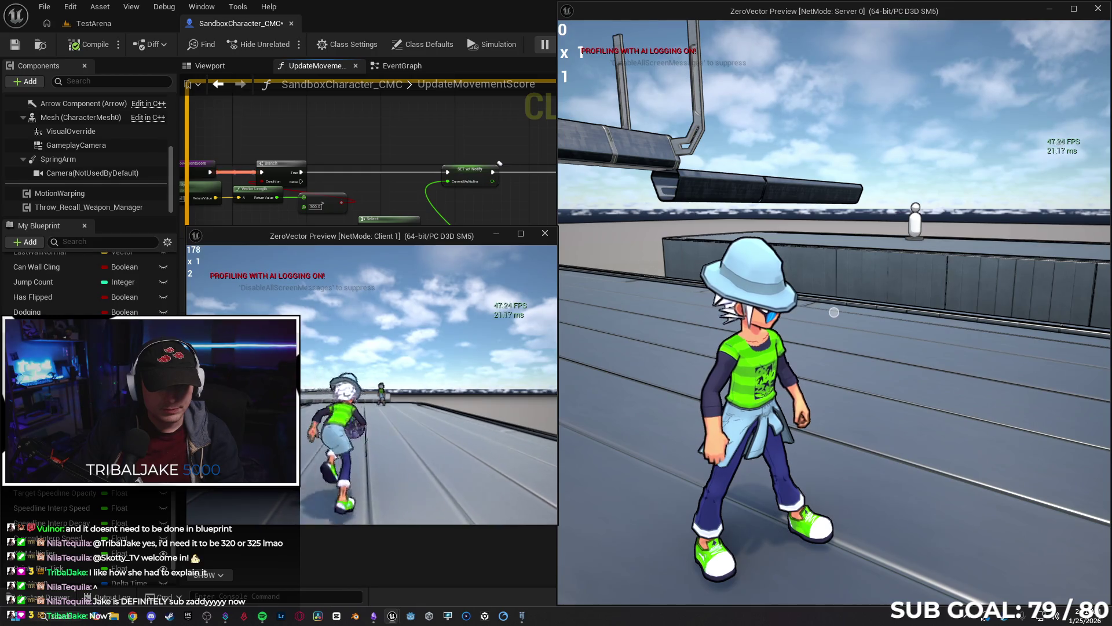
key(w)
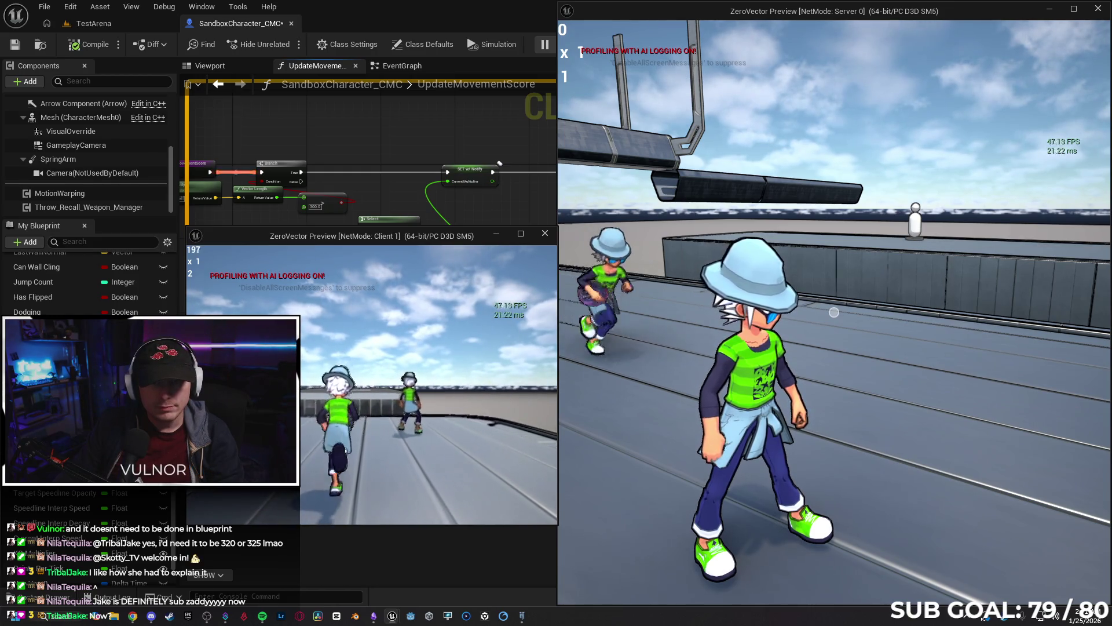
key(super)
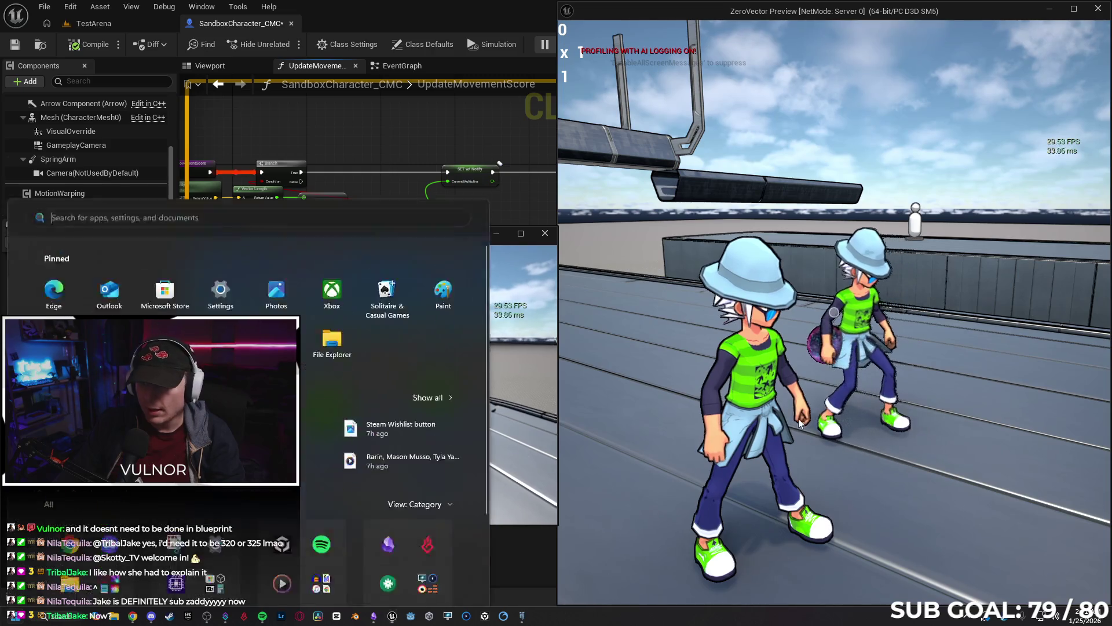
key(super)
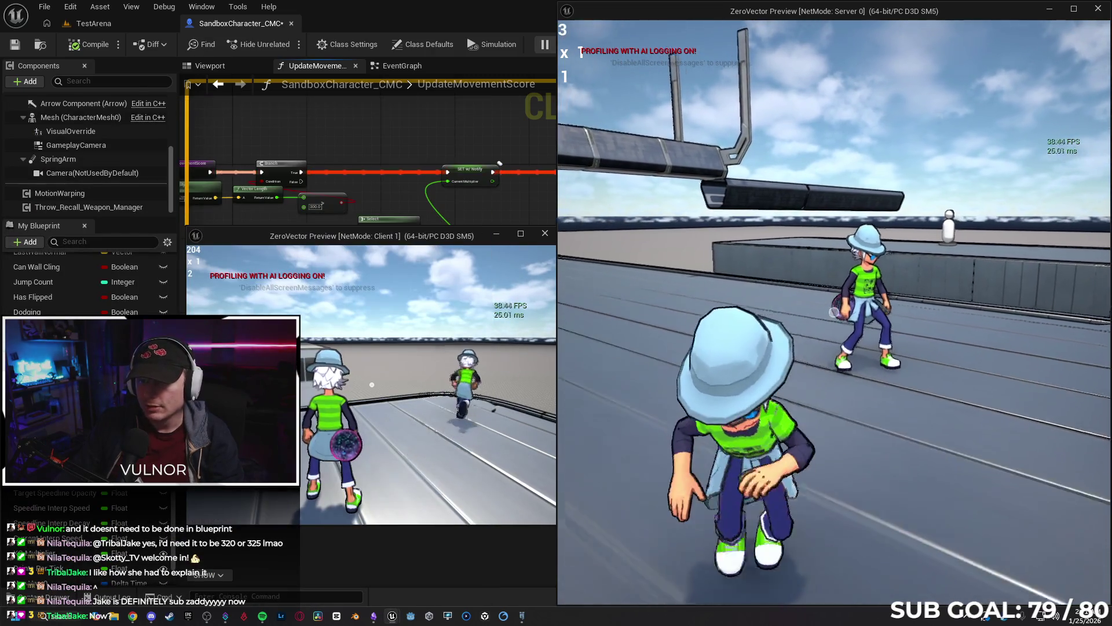
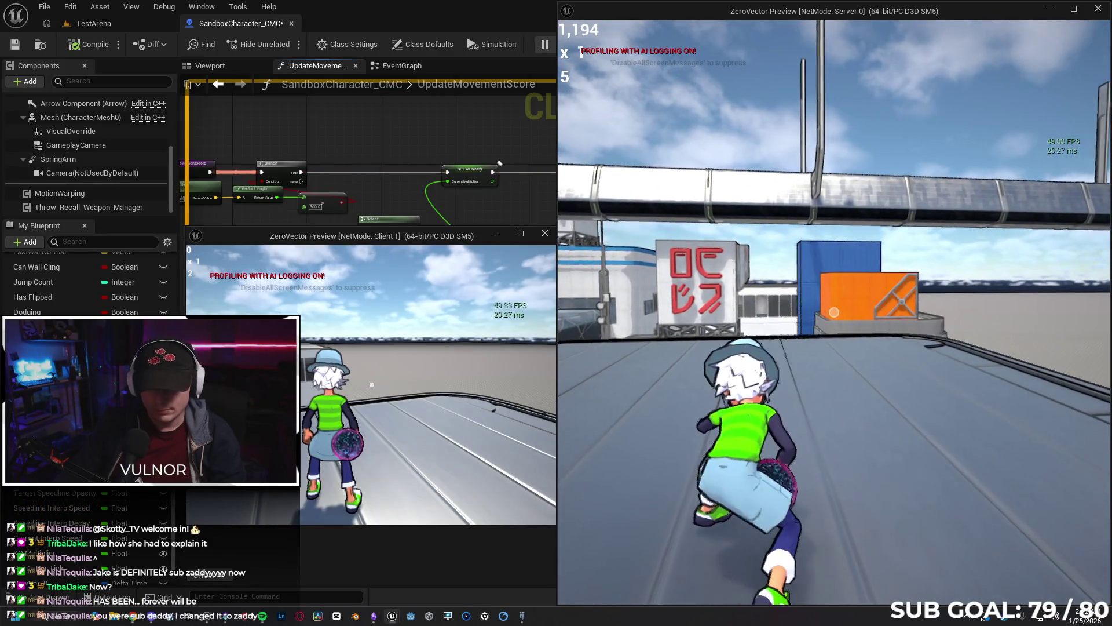
Run the client character along the rooftop beside the server player, then stop the play session.
key(super)
click(528, 383)
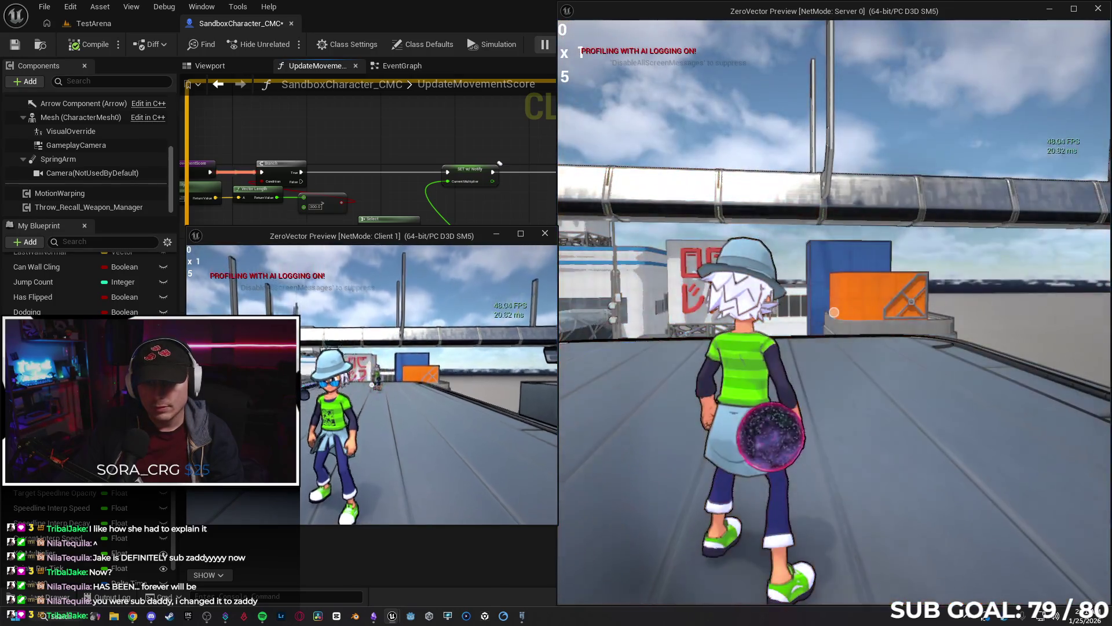
key(w)
key(w)
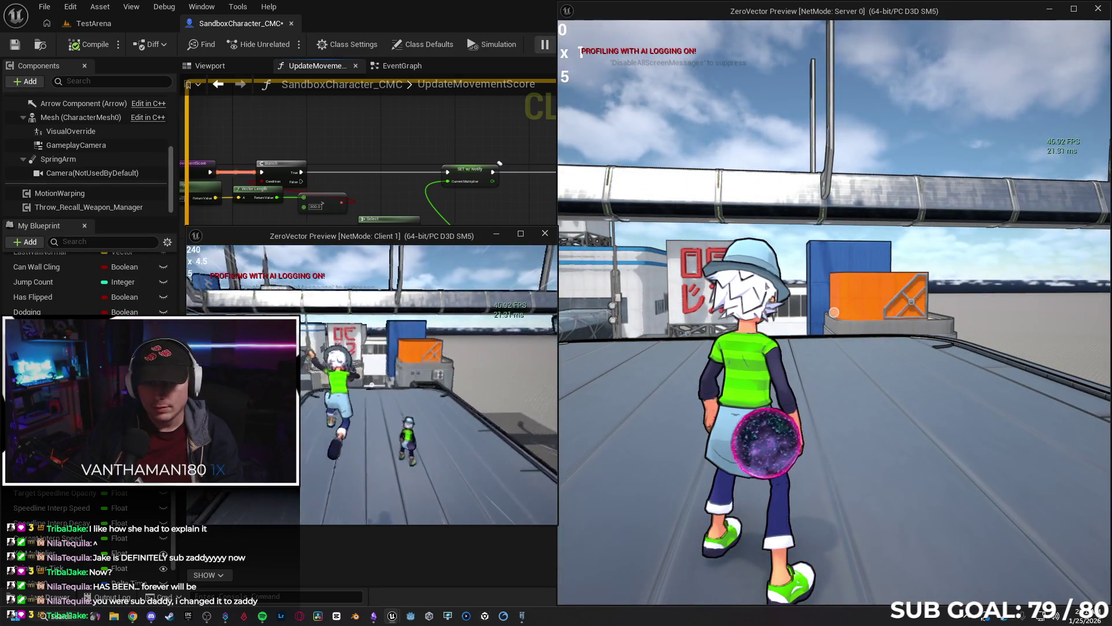
key(w)
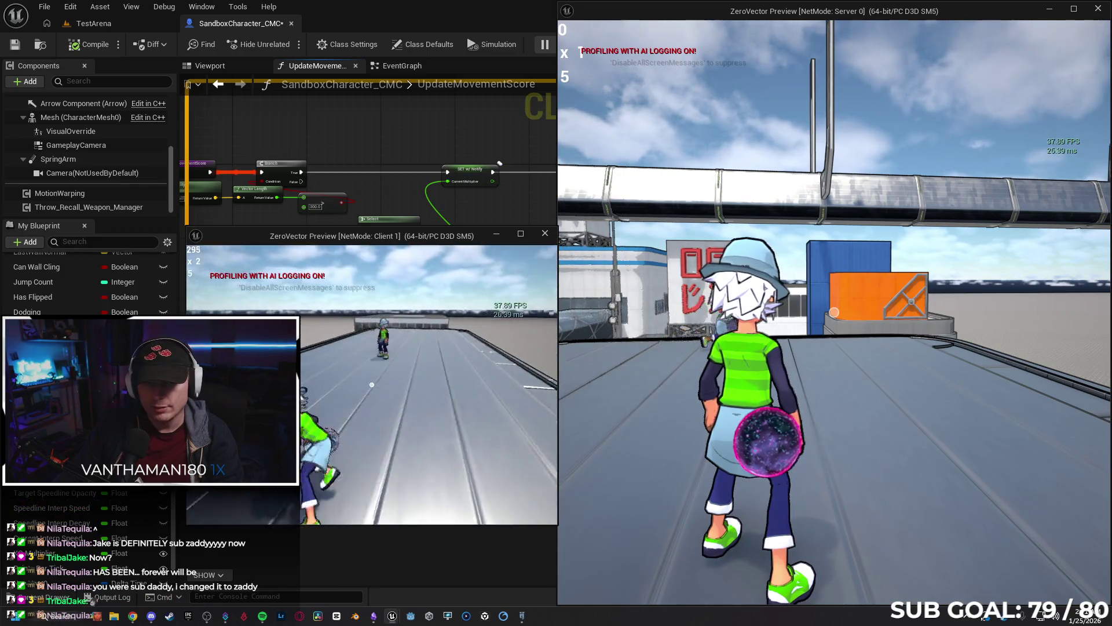
key(w)
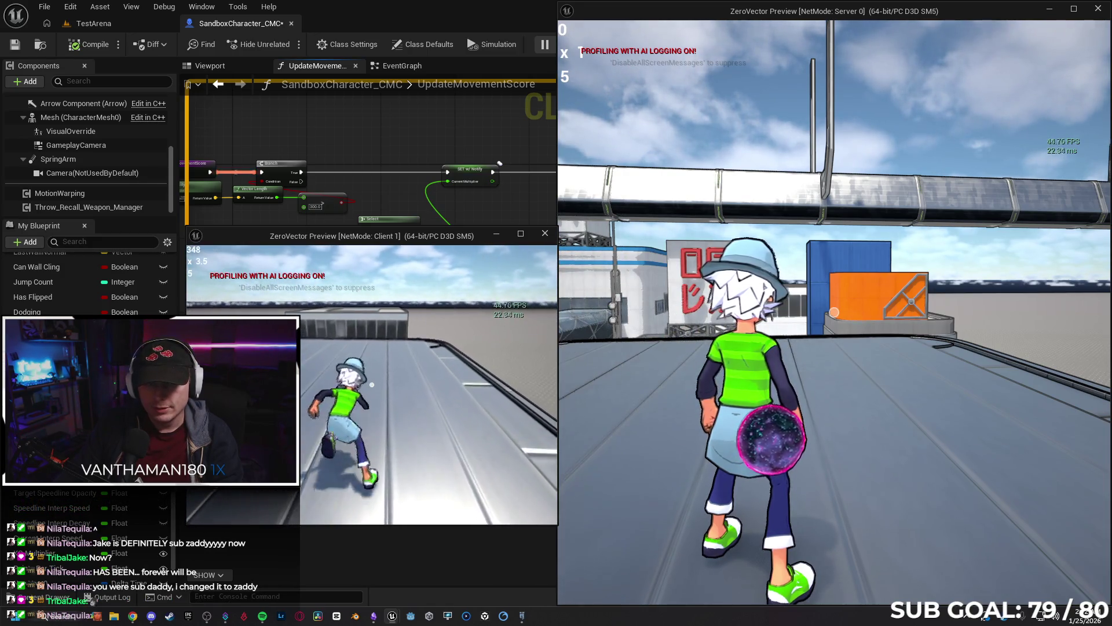
key(w)
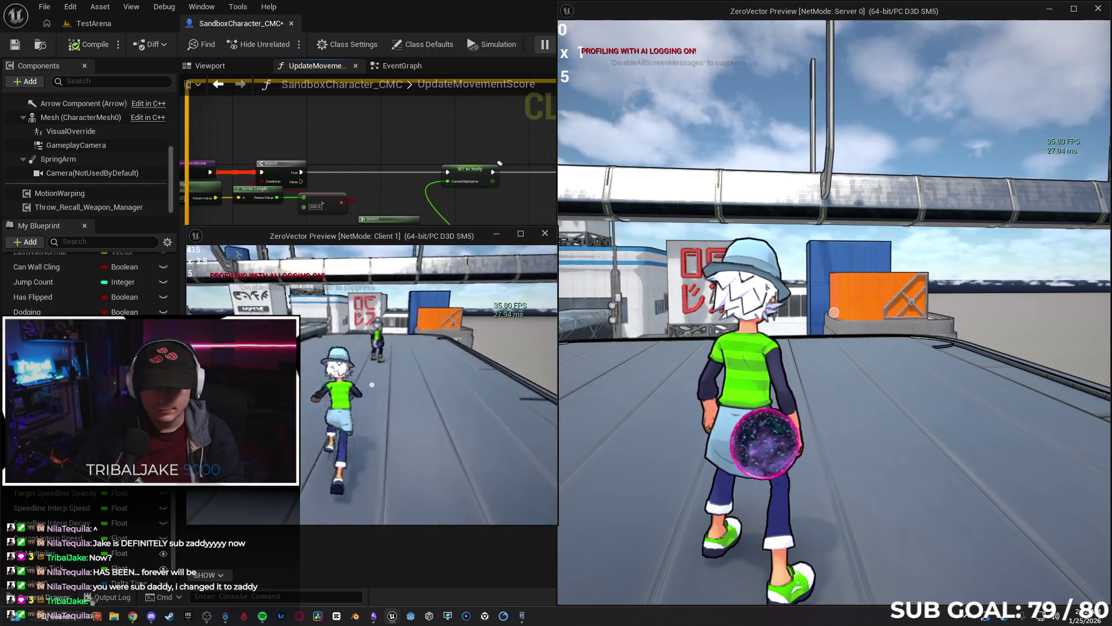
key(w)
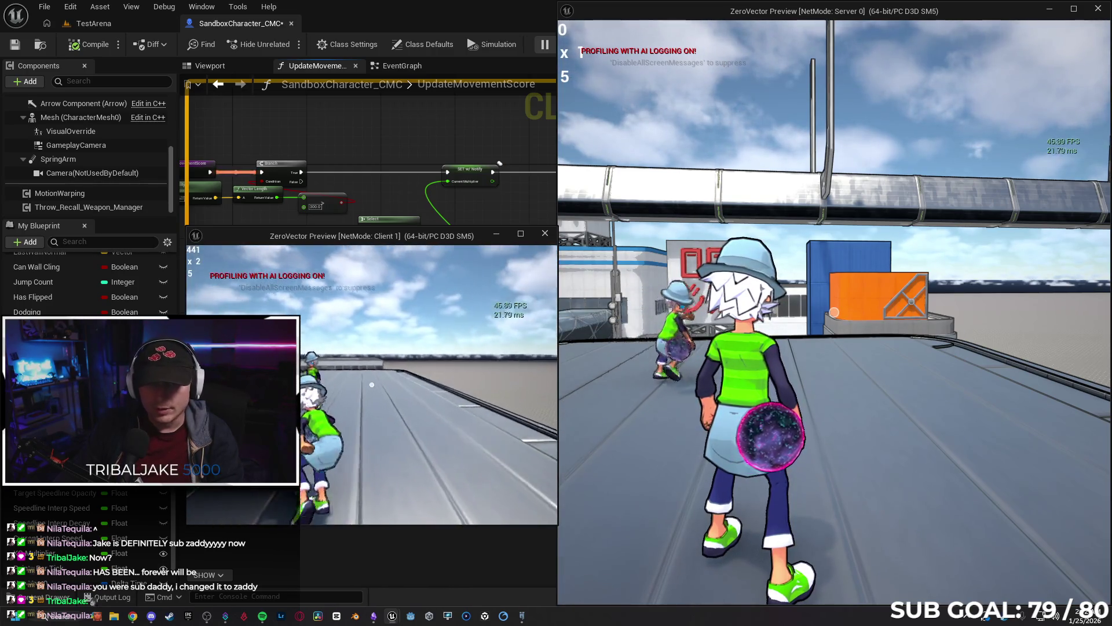
key(w)
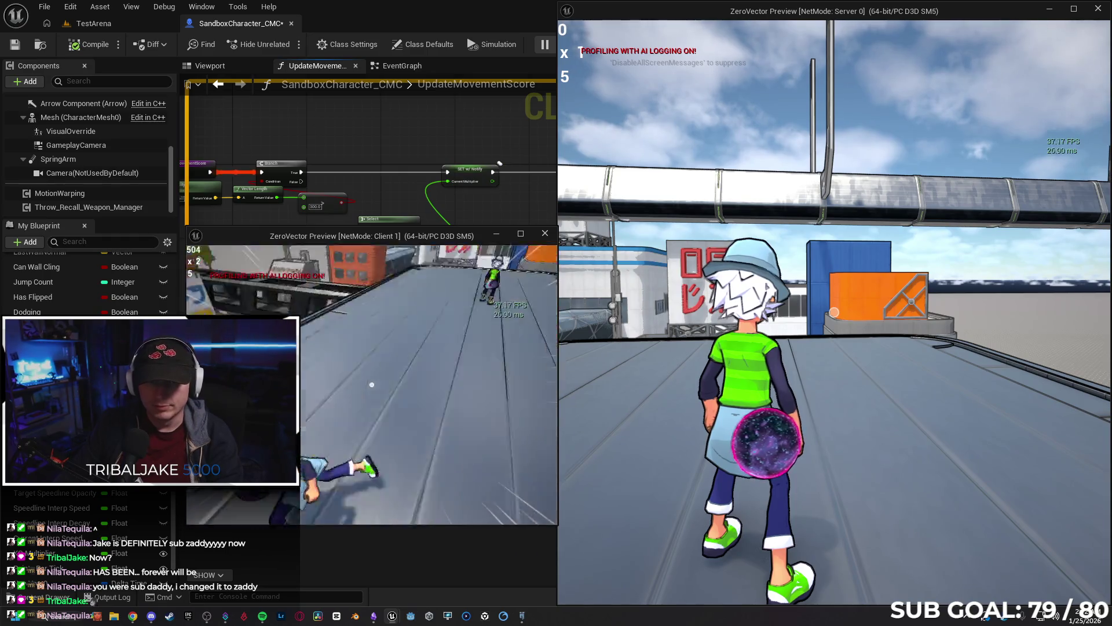
key(Escape)
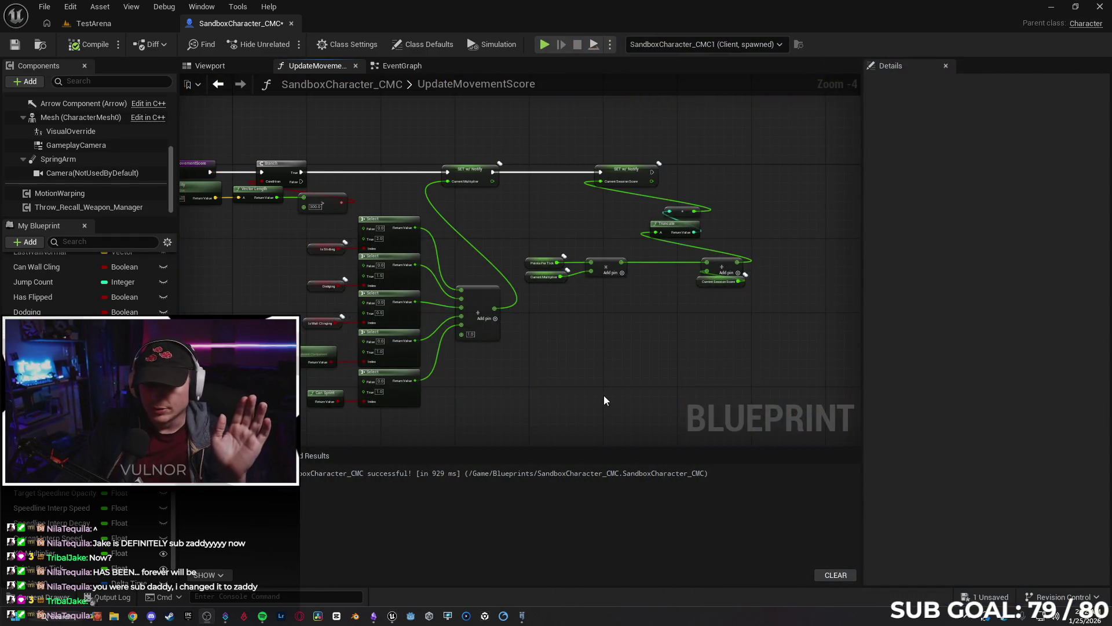
In SandboxCharacter_CMC's EventGraph, select the Hit Other Player SET, Points Per Tick and Add nodes.
click(109, 26)
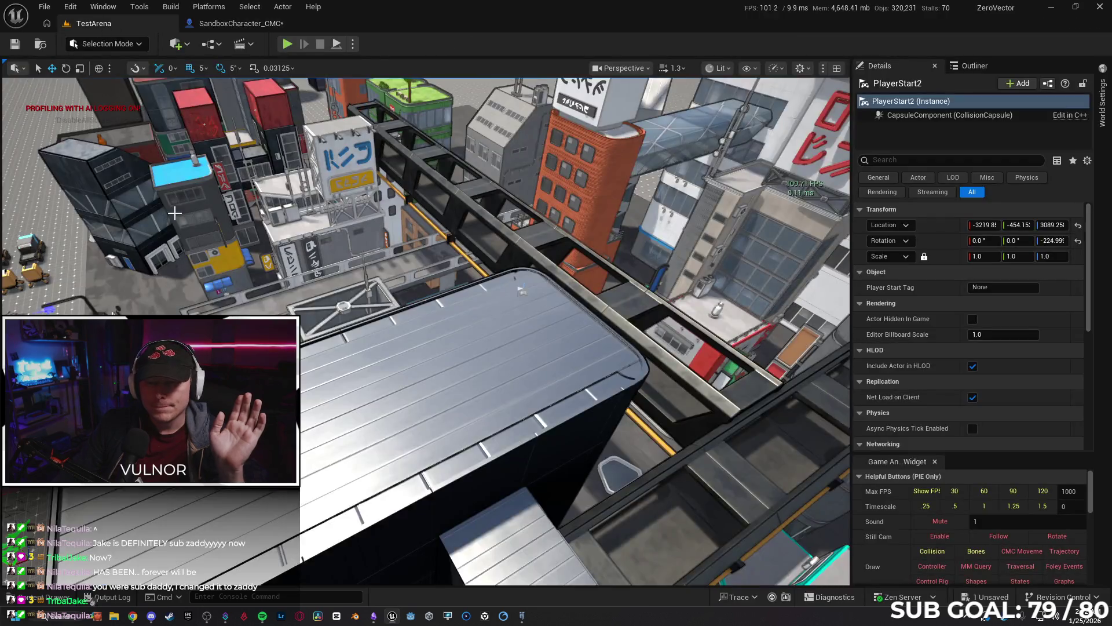
click(226, 26)
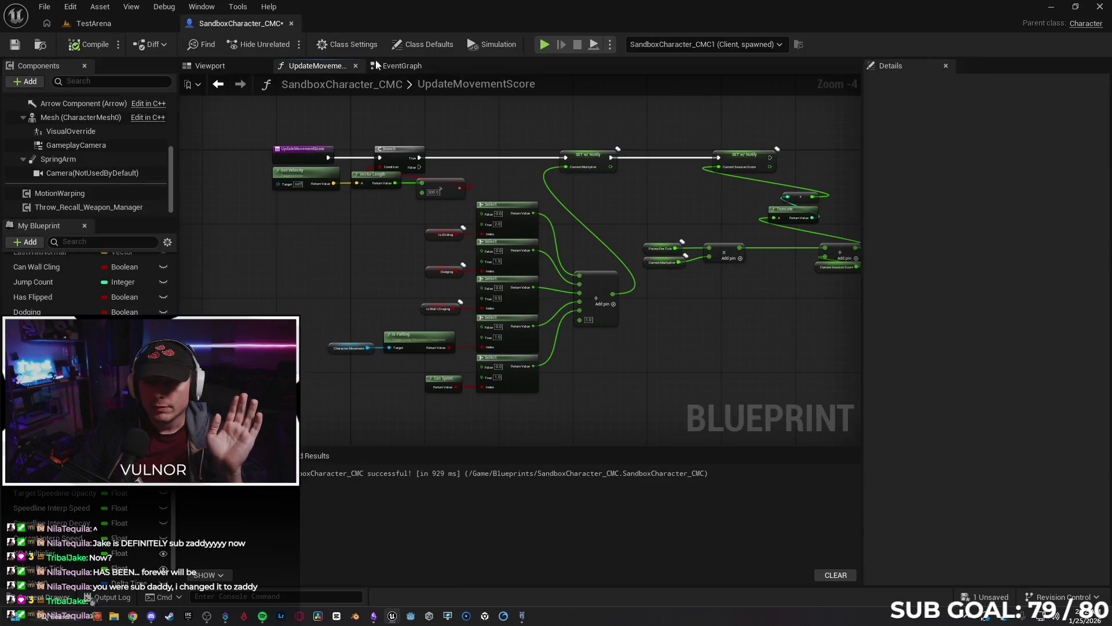
click(402, 66)
scroll(398, 282, up, 2)
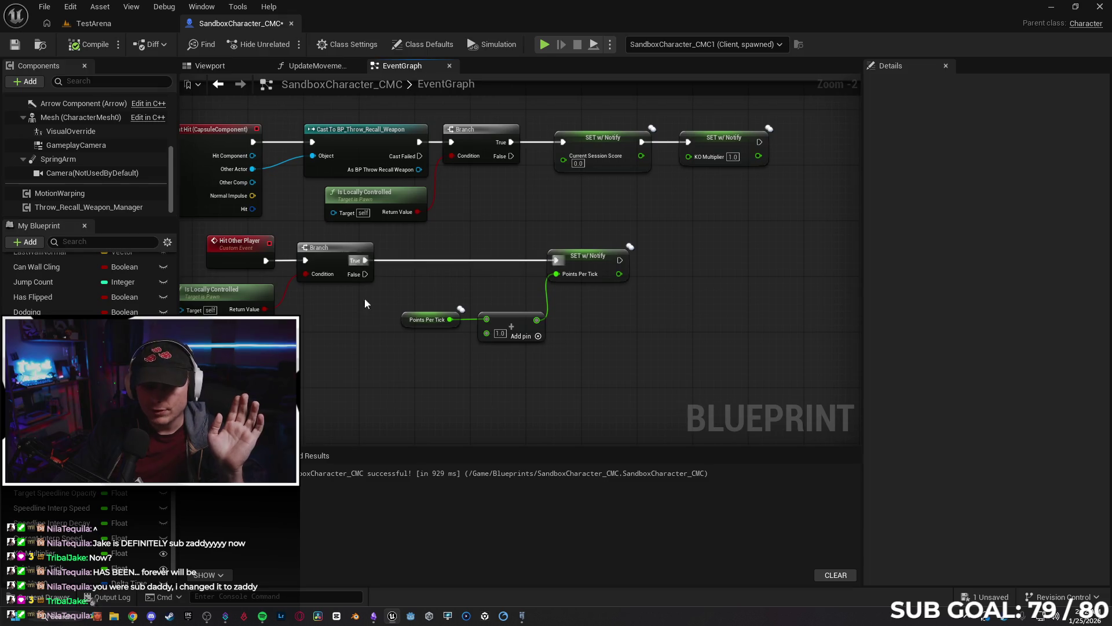
mouse_move(501, 337)
mouse_down()
mouse_move(556, 330)
mouse_move(618, 351)
mouse_up()
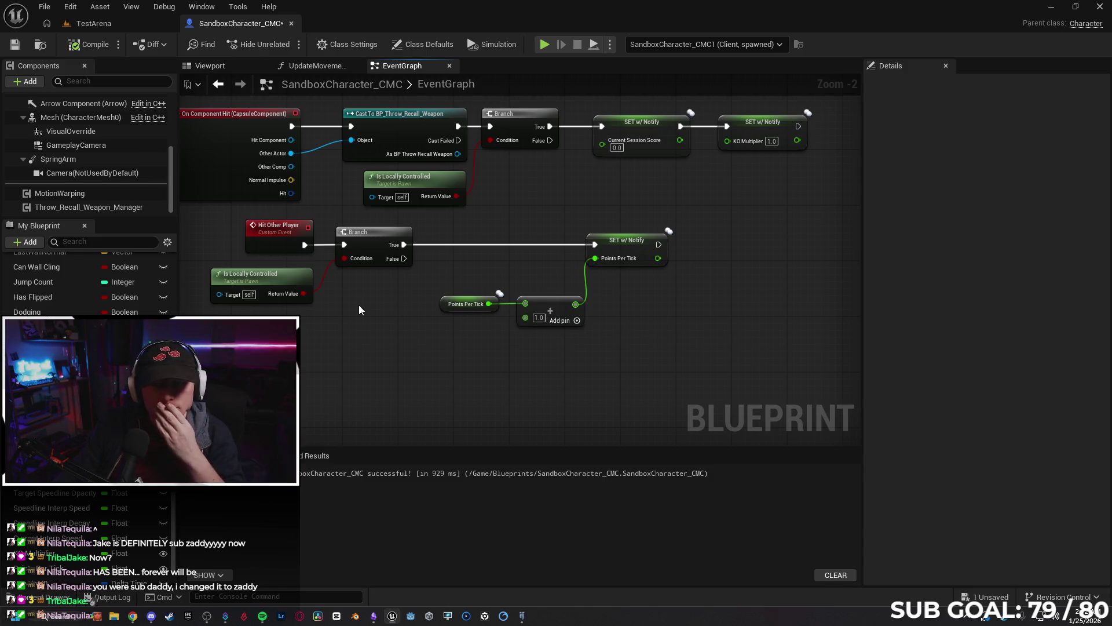
drag(705, 341, 469, 242)
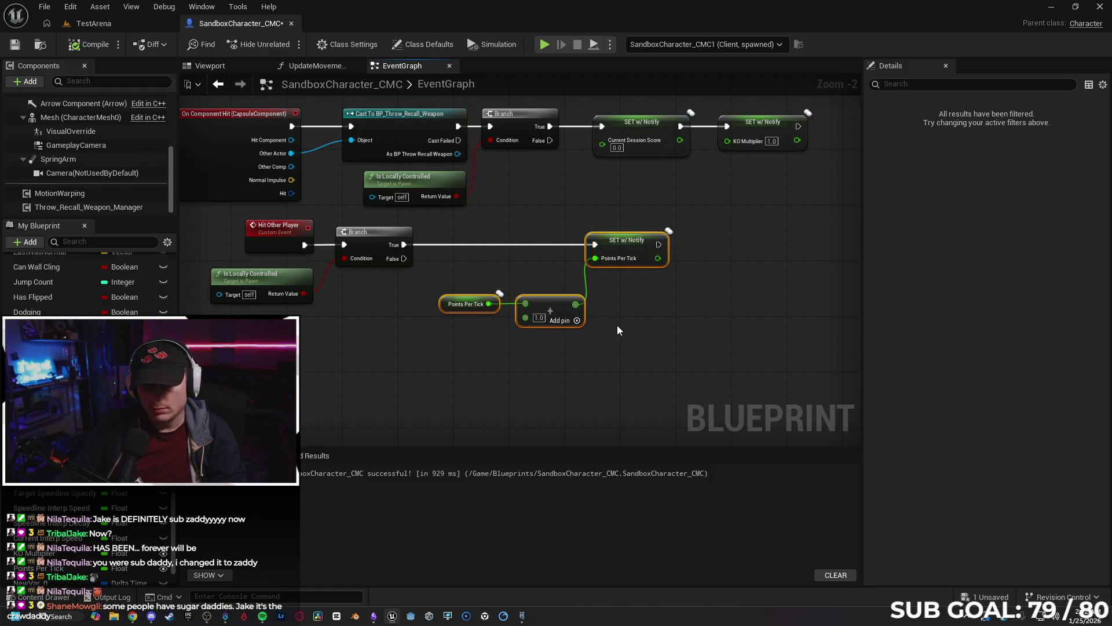
Pan UpdateMovementScore to the Print String node and start a two-player Play-in-Editor session with Alt+P.
click(306, 67)
mouse_move(508, 166)
mouse_down()
mouse_move(591, 211)
mouse_move(233, 199)
mouse_move(442, 237)
mouse_move(444, 216)
mouse_move(422, 231)
mouse_move(706, 198)
mouse_up()
mouse_move(286, 244)
mouse_down()
mouse_move(405, 248)
mouse_move(303, 236)
mouse_move(290, 268)
mouse_move(523, 196)
mouse_move(595, 201)
mouse_up()
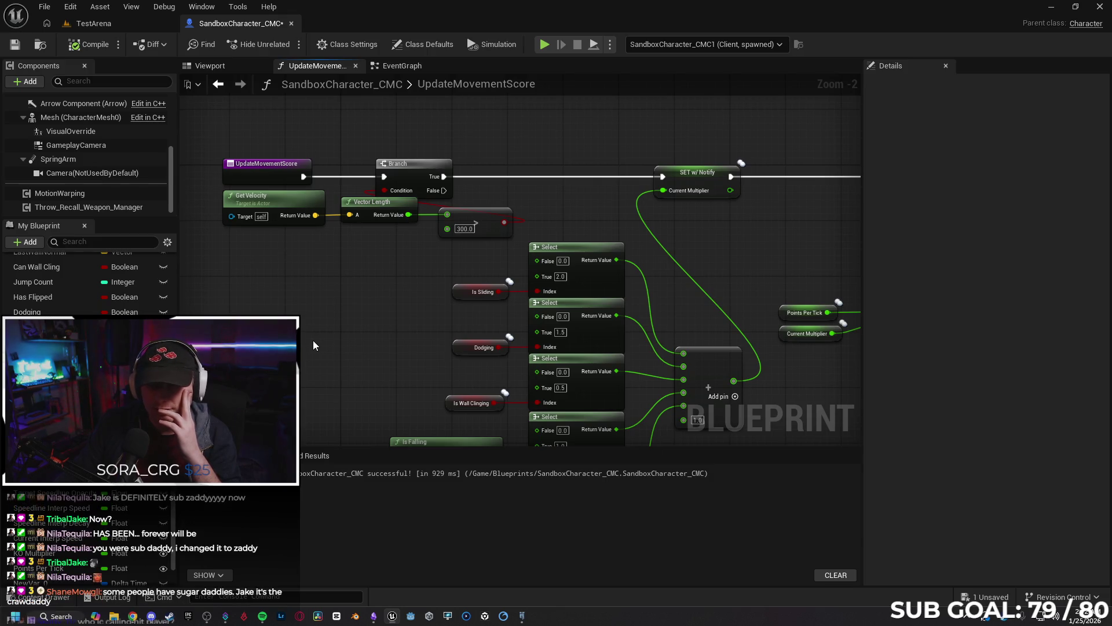
mouse_move(328, 318)
mouse_down()
mouse_move(432, 311)
mouse_move(360, 310)
mouse_move(606, 345)
mouse_up()
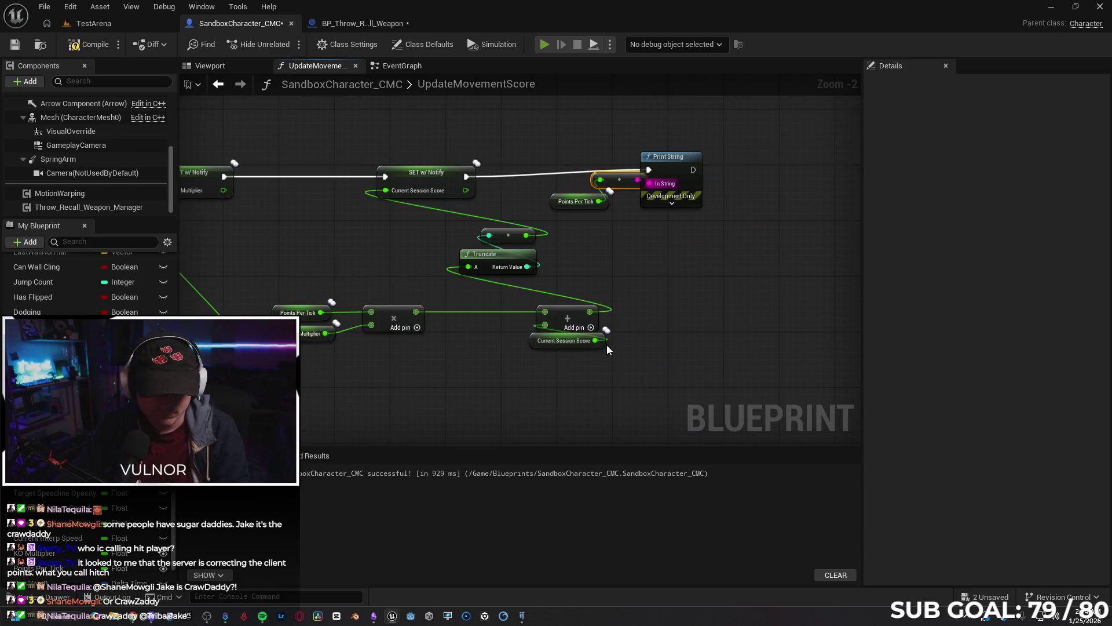
key(alt+p)
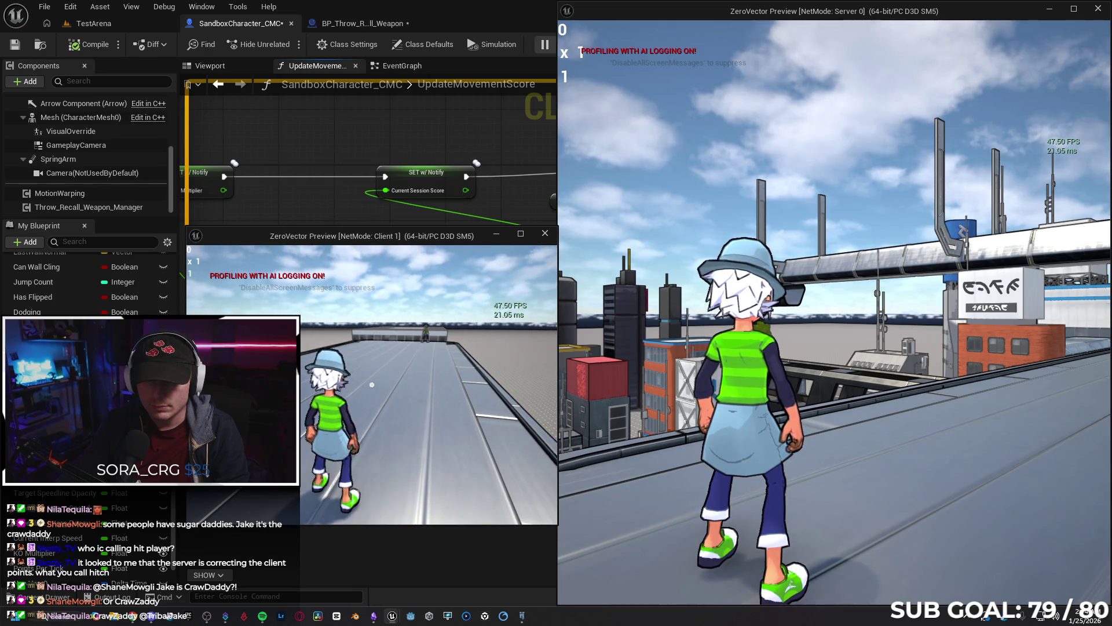
Slide, stand and run the client and server characters while watching score prints (16 x 2, 0 x 1).
key(c)
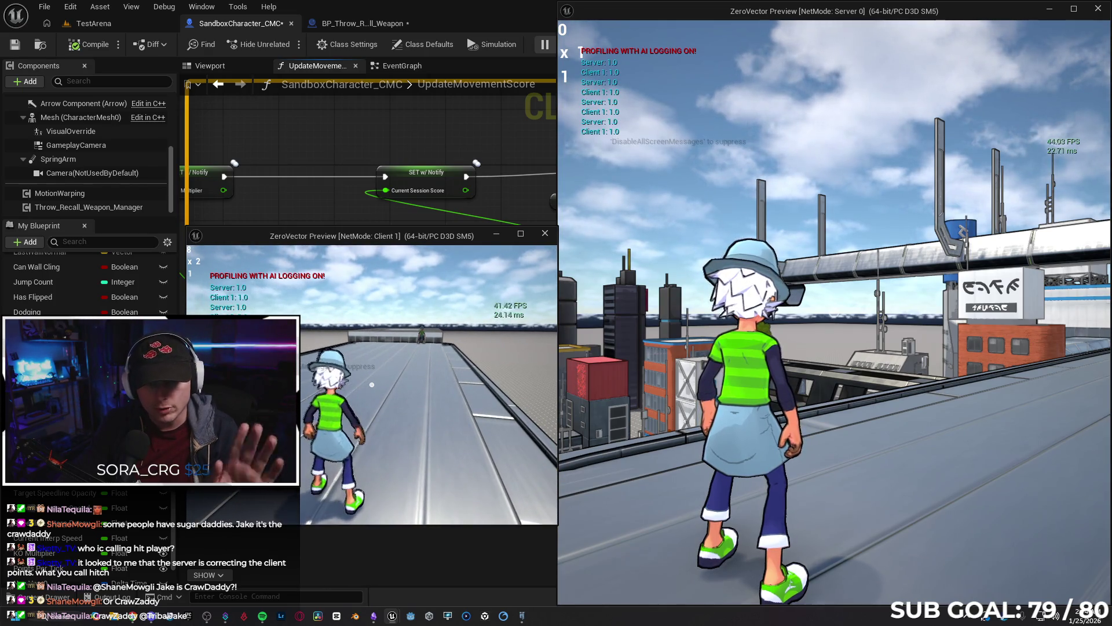
key(c)
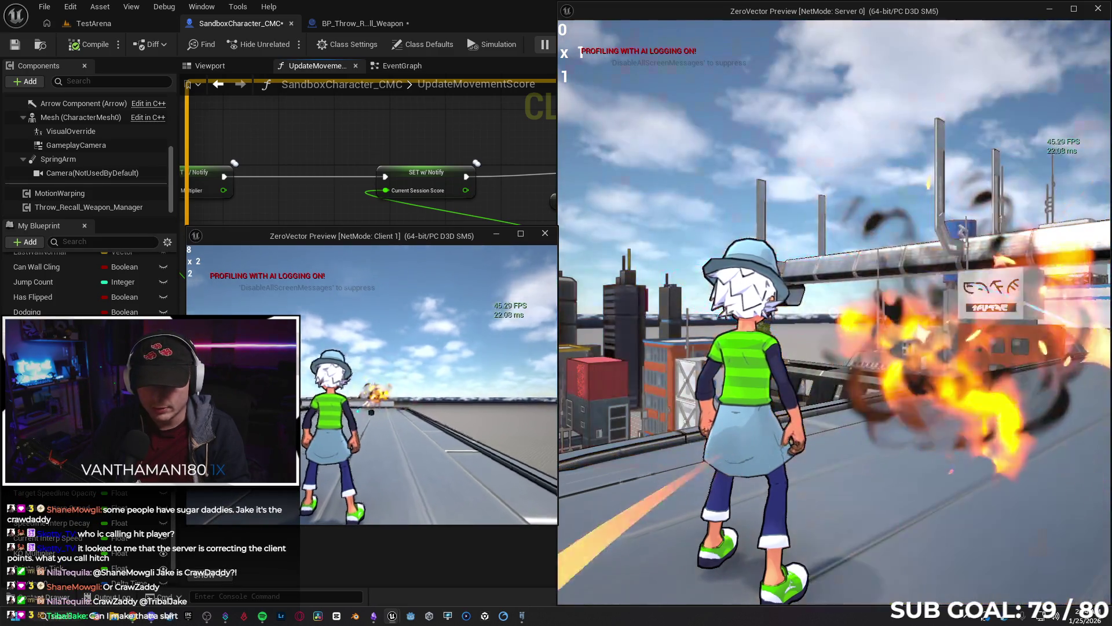
key(w)
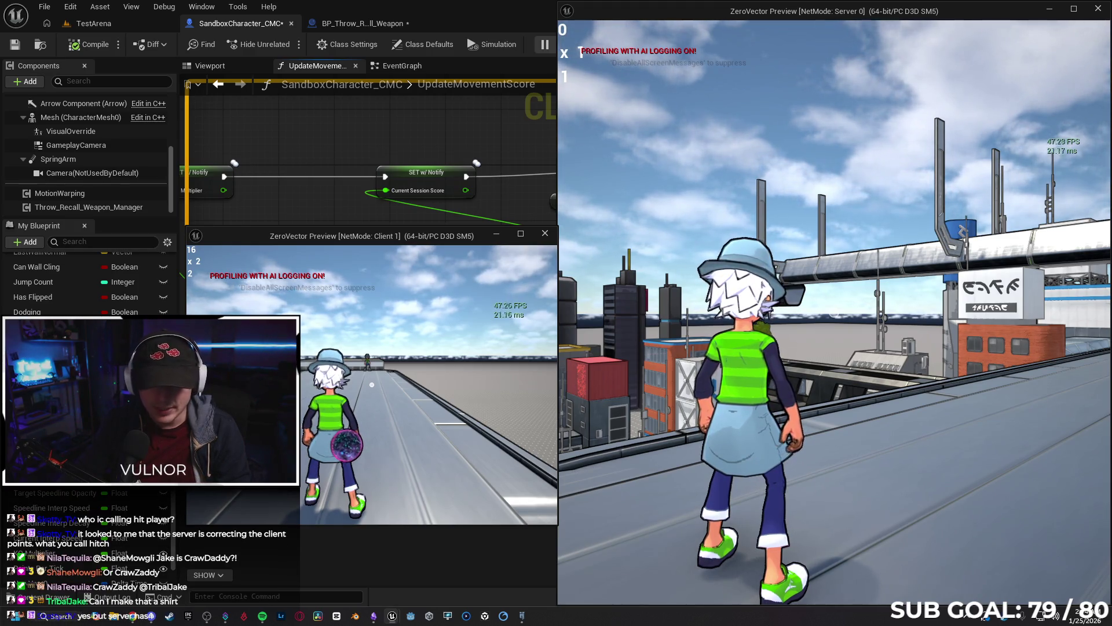
key(super)
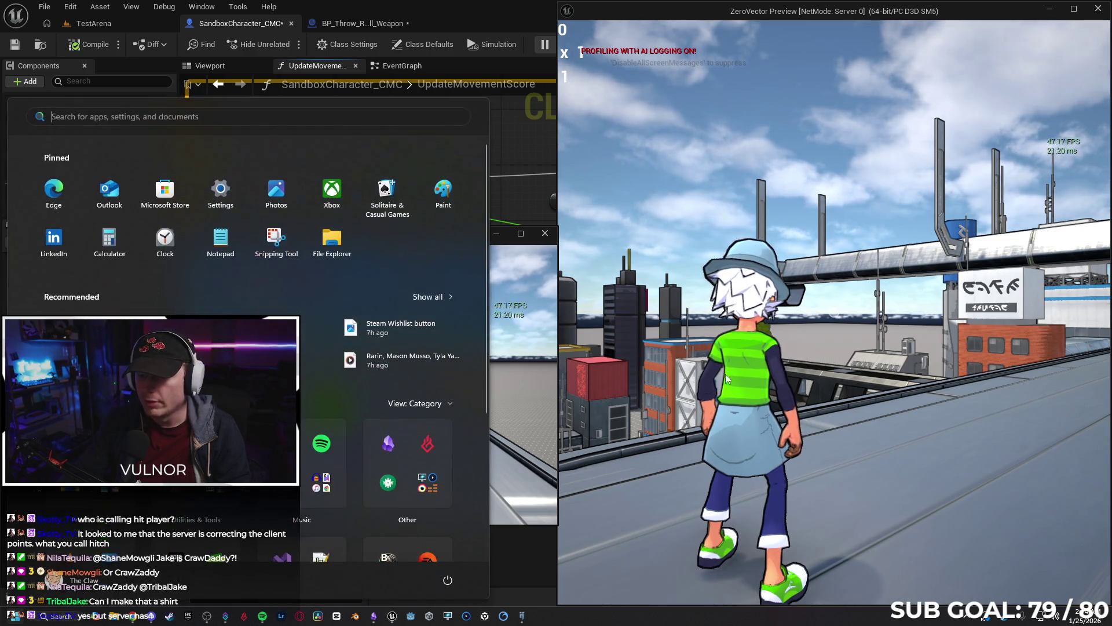
key(super)
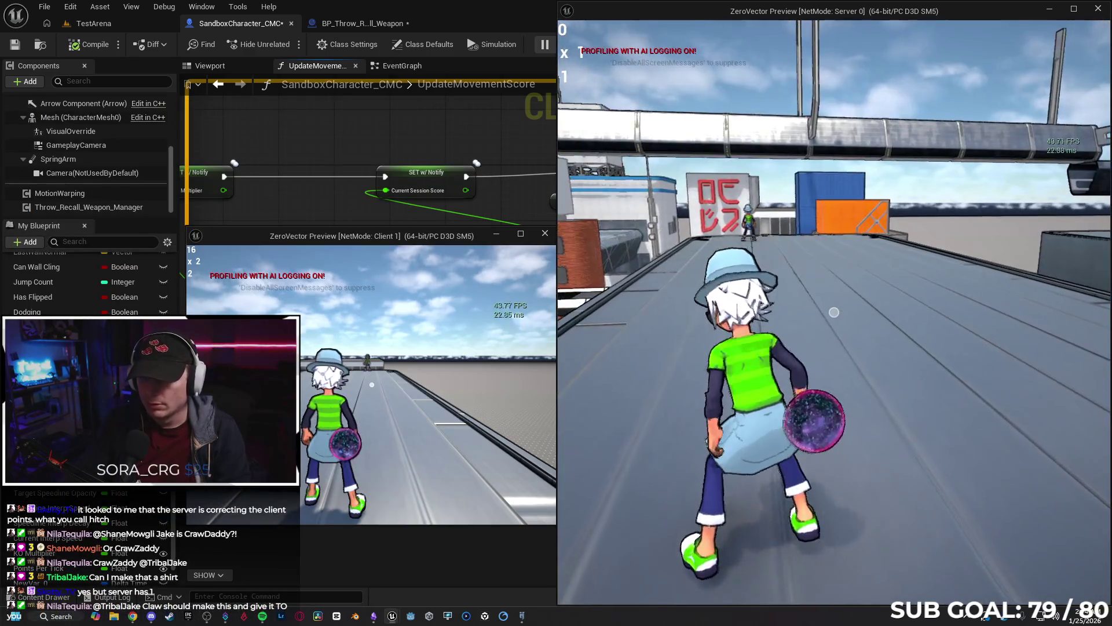
key(w)
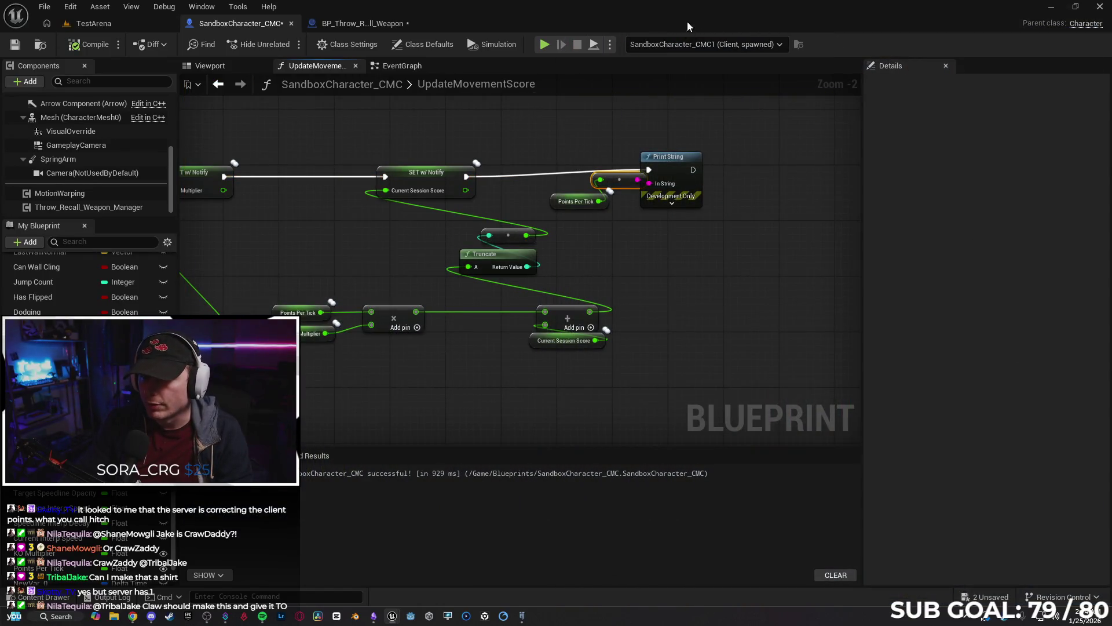
click(610, 44)
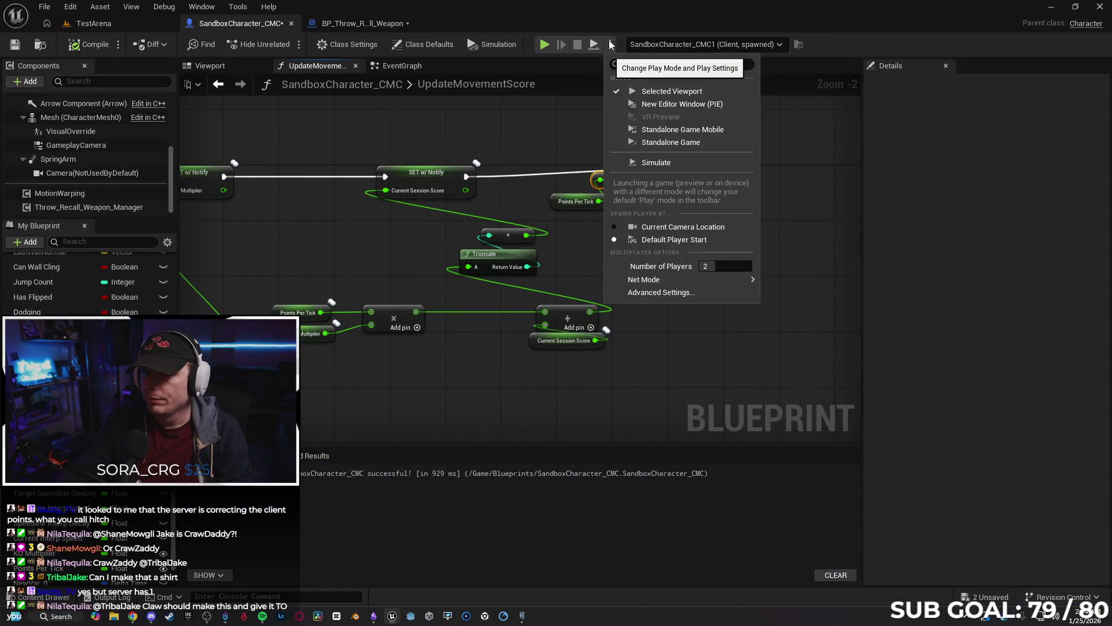
mouse_move(697, 282)
click(804, 309)
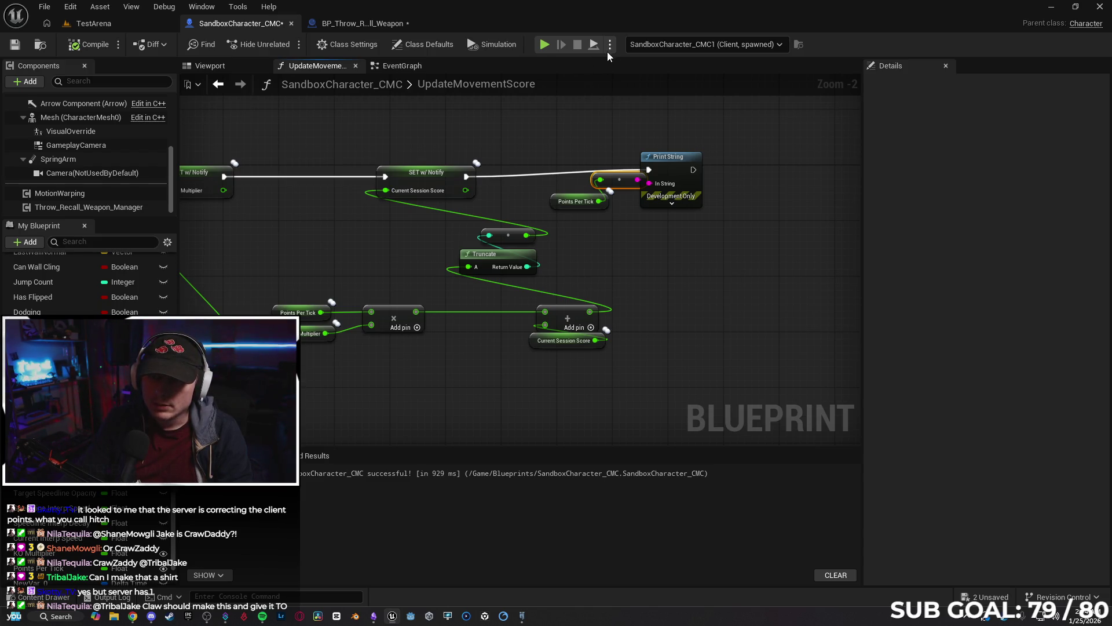
mouse_move(638, 229)
mouse_down()
mouse_move(757, 232)
mouse_move(728, 232)
mouse_up()
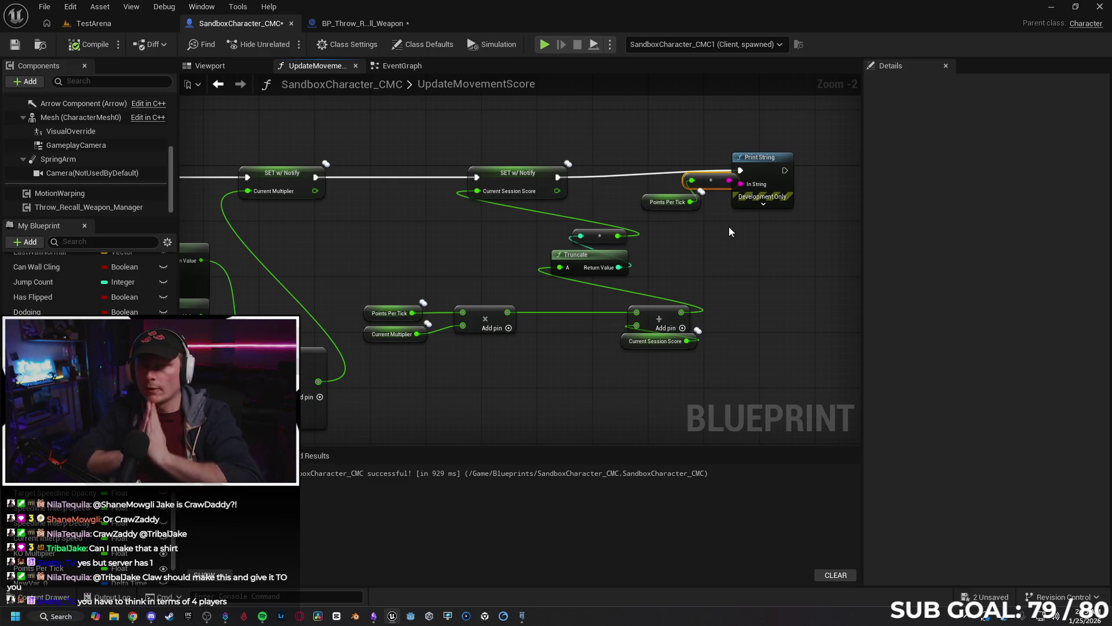
drag(549, 347, 664, 306)
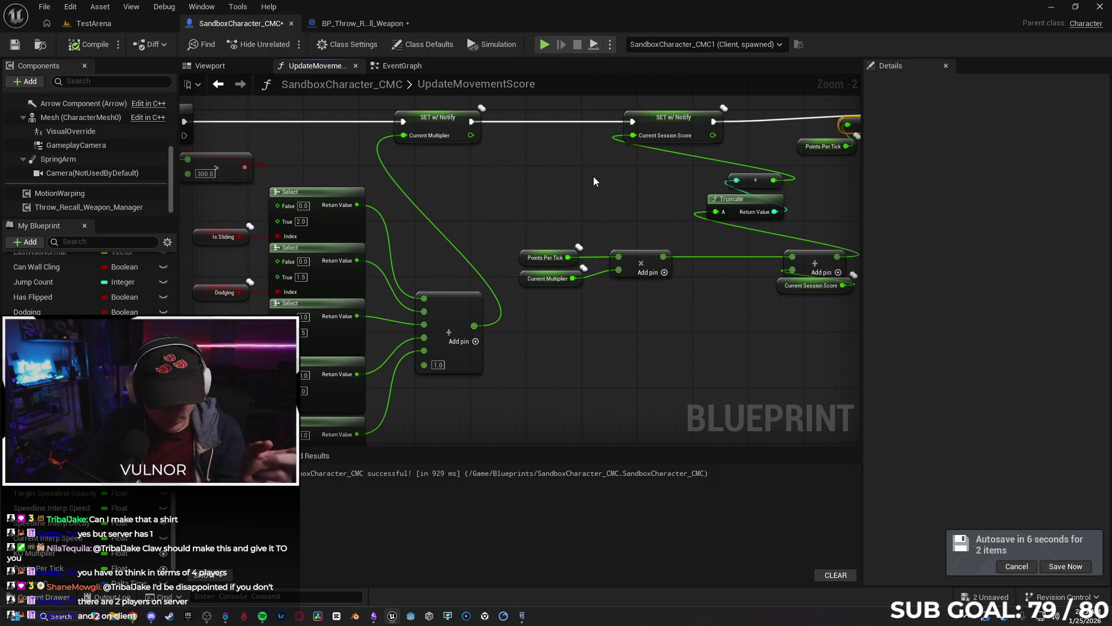
mouse_move(582, 325)
mouse_down()
mouse_move(510, 319)
mouse_move(376, 360)
mouse_up()
drag(750, 197, 624, 127)
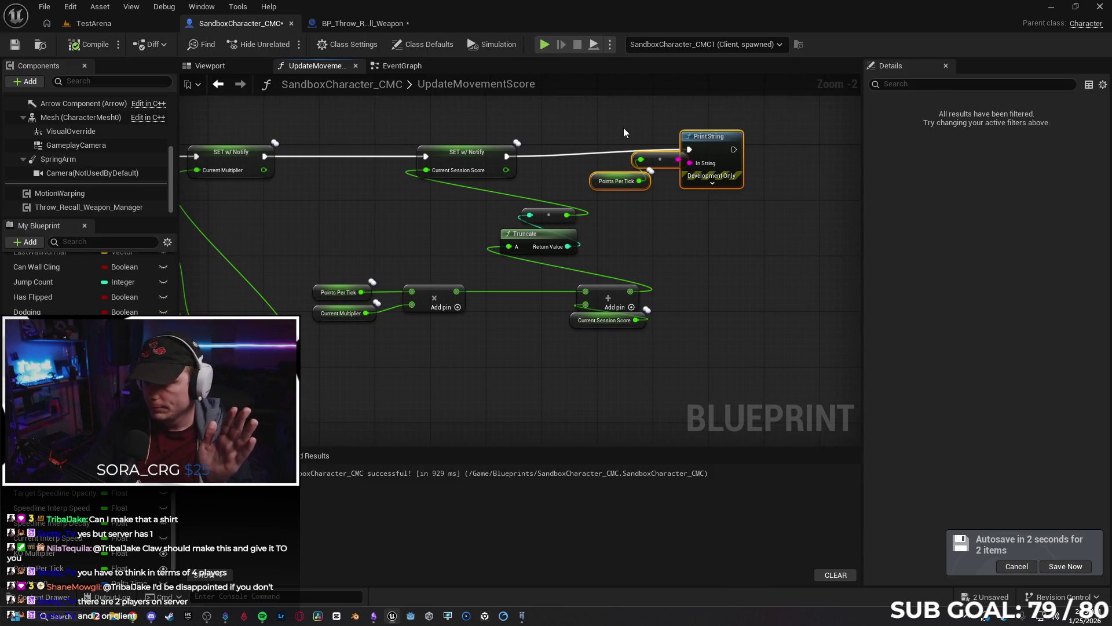
Delete the debug print nodes, move the score setter right and the Add node beside Multiply.
key(Delete)
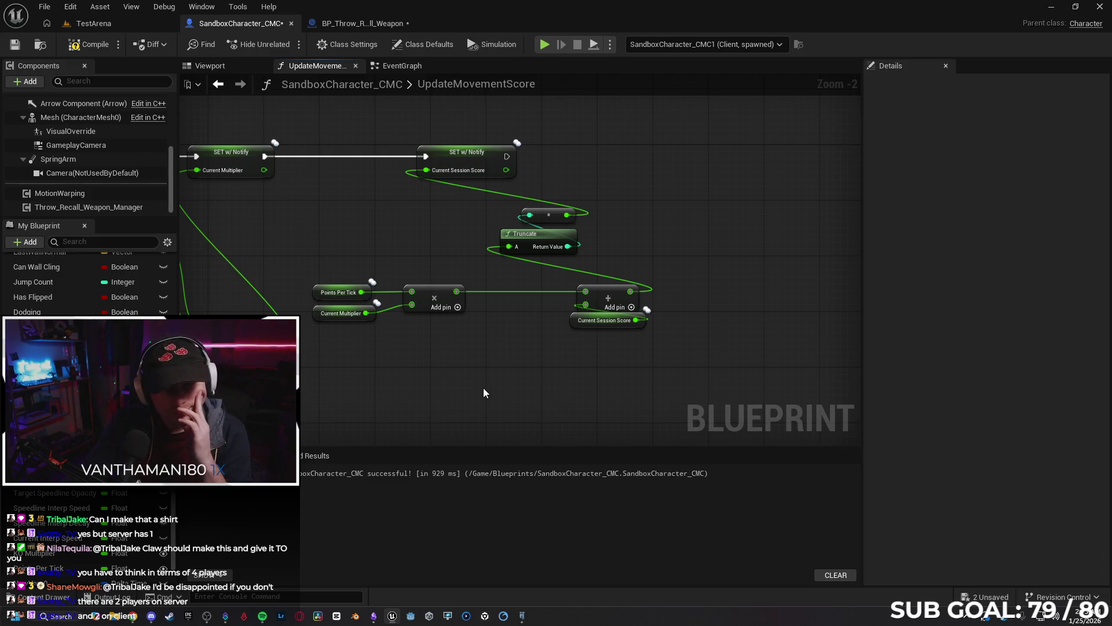
mouse_move(449, 375)
mouse_down()
mouse_move(436, 371)
mouse_move(506, 369)
mouse_up()
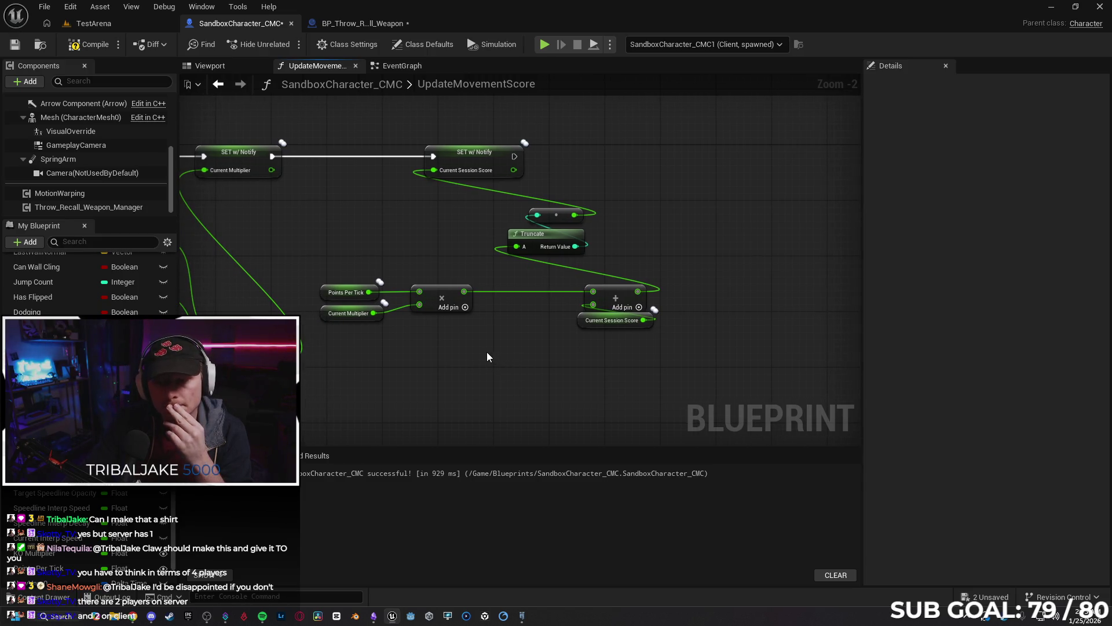
drag(495, 161, 565, 160)
click(607, 300)
drag(607, 300, 544, 294)
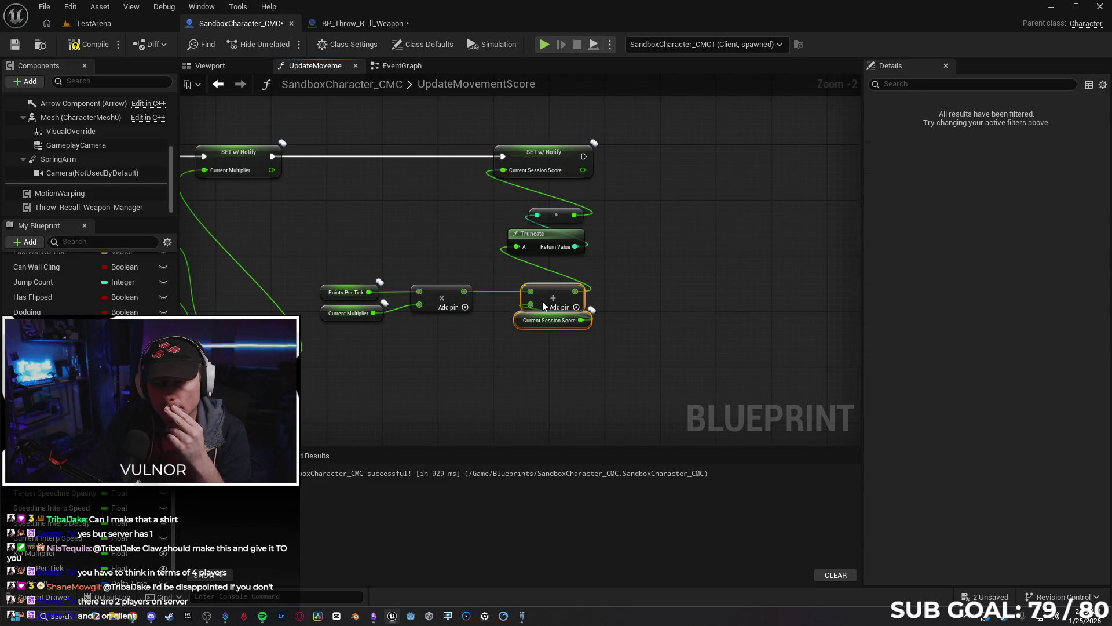
click(675, 316)
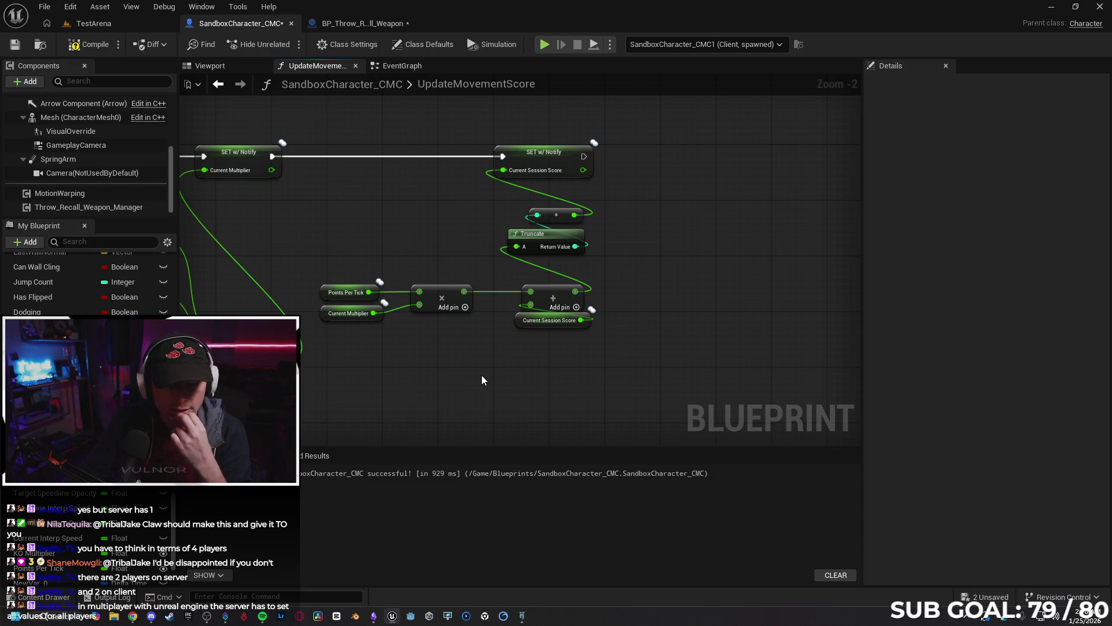
mouse_move(472, 377)
mouse_down()
mouse_move(728, 336)
mouse_move(571, 332)
mouse_up()
scroll(727, 334, down, 1)
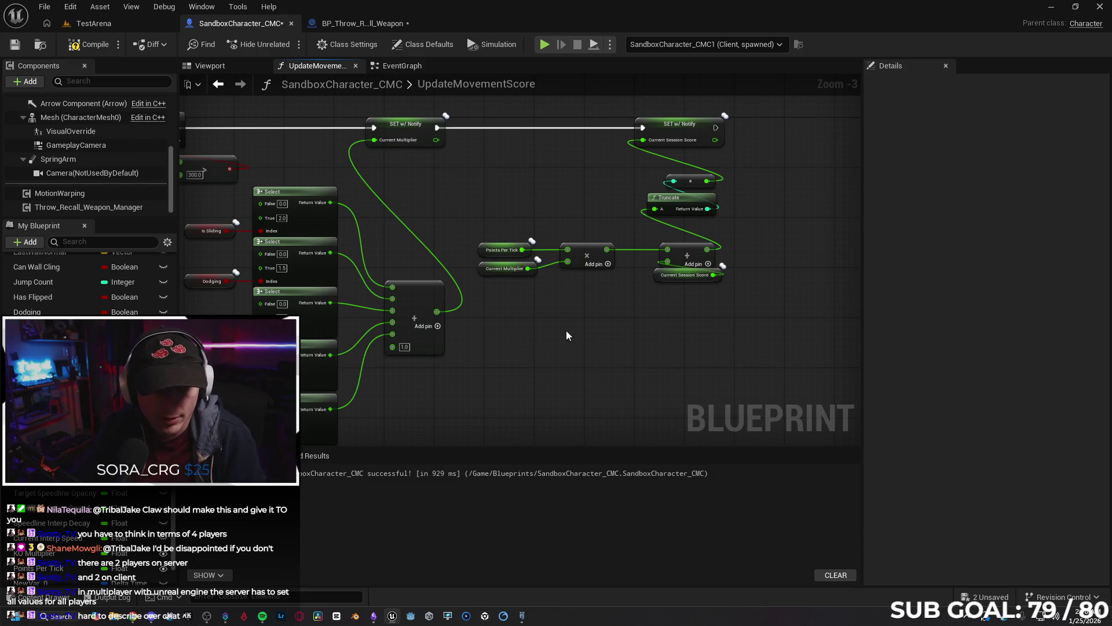
drag(654, 304, 620, 311)
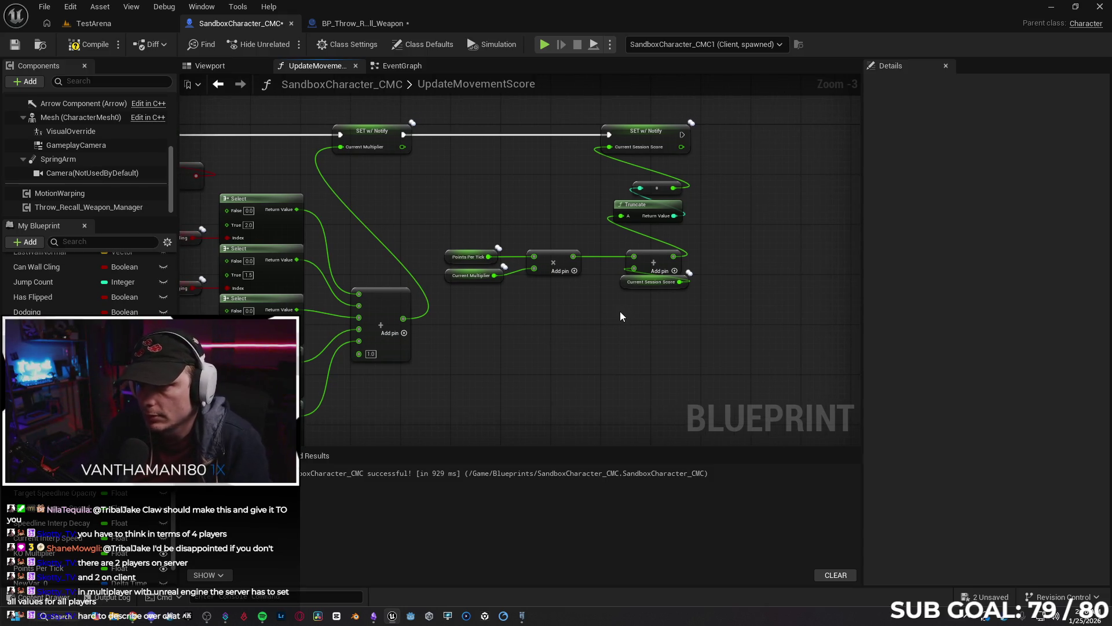
Confirm Points Per Tick keeps RepNotify replication in its Details.
click(450, 257)
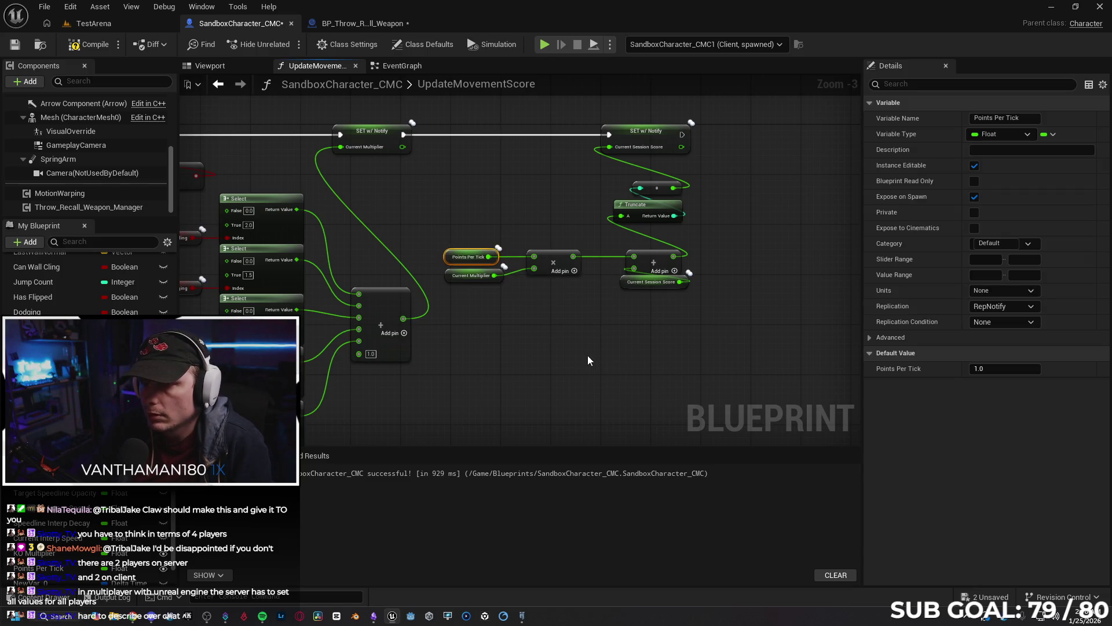
scroll(479, 317, down, 1)
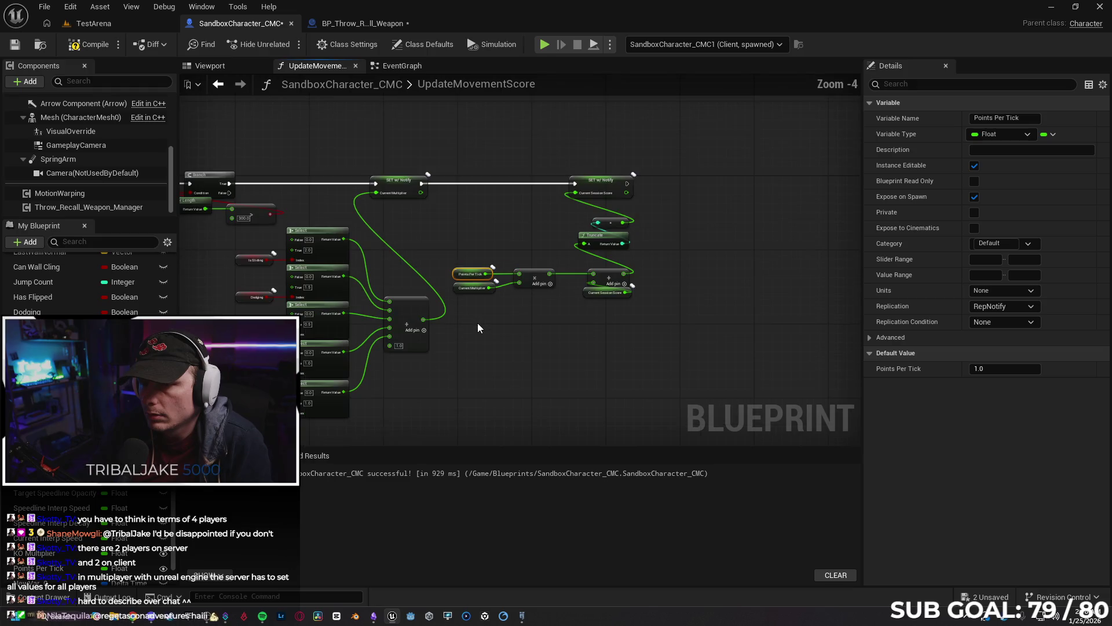
drag(477, 322, 508, 295)
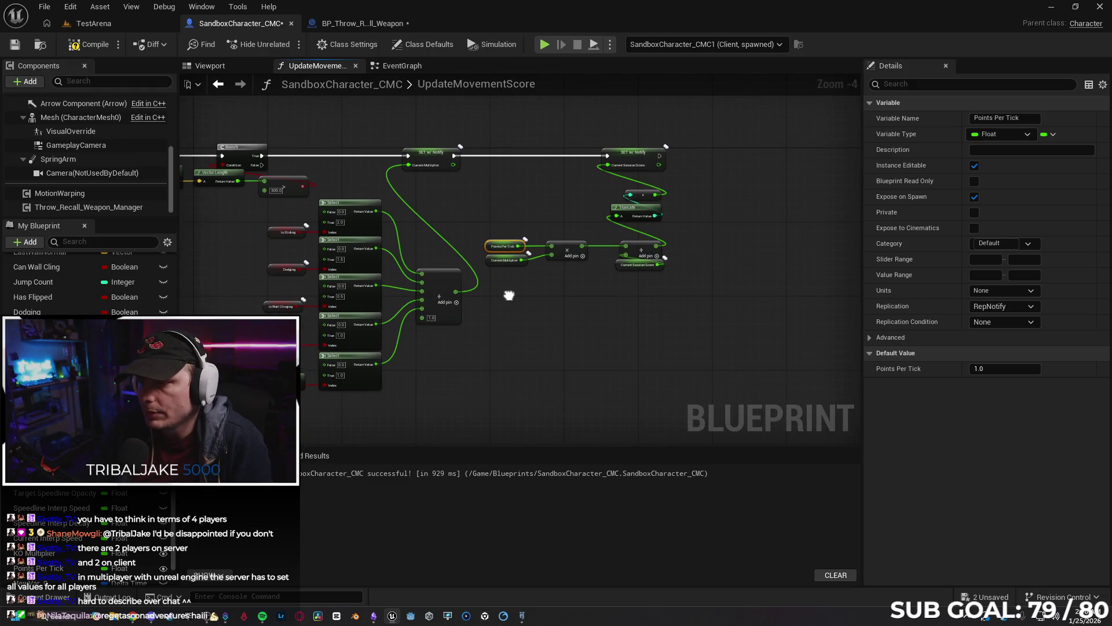
click(996, 307)
click(1015, 307)
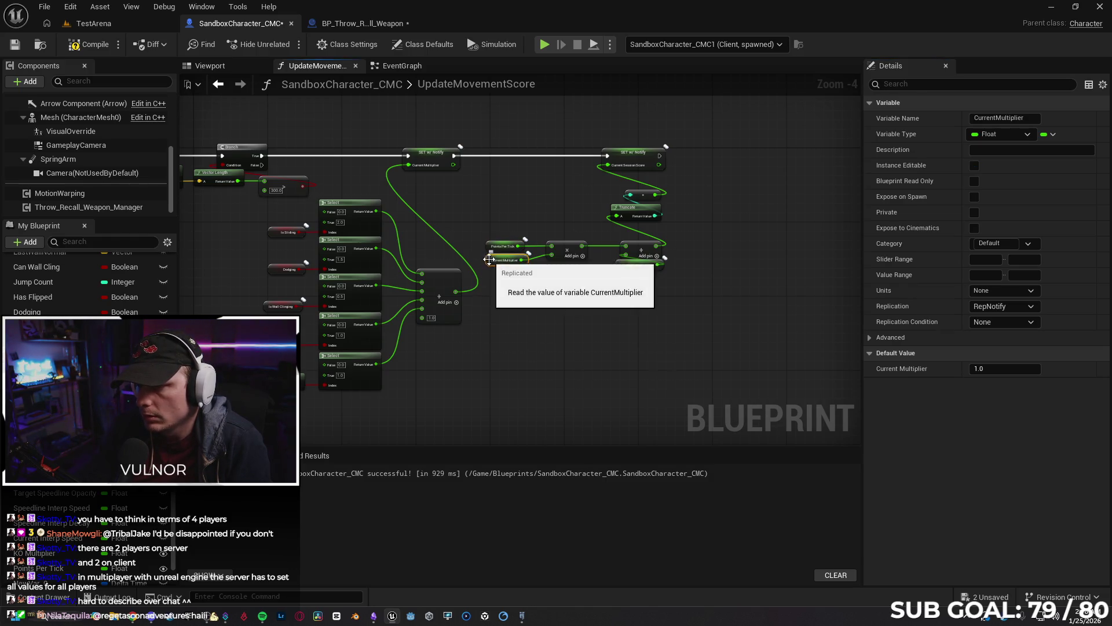
Check Current Session Score's settings, then view BP_Throw_Recall_Weapon's Trace Hit Player graph.
click(625, 265)
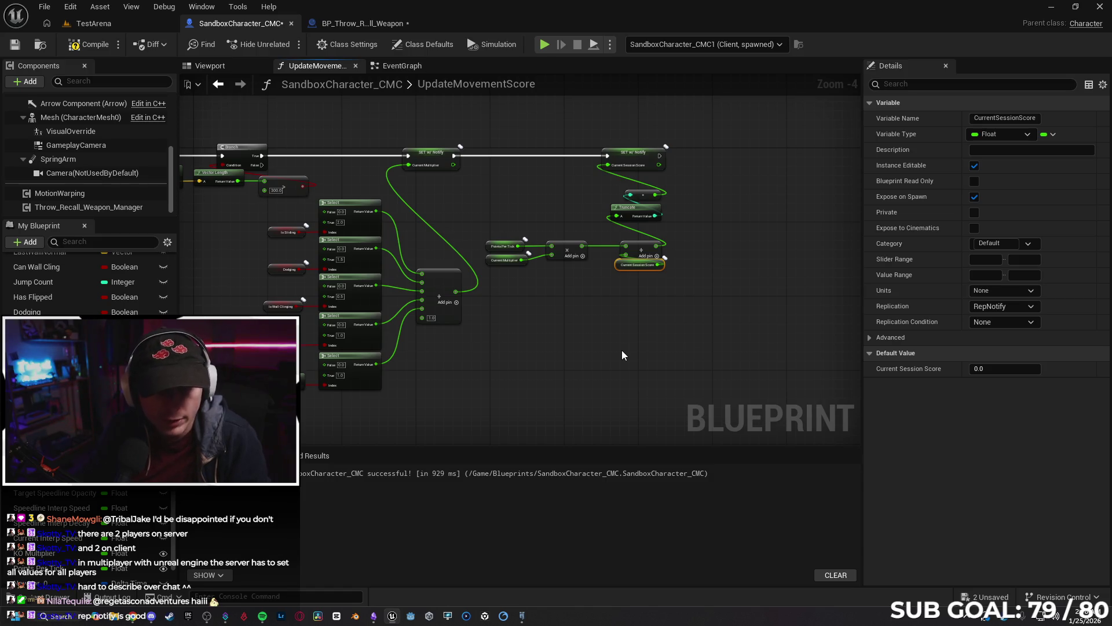
click(622, 354)
click(362, 24)
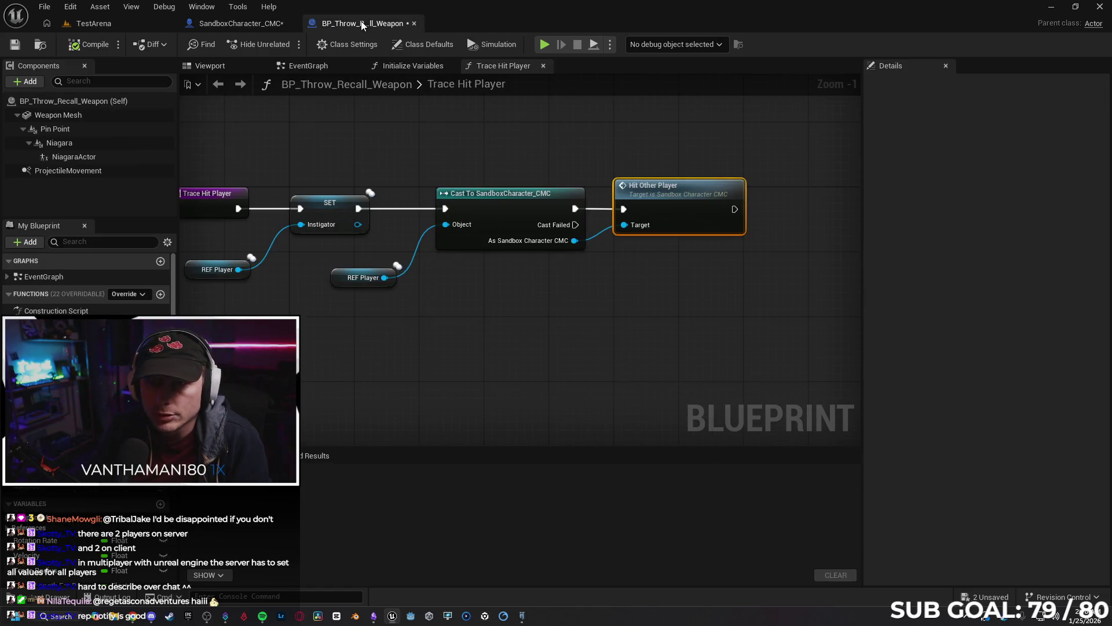
In SandboxCharacter_CMC's EventGraph, move Hit Other Player nearer its Branch, then return to UpdateMovementScore.
drag(480, 298, 530, 285)
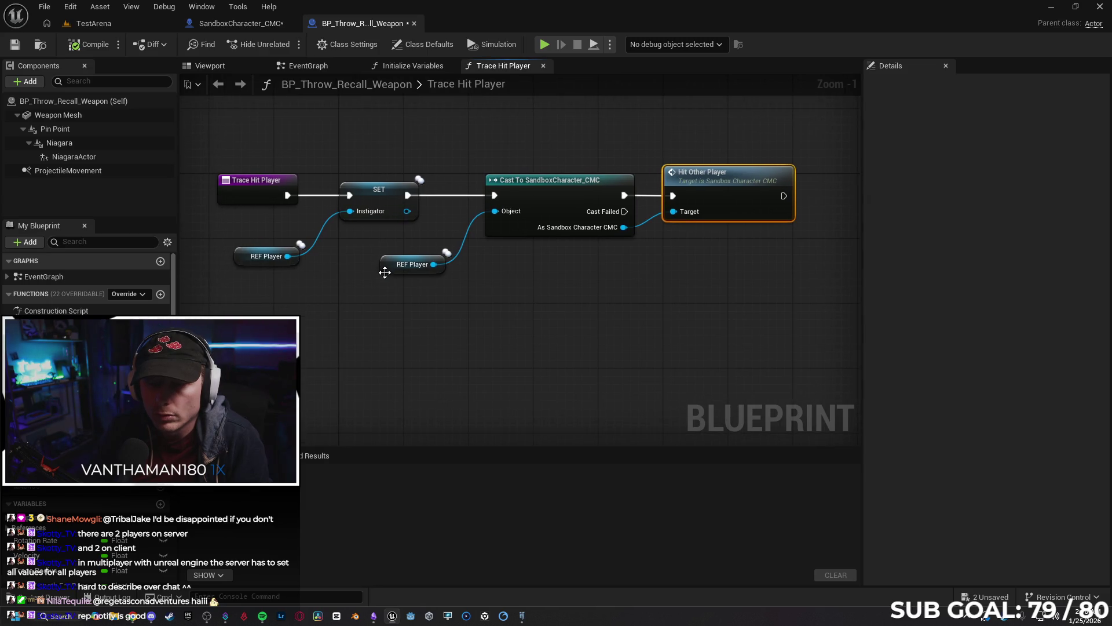
click(241, 23)
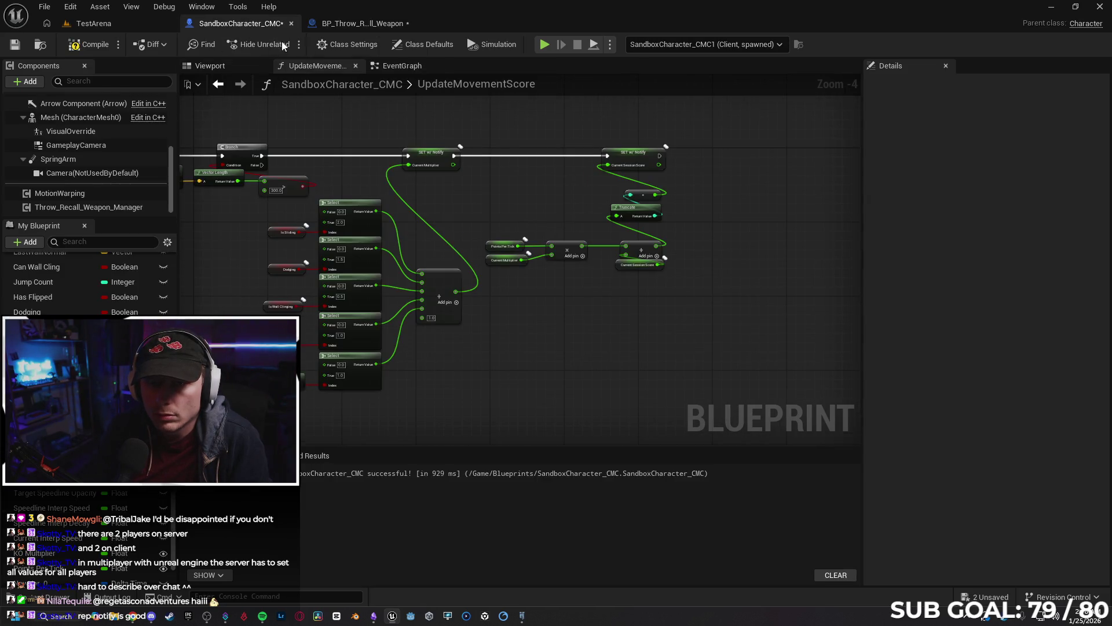
scroll(341, 353, up, 1)
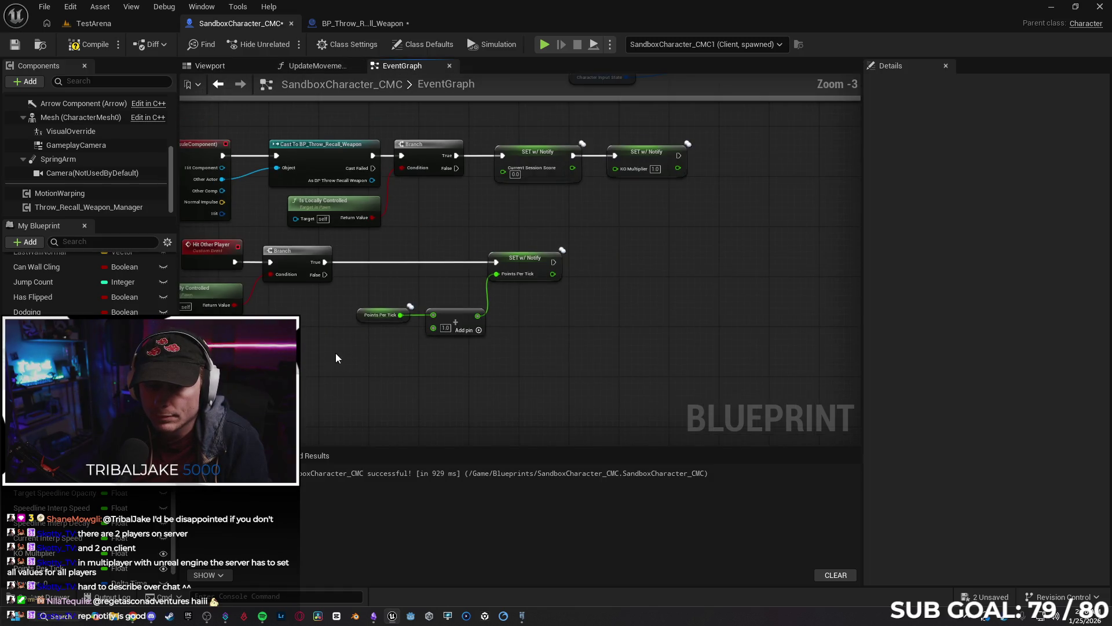
click(355, 234)
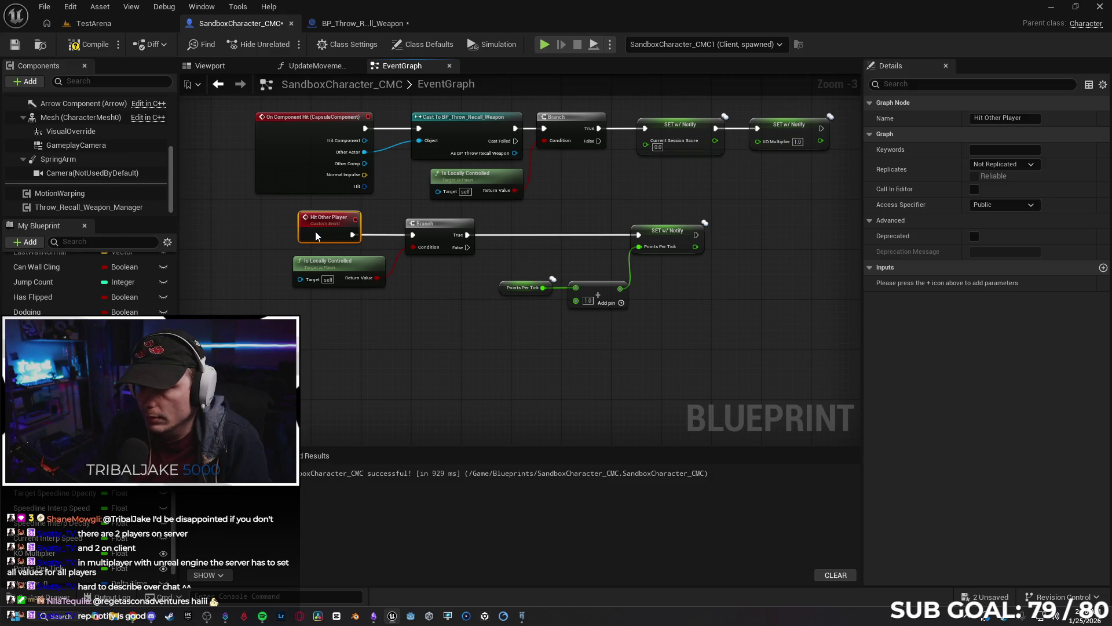
drag(327, 236, 340, 236)
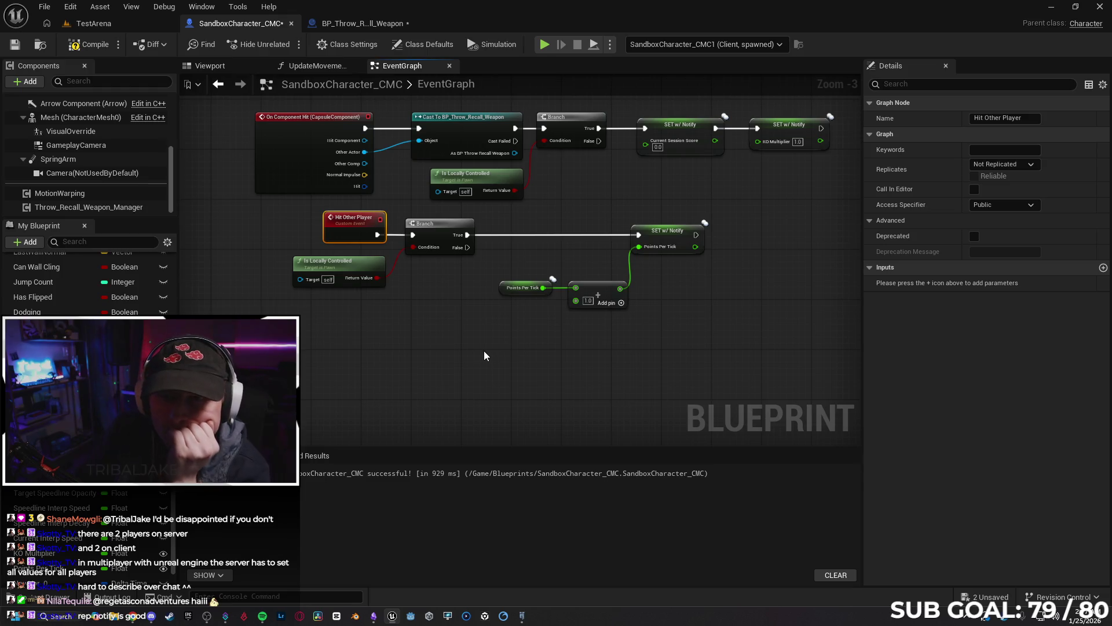
click(338, 66)
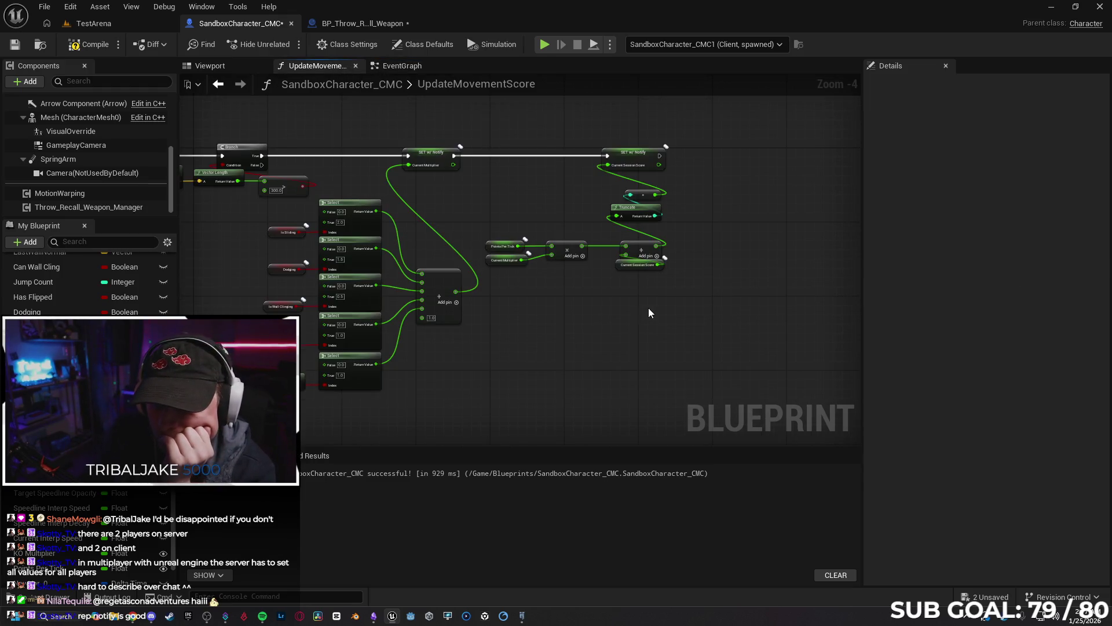
scroll(647, 313, up, 3)
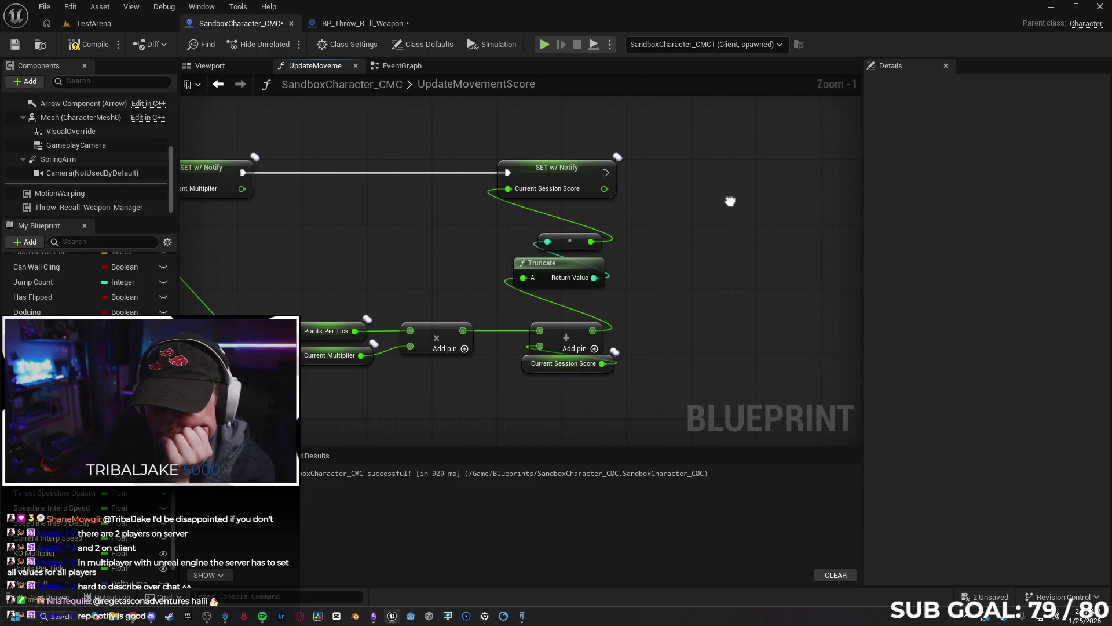
Pan the UpdateMovementScore graph to frame the score calculation nodes.
mouse_move(713, 197)
mouse_down()
mouse_move(741, 189)
mouse_move(698, 212)
mouse_up()
drag(749, 241, 706, 217)
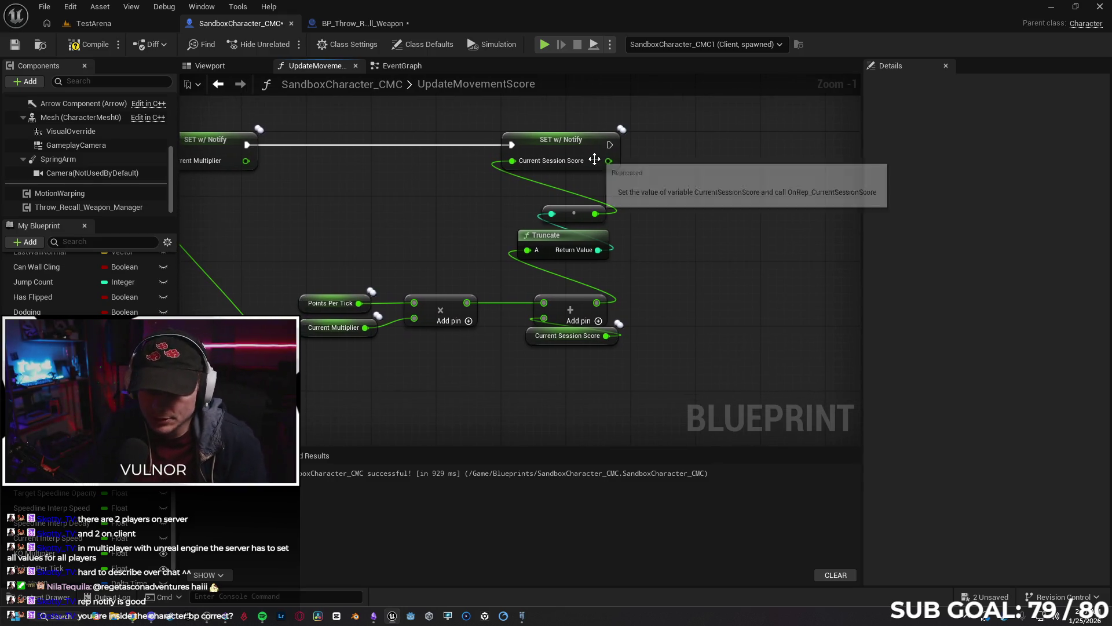
scroll(86, 284, down, 3)
mouse_move(591, 156)
mouse_down()
mouse_move(714, 209)
mouse_move(615, 168)
mouse_up()
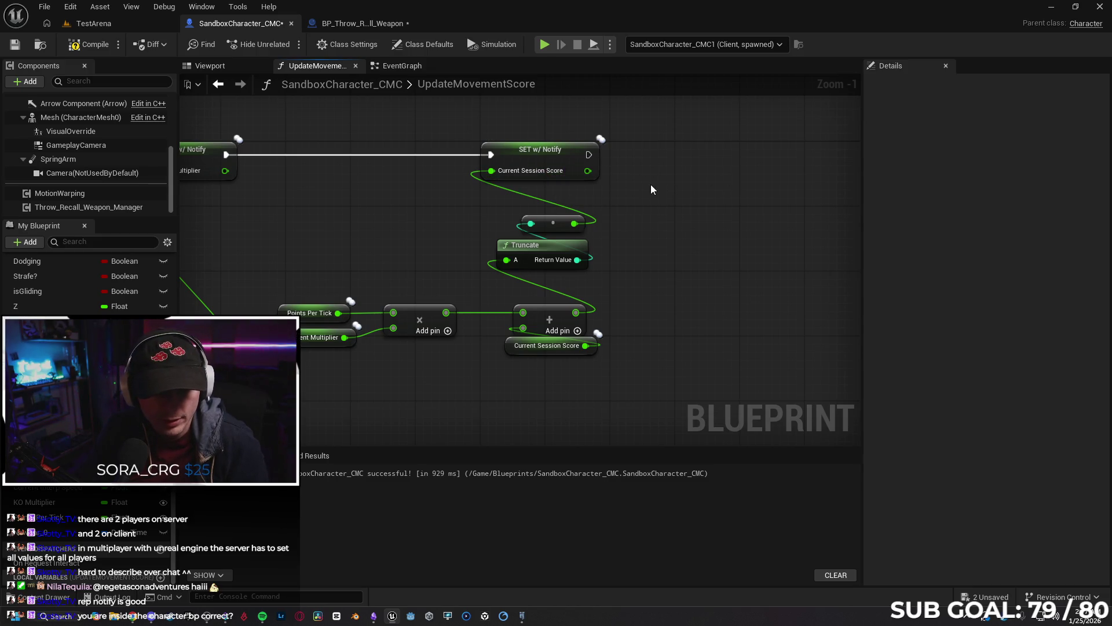
drag(651, 184, 612, 185)
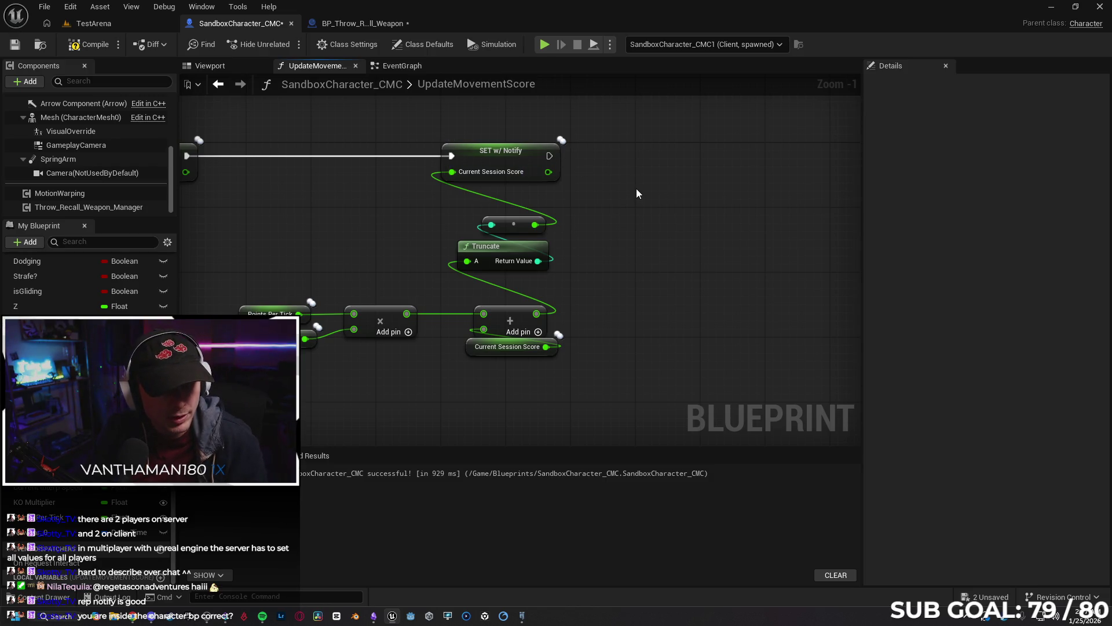
drag(599, 189, 585, 180)
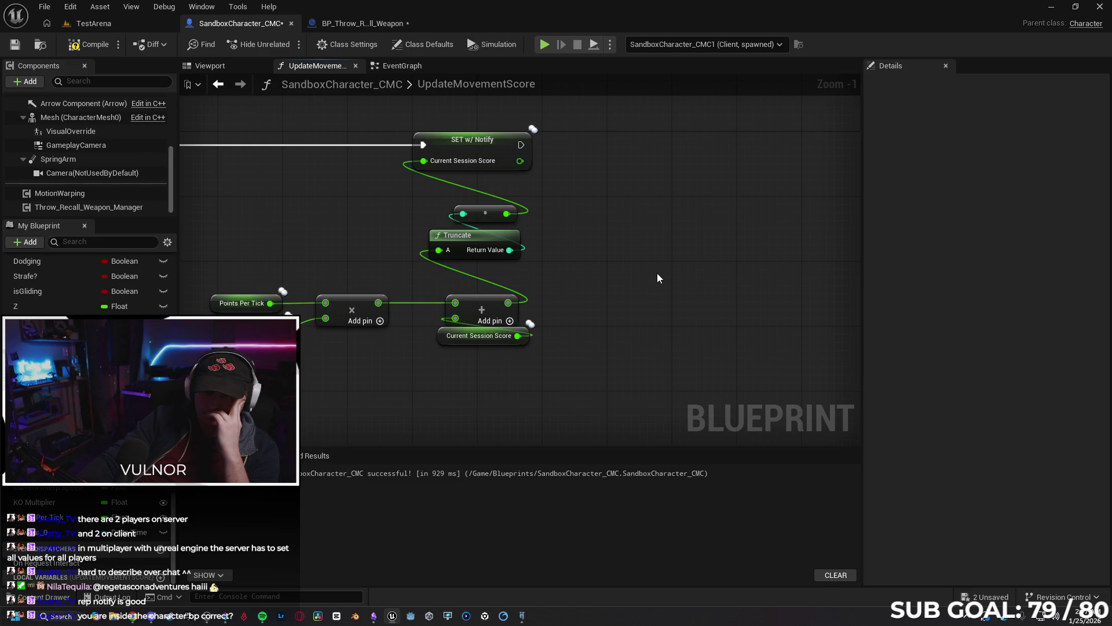
Delete the unused NewVar_0 variable and zoom out to show the whole function.
click(41, 532)
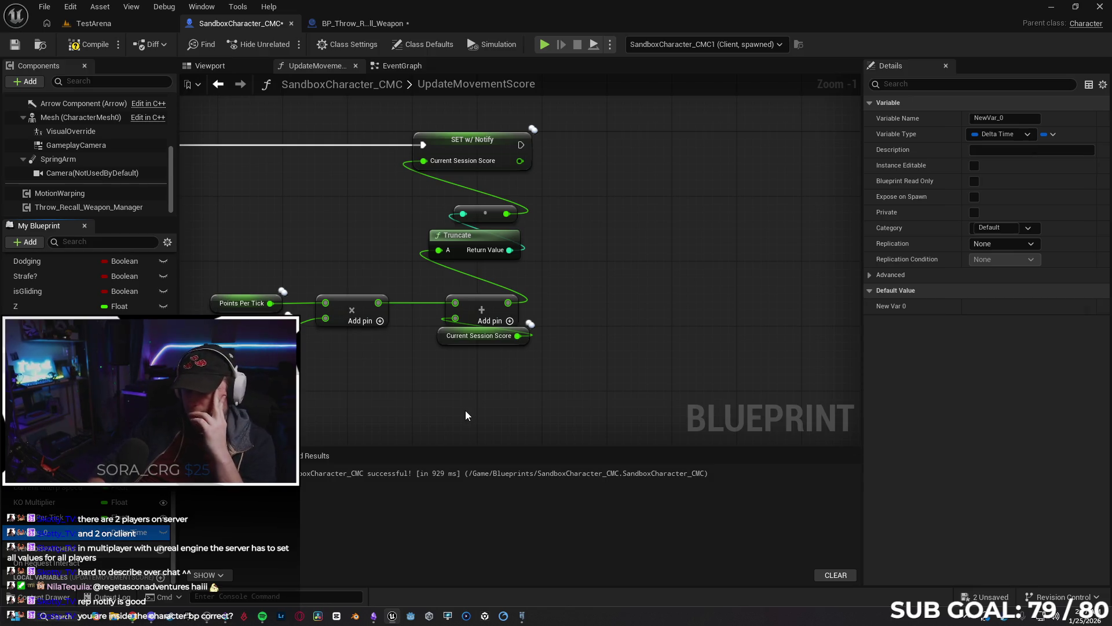
key(Delete)
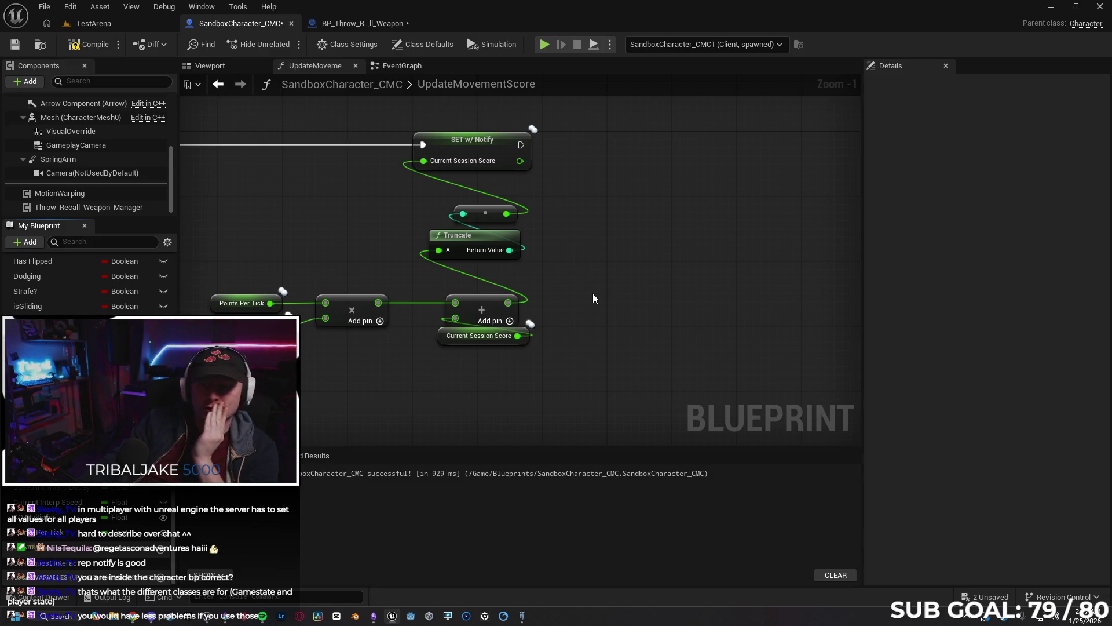
scroll(602, 292, down, 3)
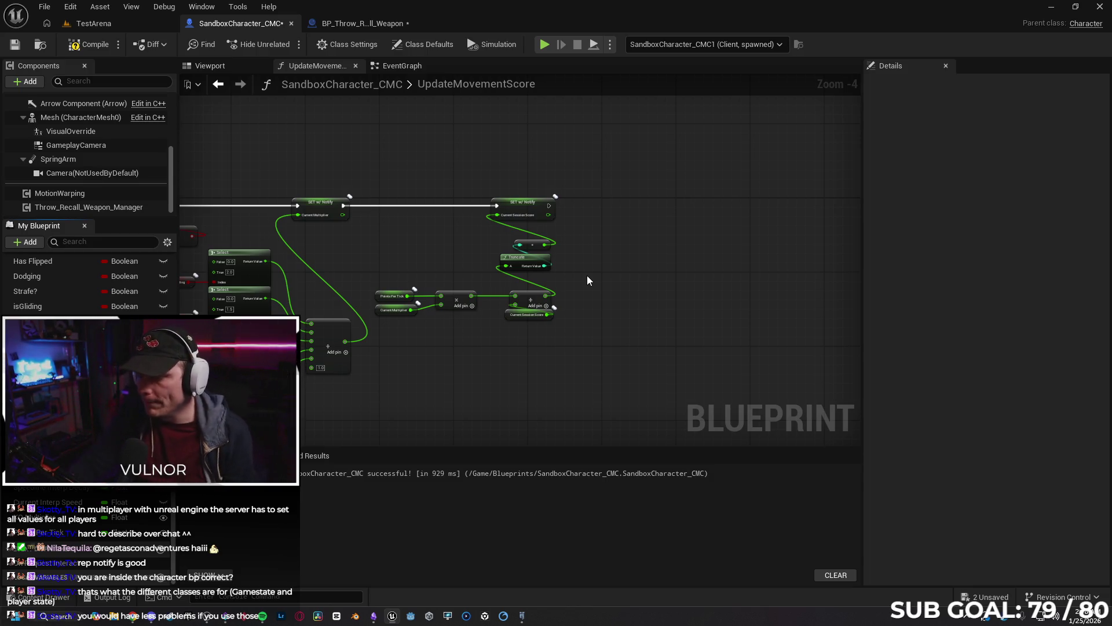
mouse_move(531, 360)
mouse_down()
mouse_move(595, 332)
mouse_move(581, 336)
mouse_move(721, 313)
mouse_up()
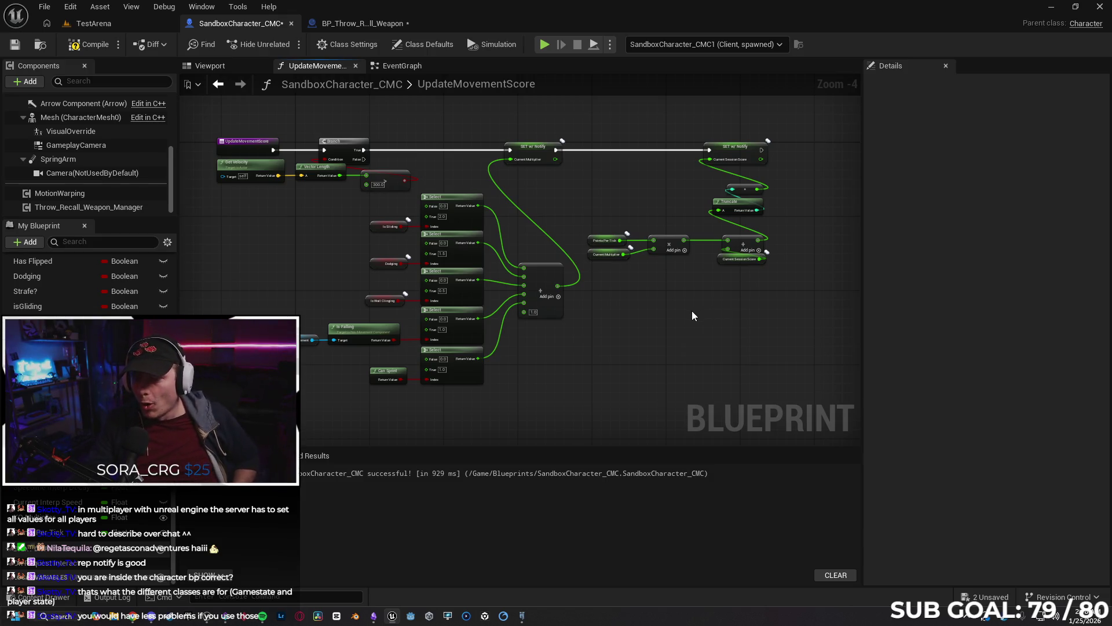
click(986, 596)
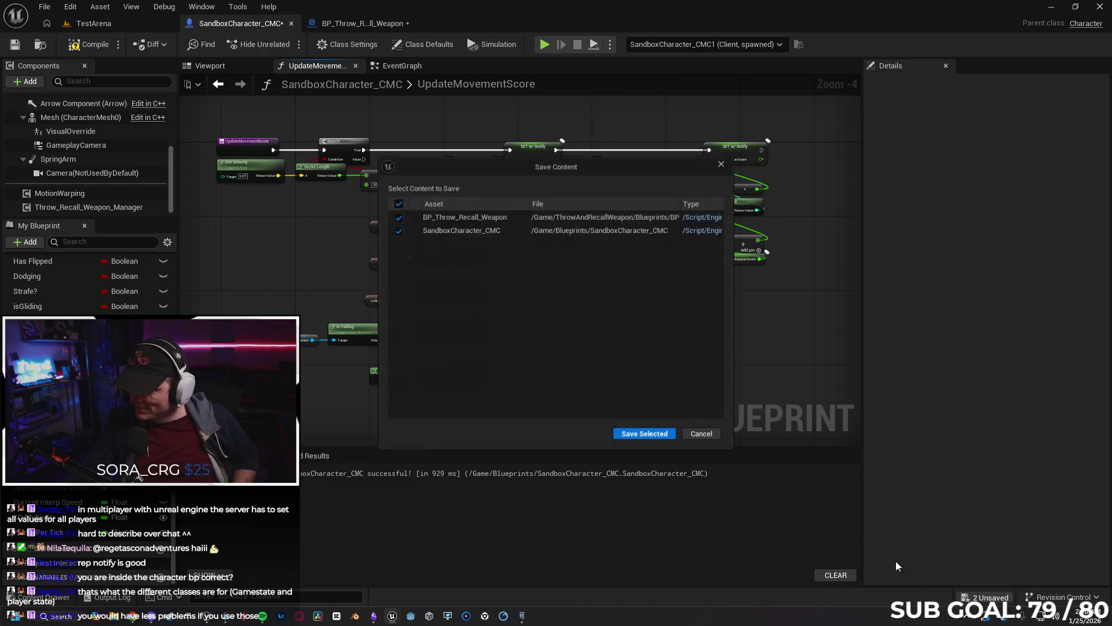
click(651, 437)
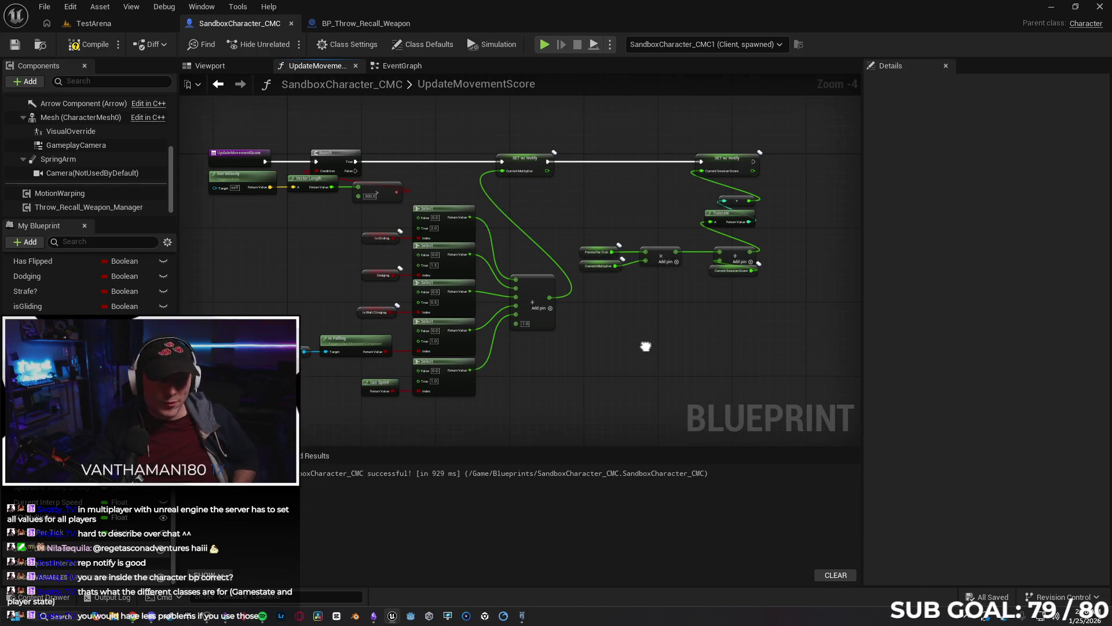
scroll(666, 305, up, 1)
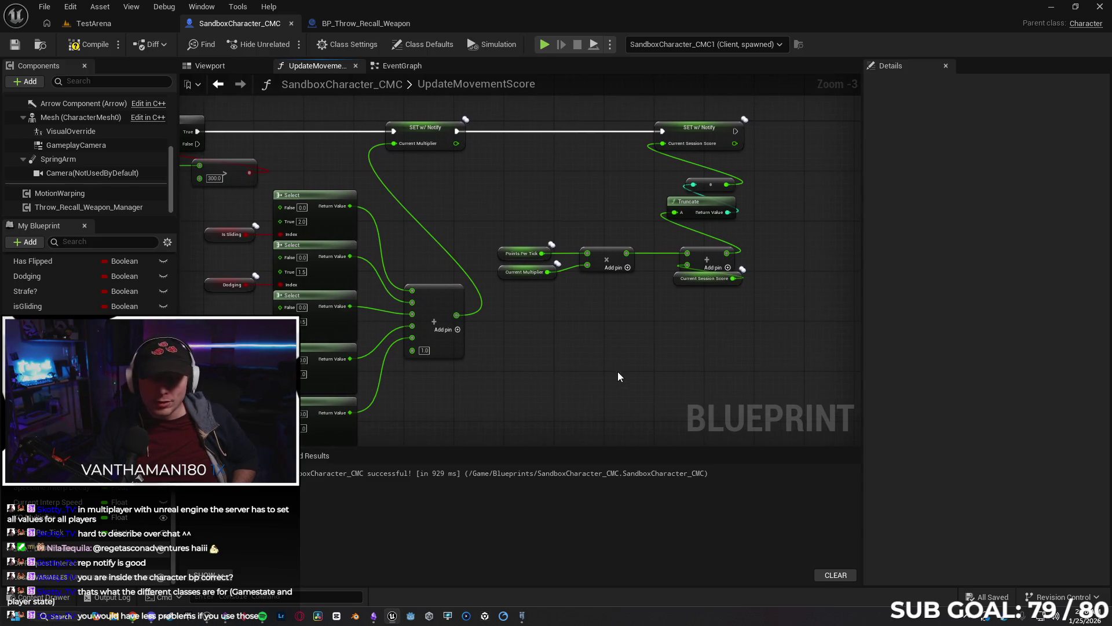
mouse_move(620, 371)
mouse_down()
mouse_move(711, 342)
mouse_move(696, 363)
mouse_move(670, 362)
mouse_up()
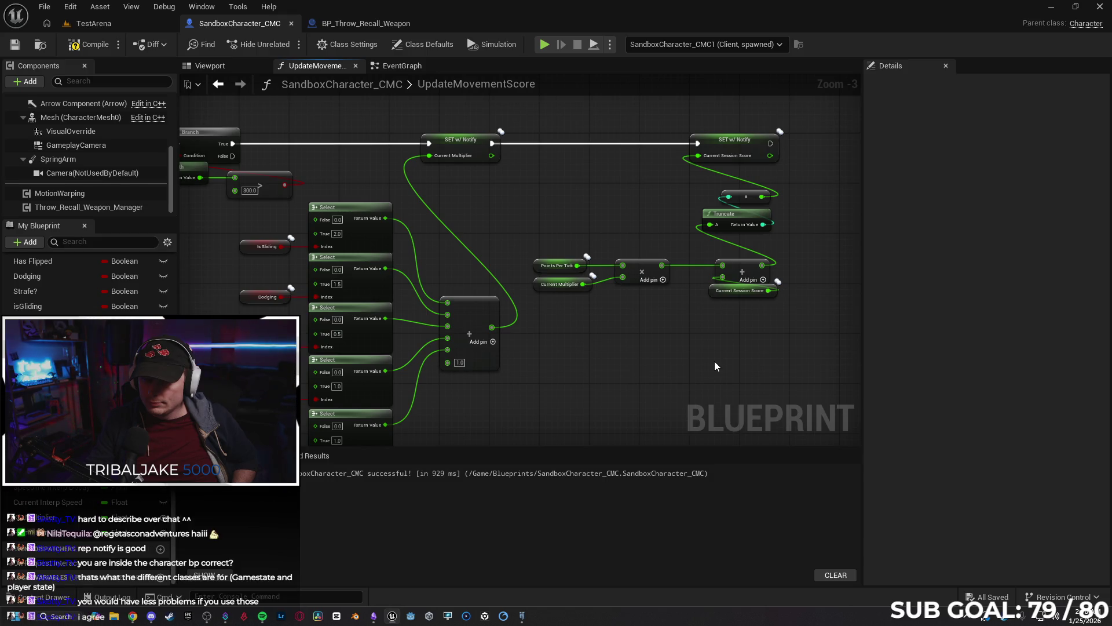
mouse_move(638, 347)
mouse_down()
mouse_move(607, 360)
mouse_move(627, 365)
mouse_move(610, 356)
mouse_up()
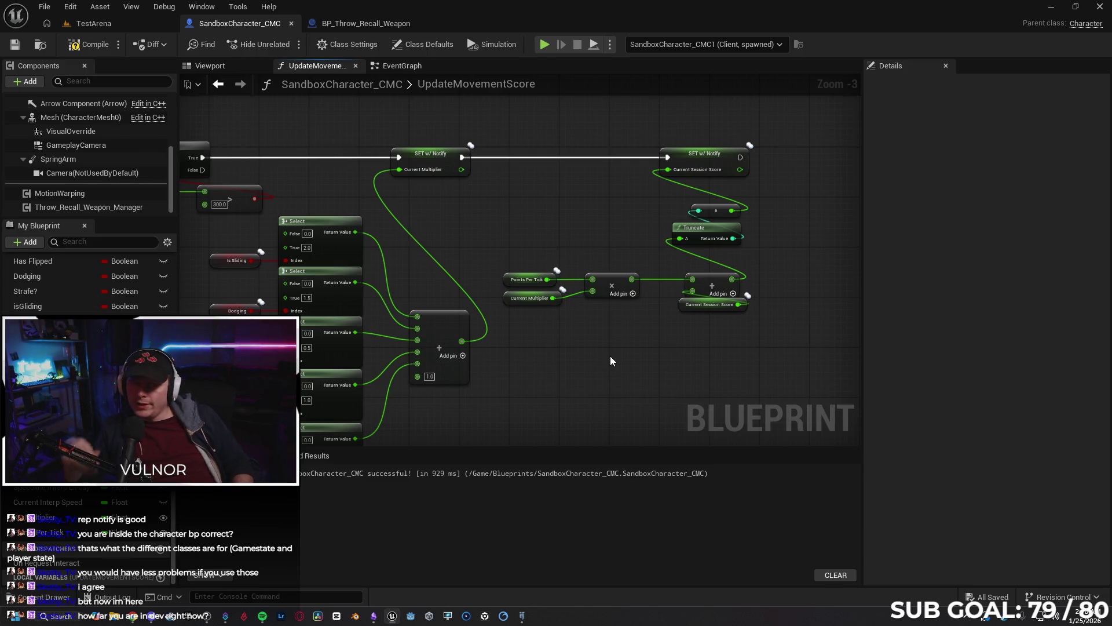
click(383, 65)
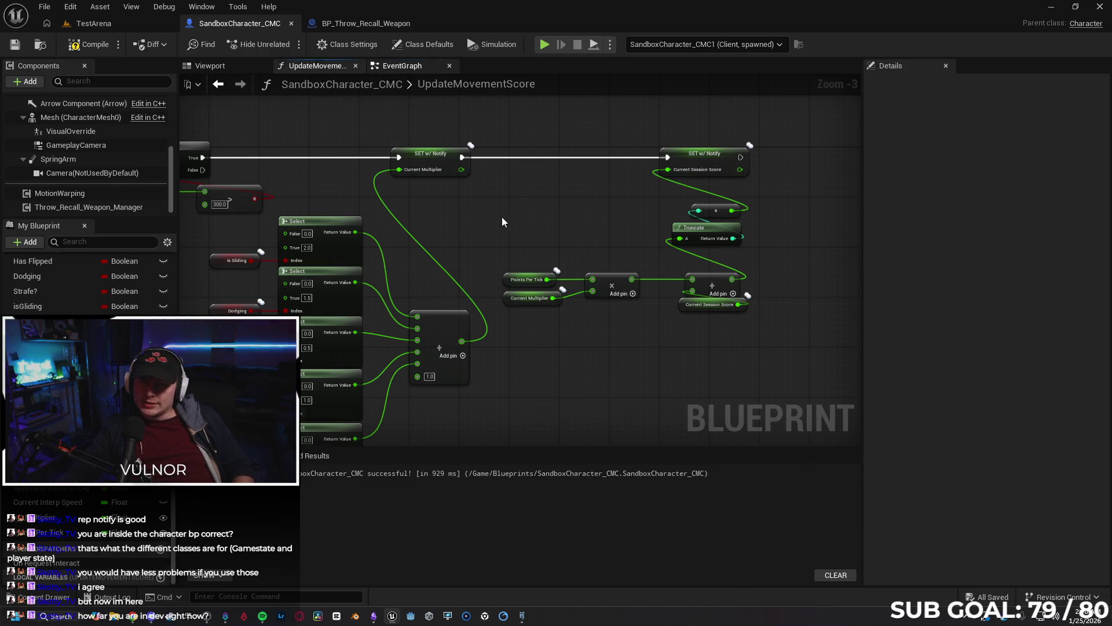
Pan and zoom around SandboxCharacter_CMC's EventGraph to look over its node groups.
scroll(437, 380, down, 5)
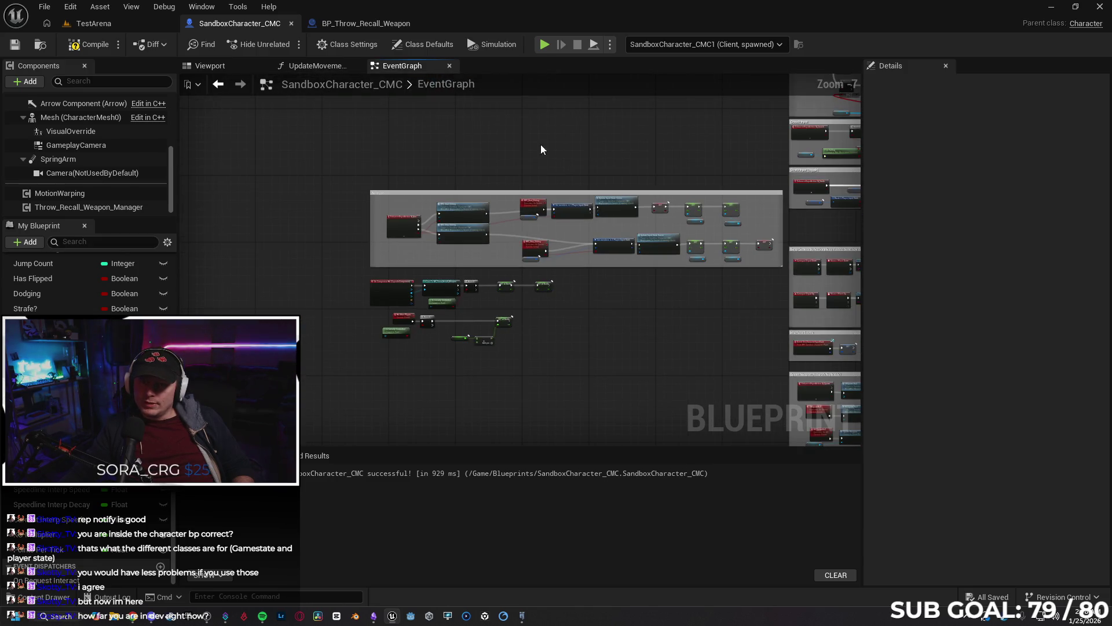
scroll(395, 201, down, 3)
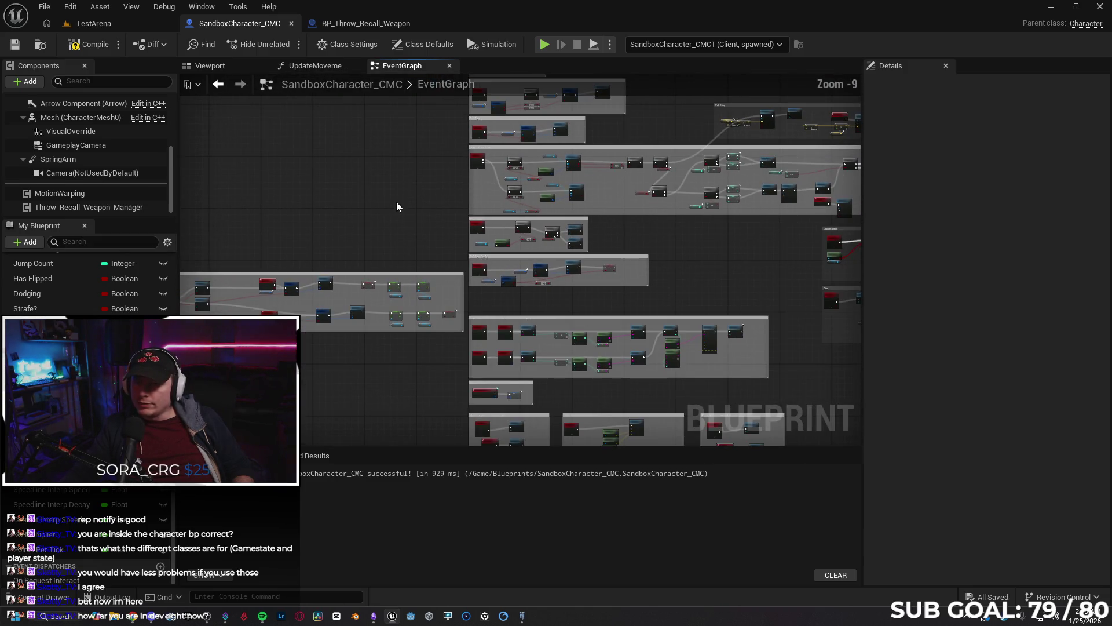
mouse_move(375, 183)
mouse_down()
mouse_move(352, 384)
mouse_move(472, 435)
mouse_move(284, 290)
mouse_up()
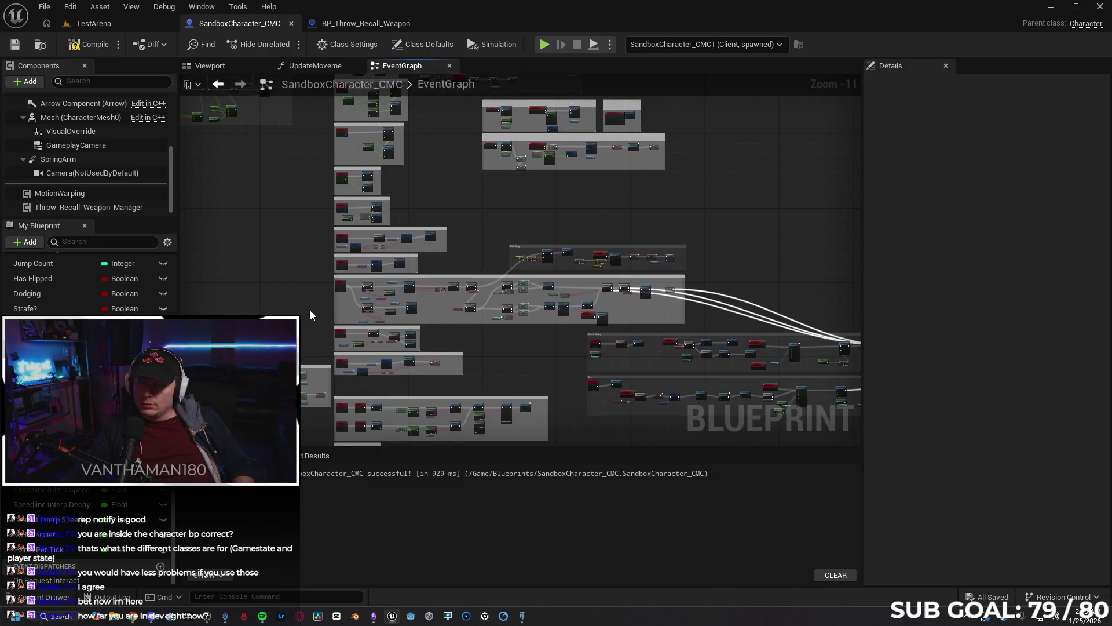
mouse_move(527, 359)
mouse_down()
mouse_move(379, 225)
mouse_move(360, 222)
mouse_up()
scroll(499, 321, up, 2)
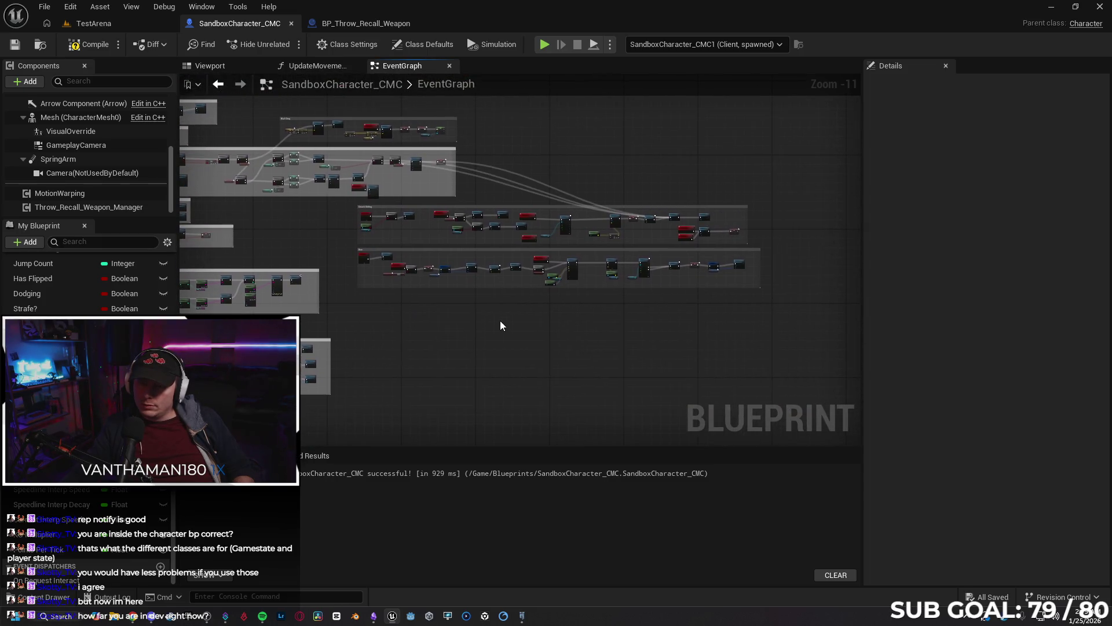
mouse_move(395, 339)
mouse_down()
mouse_move(520, 281)
mouse_move(433, 189)
mouse_move(415, 400)
mouse_move(398, 304)
mouse_move(389, 411)
mouse_up()
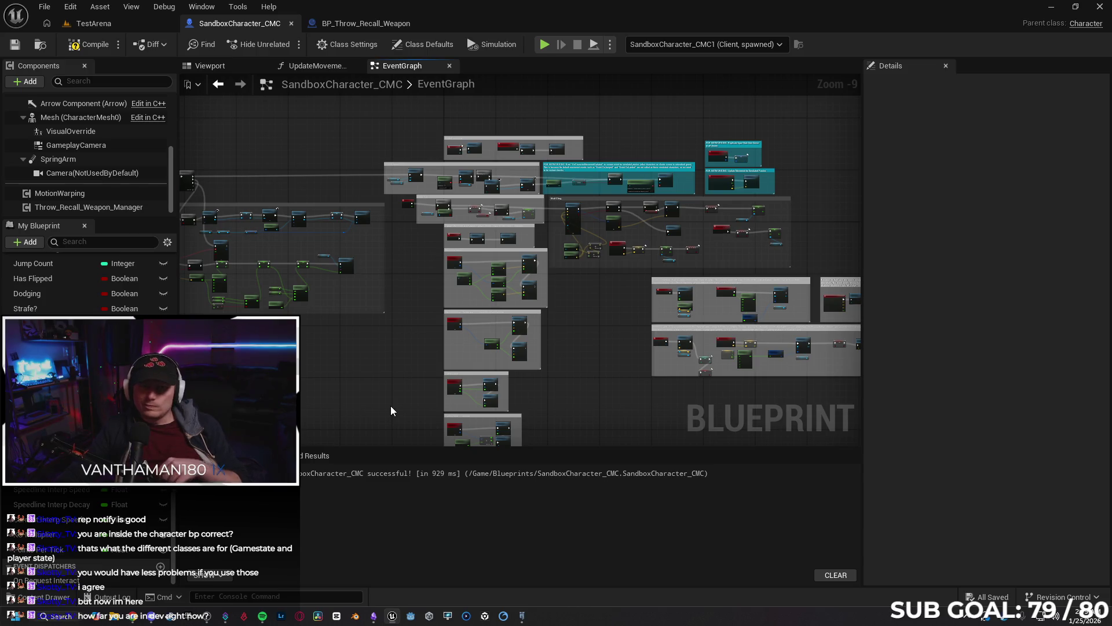
Close the BP_Throw_Recall_Weapon blueprint and switch to the Gemini chat in Chrome.
click(415, 23)
scroll(420, 395, up, 3)
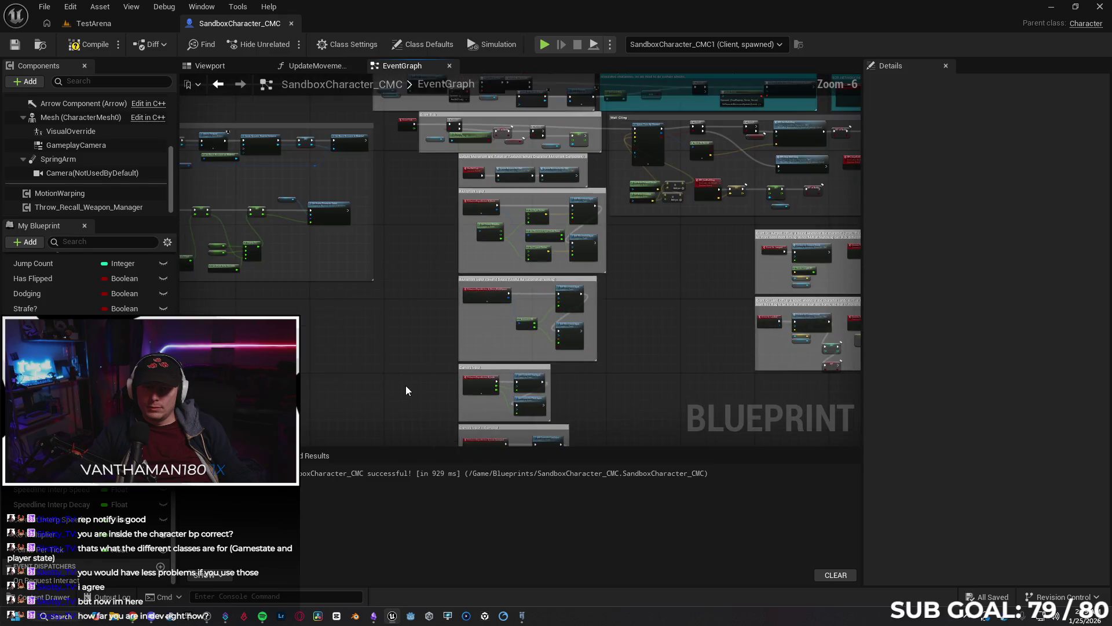
scroll(371, 377, down, 5)
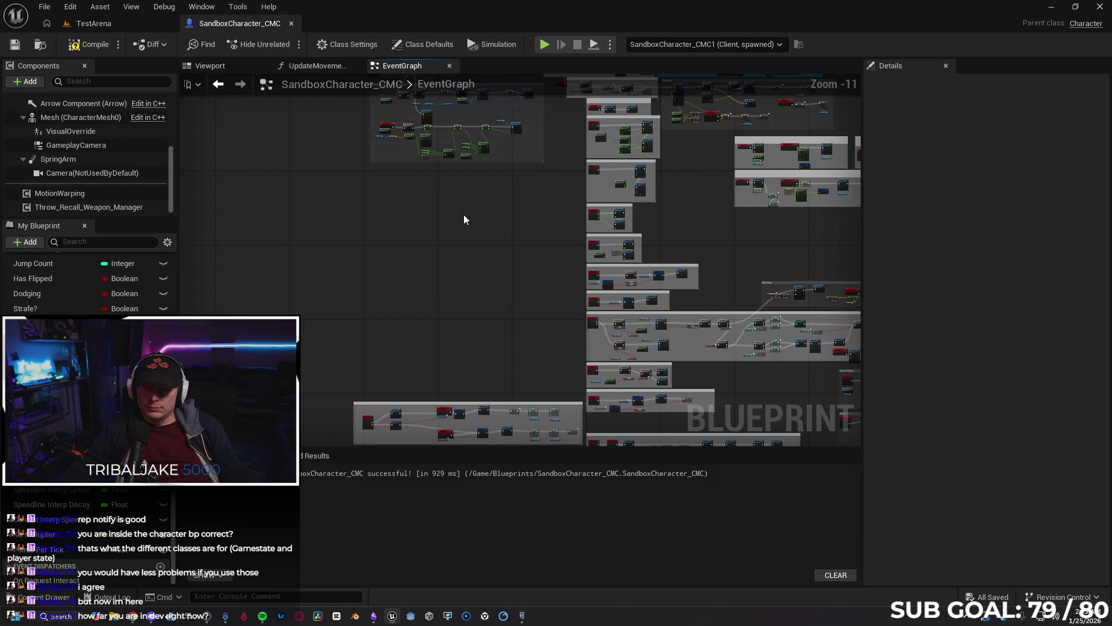
scroll(463, 216, up, 4)
scroll(479, 365, up, 3)
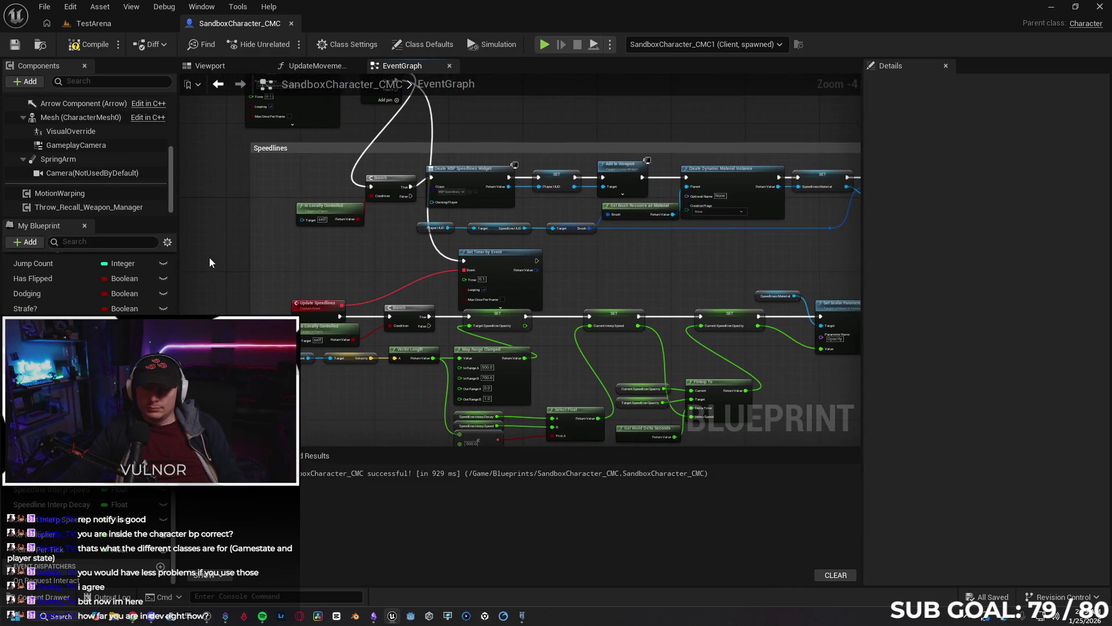
scroll(223, 264, down, 1)
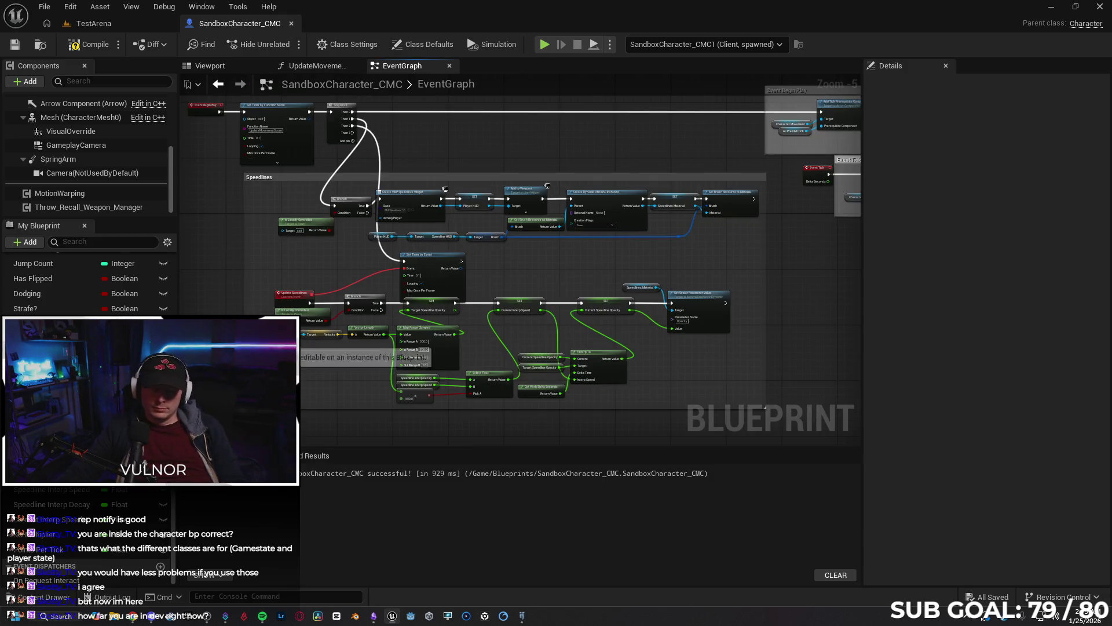
click(132, 615)
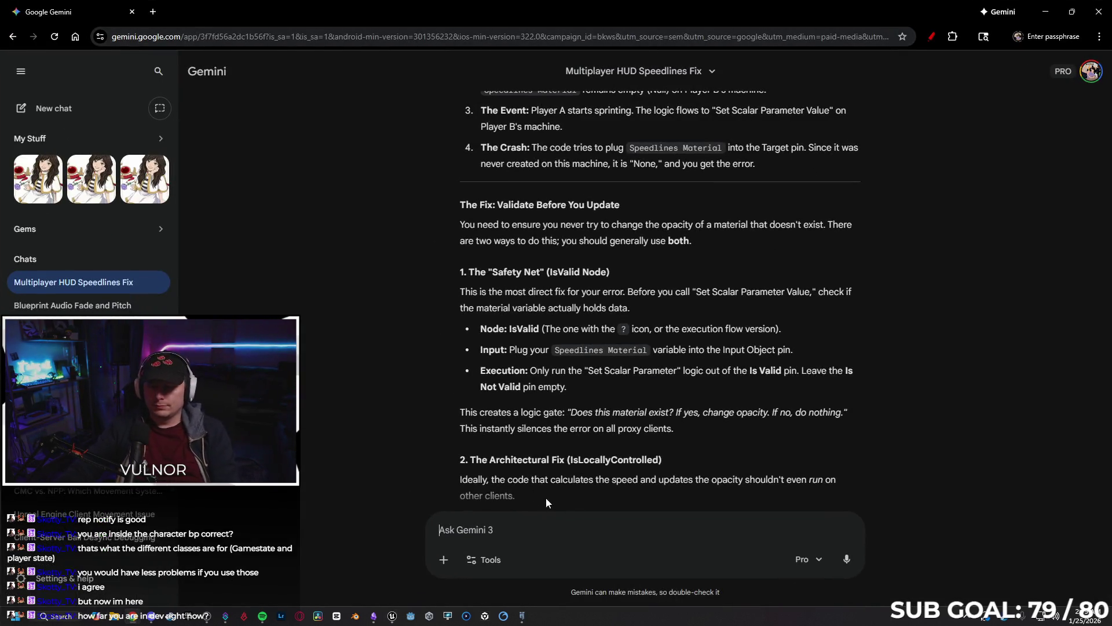
Start a Gemini prompt describing the movement score system that runs on a timer and uses RepNotify.
scroll(546, 487, down, 5)
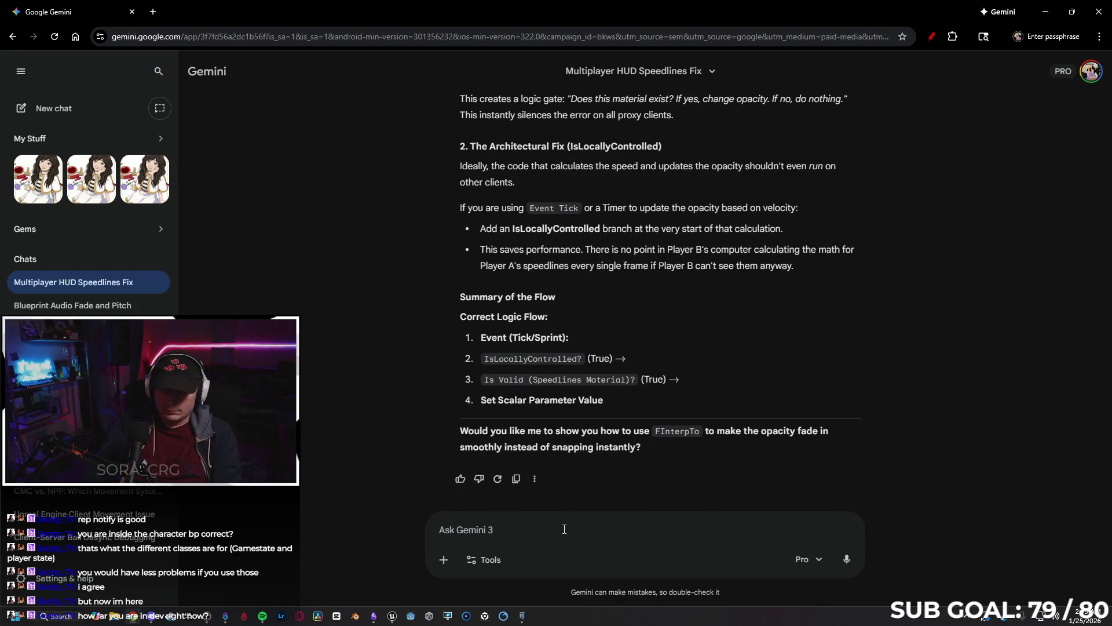
text(I've made a s)
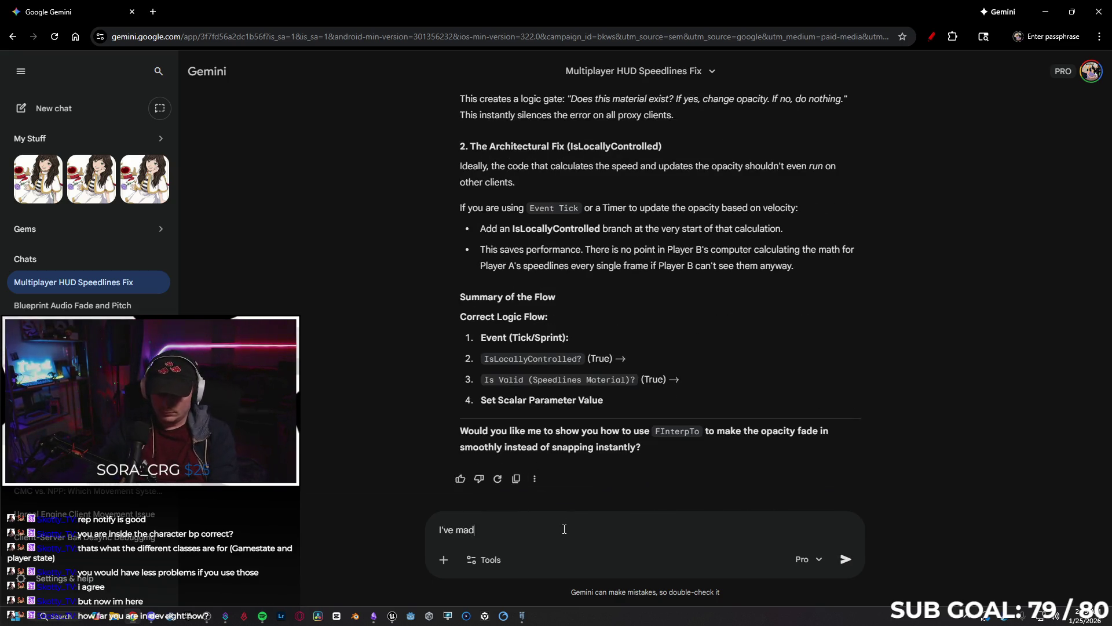
text(core )
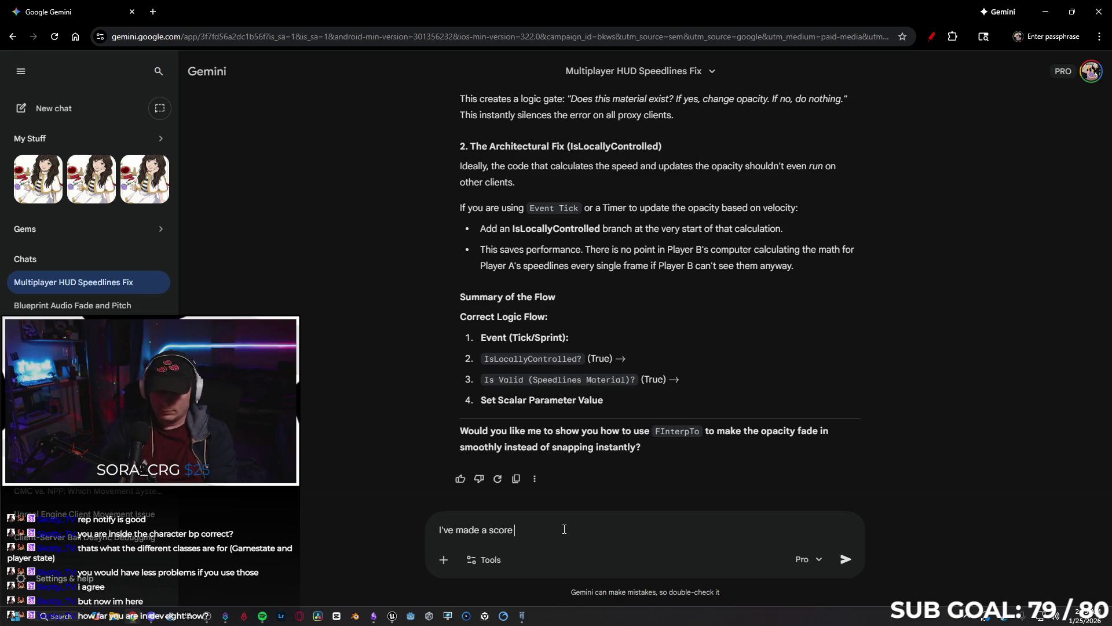
text(system that)
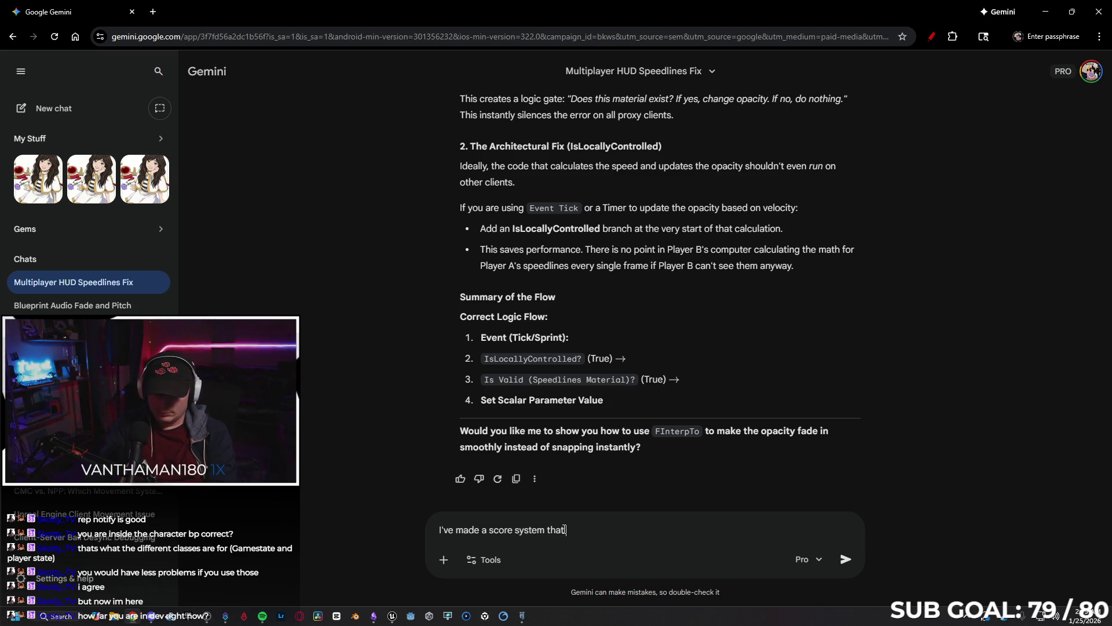
text( updates your )
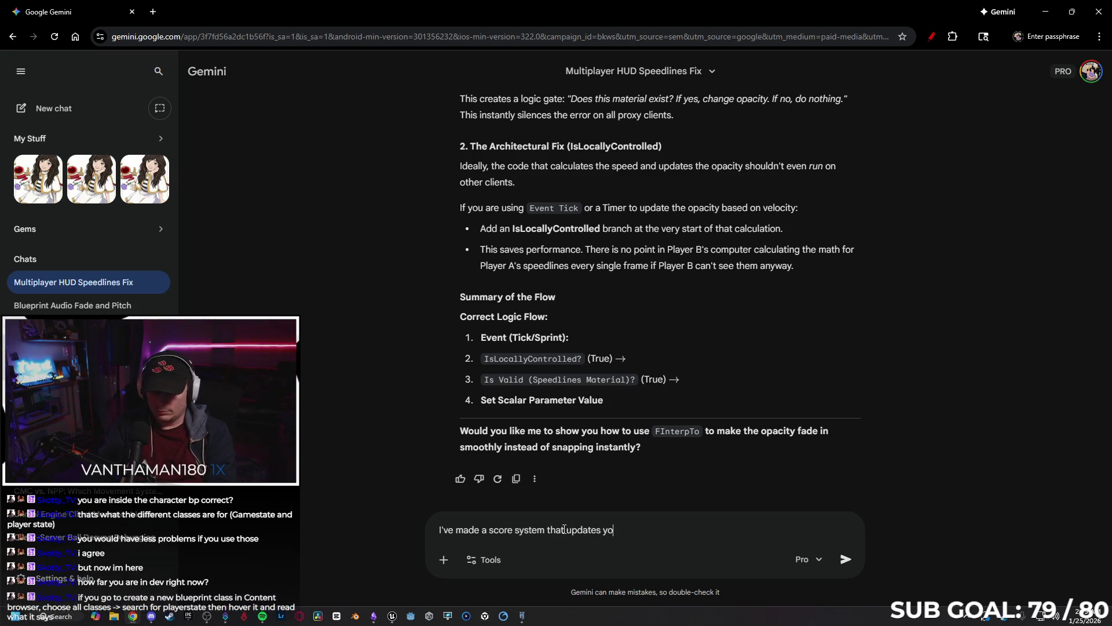
text(score )
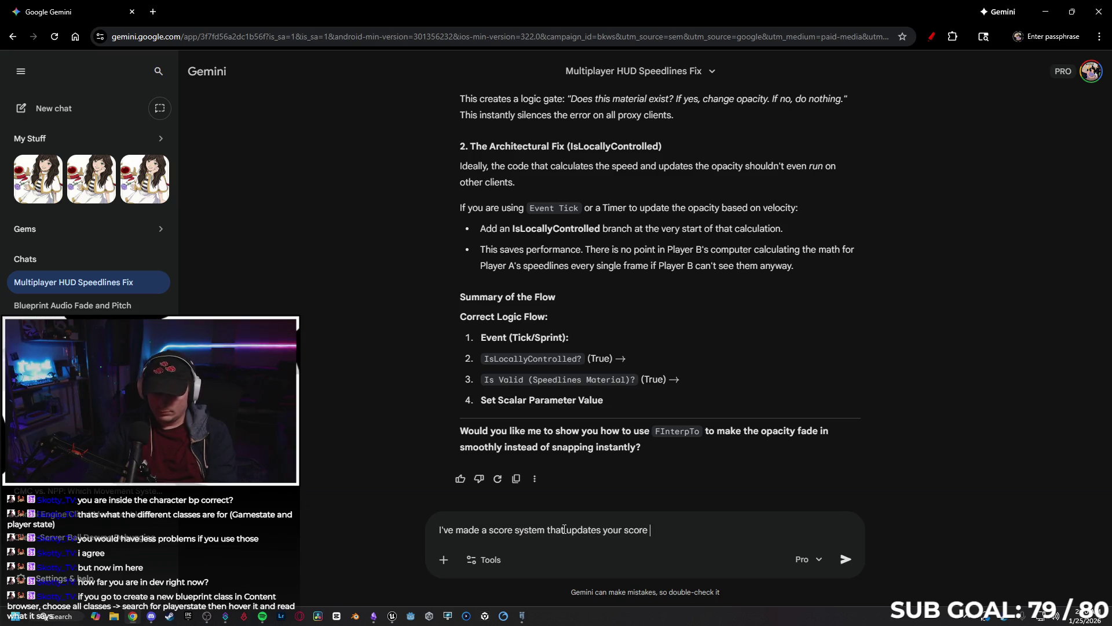
text(based on move)
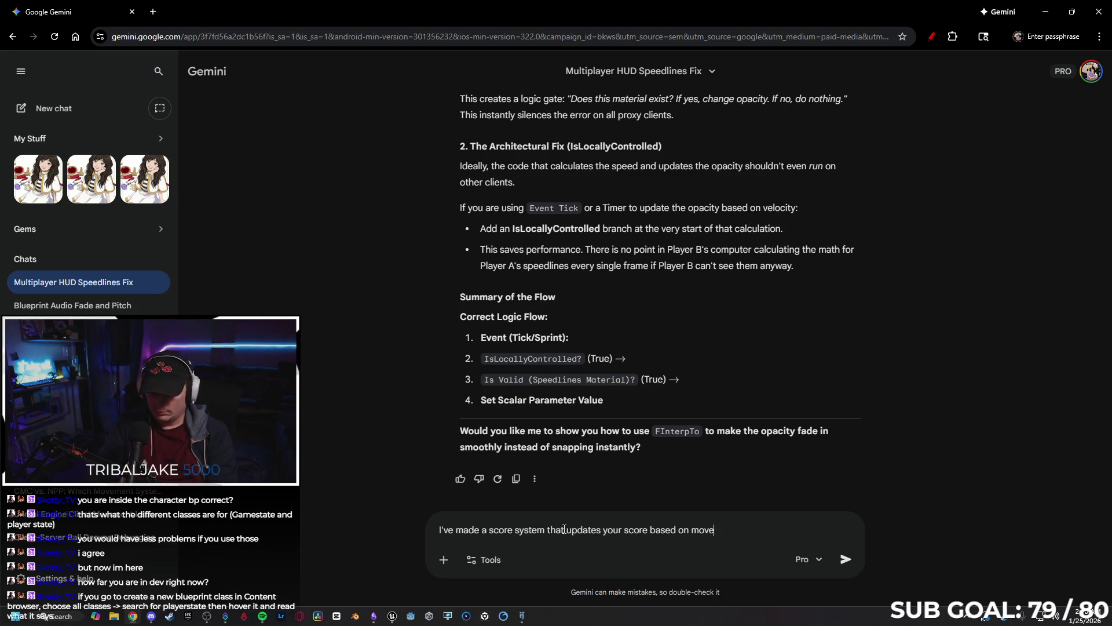
text(ment. It rune)
key(BackSpace)
text(s on a)
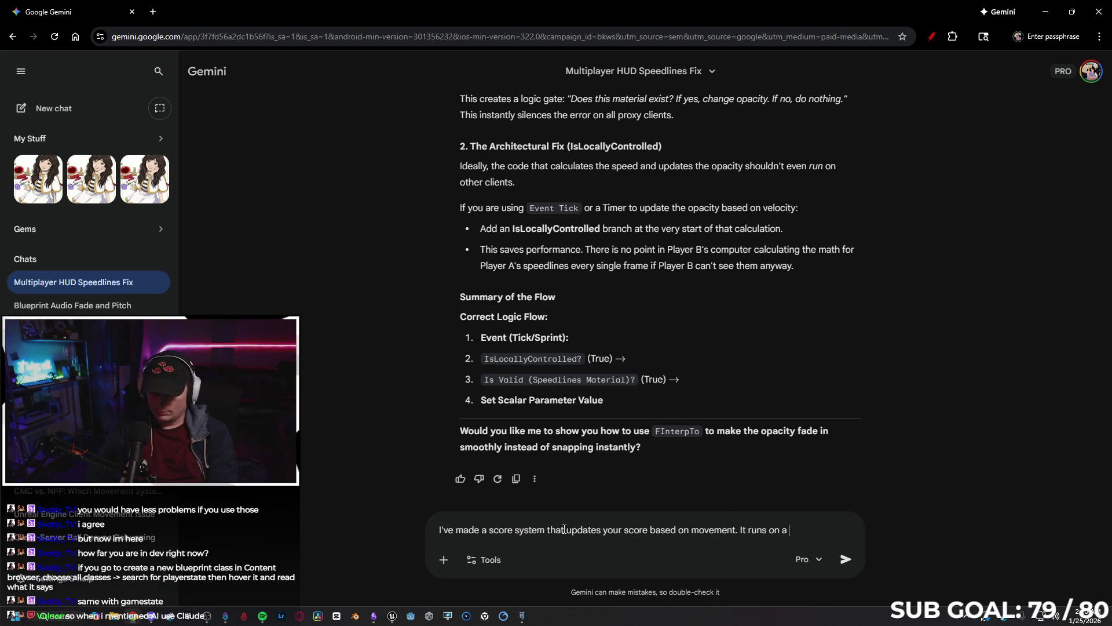
key(BackSpace)
key(BackSpace)
text(r)
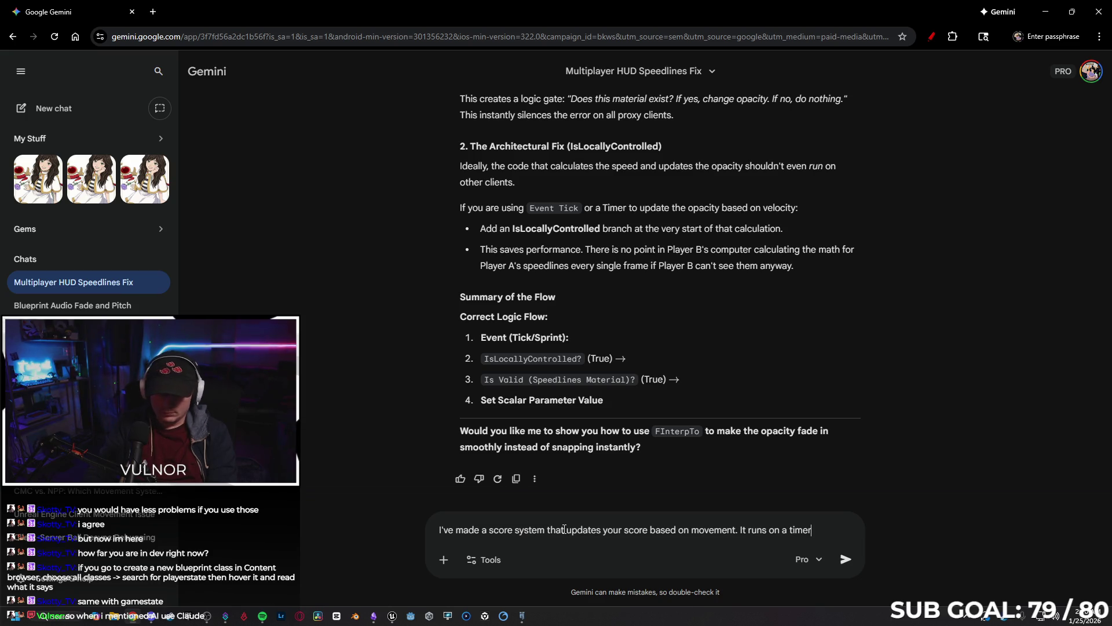
text(, and uses )
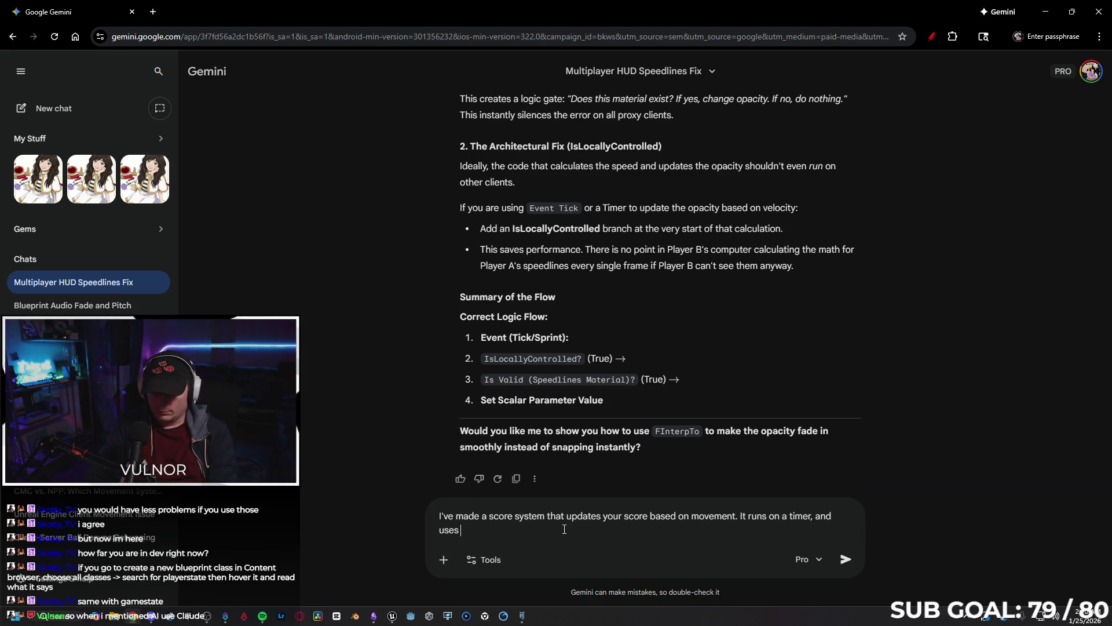
text(repnotify for)
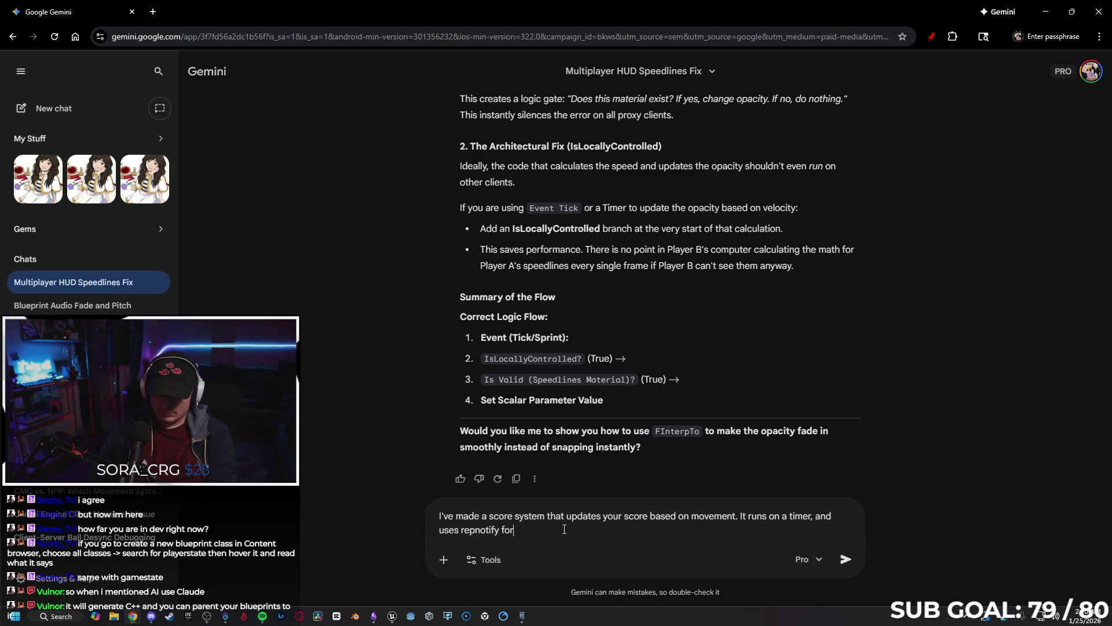
Finish the prompt noting it runs fine on the server but hitches on the client, send it, and return to Unreal.
text(all the floats.)
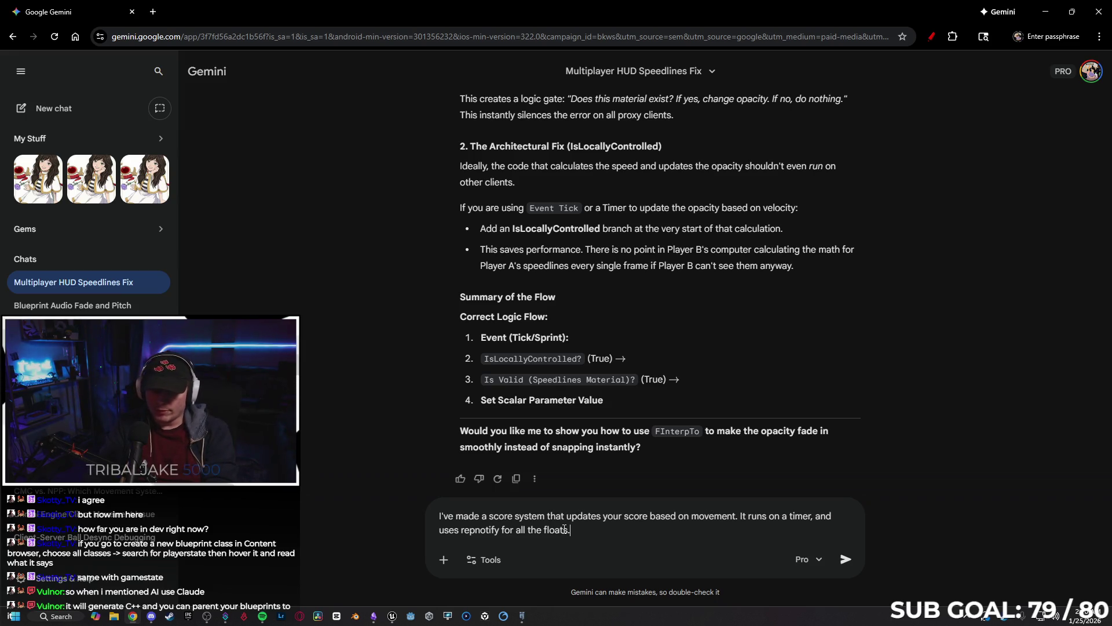
text( The )
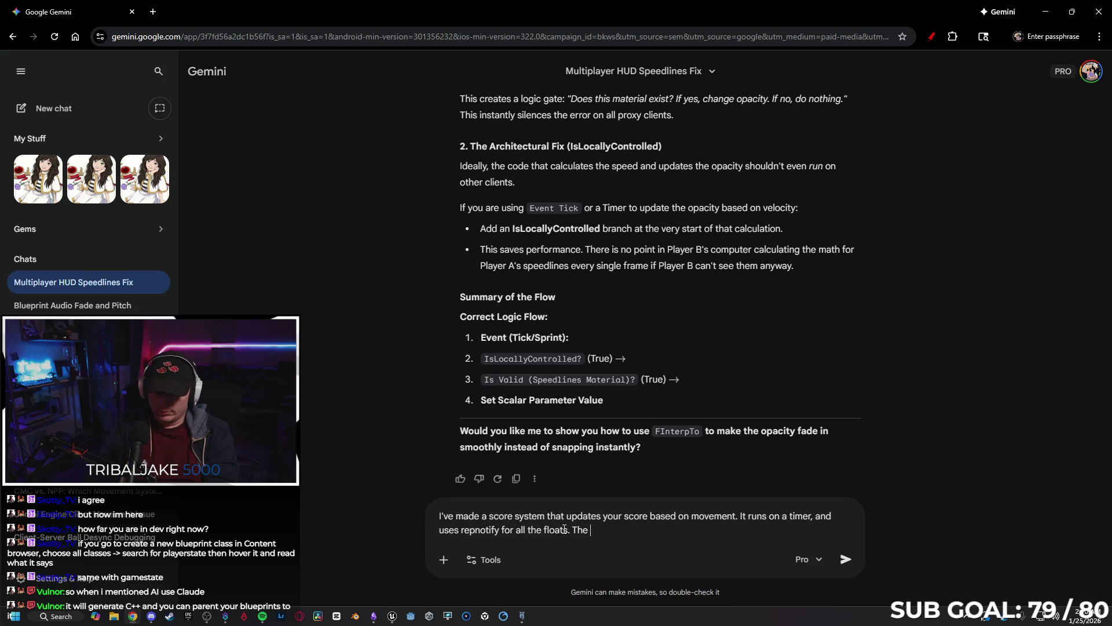
text(system is r)
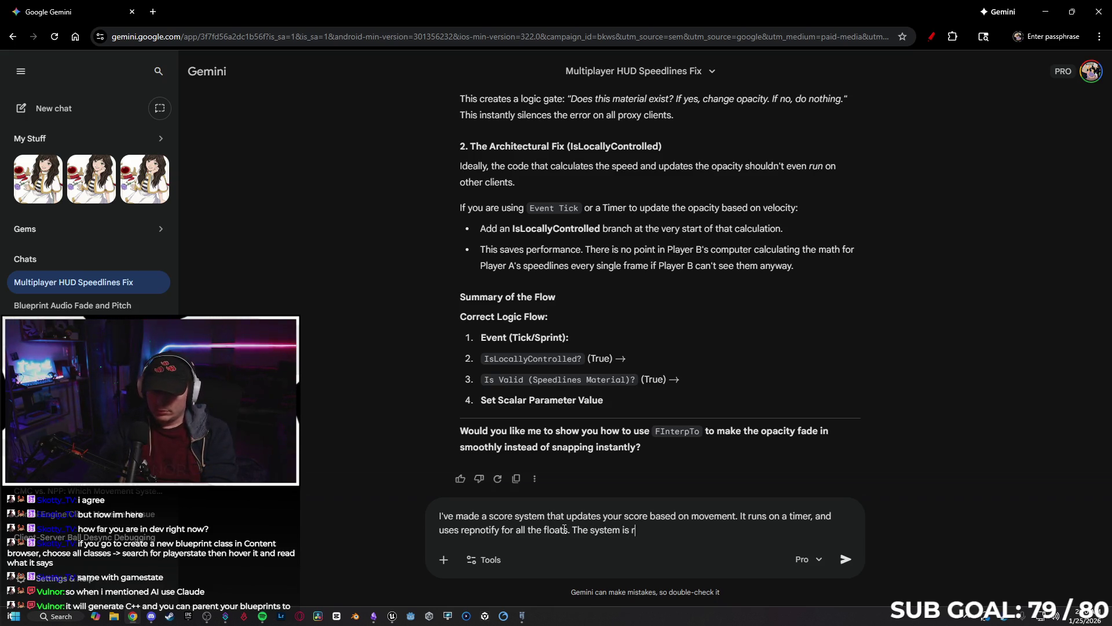
text(unning fine on the server, )
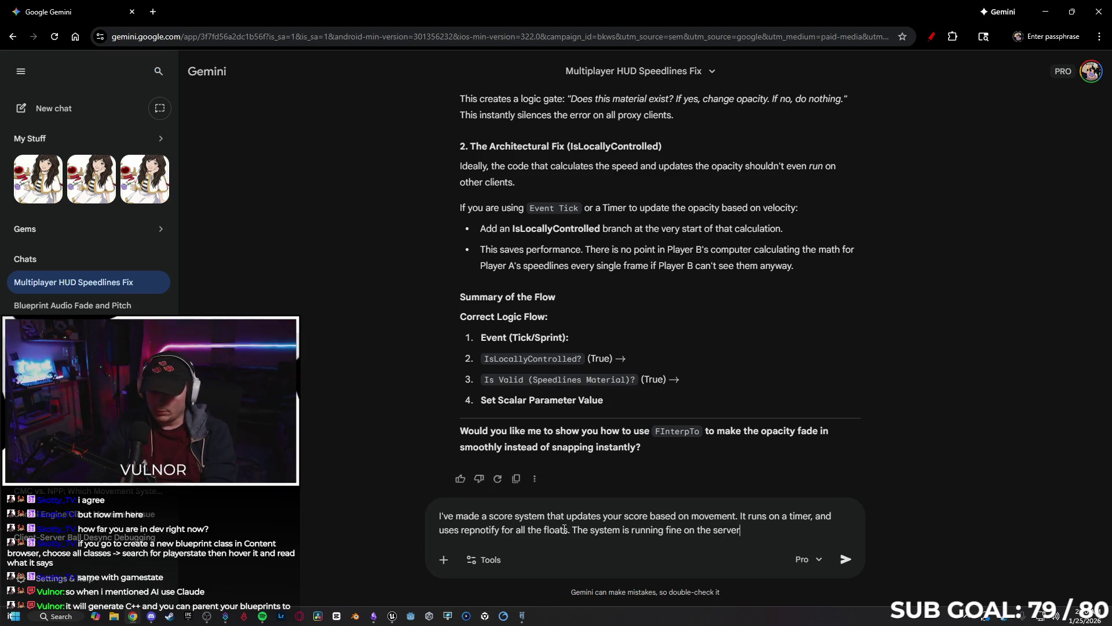
text(but is hitching on the)
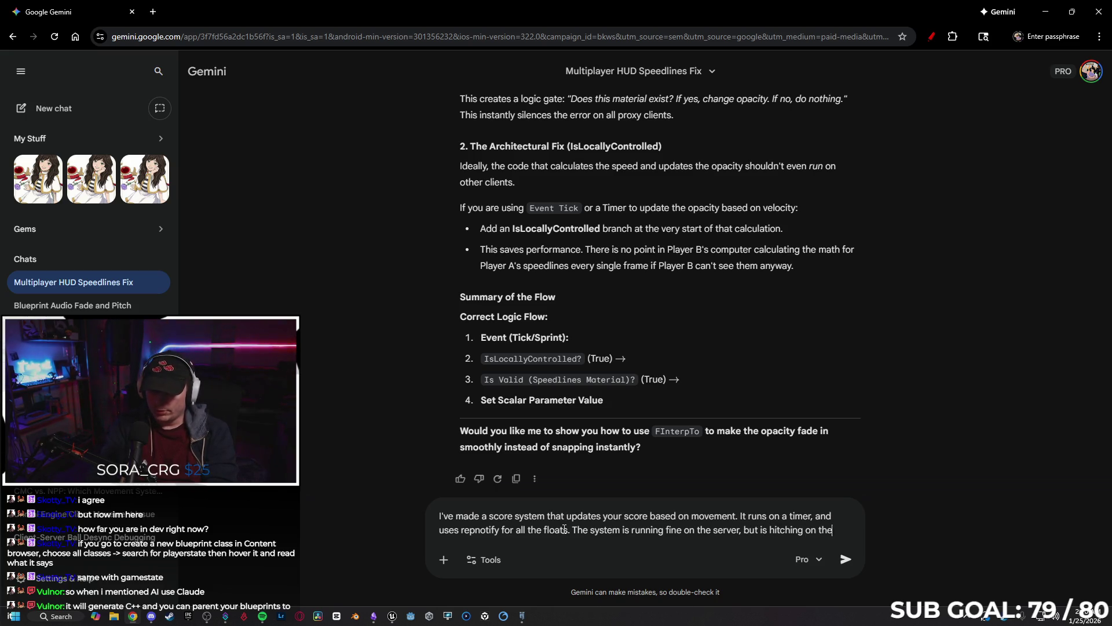
text(lient)
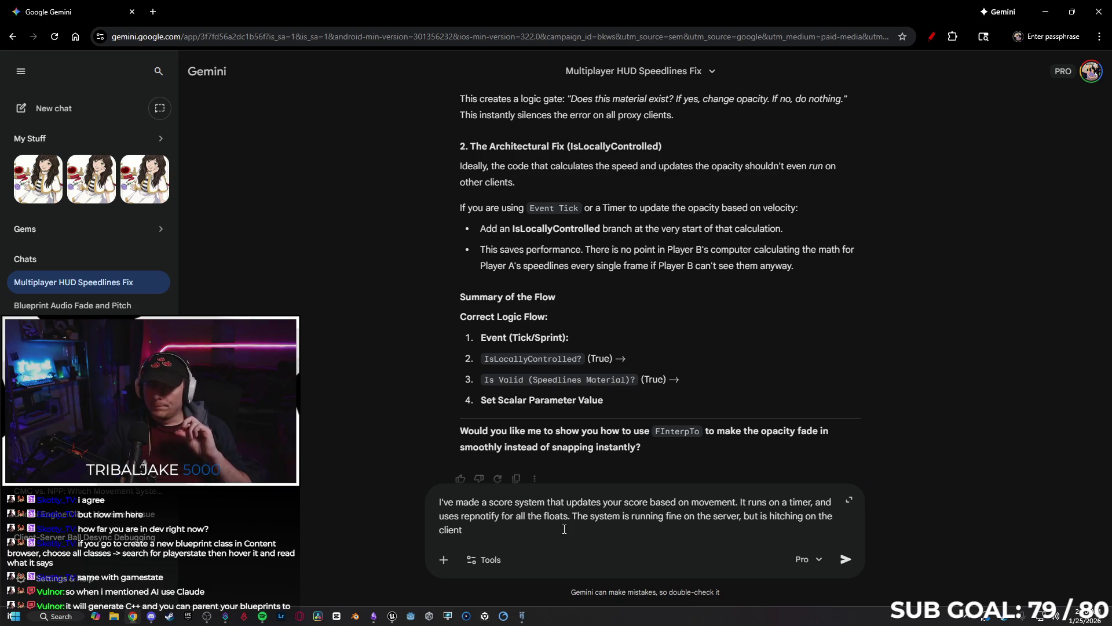
key(Return)
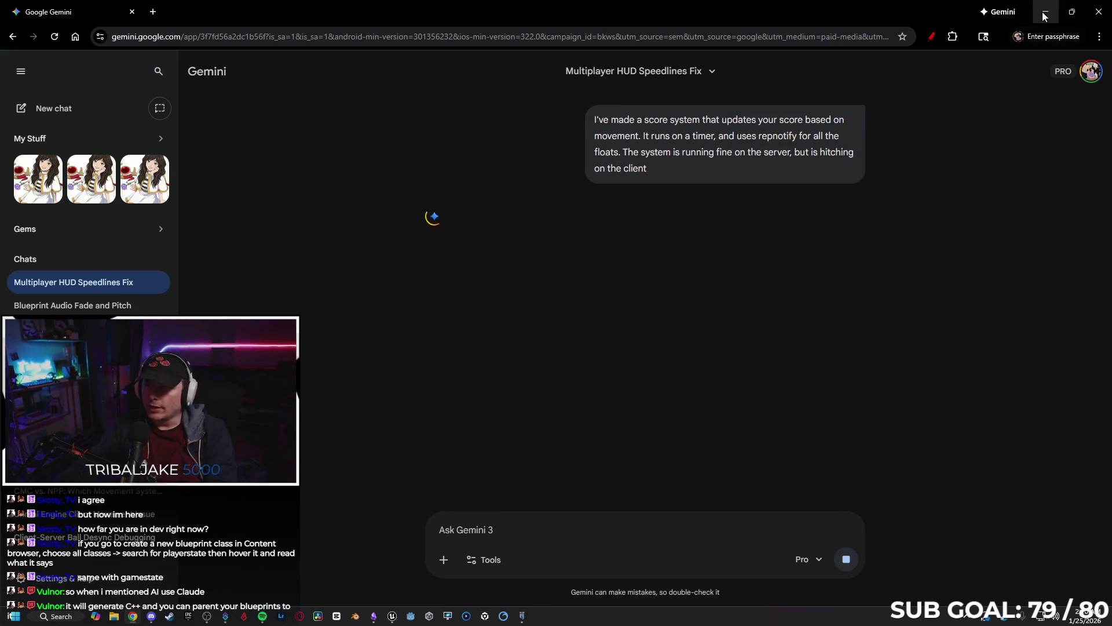
click(1045, 11)
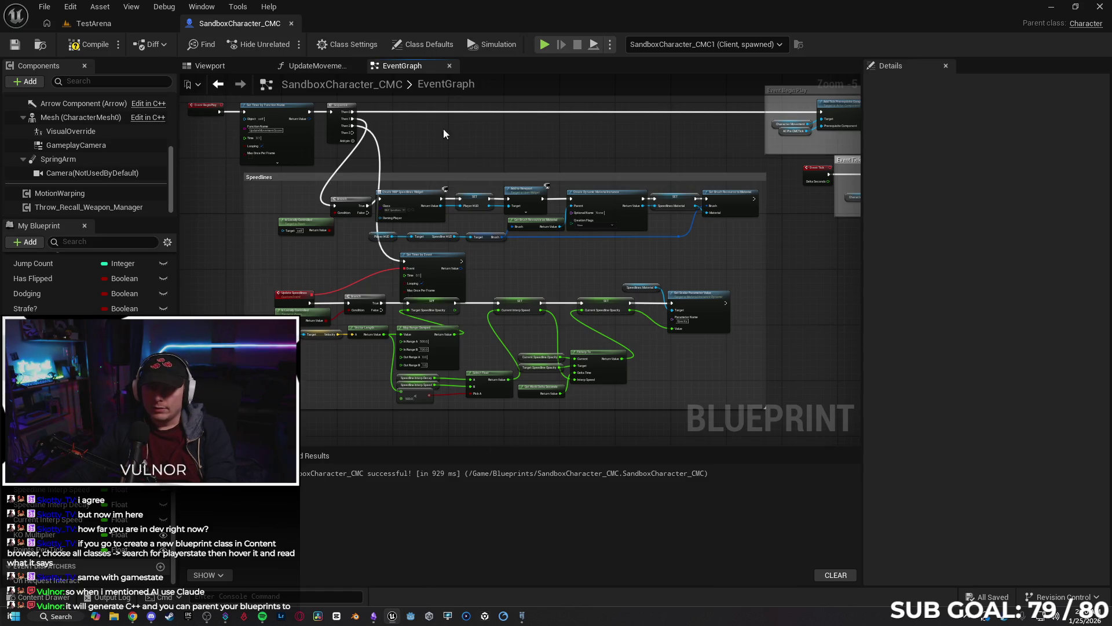
Open the UpdateMovementScore graph and inspect the Points Per Tick variable.
click(317, 67)
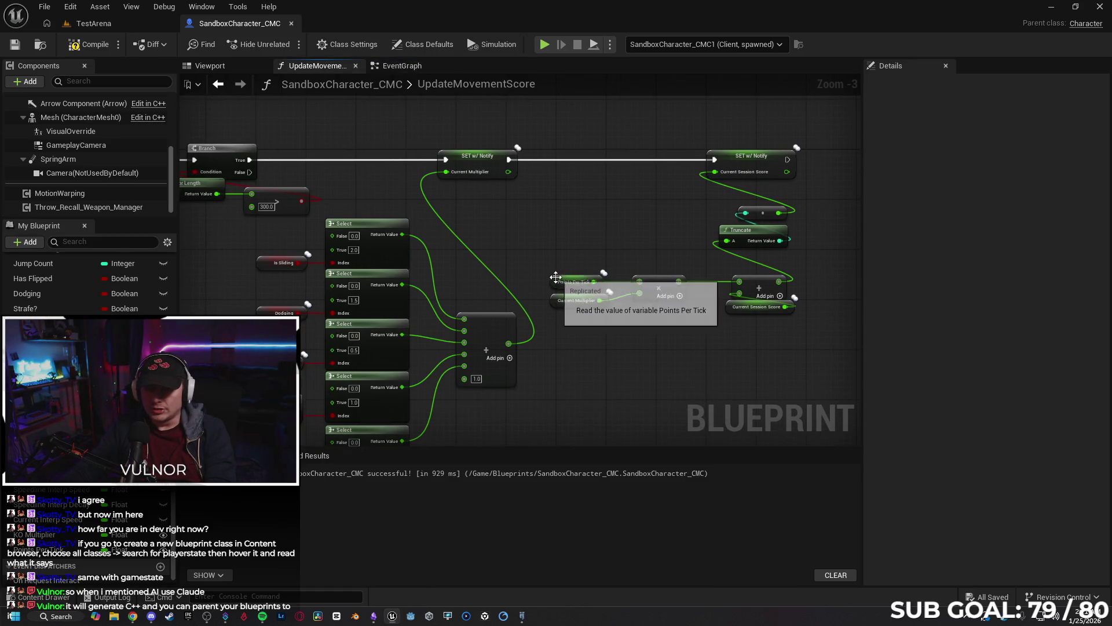
click(544, 279)
scroll(581, 387, up, 3)
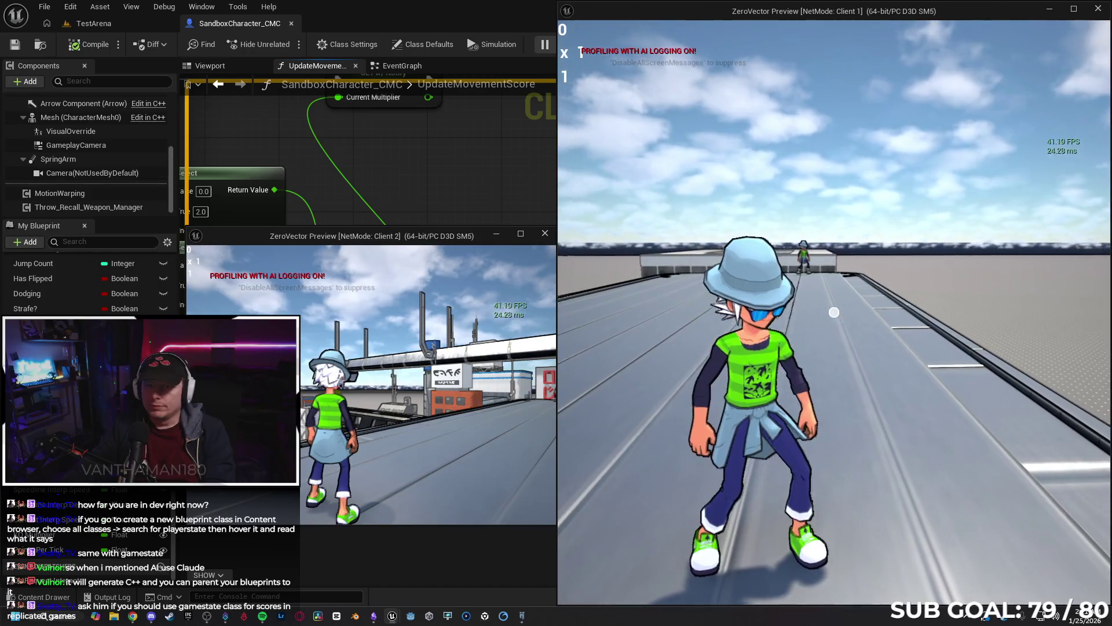
In Client 1, run, jump, slide and throw the orb to build score, then stop PIE.
key(w)
key(w)
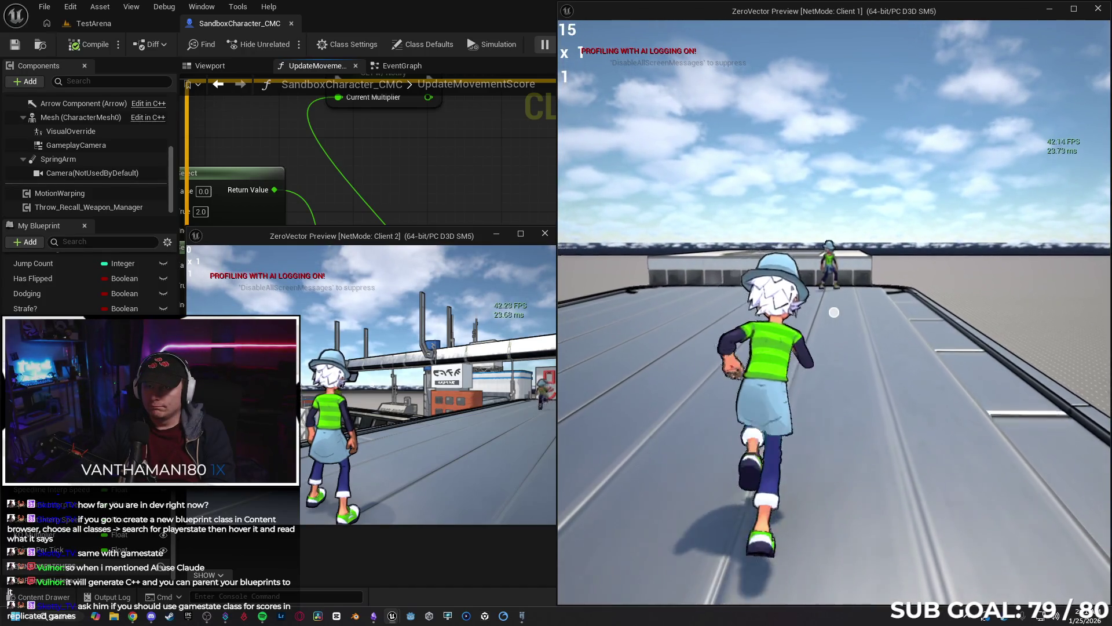
key(w)
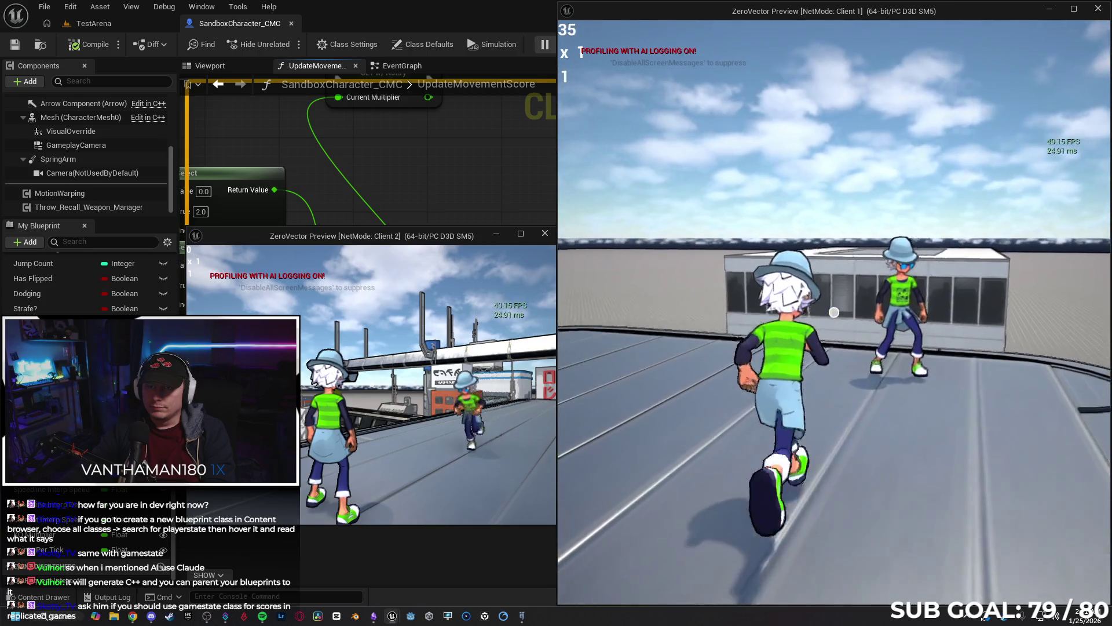
key(w)
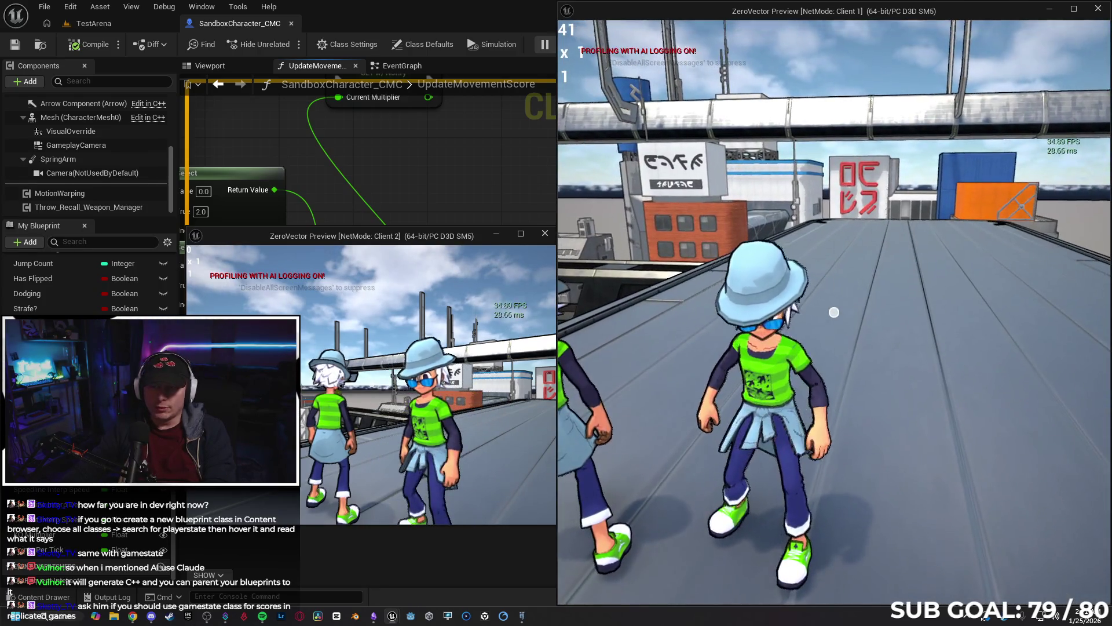
key(space)
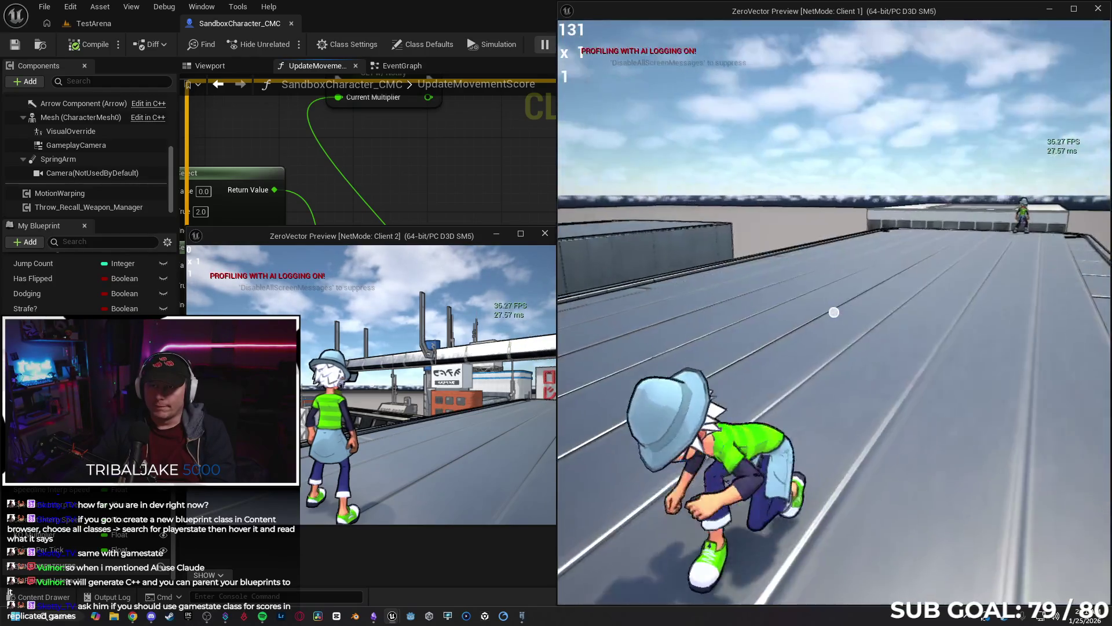
key(space)
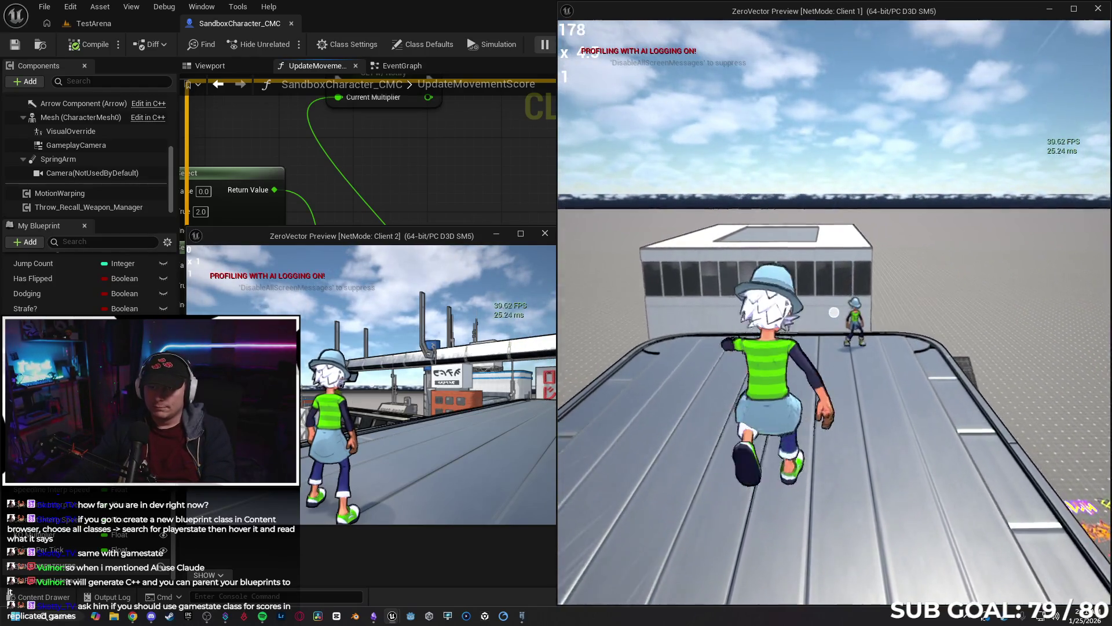
key(ctrl)
key(w)
click(834, 313)
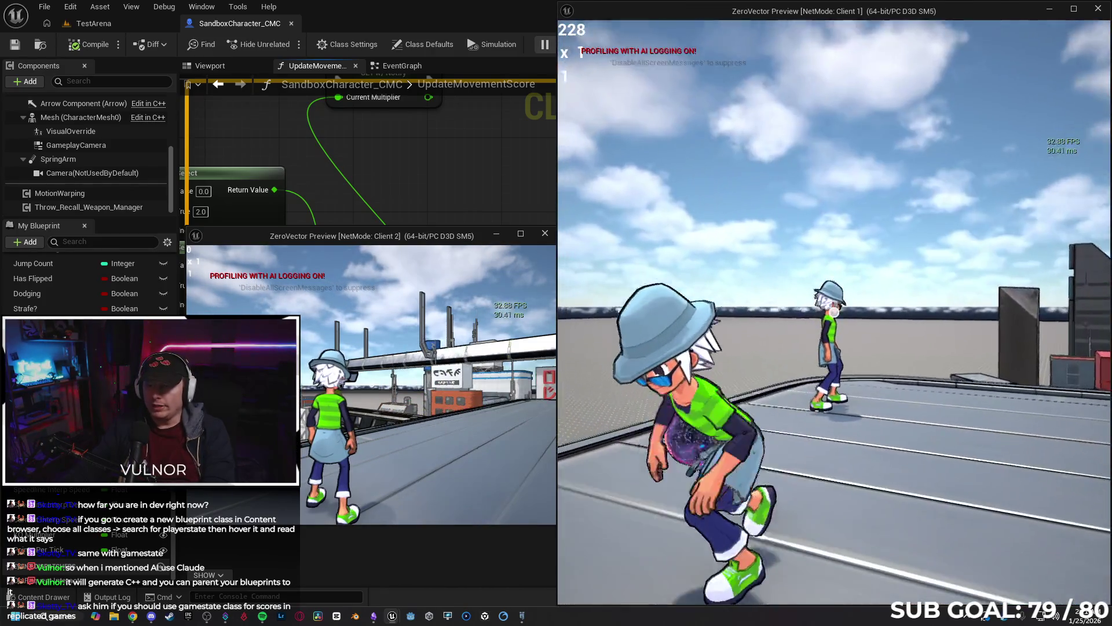
click(834, 312)
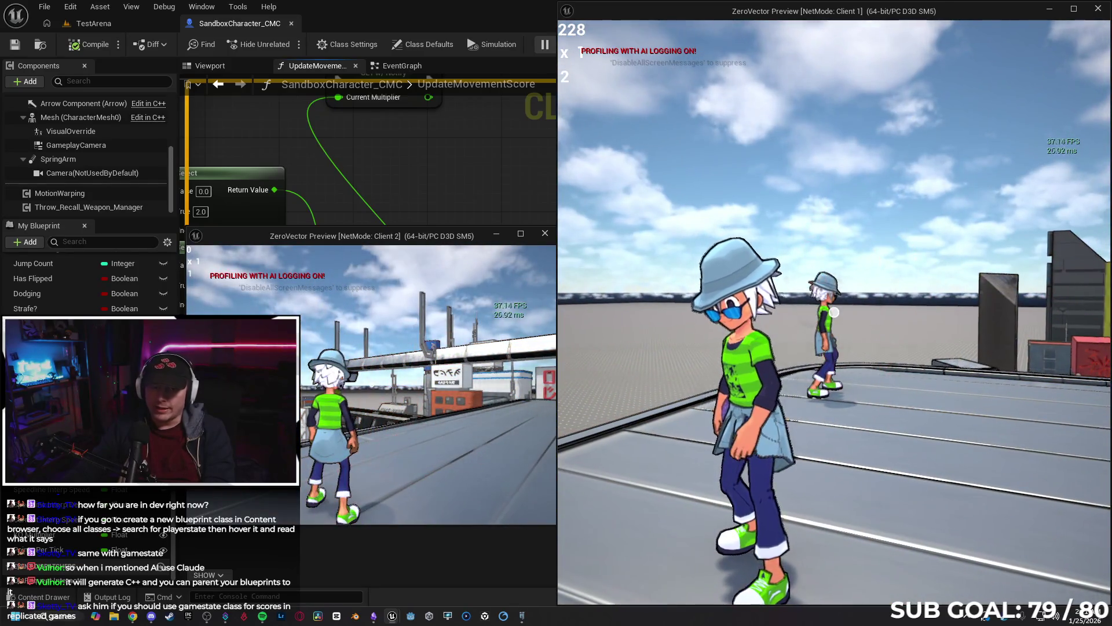
key(w)
key(w)
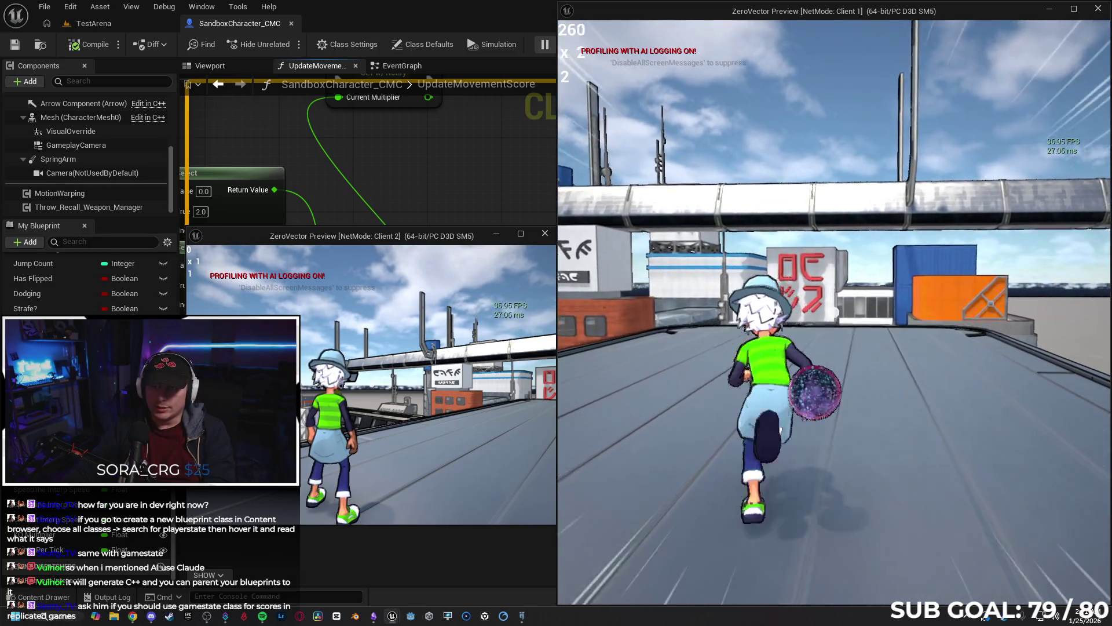
key(alt+Tab)
key(Escape)
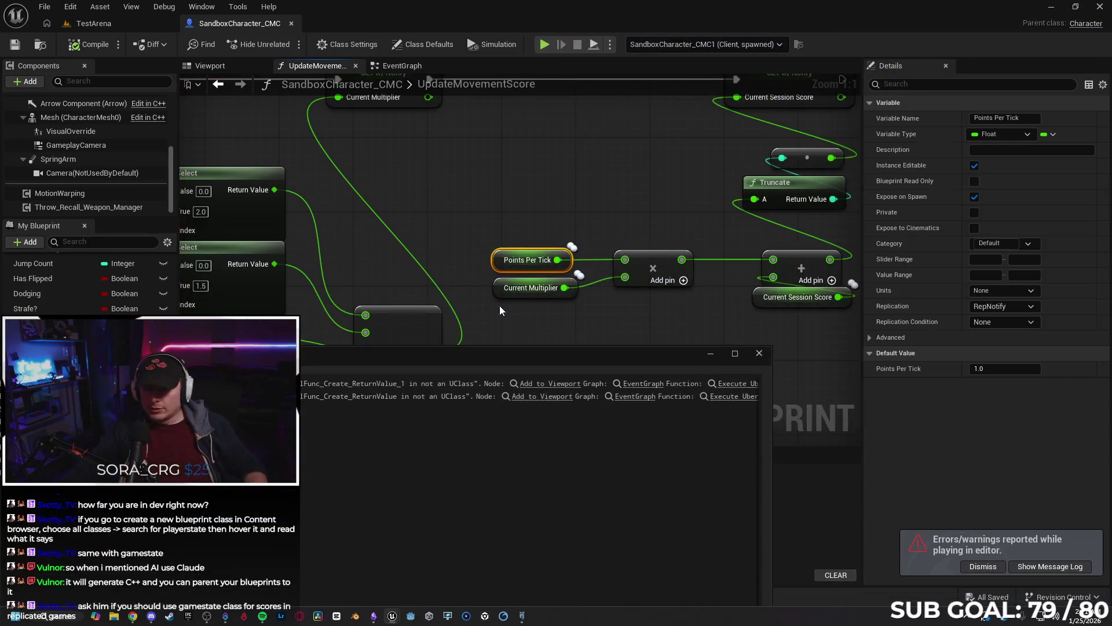
Open the EventGraph and center the hit-event and Points Per Tick scoring logic.
click(637, 321)
click(402, 66)
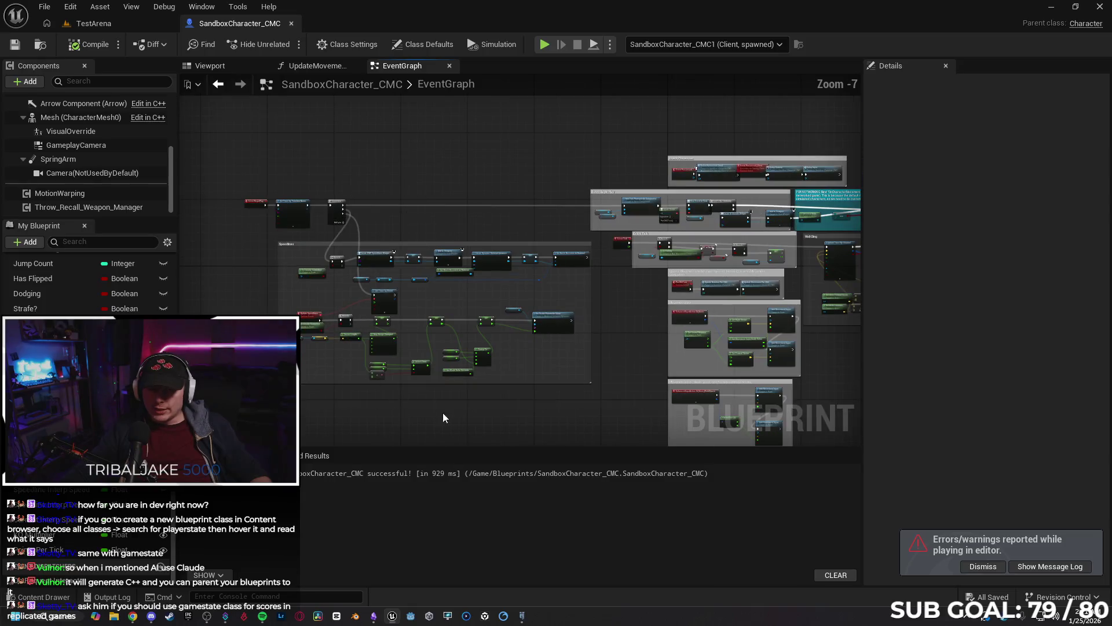
scroll(511, 296, up, 5)
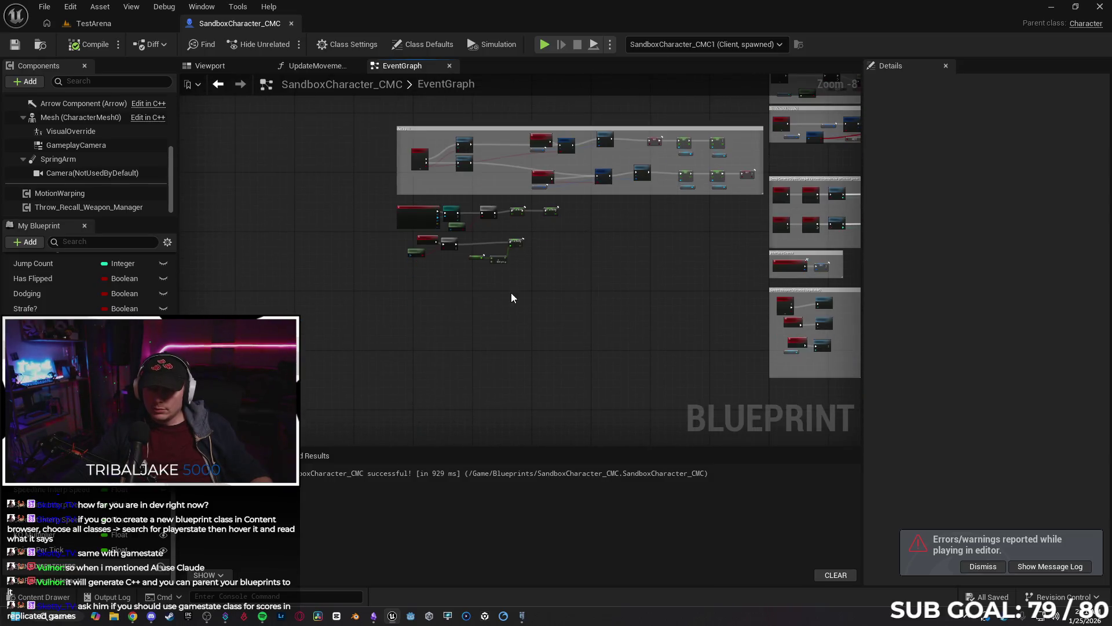
mouse_move(380, 238)
mouse_down()
mouse_move(430, 421)
mouse_move(436, 394)
mouse_up()
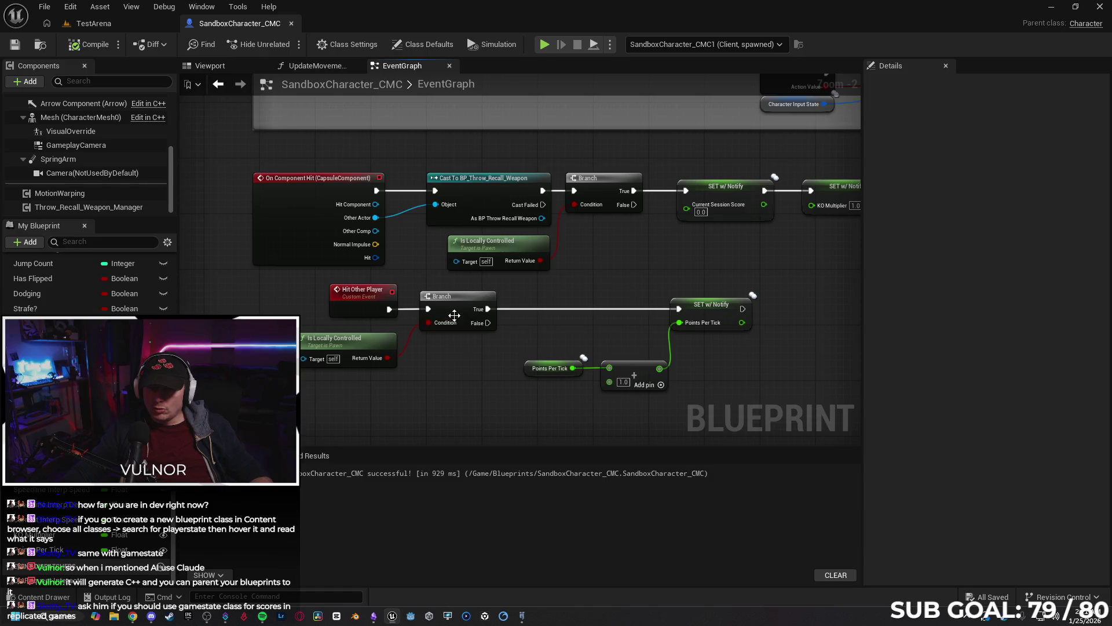
drag(473, 394, 429, 409)
drag(507, 369, 422, 379)
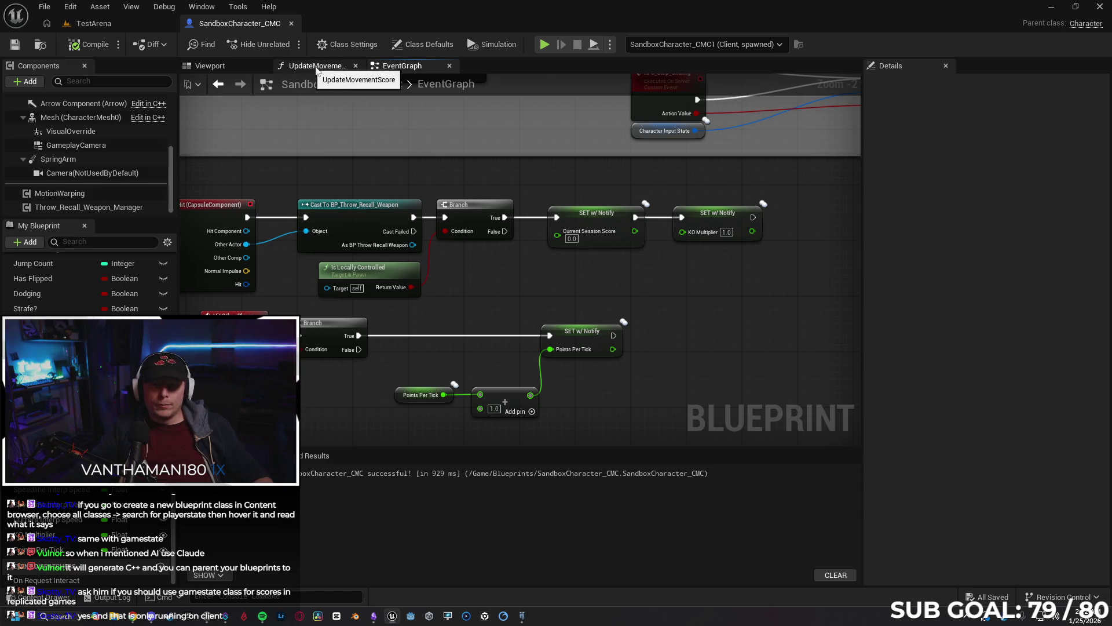
Set Net Mode to Play As Listen Server, then pull an exec wire from the score setter.
click(610, 45)
mouse_move(666, 279)
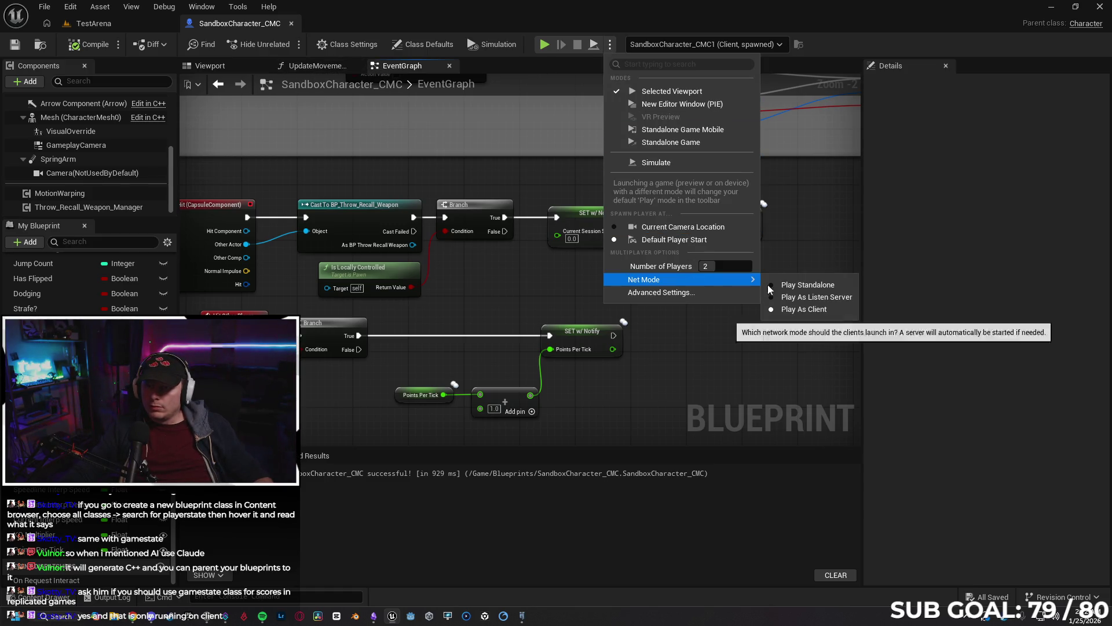
click(796, 293)
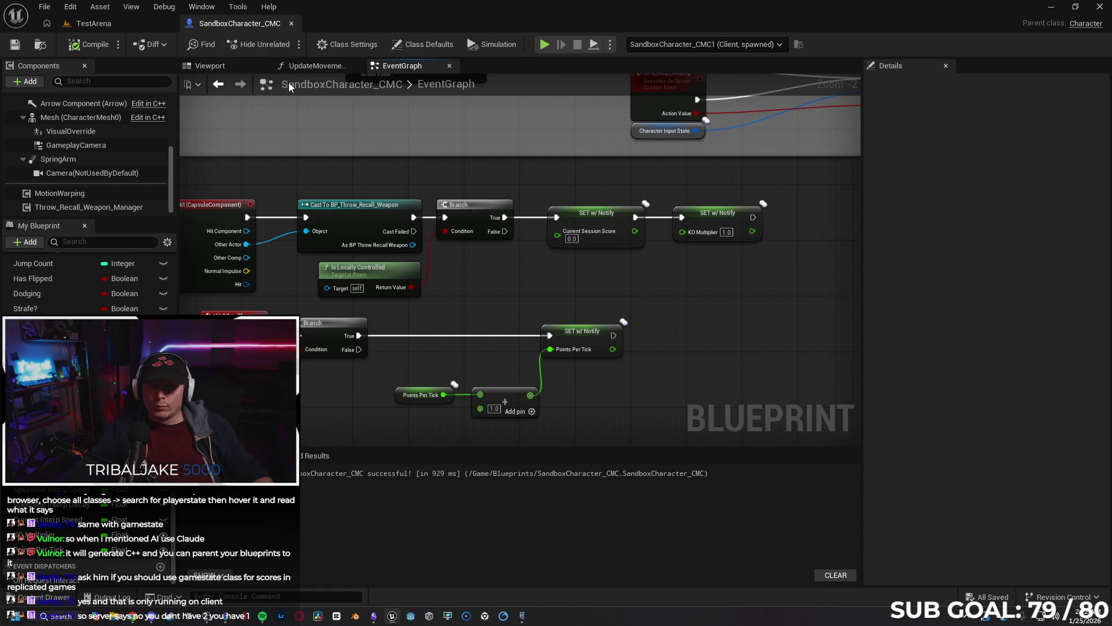
click(318, 65)
drag(579, 194, 744, 202)
Add a Print String after the score setter that prints Points Per Tick, then start a play test.
text(print)
key(Return)
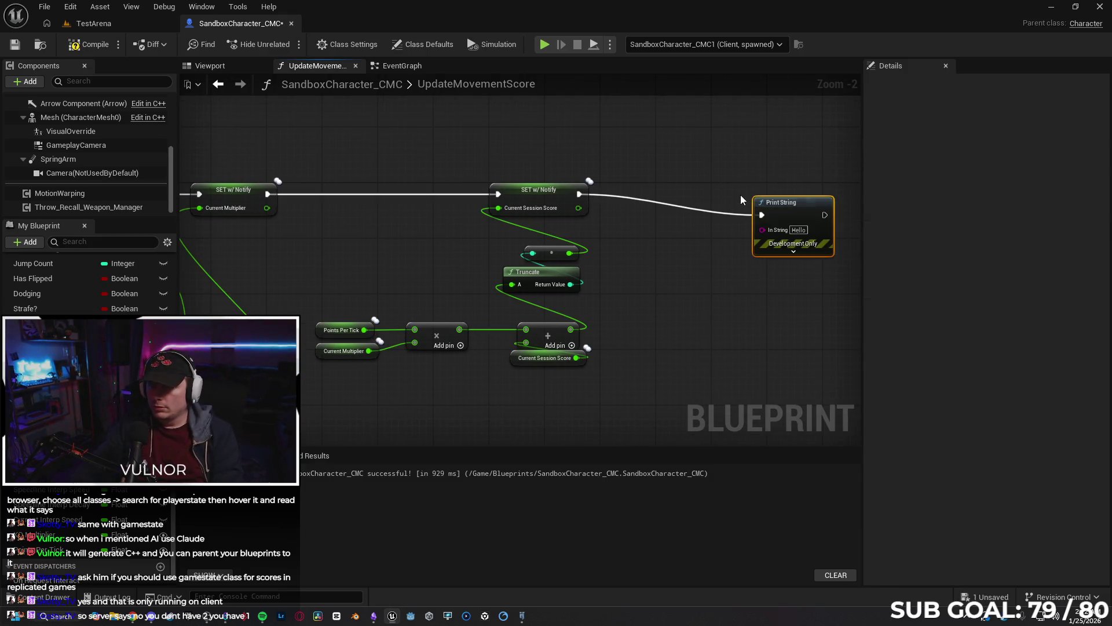
drag(38, 554, 614, 252)
click(660, 277)
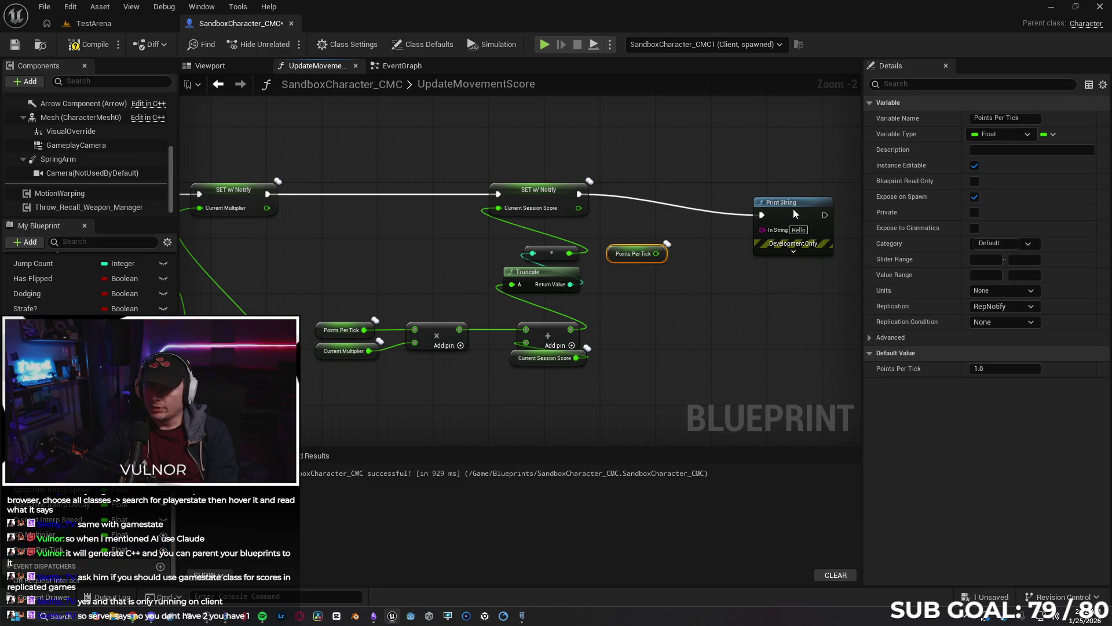
drag(794, 211, 779, 183)
mouse_move(656, 253)
mouse_down()
mouse_move(760, 203)
mouse_move(748, 201)
mouse_up()
drag(614, 254, 621, 247)
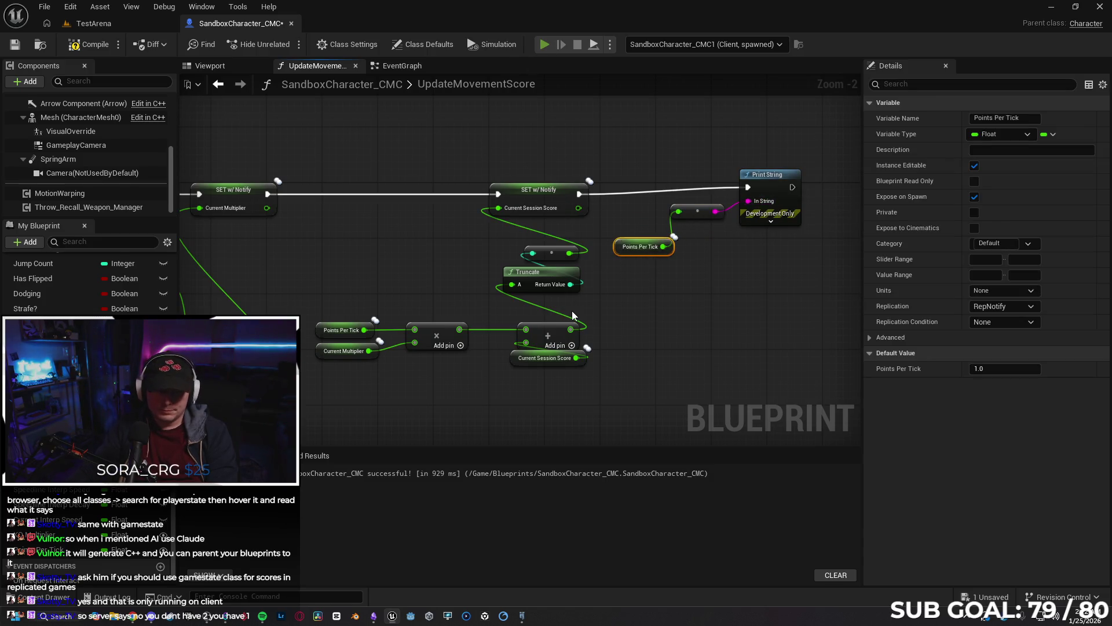
key(alt+p)
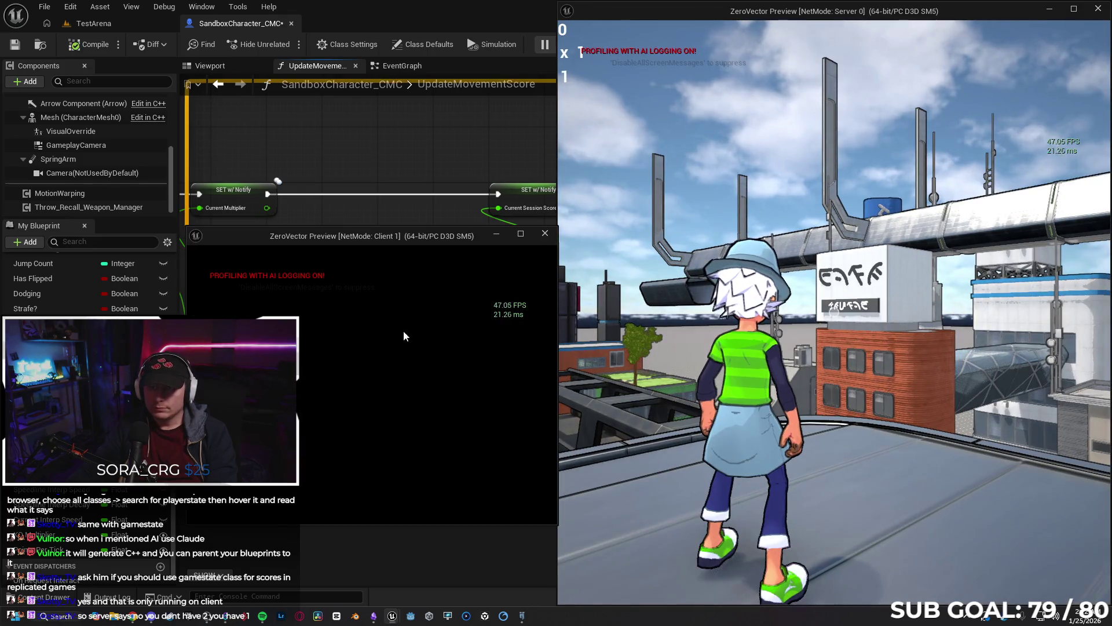
Run, slide and crouch the client character while Points Per Tick prints up to 3.0, then stop.
click(408, 377)
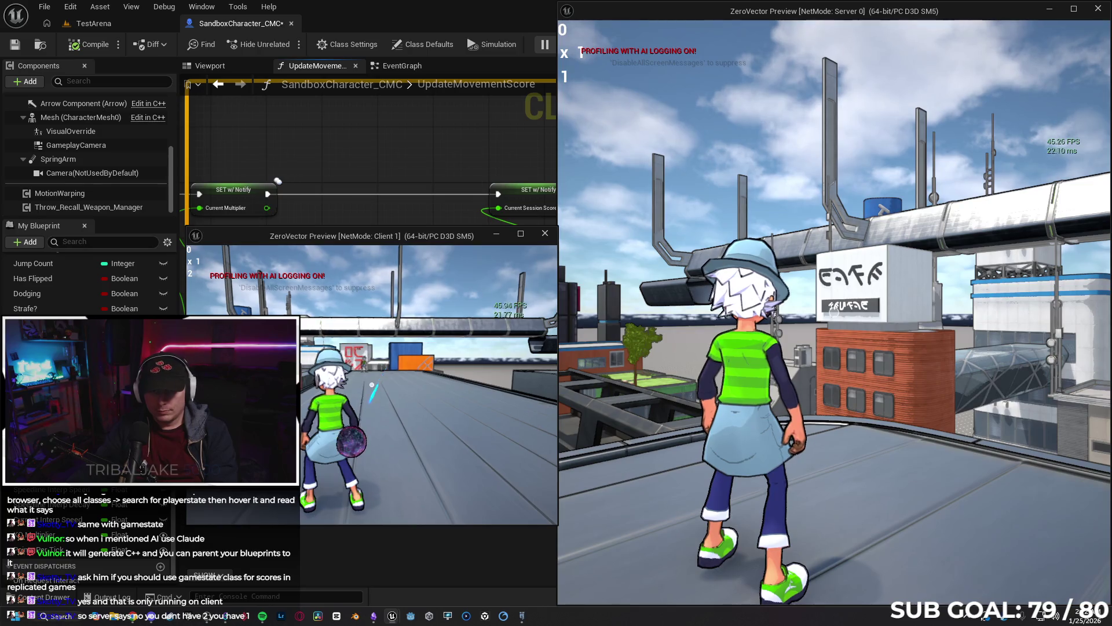
key(ctrl)
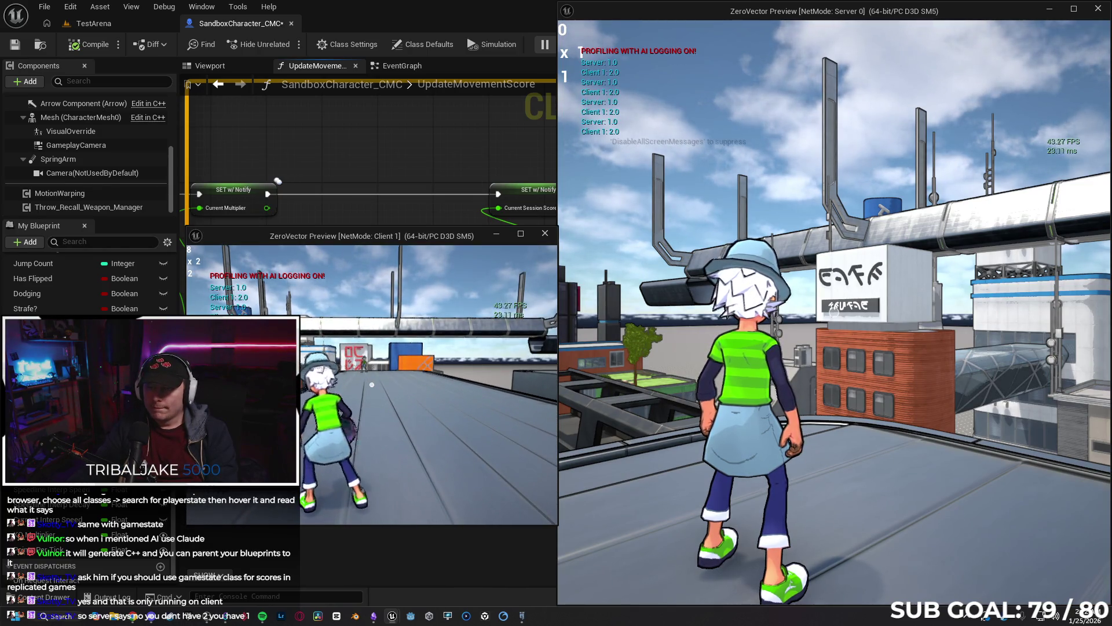
key(ctrl)
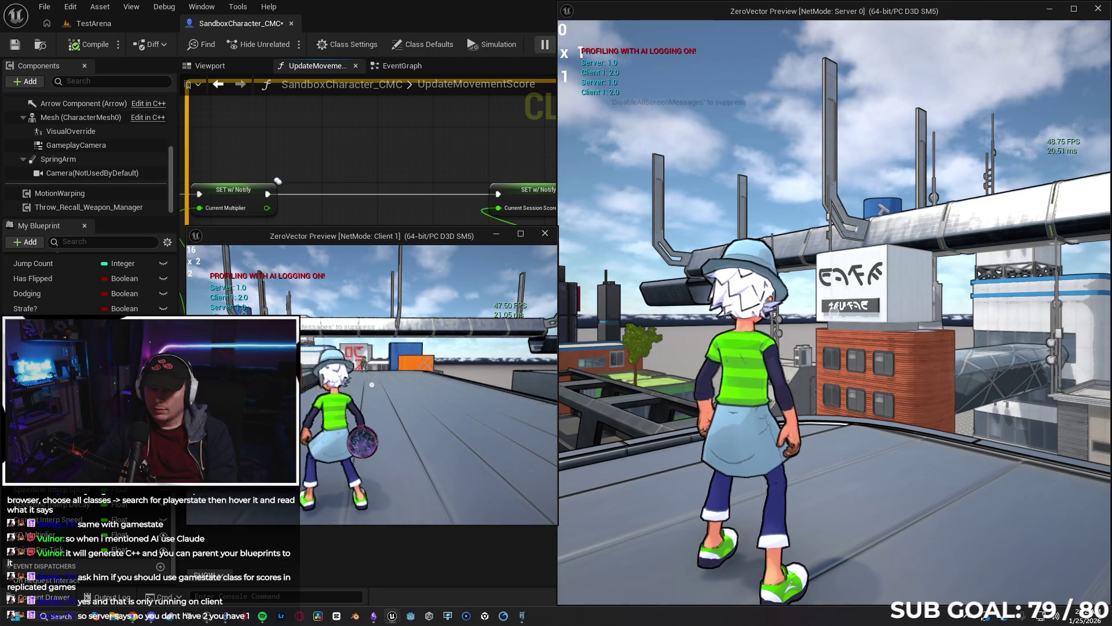
key(w)
key(ctrl)
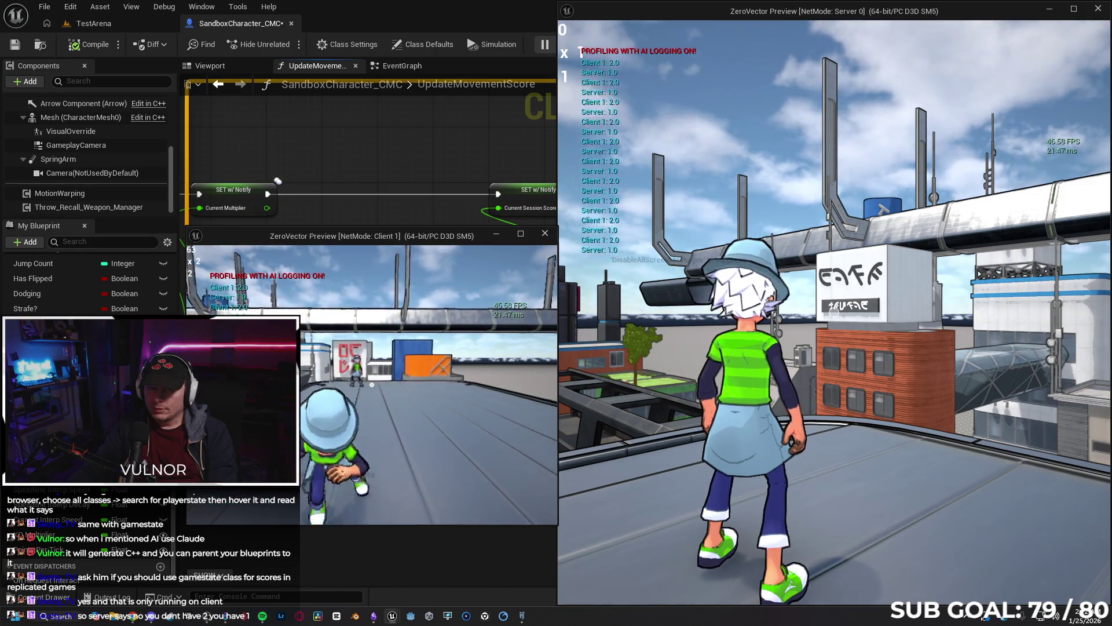
key(super)
key(super)
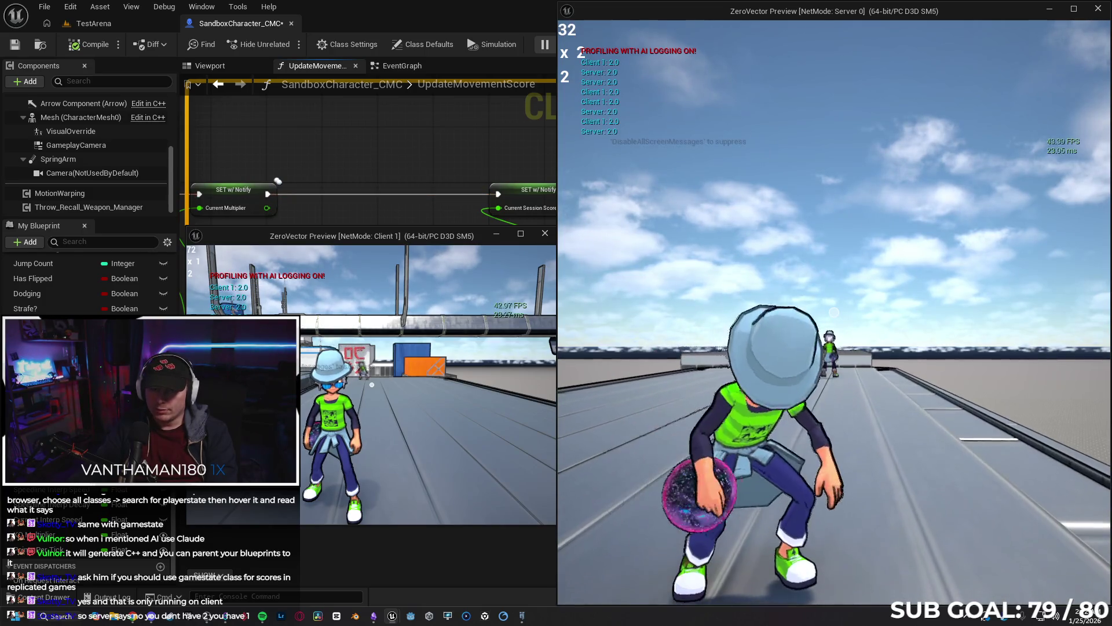
key(super)
click(517, 420)
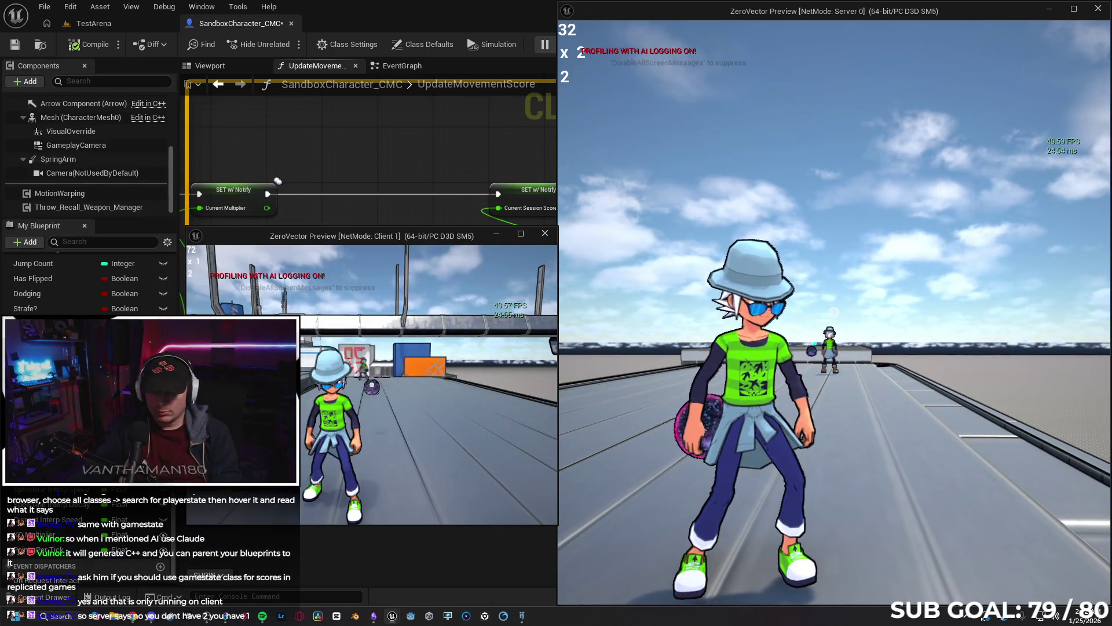
key(s)
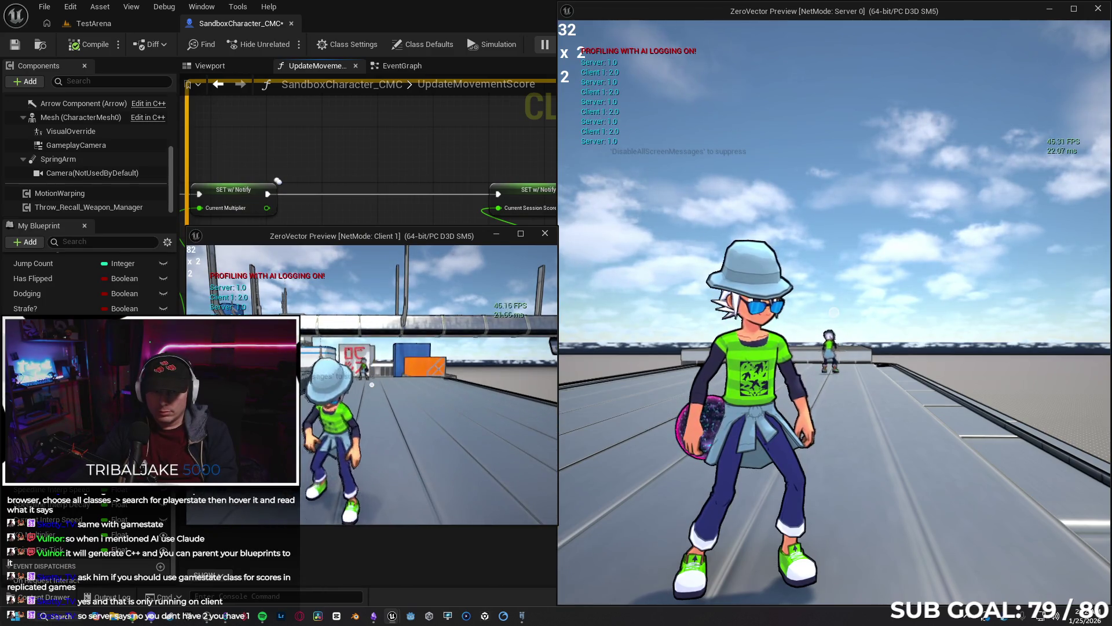
key(w)
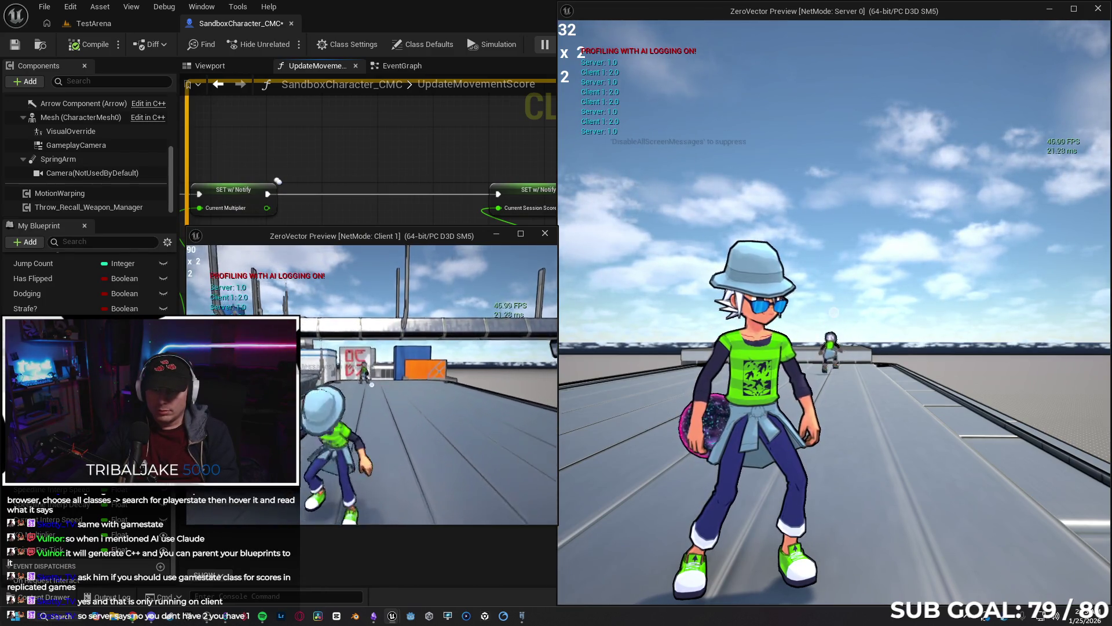
key(a)
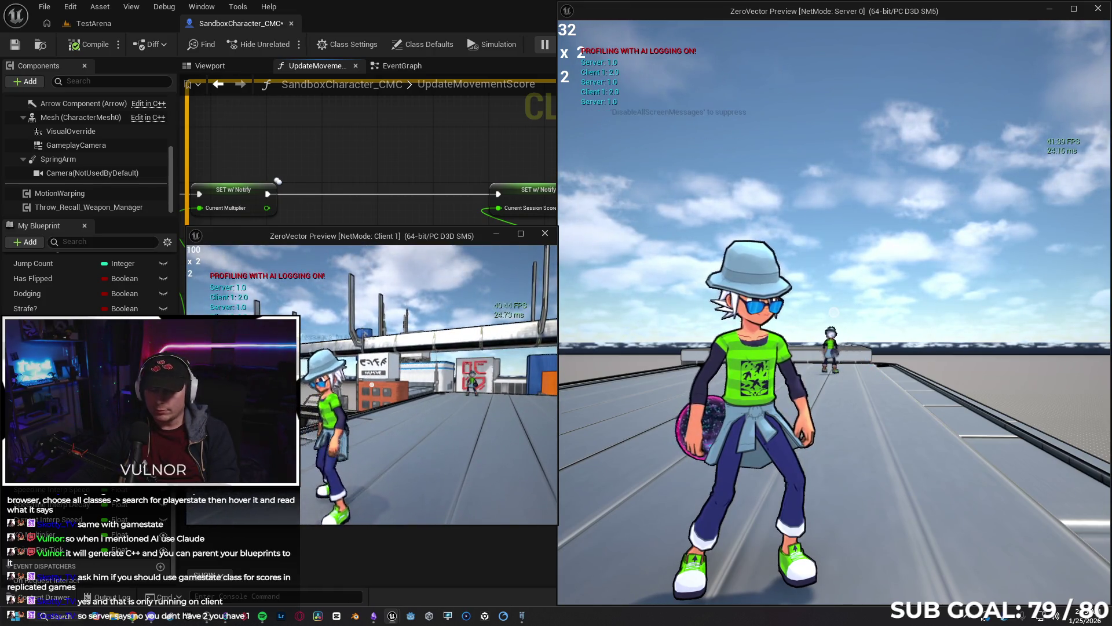
key(super)
key(super)
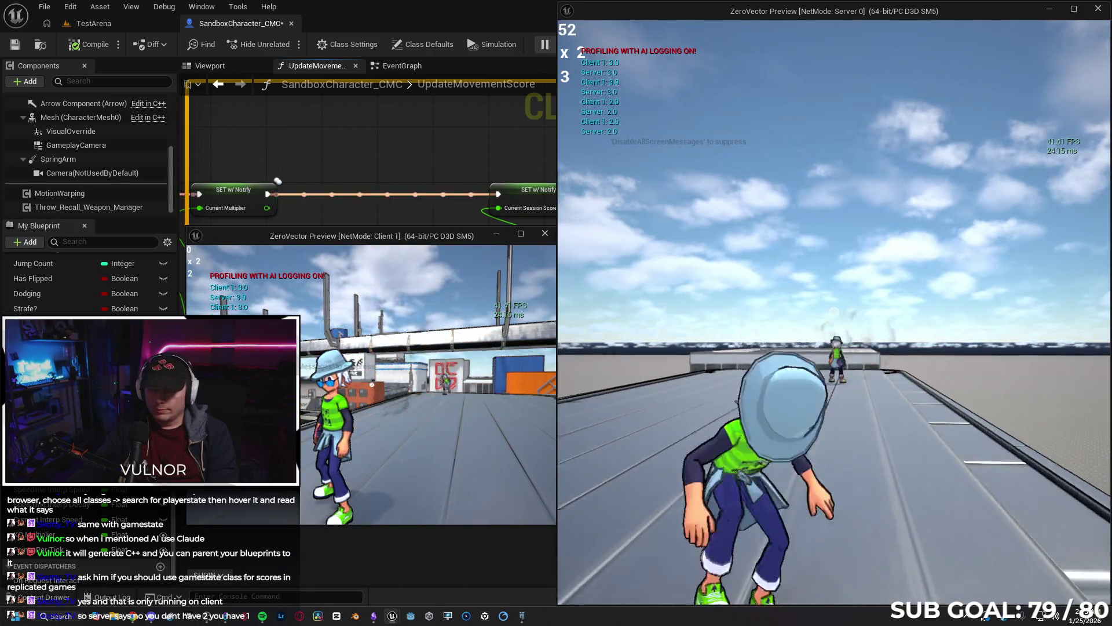
key(Escape)
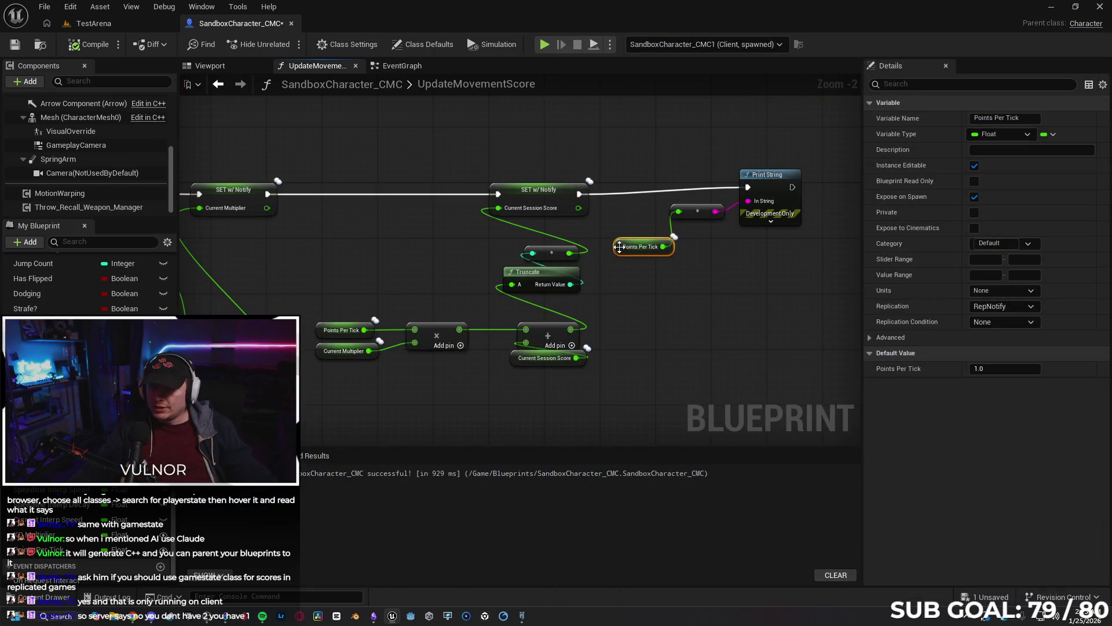
Tidy the Points Per Tick getter and Print String node positions in UpdateMovementScore.
drag(619, 249, 619, 241)
click(738, 297)
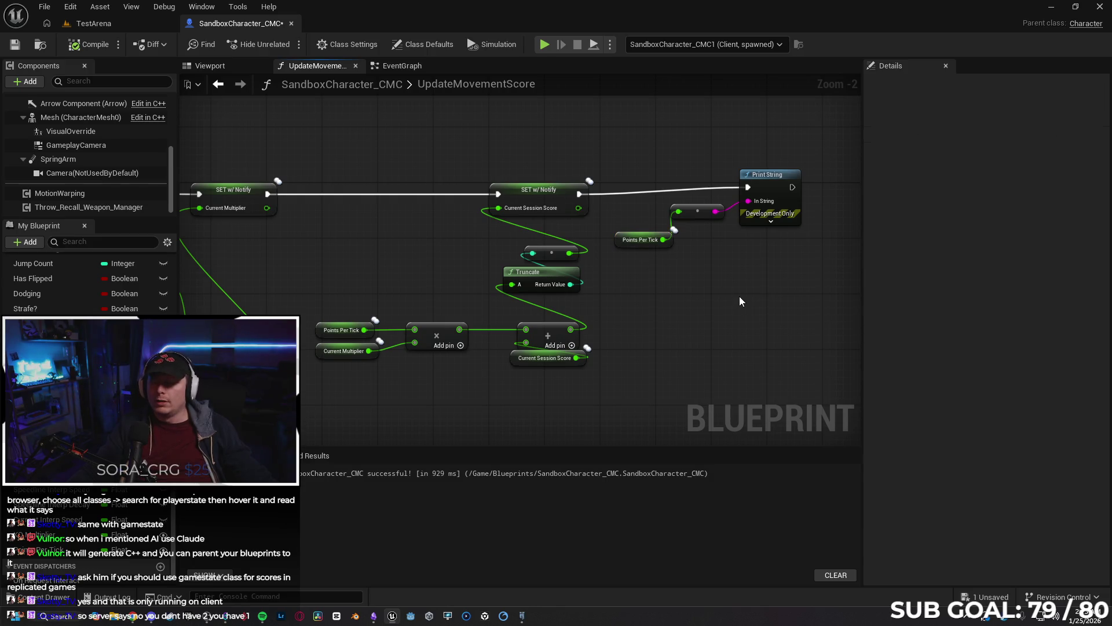
drag(769, 185, 770, 192)
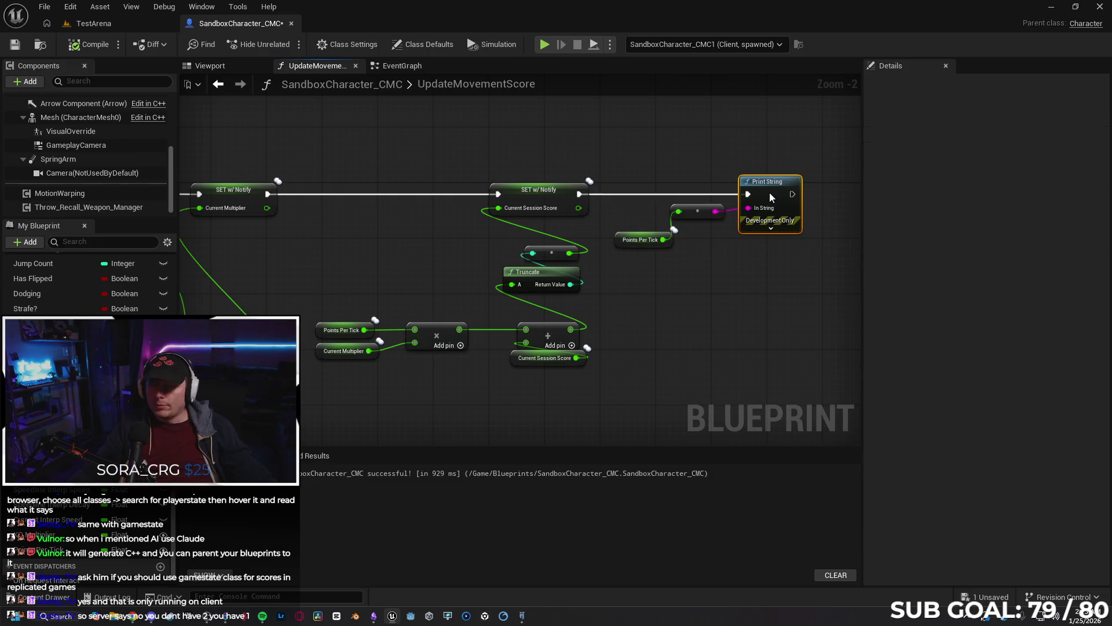
click(756, 299)
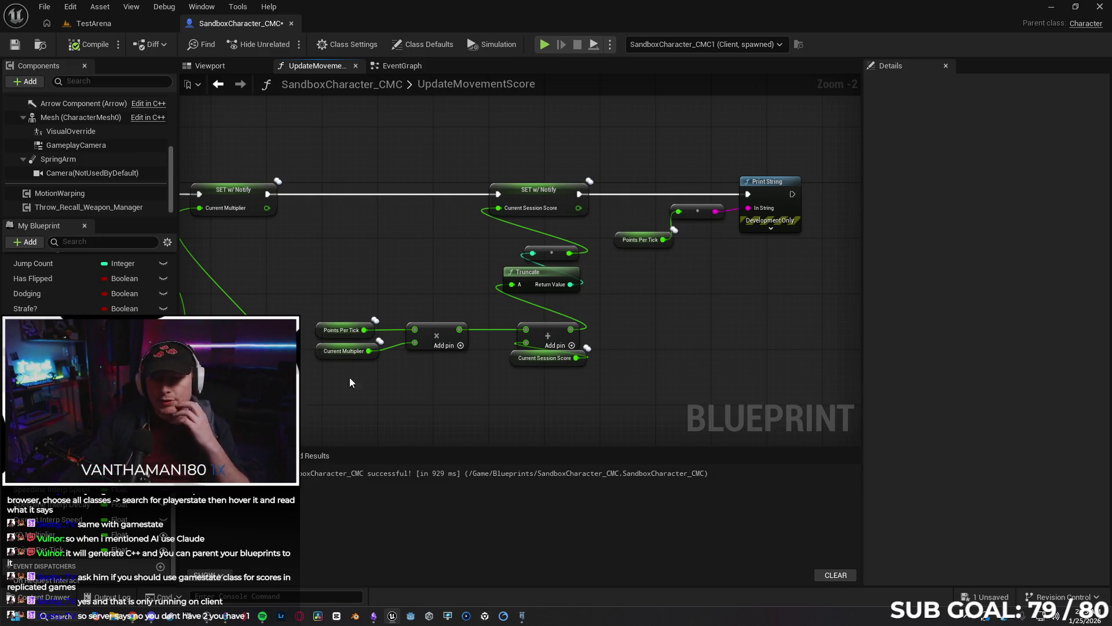
Inspect Points Per Tick and Current Multiplier, then view the EventGraph's Hit Other Player nodes.
click(319, 330)
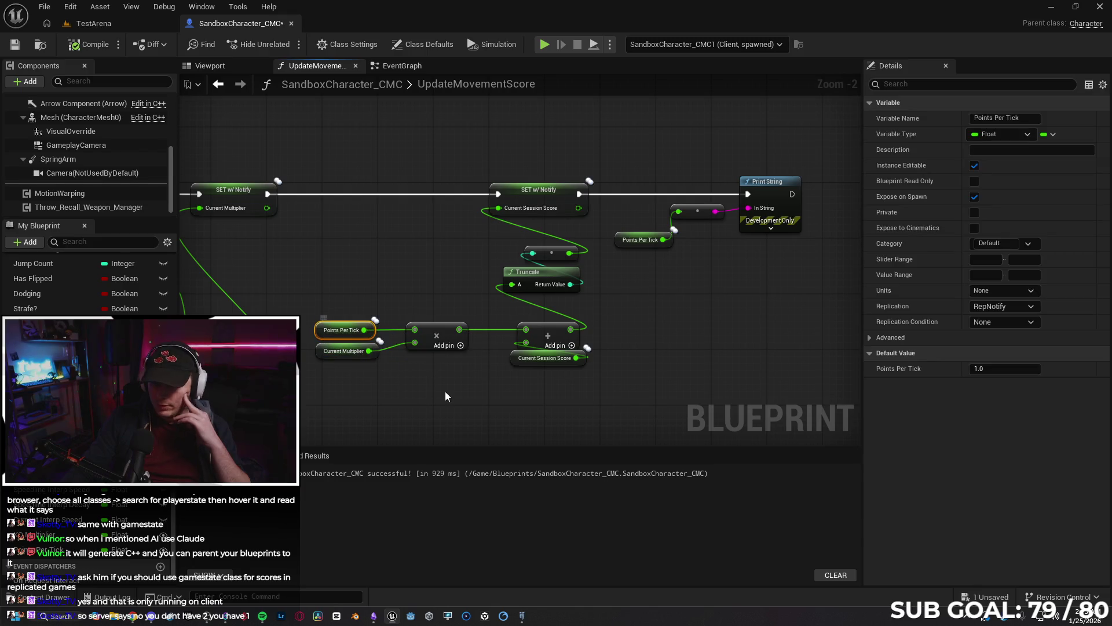
drag(440, 394, 491, 378)
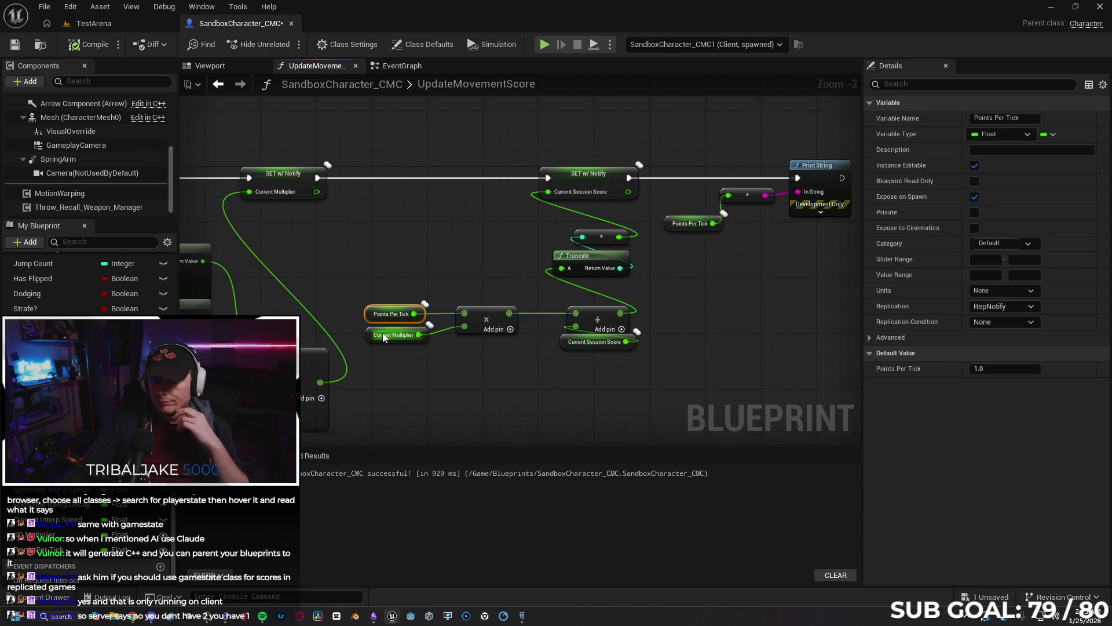
click(391, 335)
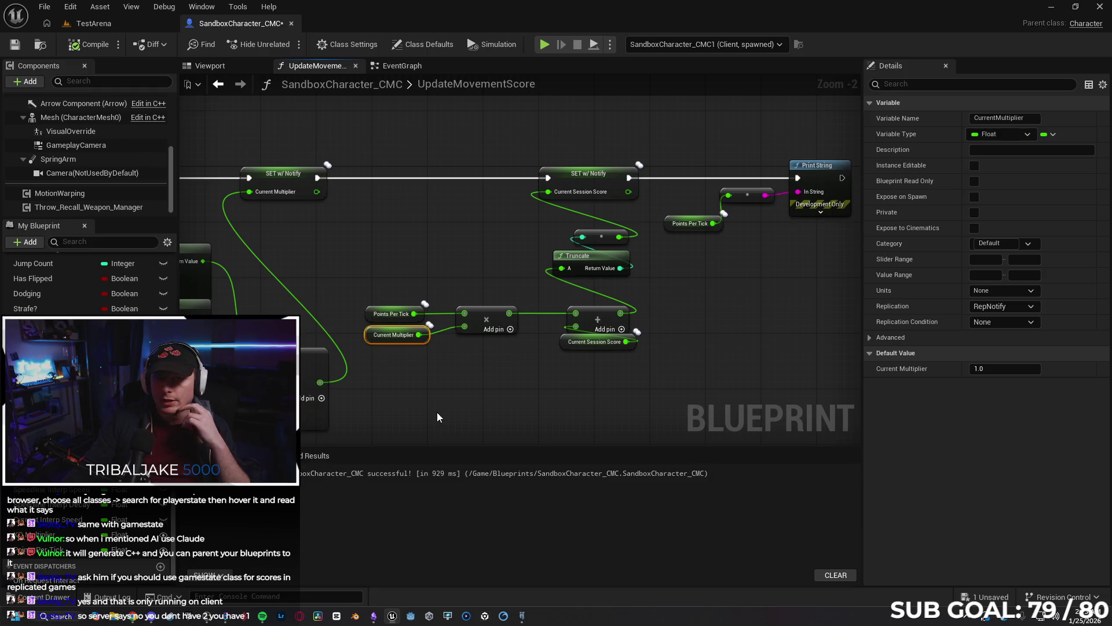
click(391, 70)
mouse_move(492, 308)
mouse_down()
mouse_move(533, 254)
mouse_move(551, 258)
mouse_up()
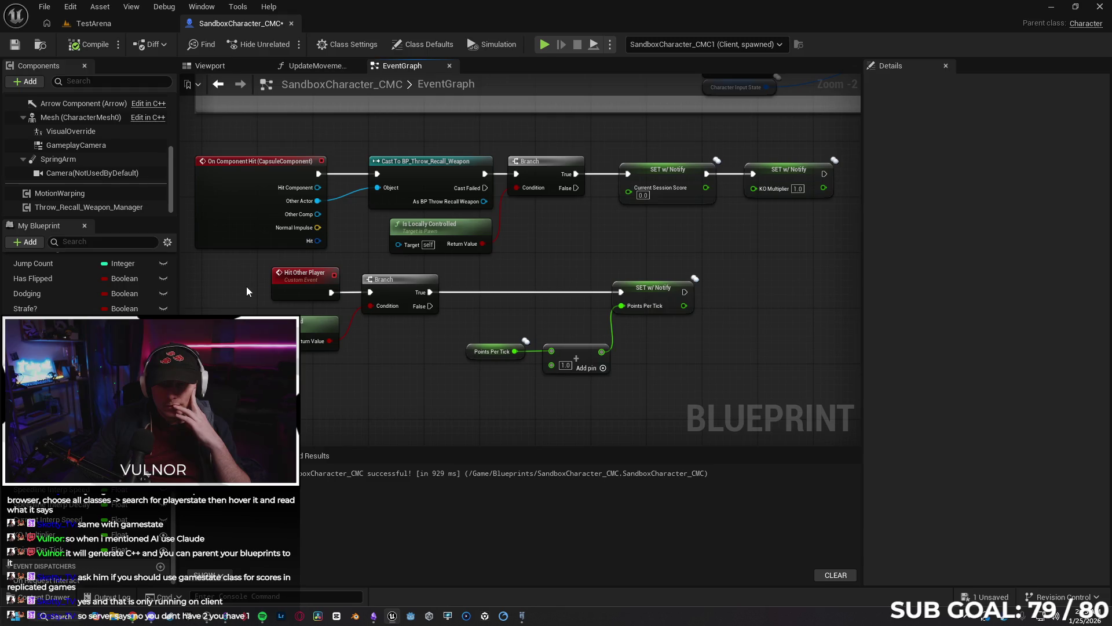
Set the Hit Other Player event to replicate as Multicast.
click(297, 271)
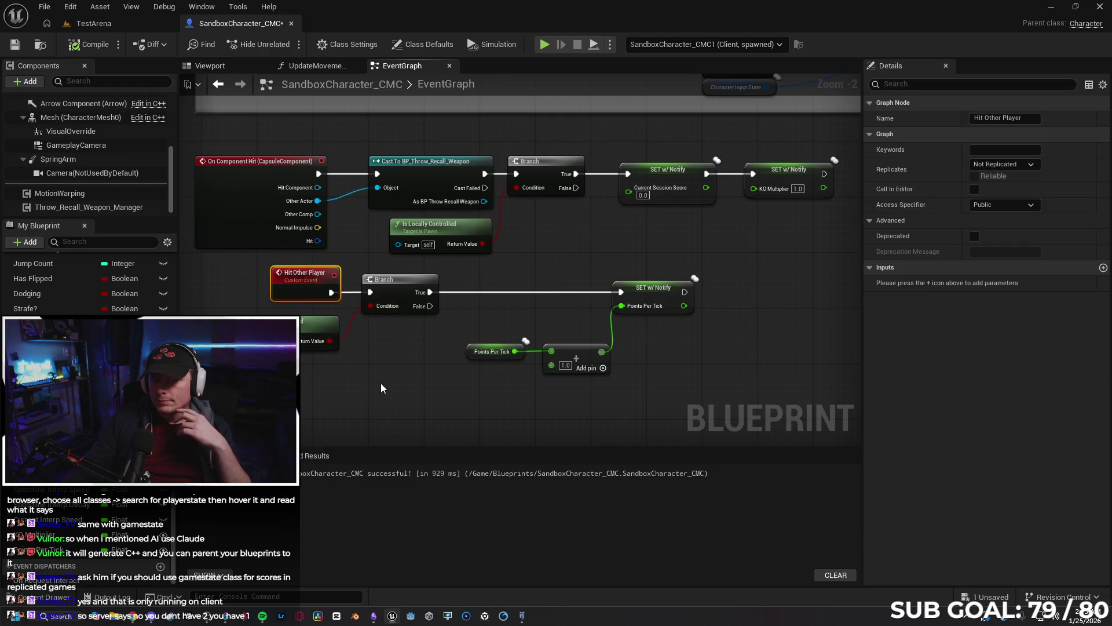
click(1009, 168)
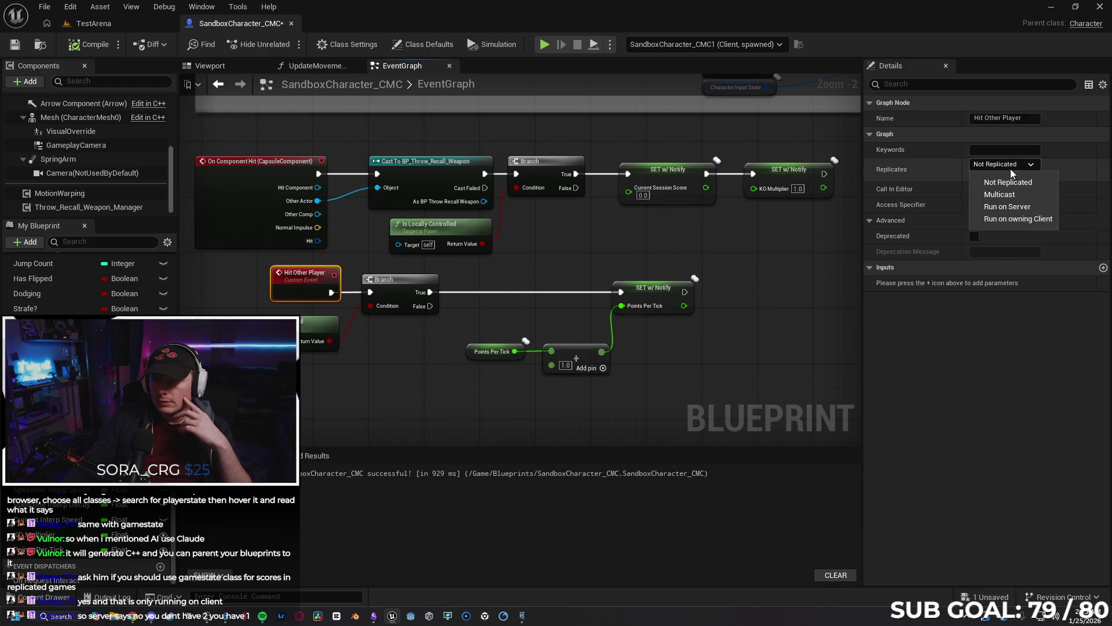
click(1014, 193)
click(976, 177)
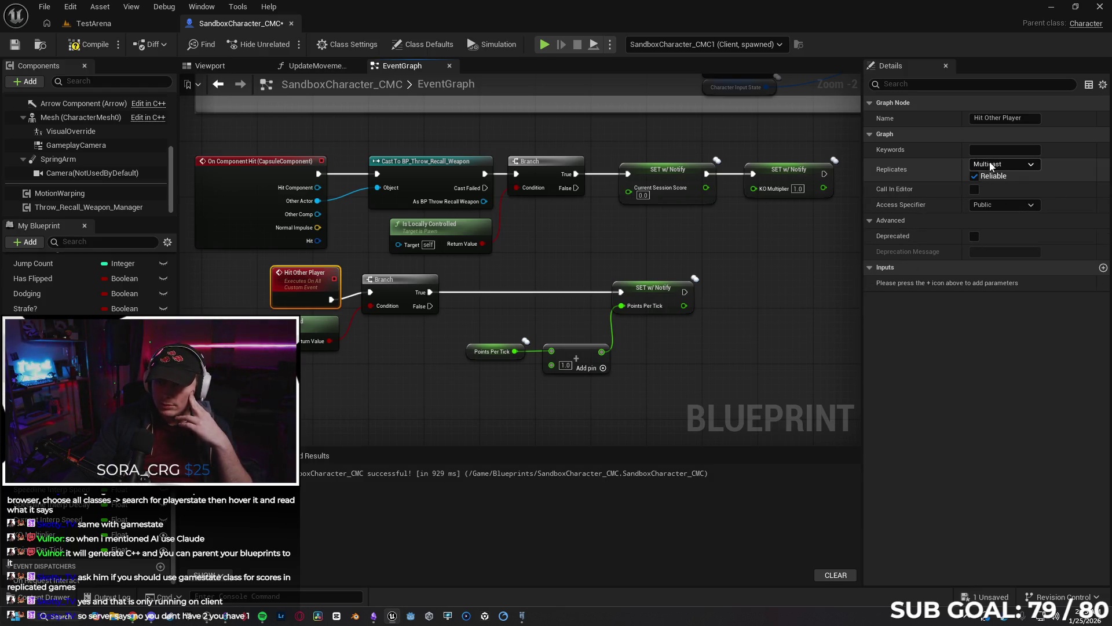
drag(302, 280, 306, 274)
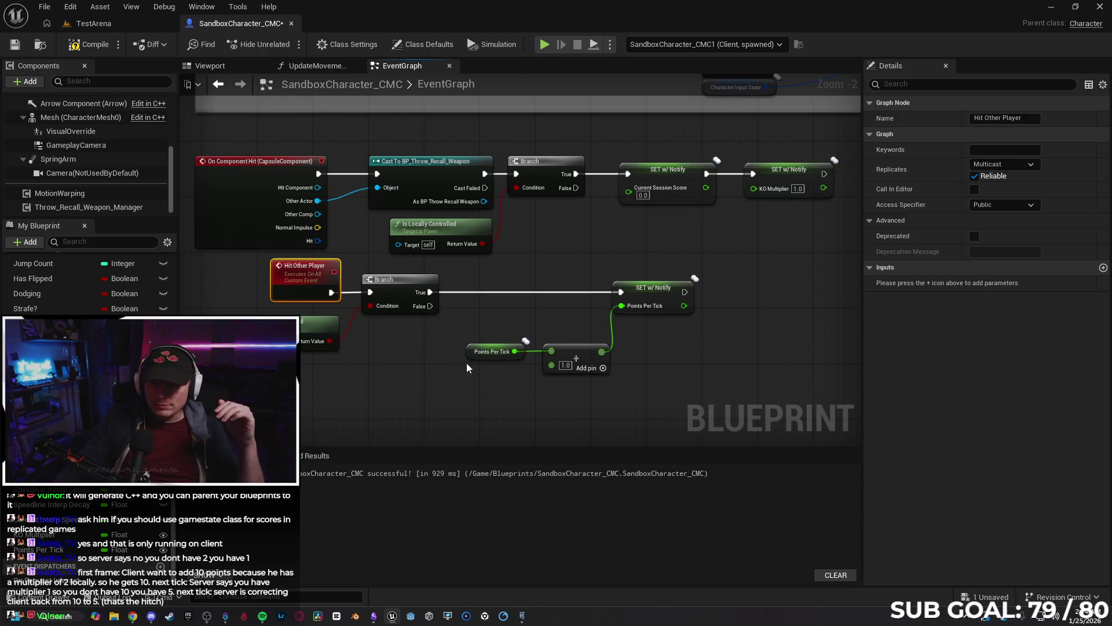
Inspect the Points Per Tick getter and setter, checking UpdateMovementScore before returning to the EventGraph.
click(490, 351)
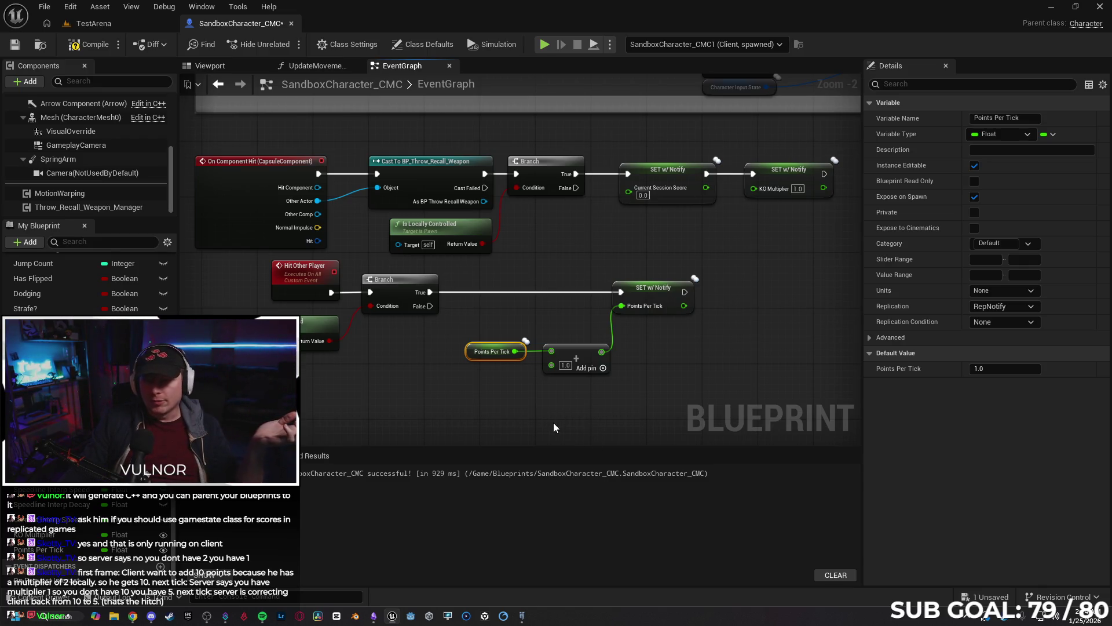
click(607, 398)
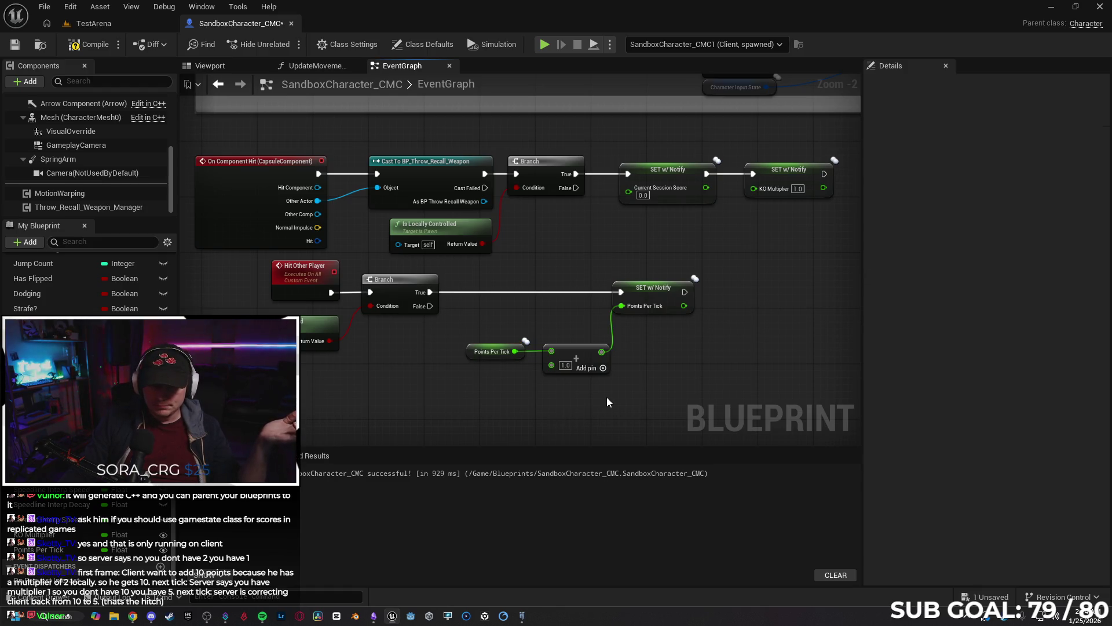
click(654, 304)
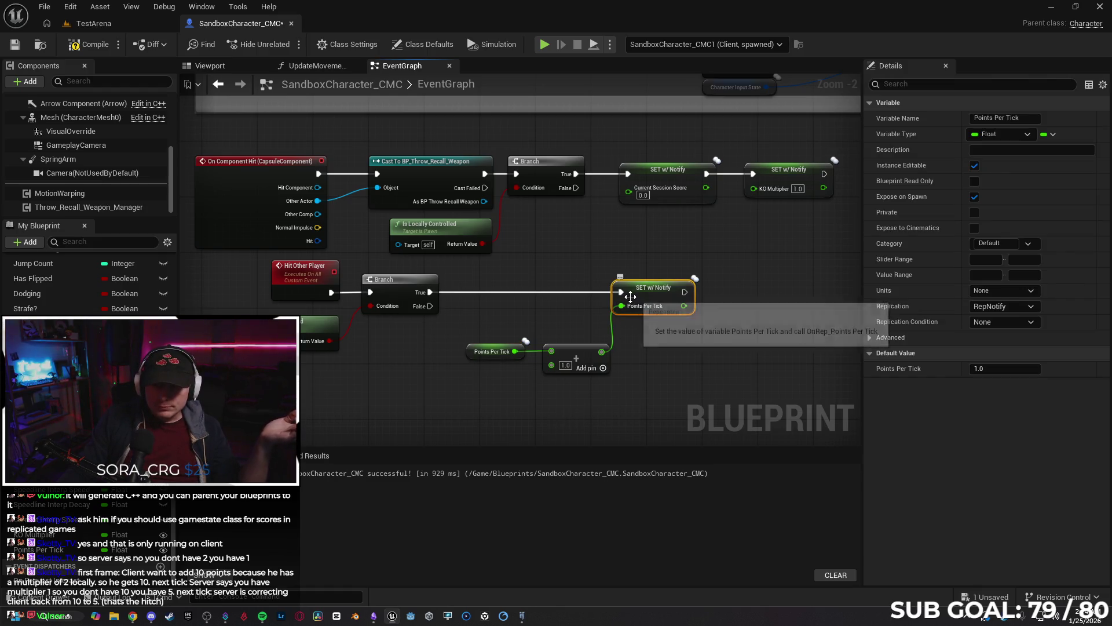
click(326, 67)
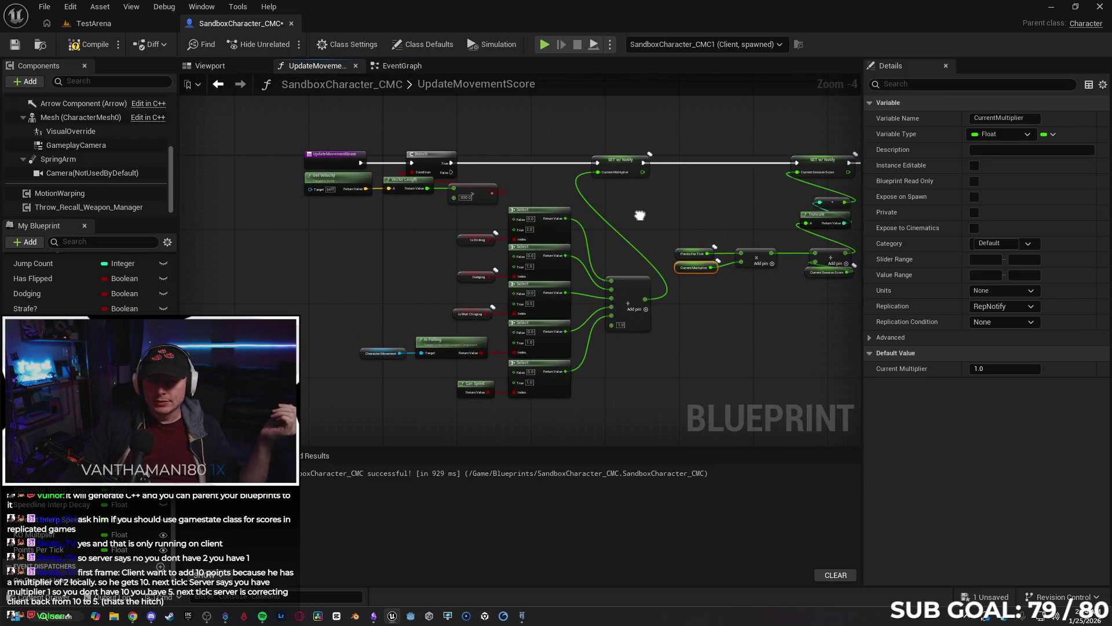
click(402, 66)
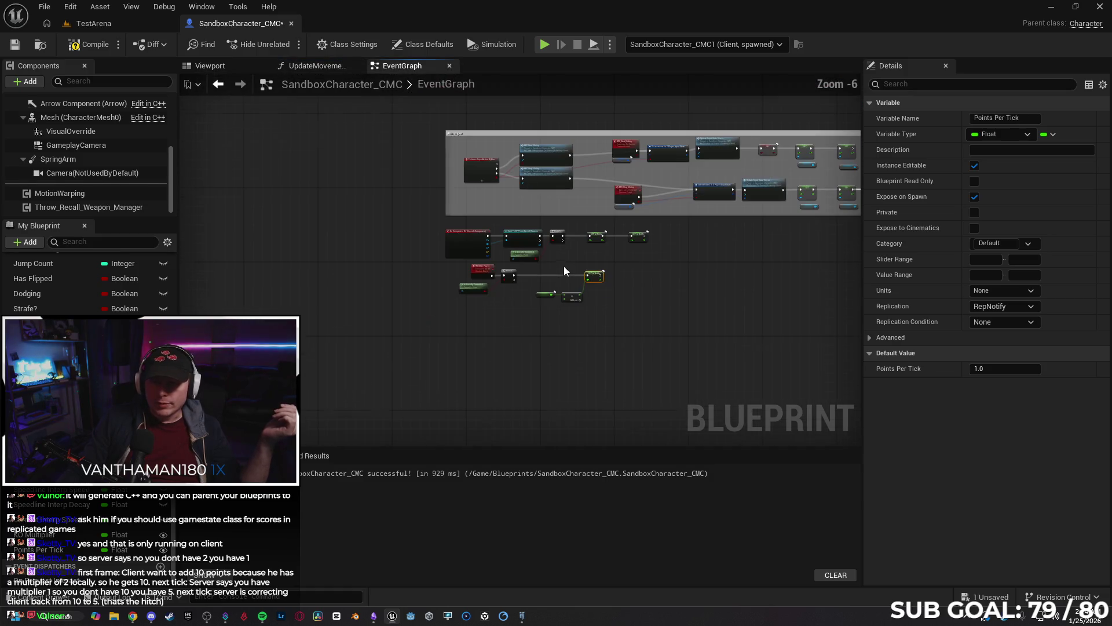
Review the BeginPlay timer setup: Event BeginPlay and Set Timer by Function Name.
scroll(565, 266, down, 2)
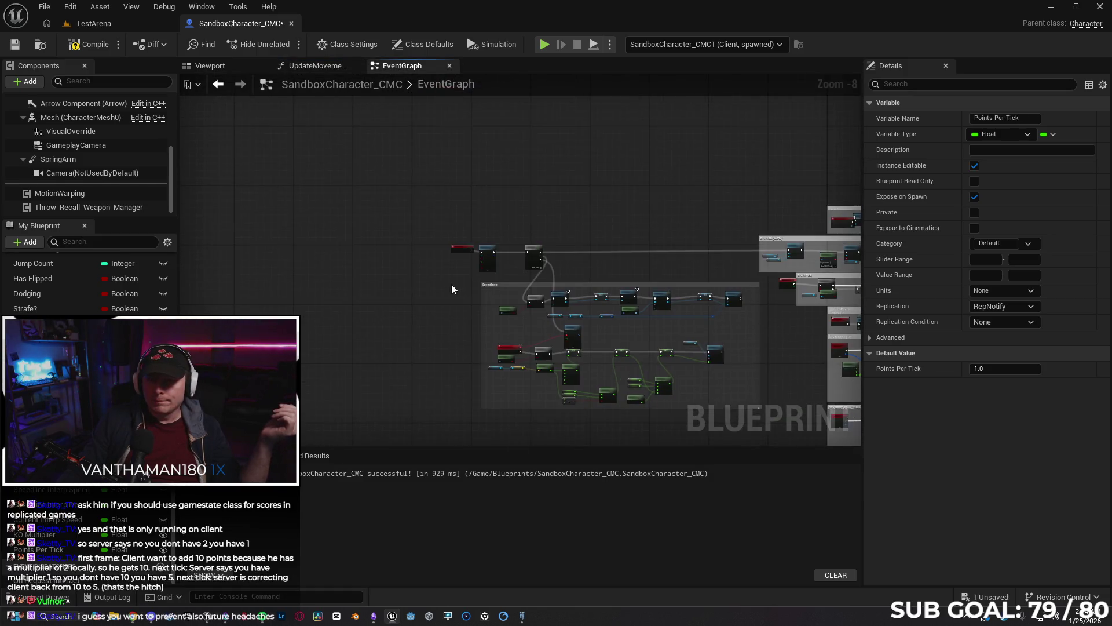
scroll(450, 266, up, 7)
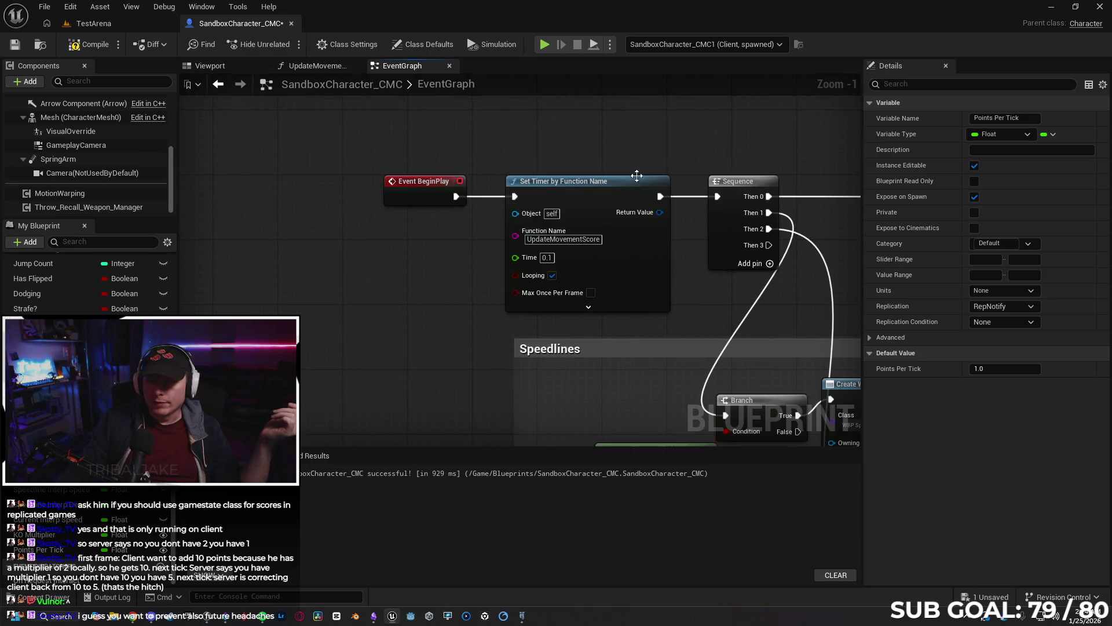
scroll(472, 319, up, 1)
drag(479, 325, 326, 287)
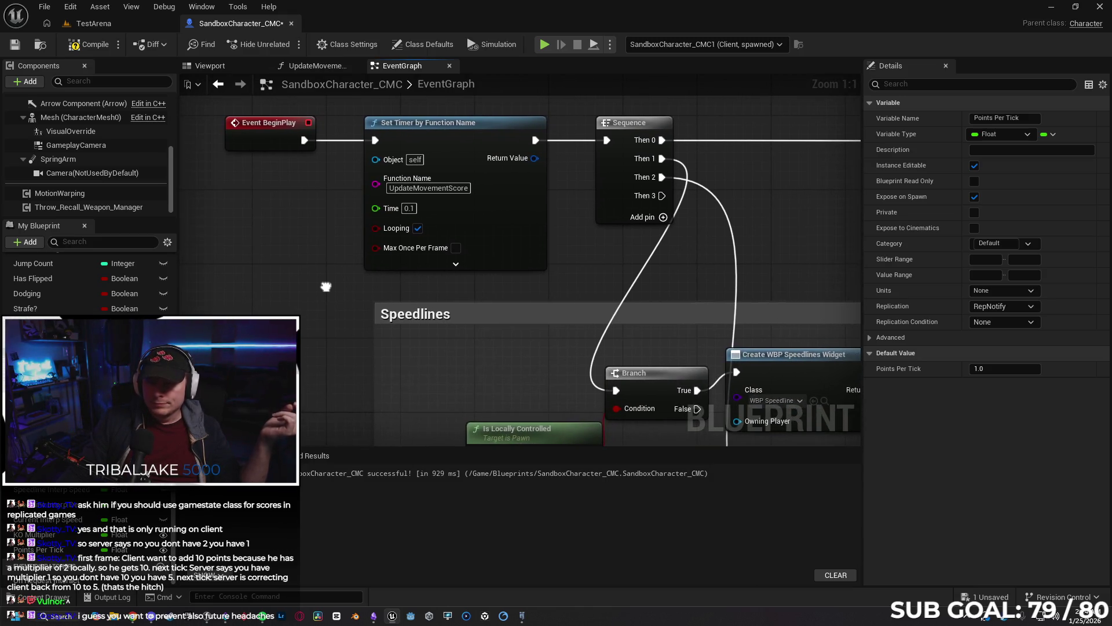
click(443, 130)
click(249, 138)
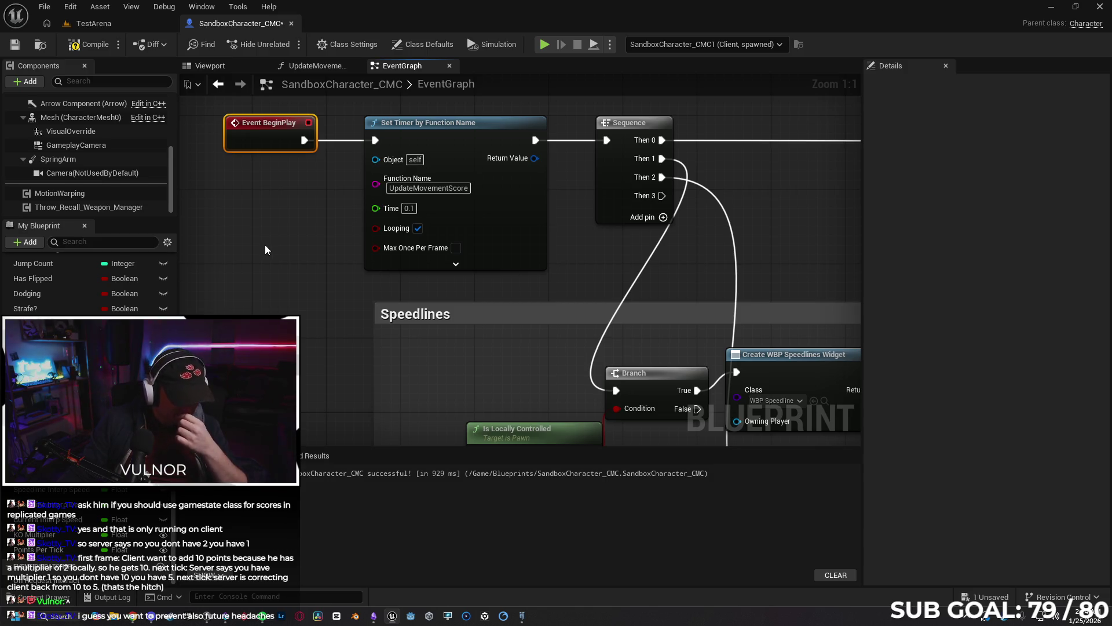
Look over the rest of the event graph, then return to the TestArena level.
scroll(269, 255, down, 8)
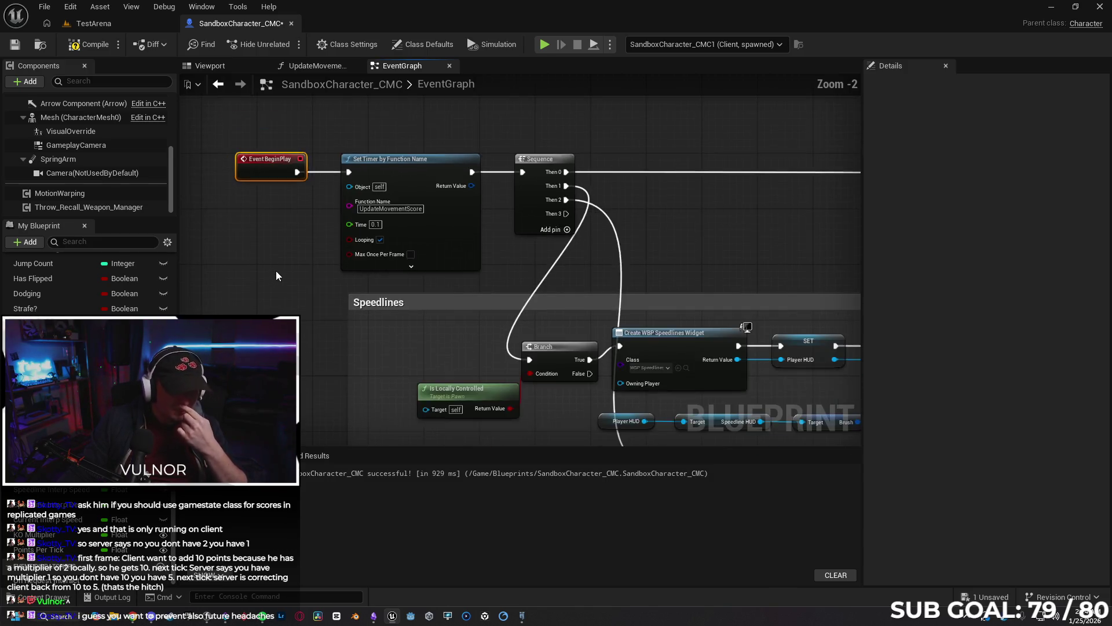
scroll(504, 169, down, 3)
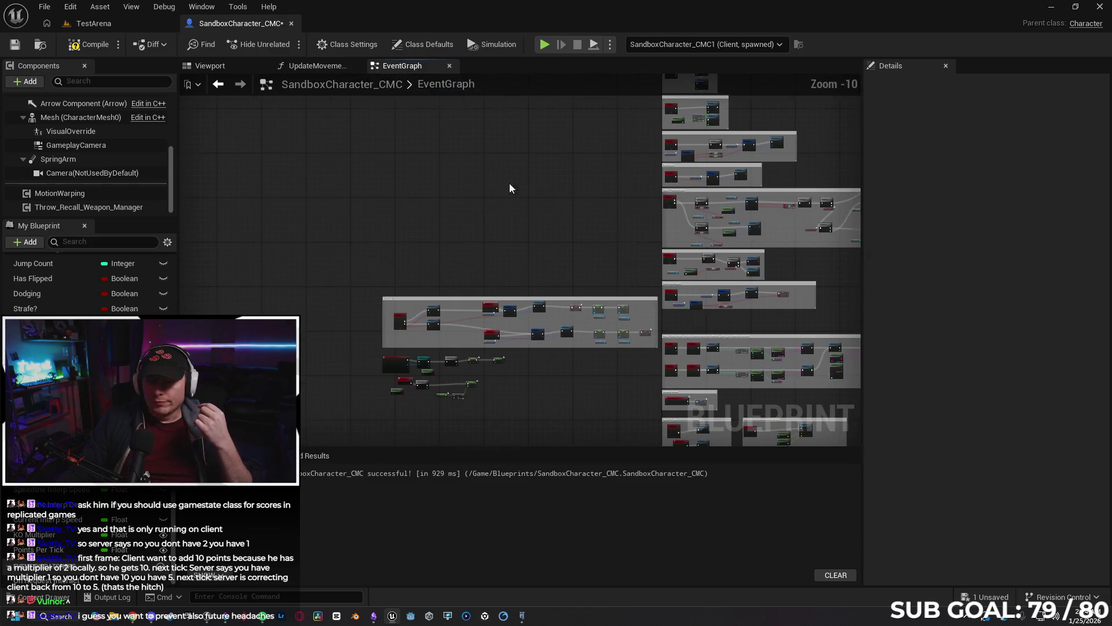
scroll(492, 402, up, 4)
scroll(491, 387, up, 1)
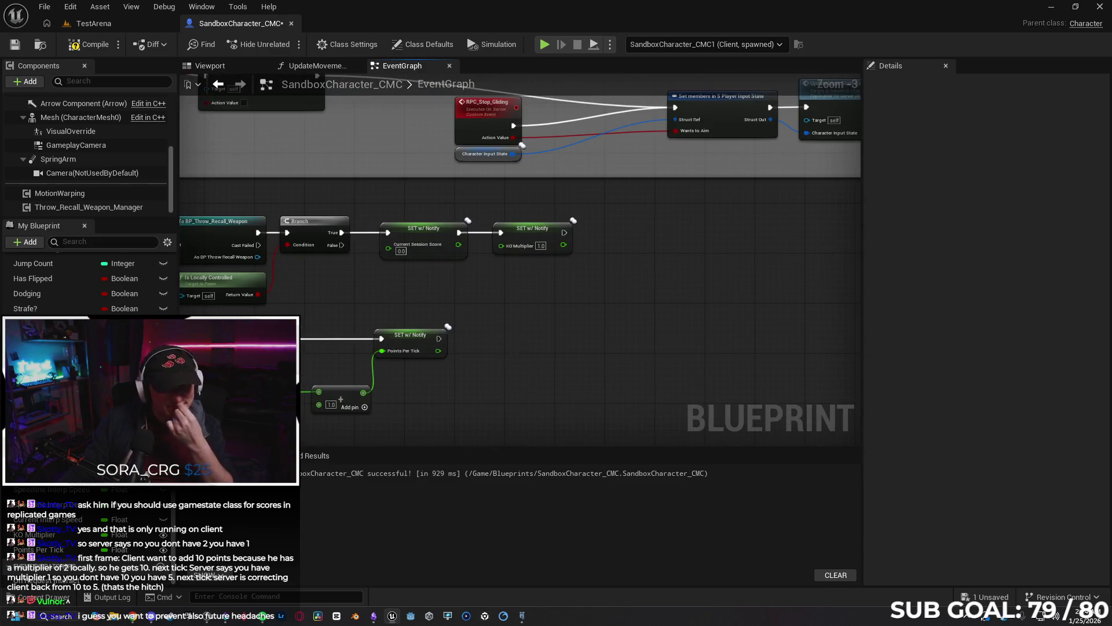
scroll(510, 339, up, 1)
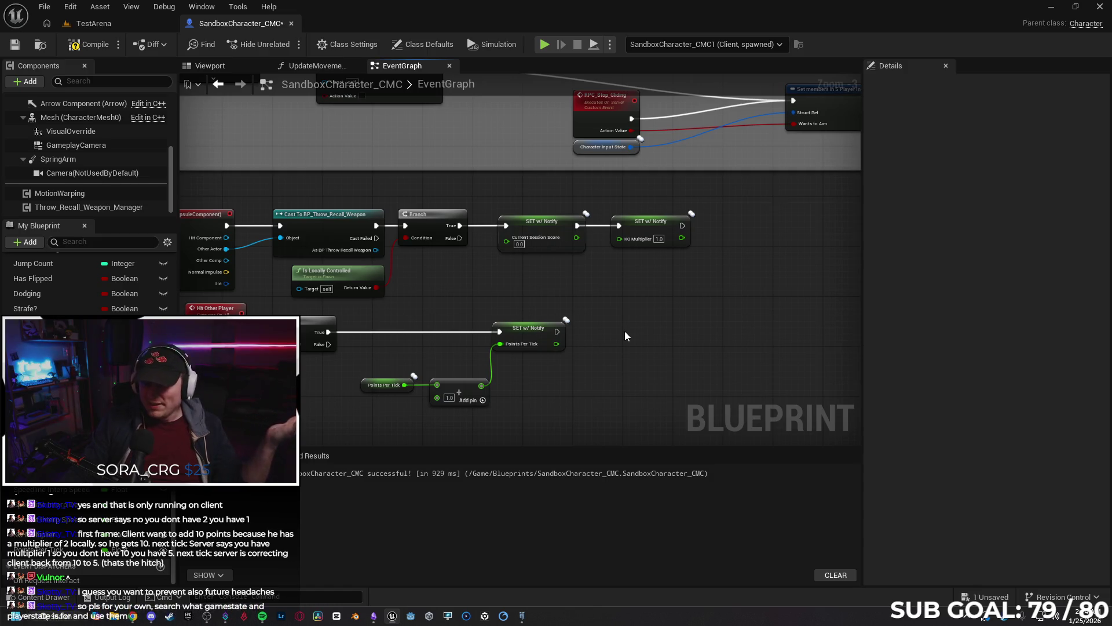
drag(624, 331, 684, 324)
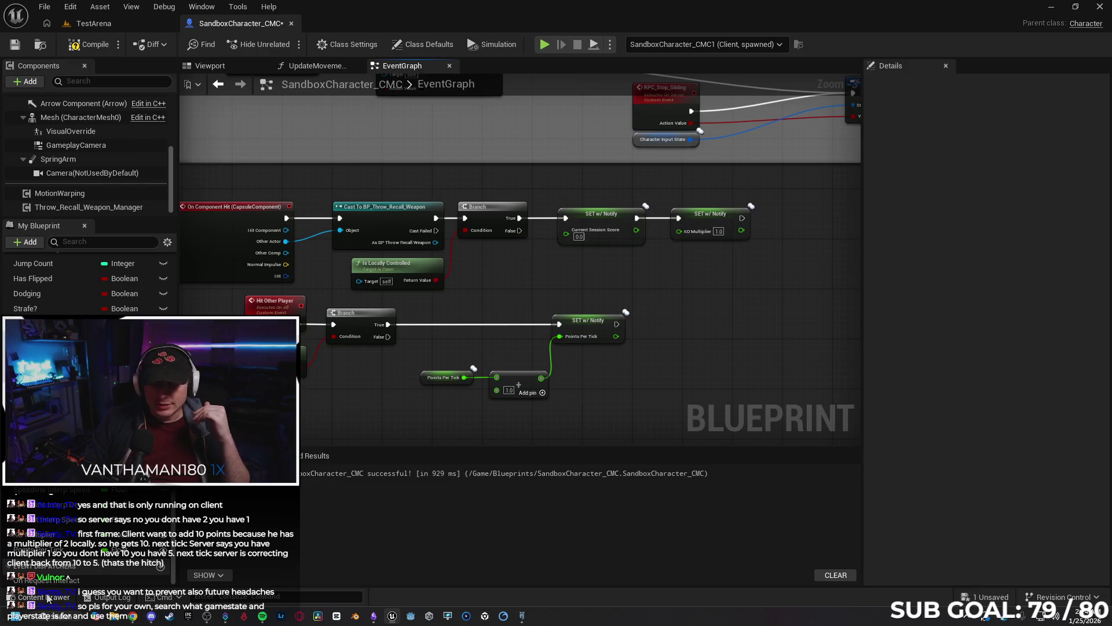
click(91, 23)
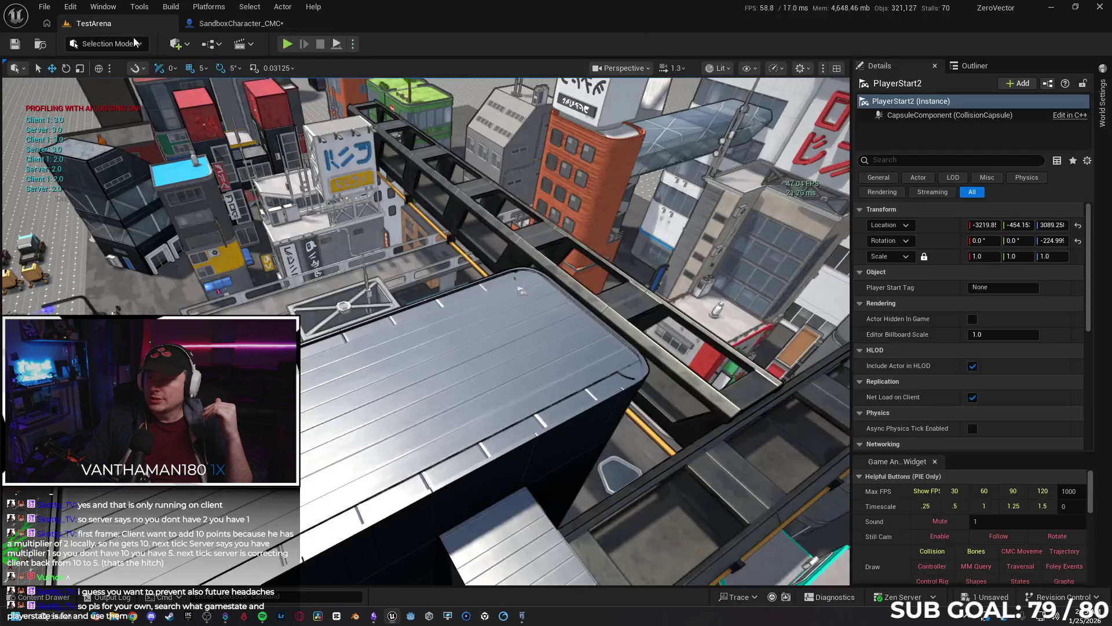
Check the Game State Class and Player State Class in the level's World Settings.
click(1102, 103)
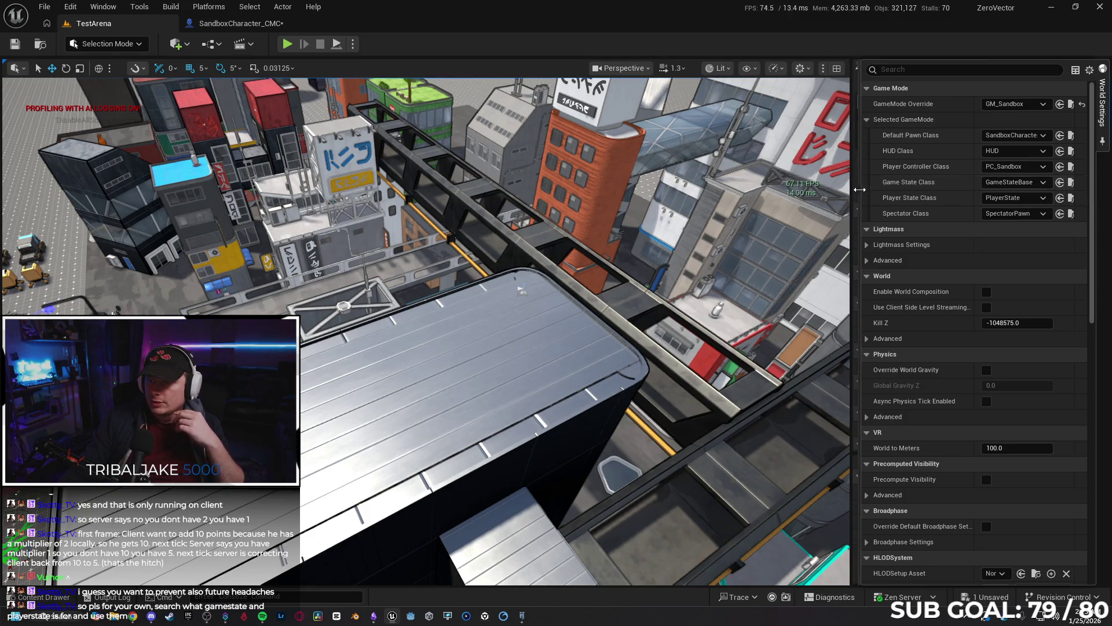
mouse_move(859, 189)
mouse_down()
mouse_move(795, 191)
mouse_move(905, 201)
mouse_move(842, 200)
mouse_up()
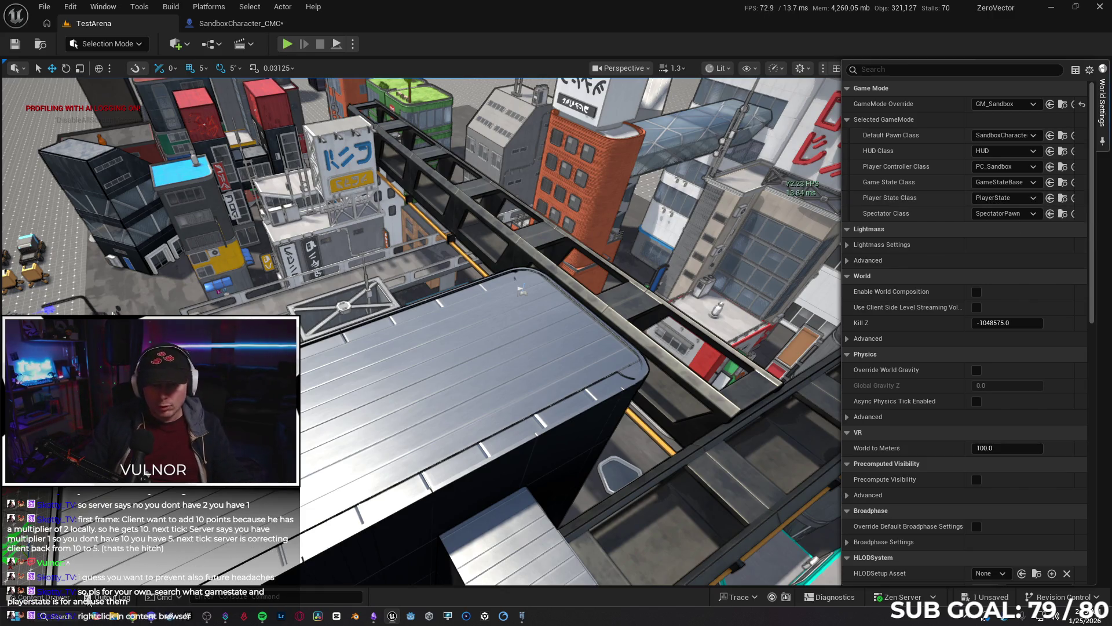
click(63, 598)
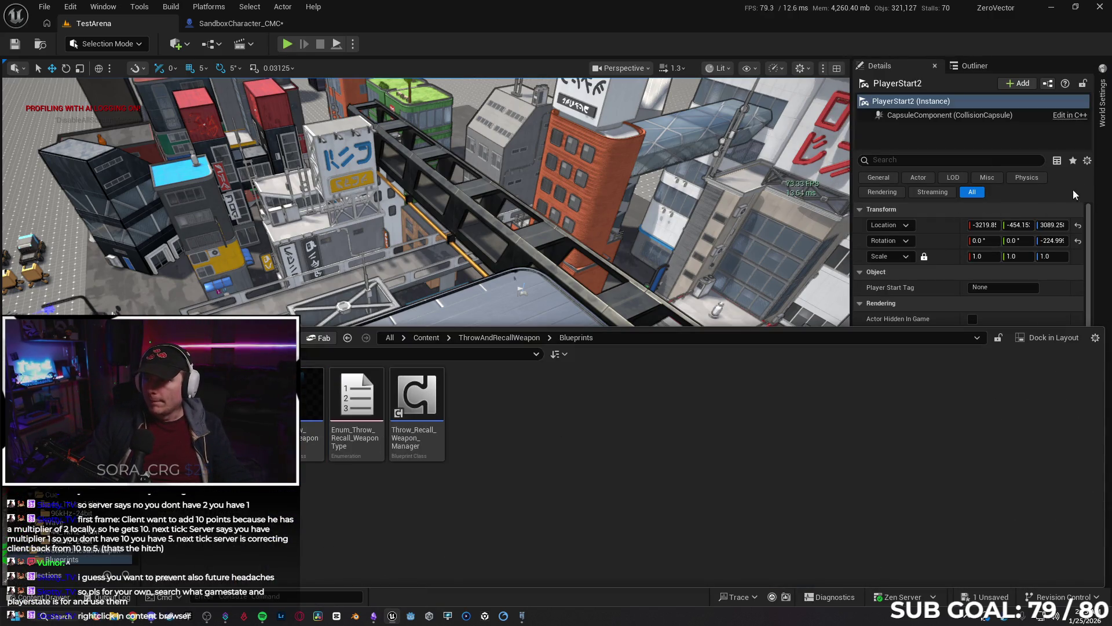
click(1102, 103)
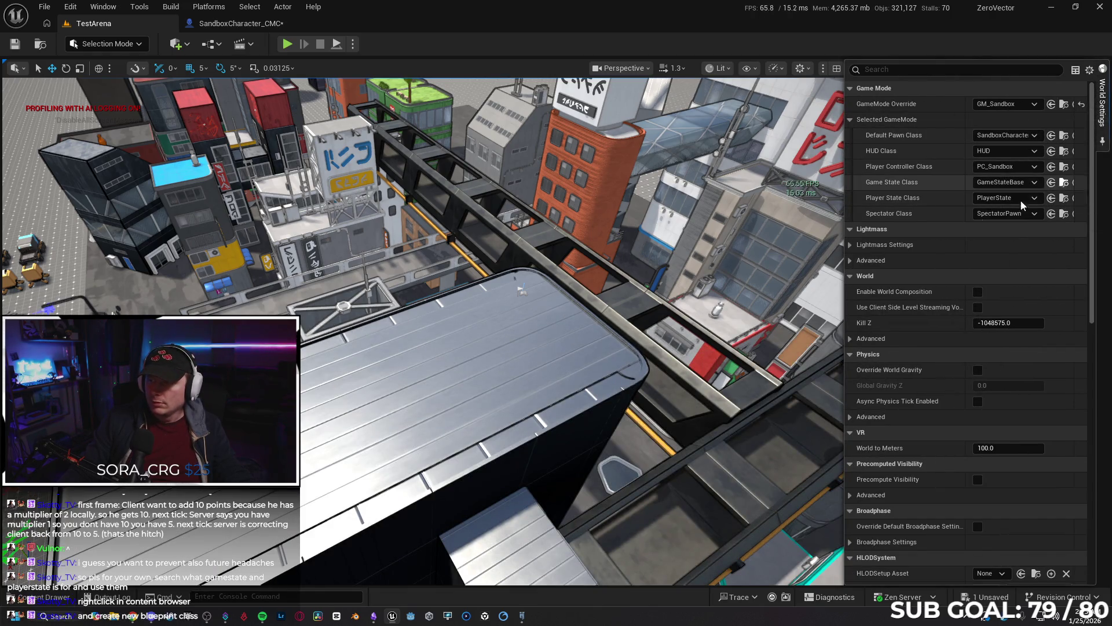
Switch the Content Browser from ThrowAndRecallWeapon/Blueprints to the top-level Content folder.
click(44, 596)
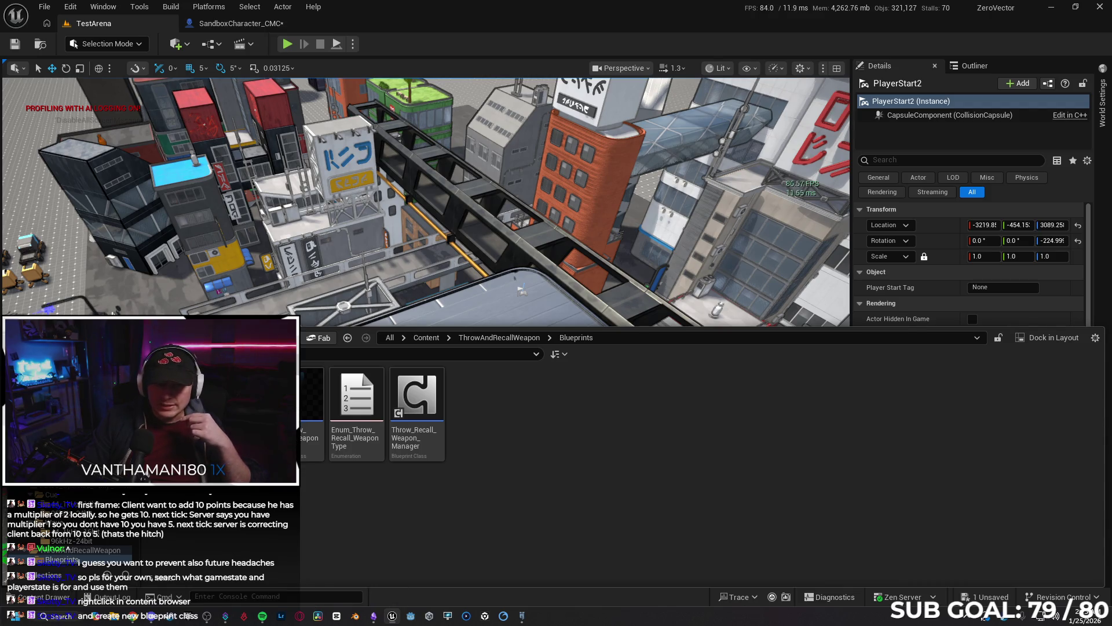
scroll(64, 544, down, 3)
scroll(64, 545, up, 3)
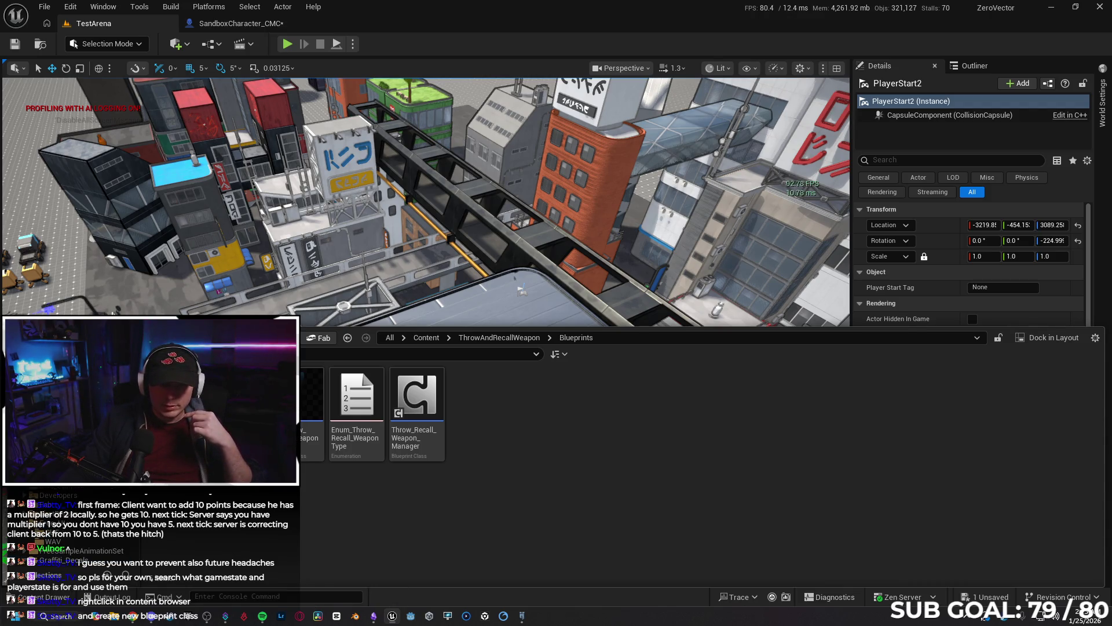
click(35, 406)
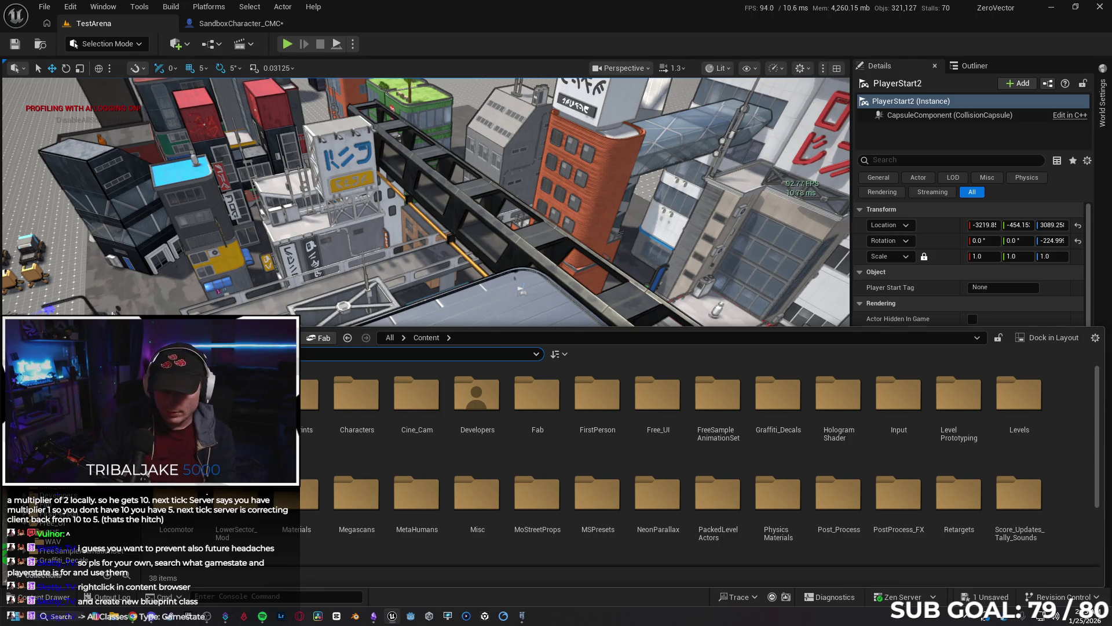
Search the Content Browser for 'gamestate' assets, then clear the search filter.
text(a)
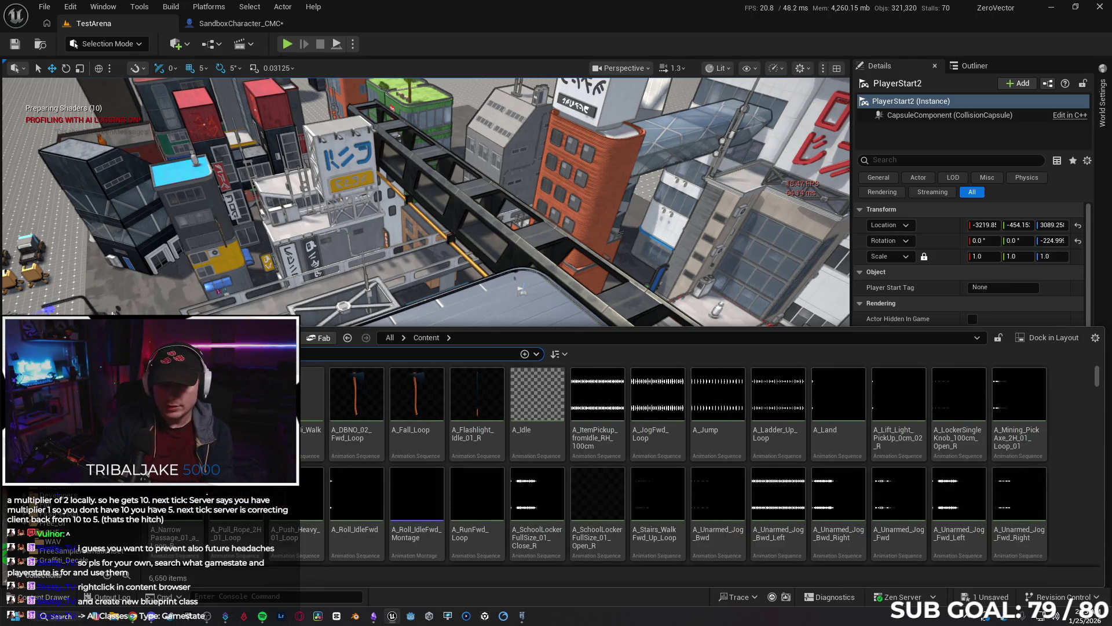
text(mestate)
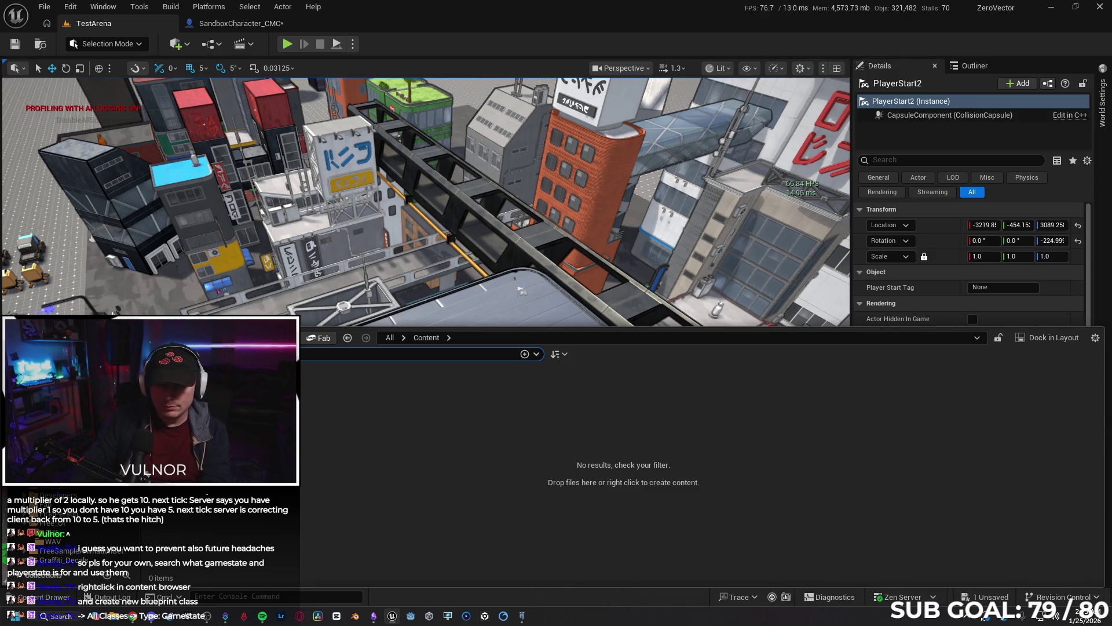
key(BackSpace)
key(BackSpace)
key(BackSpace)
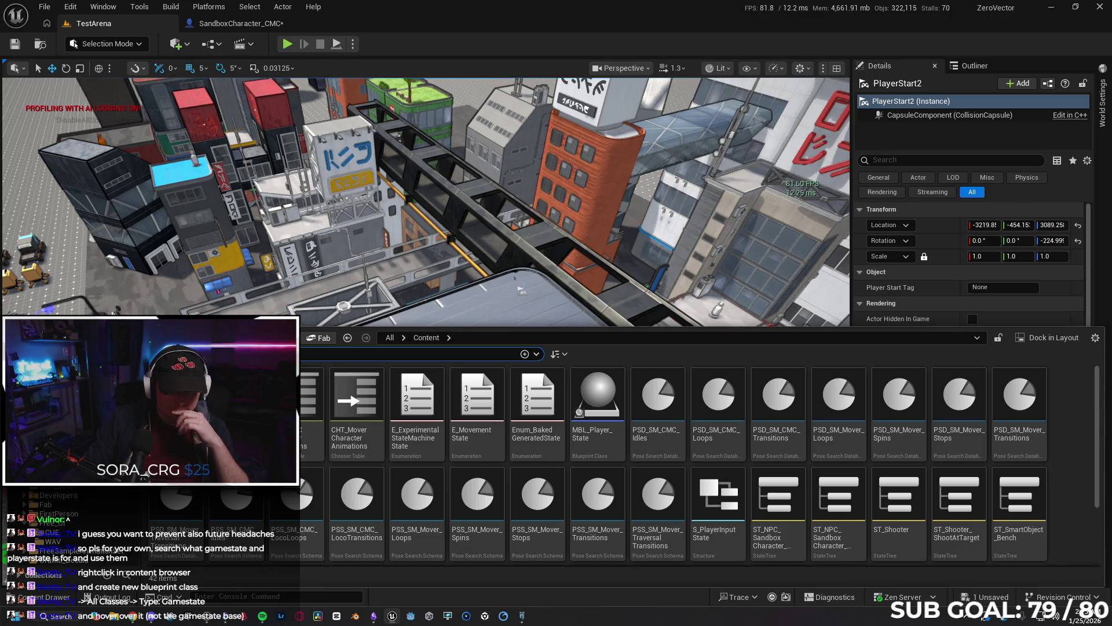
key(ctrl+a)
key(BackSpace)
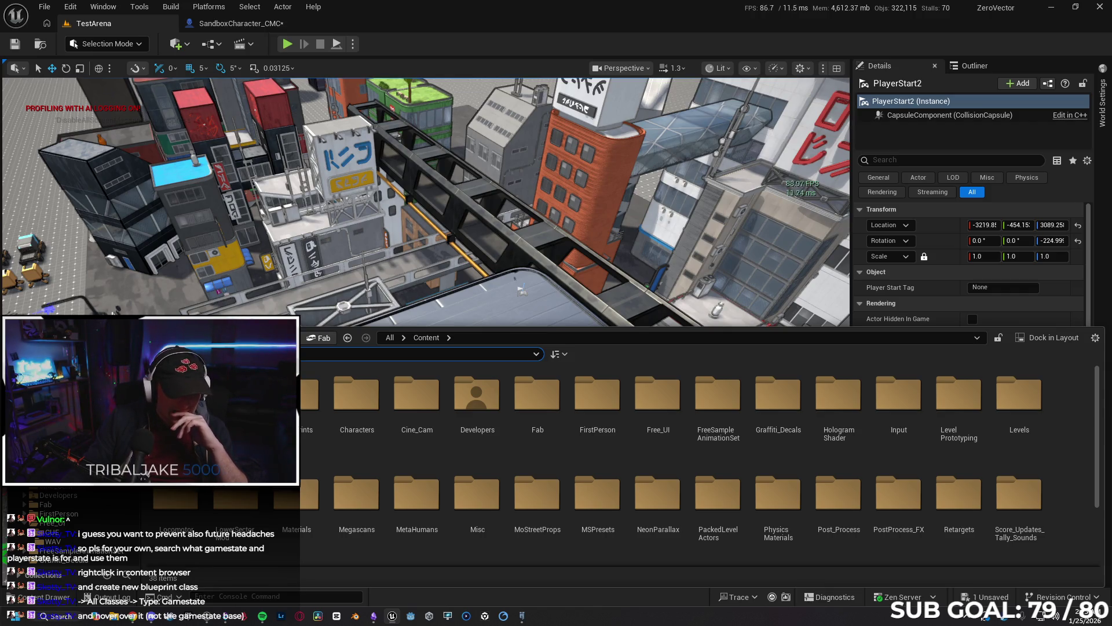
key(BackSpace)
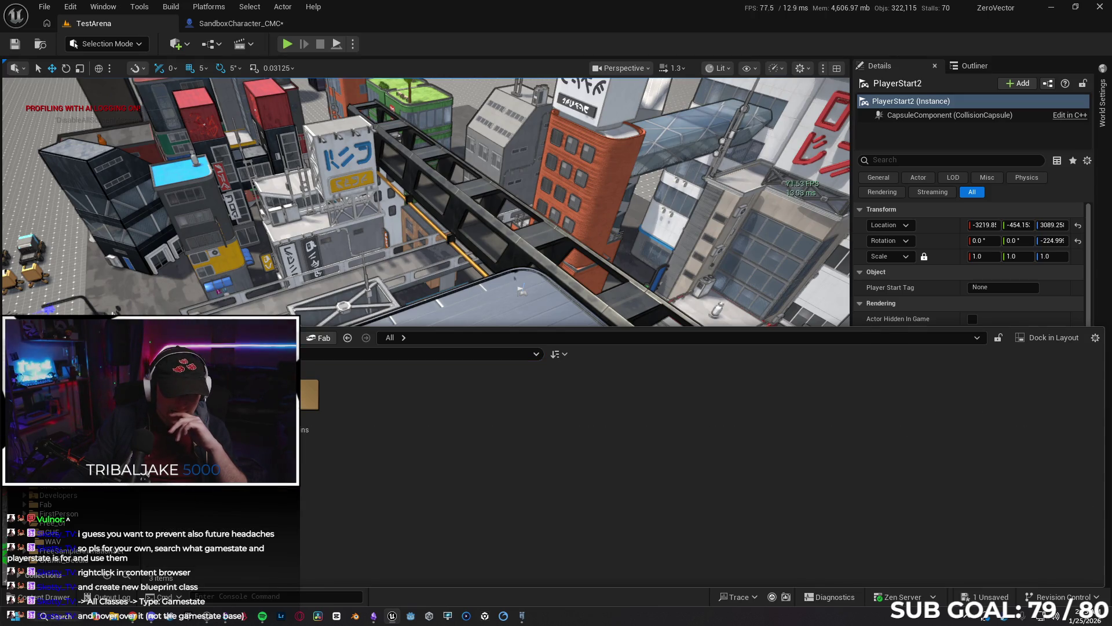
key(Return)
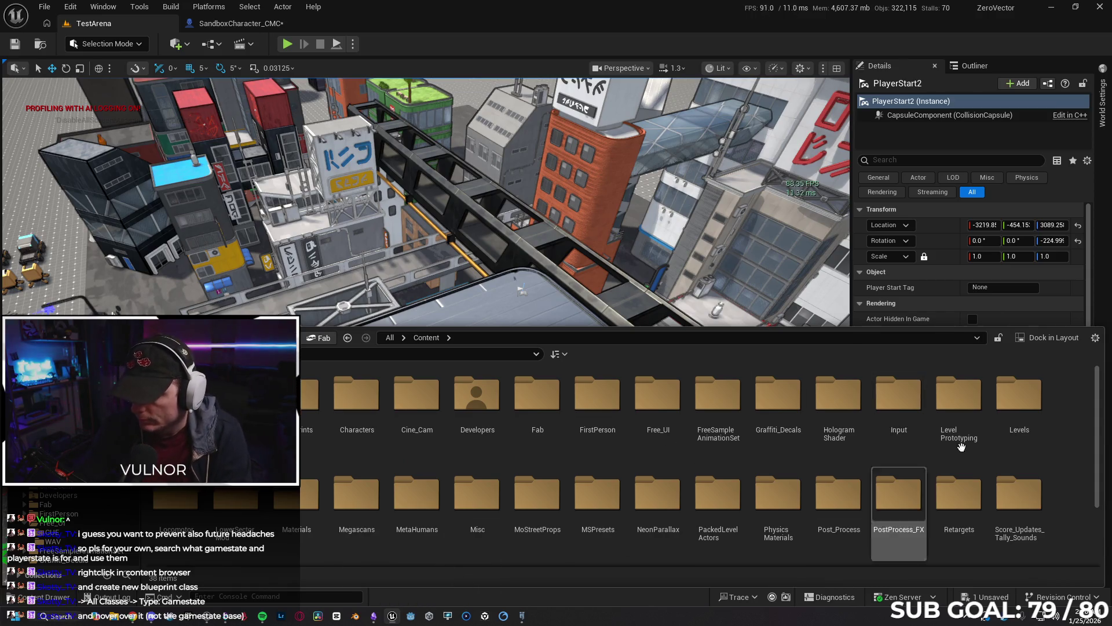
Recheck World Settings, then open Content/Blueprints with GM_Sandbox and PC_Sandbox for a new asset.
click(1102, 103)
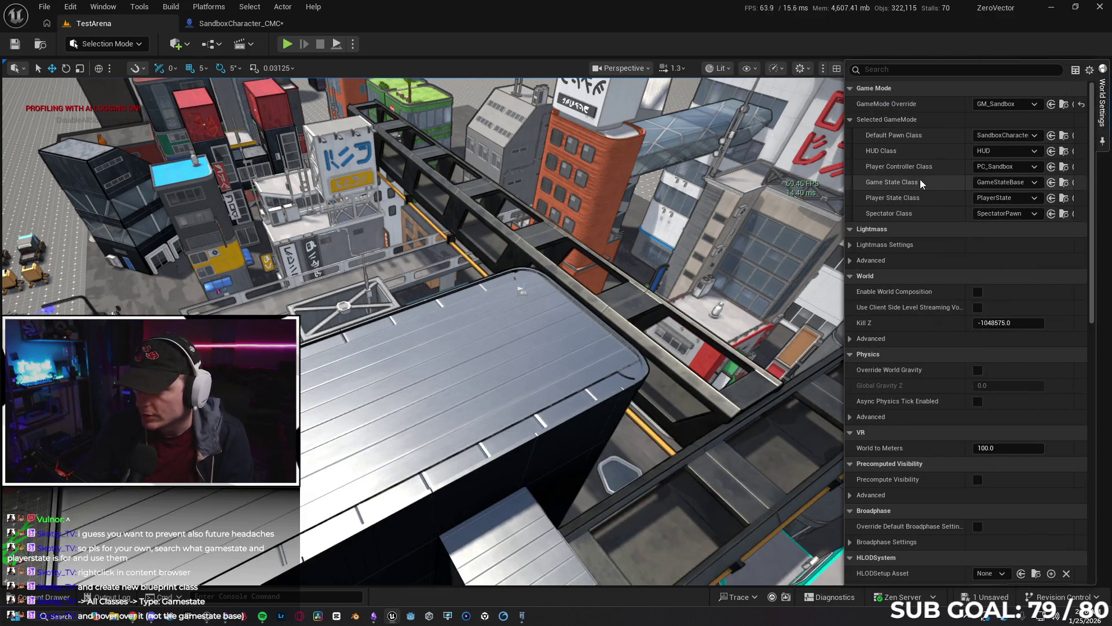
click(1064, 167)
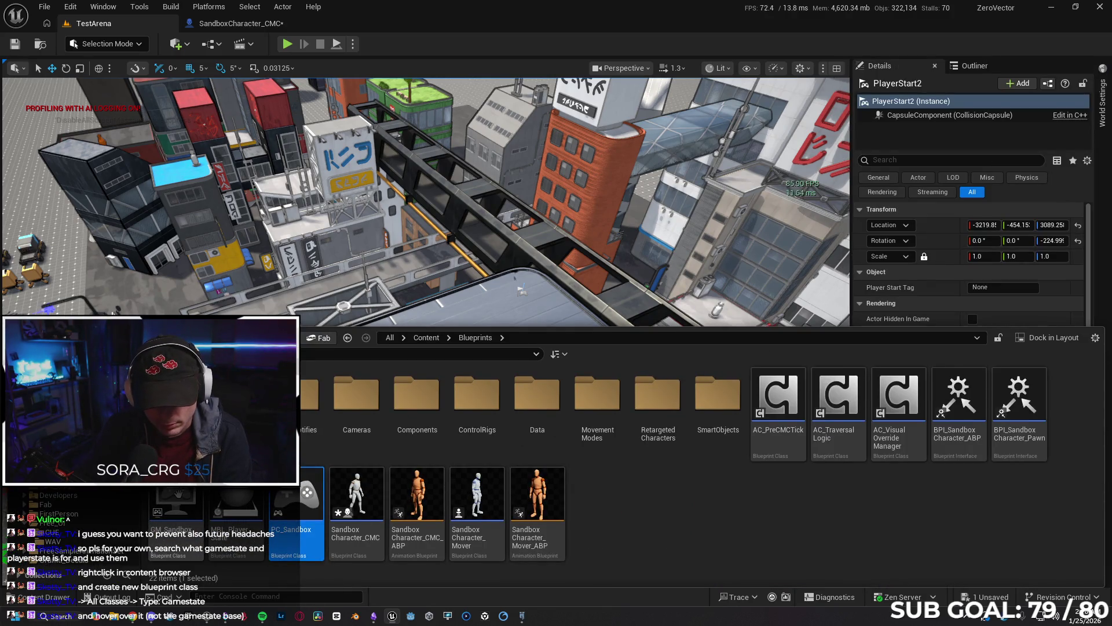
mouse_move(169, 497)
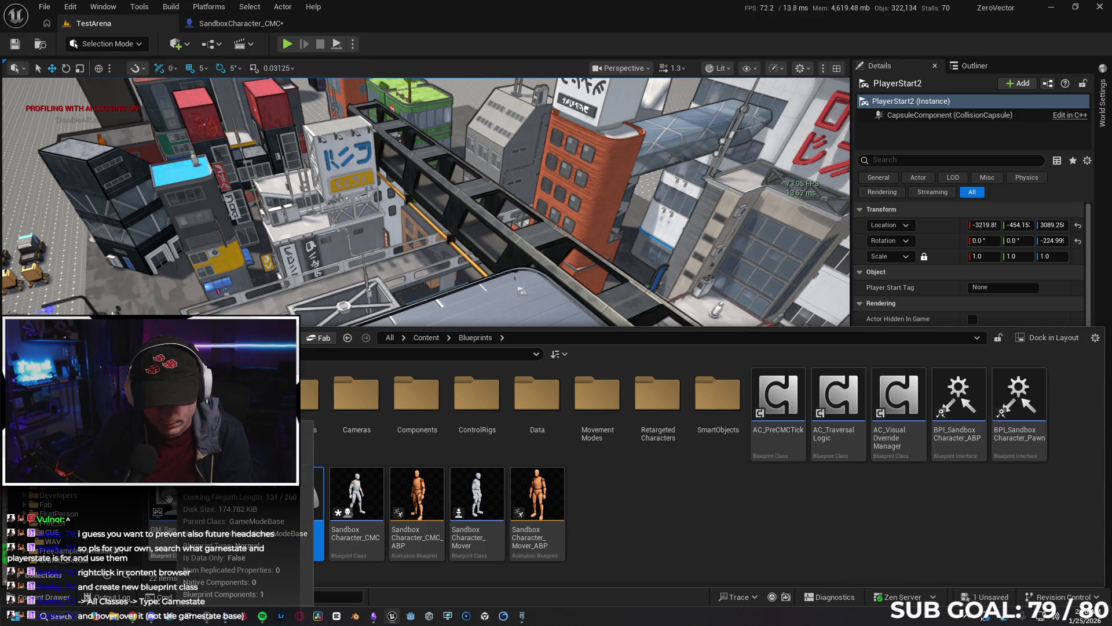
mouse_move(231, 502)
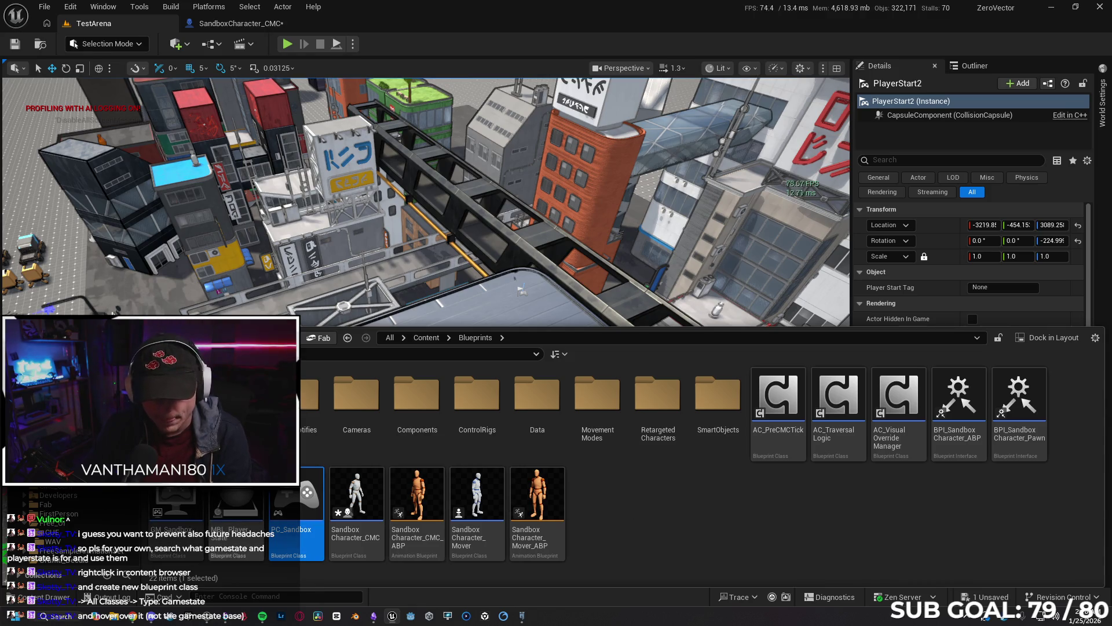
mouse_move(287, 497)
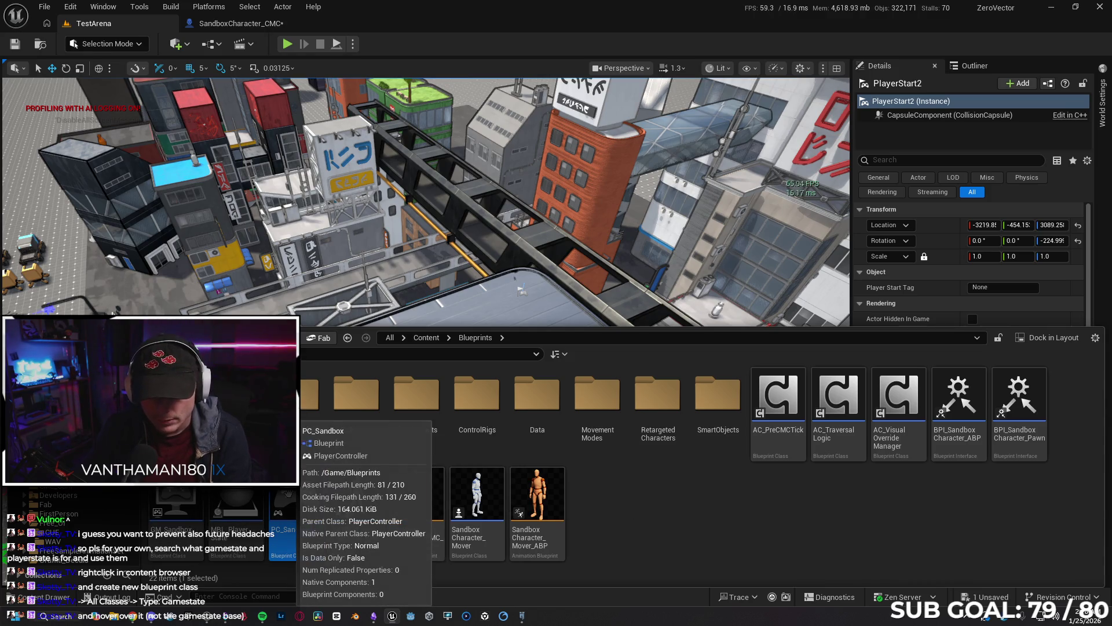
click(677, 520)
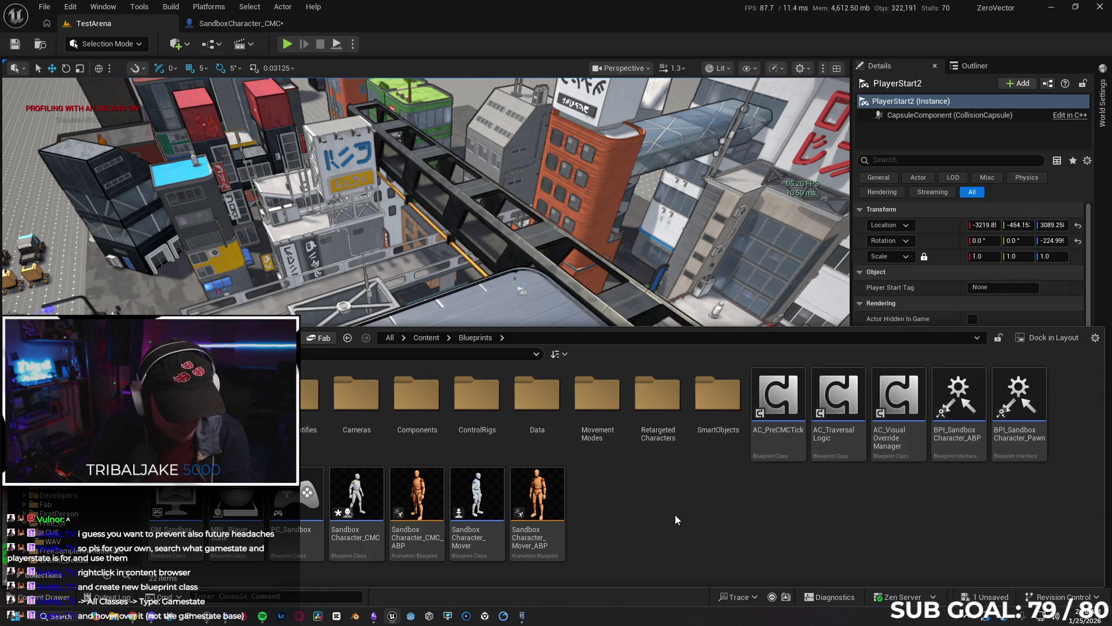
right_click(675, 514)
Start a Blueprint Class, browse the All Classes tree in Pick Parent Class, then close it.
click(747, 174)
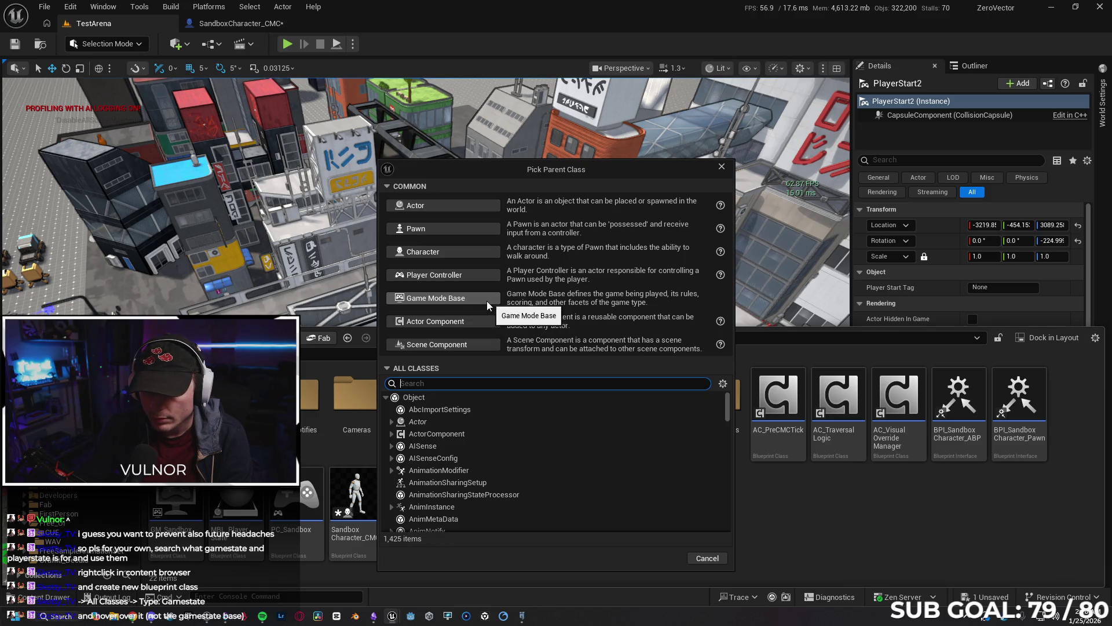
scroll(399, 415, down, 3)
scroll(411, 420, up, 3)
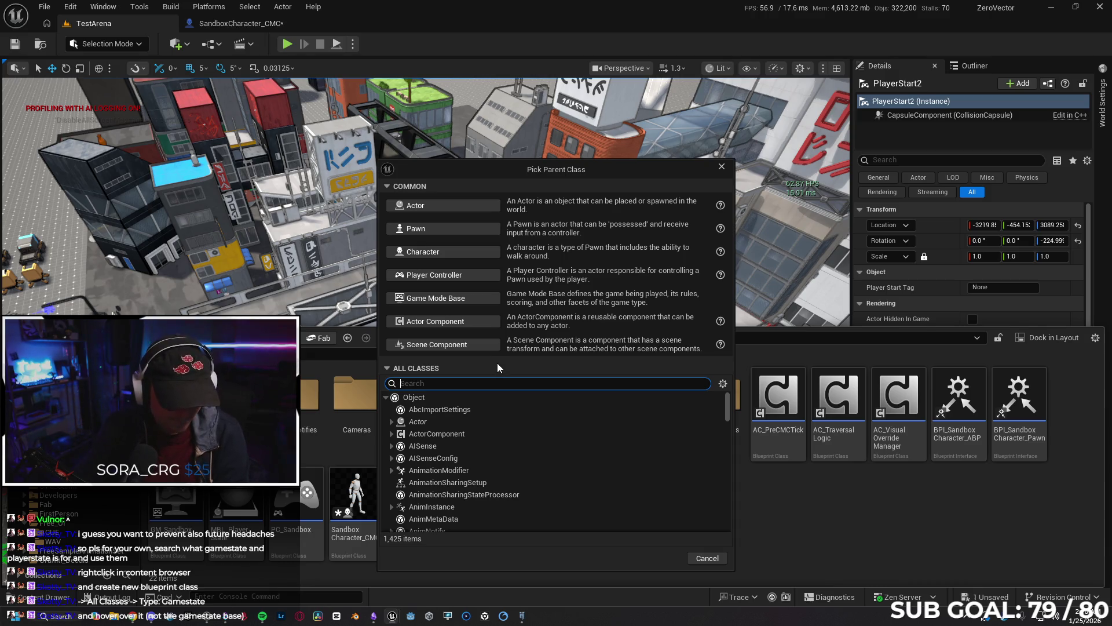
click(386, 397)
click(385, 398)
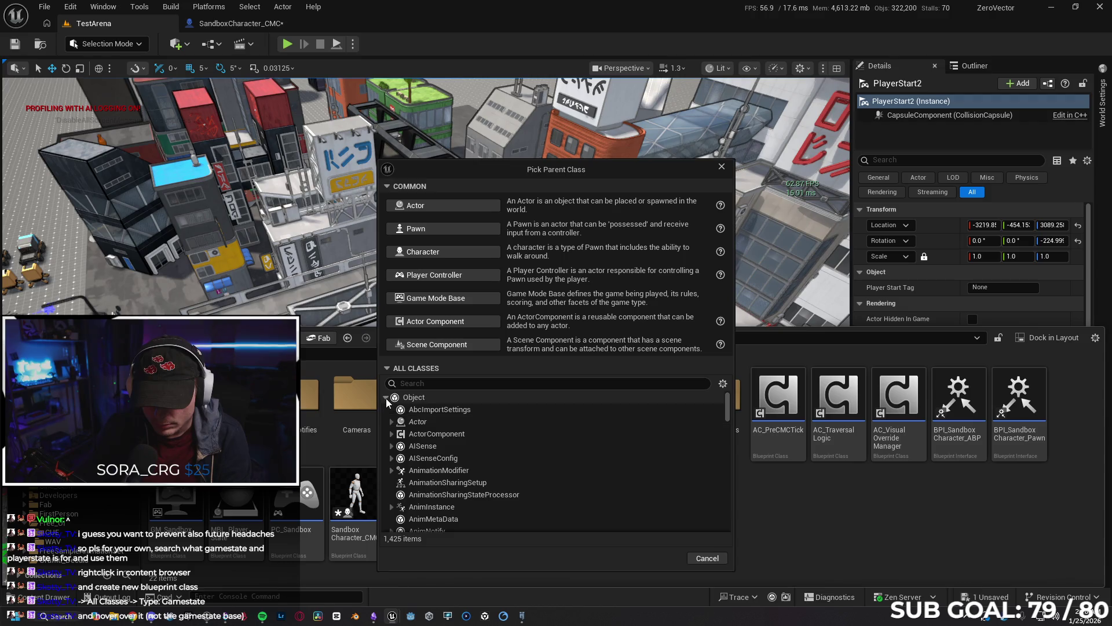
scroll(440, 446, down, 10)
scroll(456, 456, down, 10)
click(721, 166)
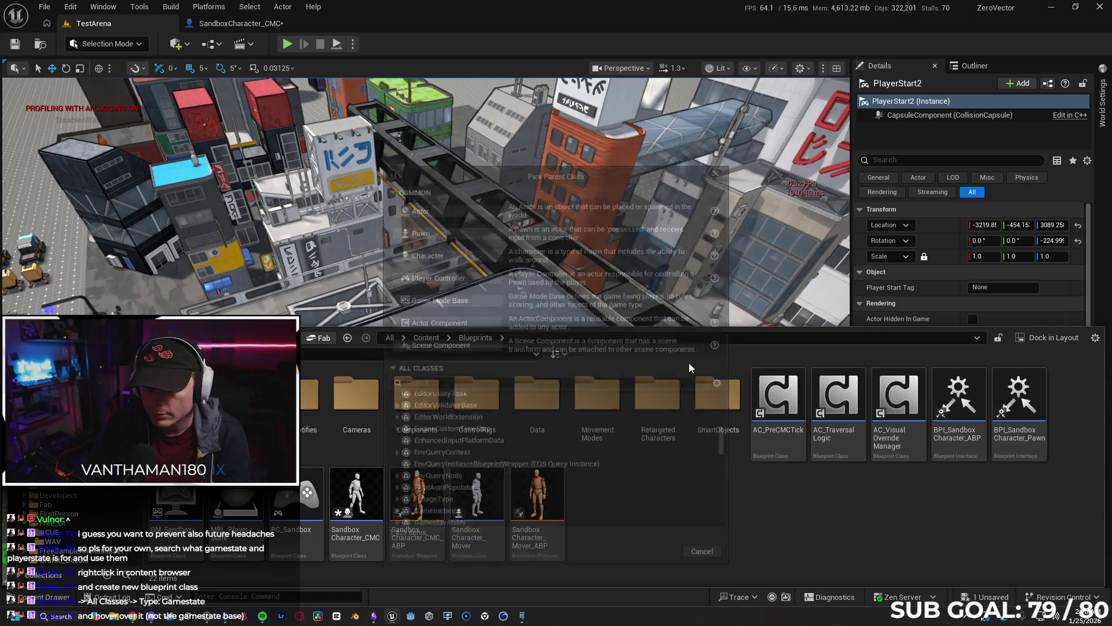
Start a new Blueprint Class again from the Content Browser context menu.
right_click(614, 505)
mouse_move(675, 285)
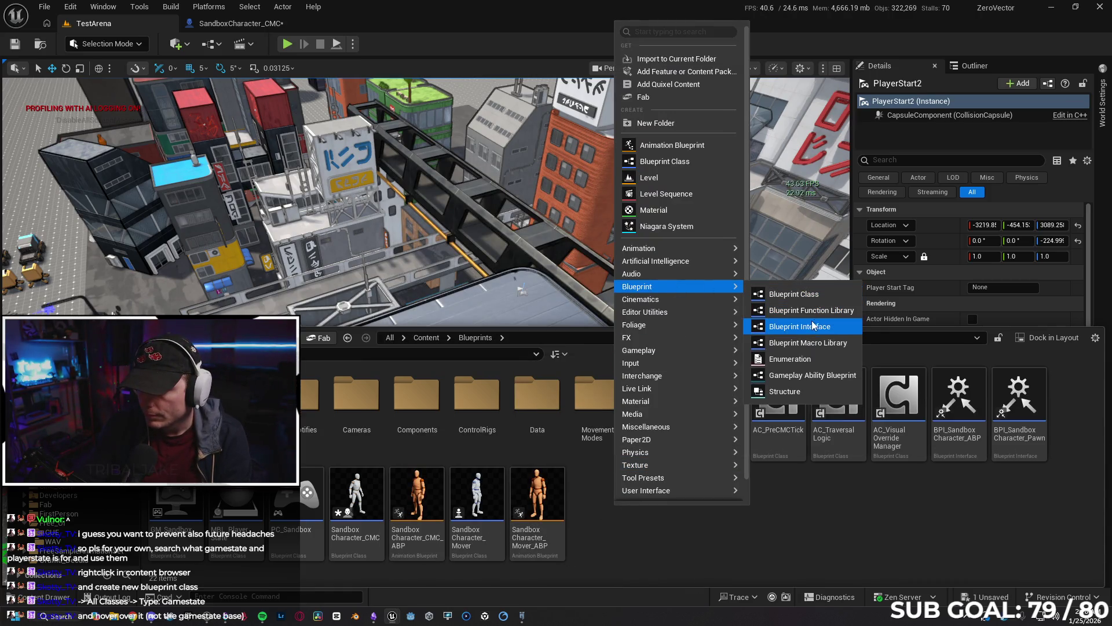
click(797, 294)
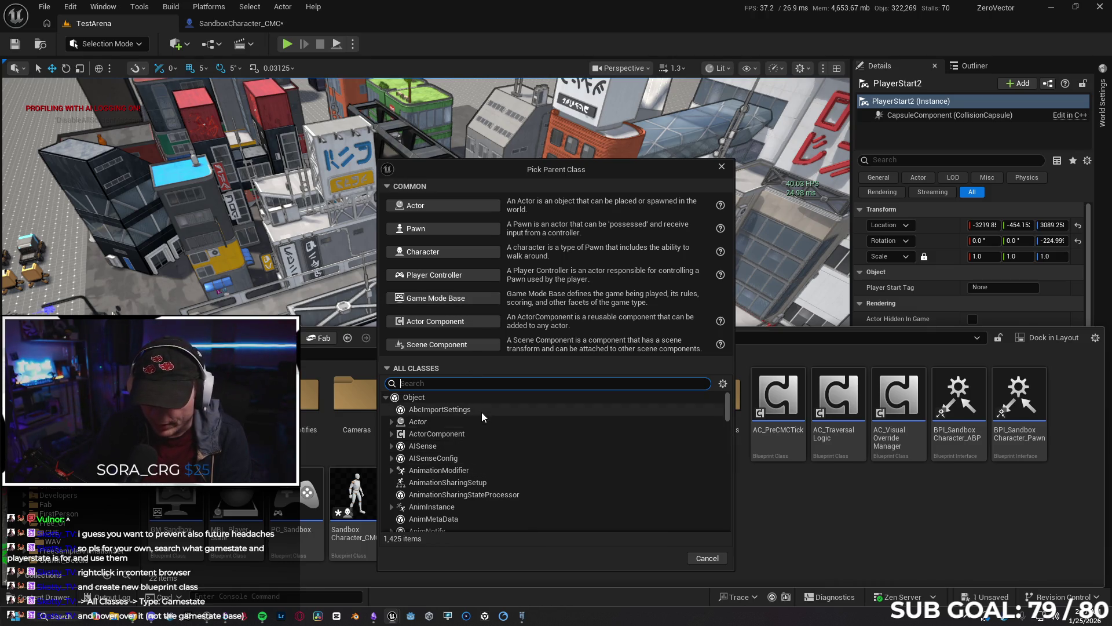
Search parent classes for 'gamestate' and pick GameState, not GameStateBase, as the new Blueprint's parent.
scroll(484, 417, down, 10)
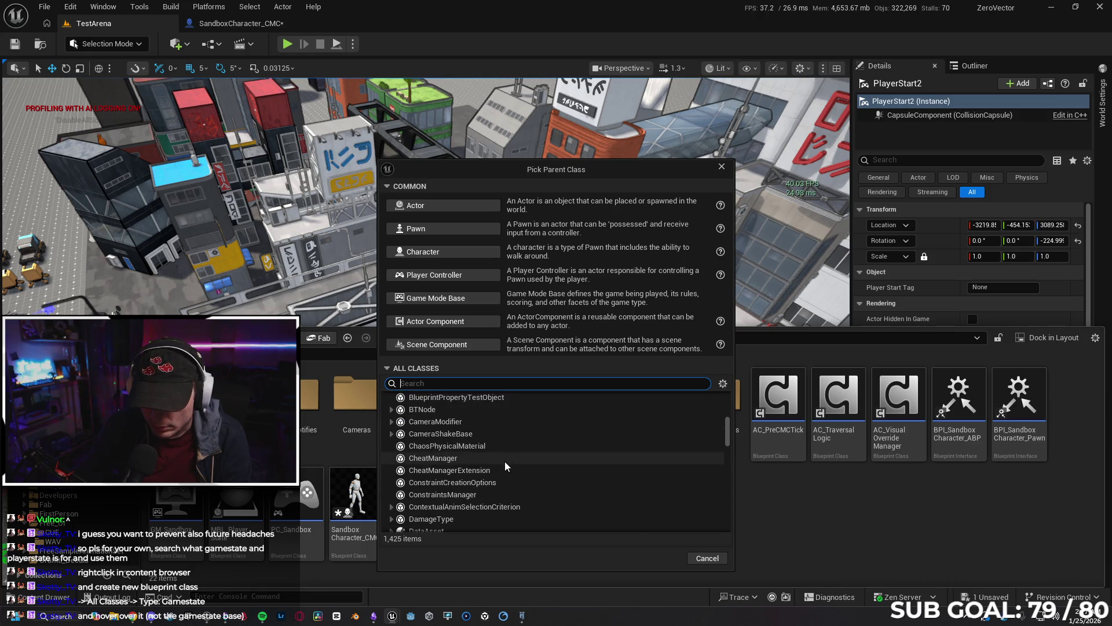
scroll(471, 405, up, 5)
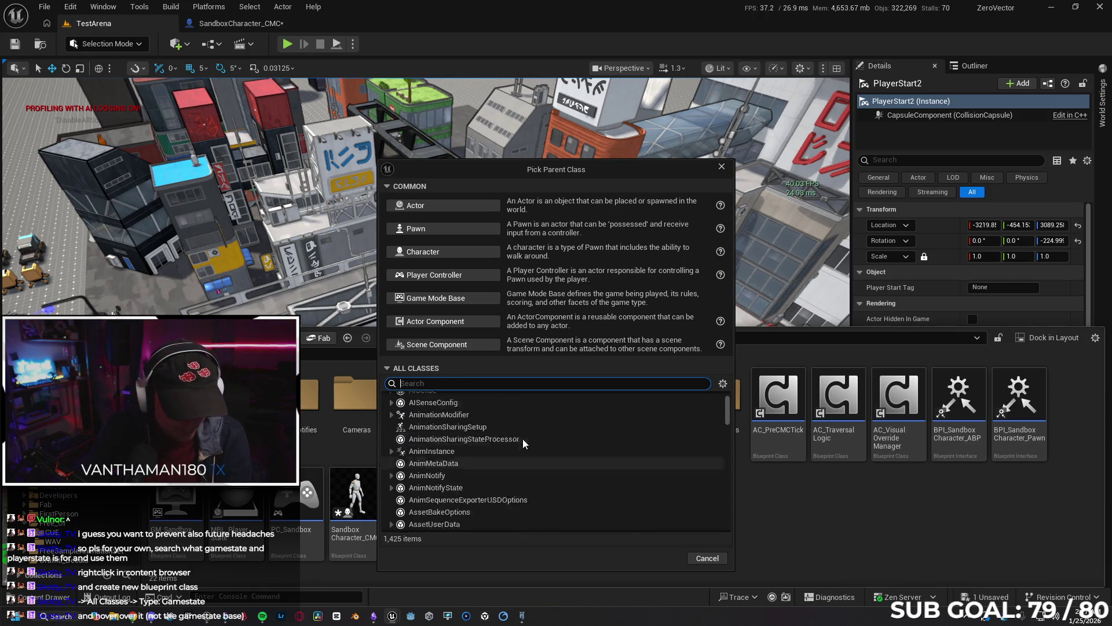
scroll(470, 452, down, 3)
scroll(470, 458, down, 10)
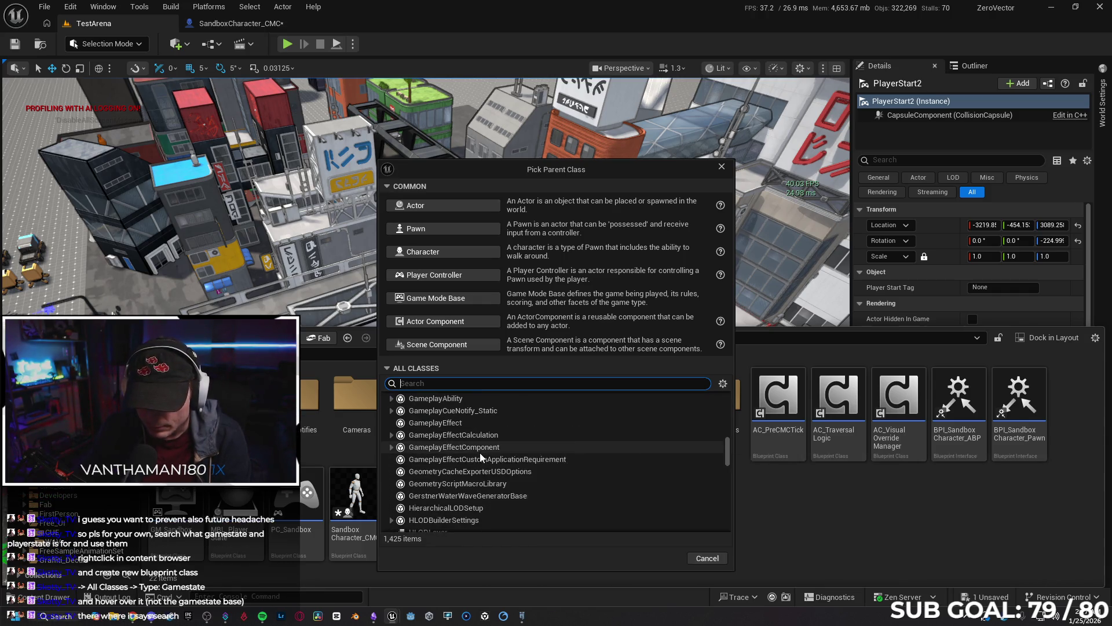
scroll(480, 453, up, 3)
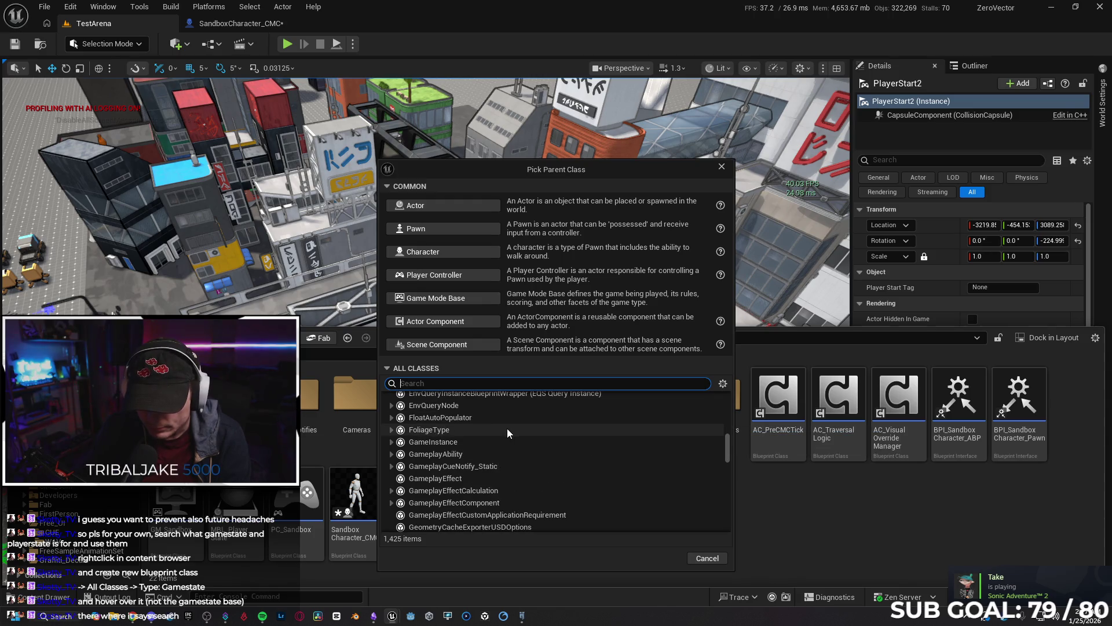
scroll(505, 428, up, 1)
scroll(505, 433, down, 1)
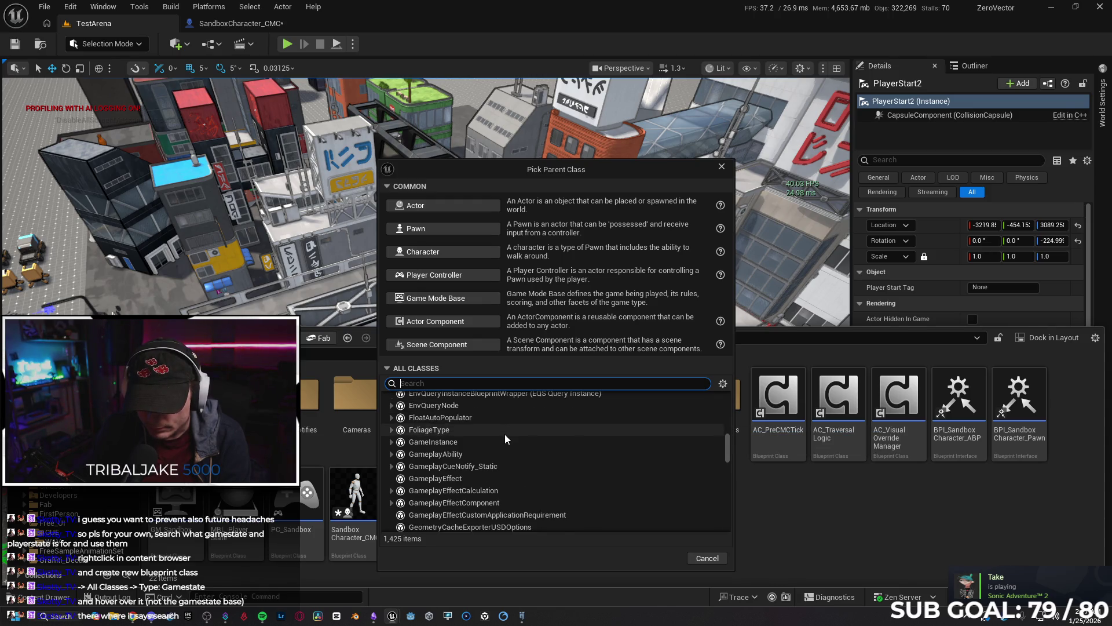
scroll(503, 444, down, 2)
mouse_move(500, 447)
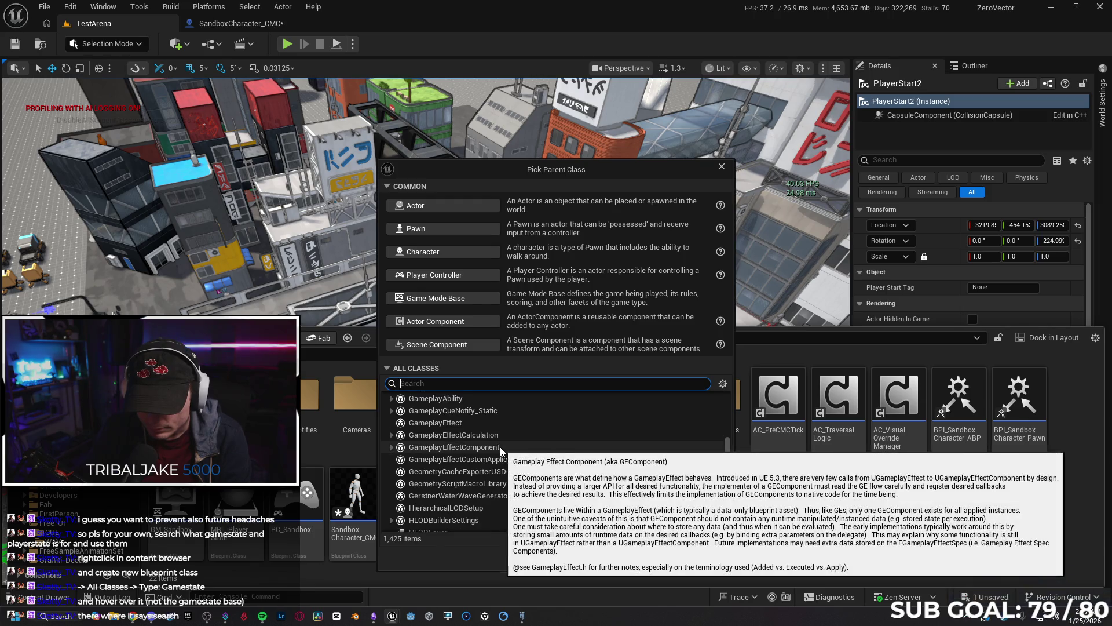
scroll(495, 482, down, 2)
scroll(495, 481, up, 2)
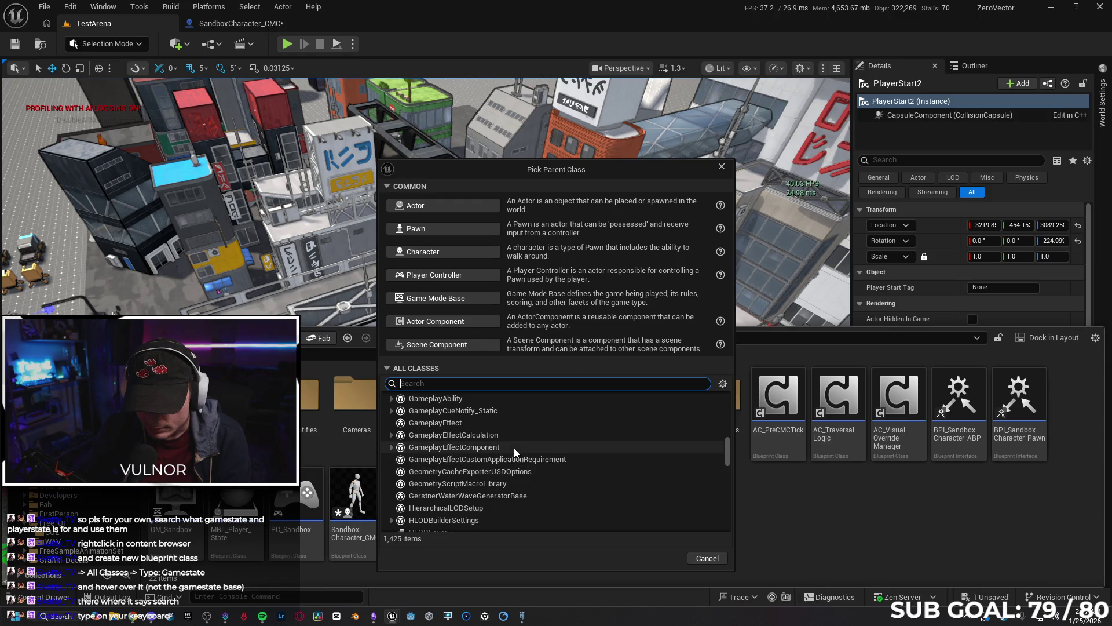
scroll(513, 447, up, 1)
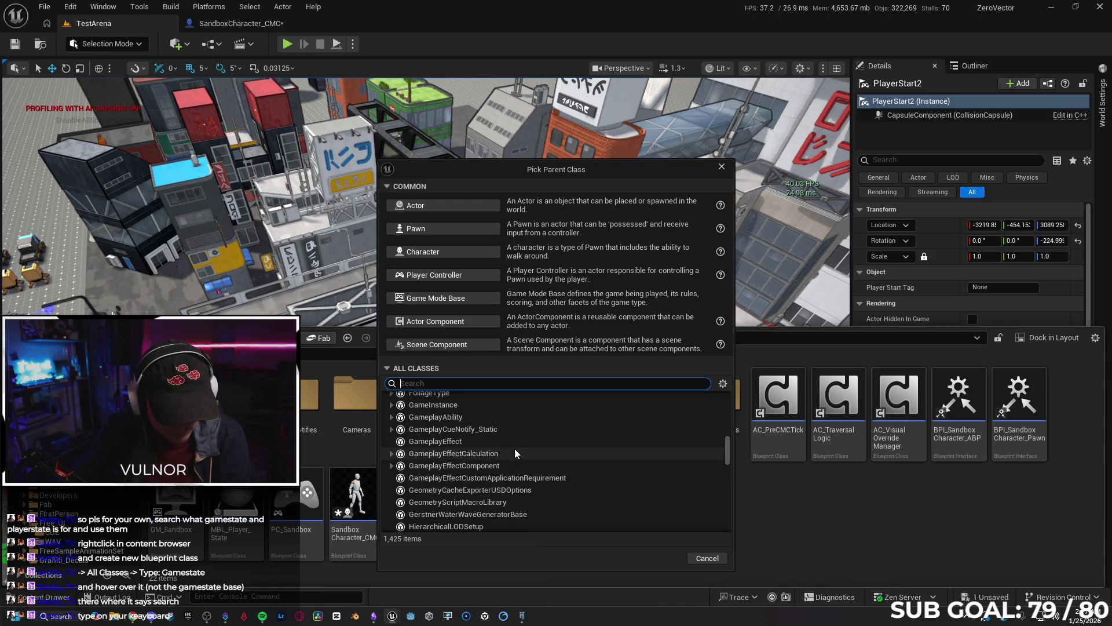
text(game)
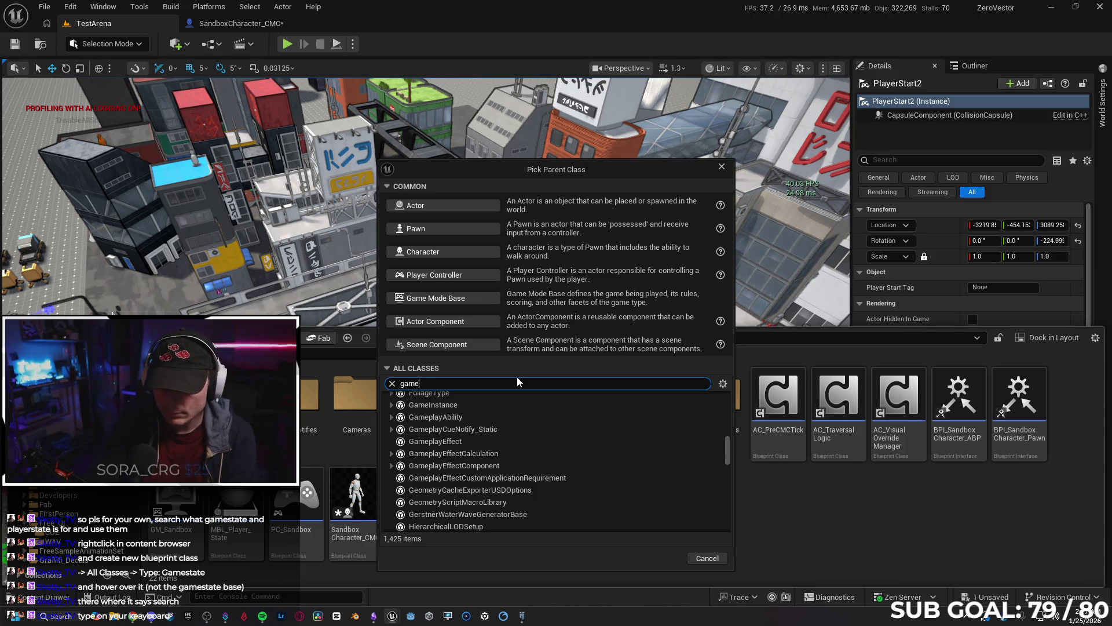
text(state)
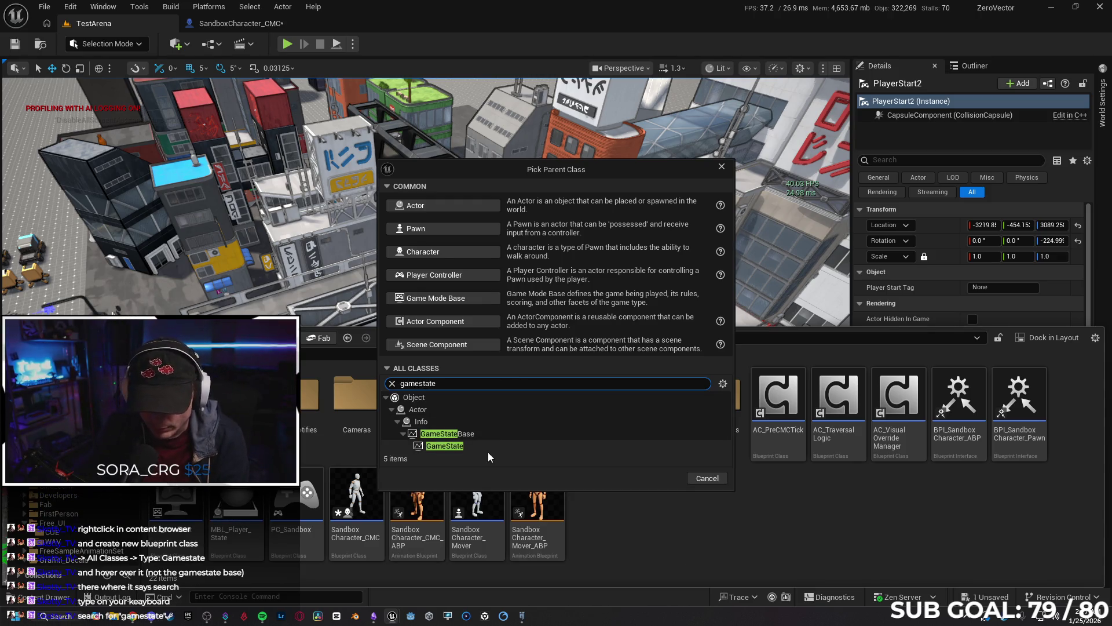
click(487, 447)
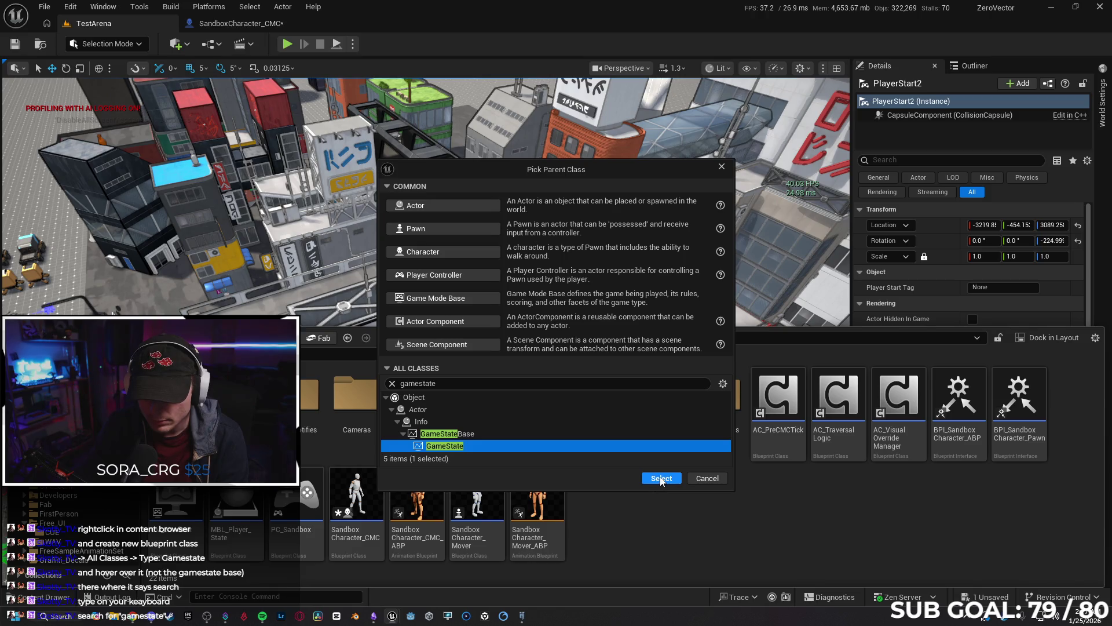
click(660, 479)
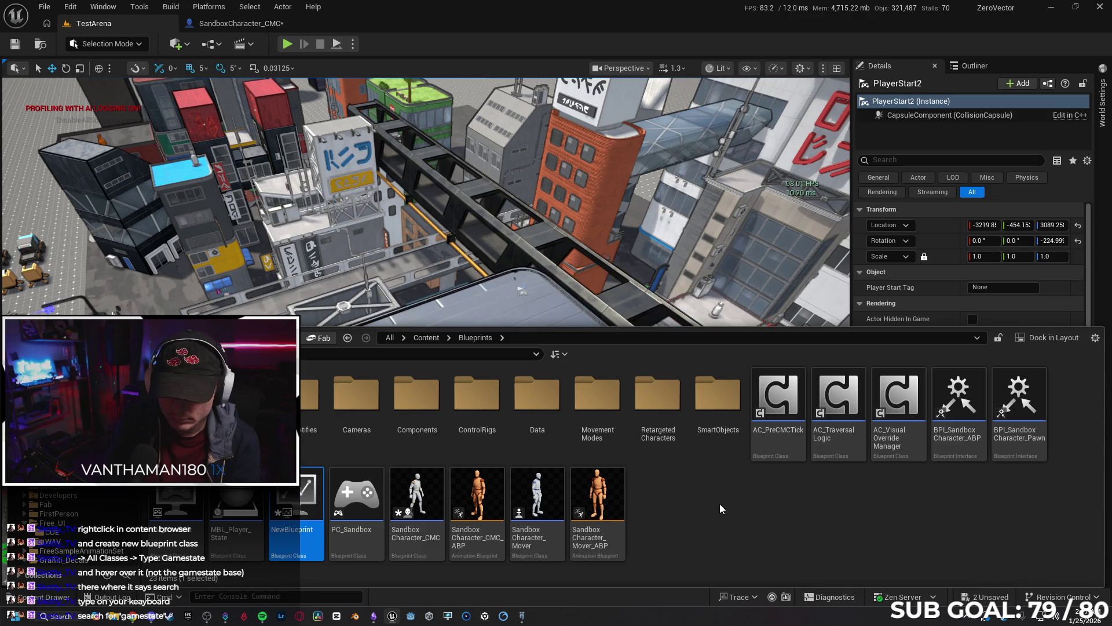
Rename the new GameState blueprint from NewBlueprint to MBL_Gamestate.
key(Left)
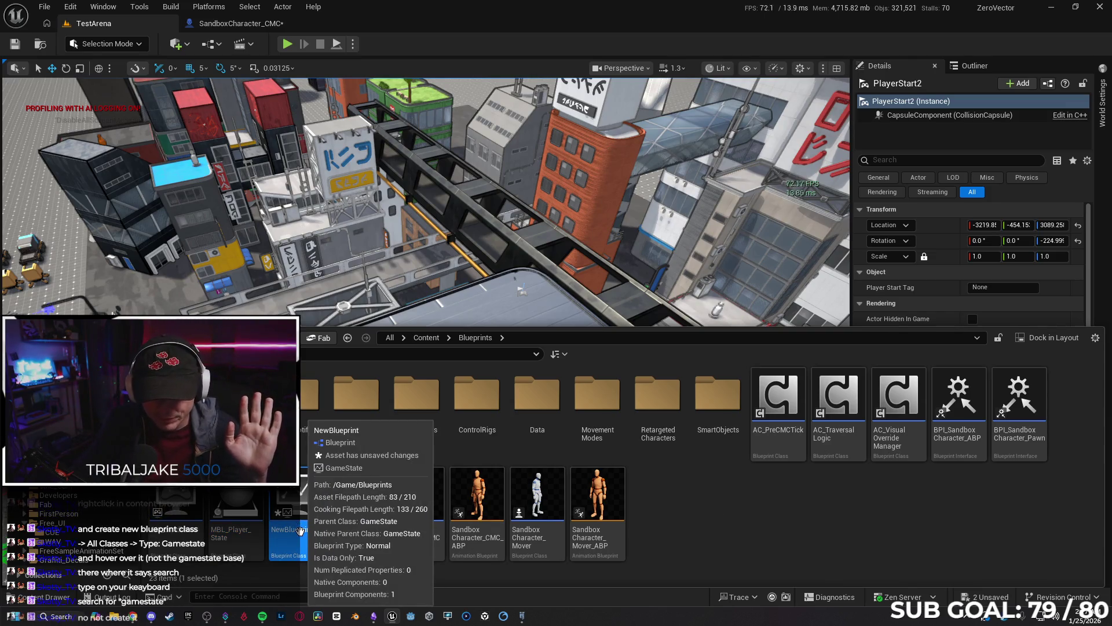
right_click(300, 510)
click(385, 239)
text(MBL_Game)
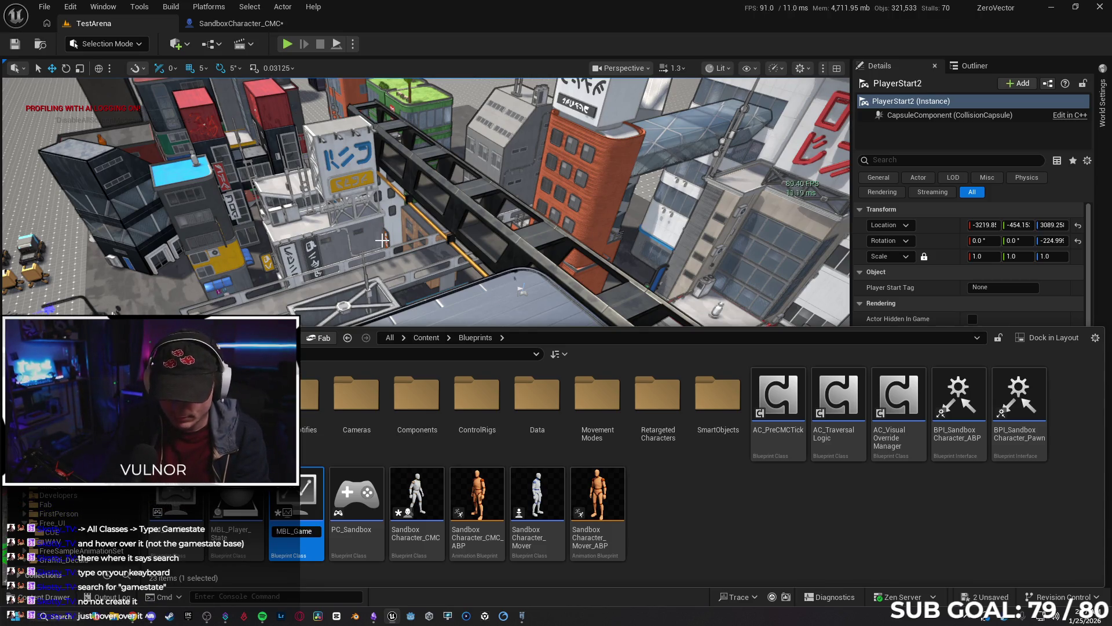
text(state)
key(Return)
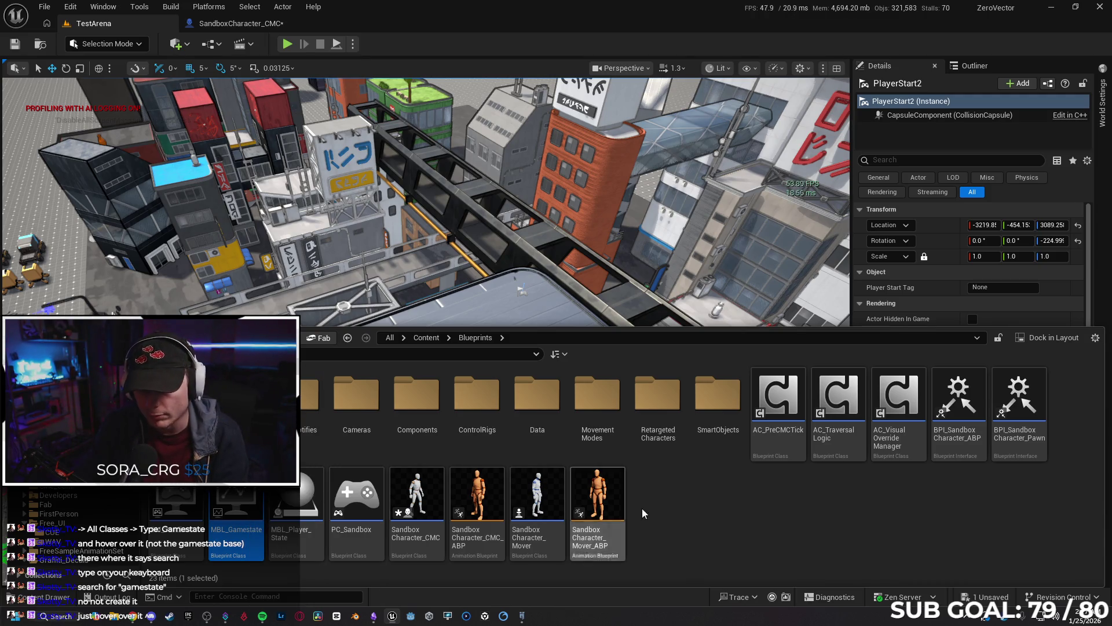
Delete MBL_Gamestate and start a new Blueprint class, searching and then clearing 'gamestate' in the parent-class picker.
key(Delete)
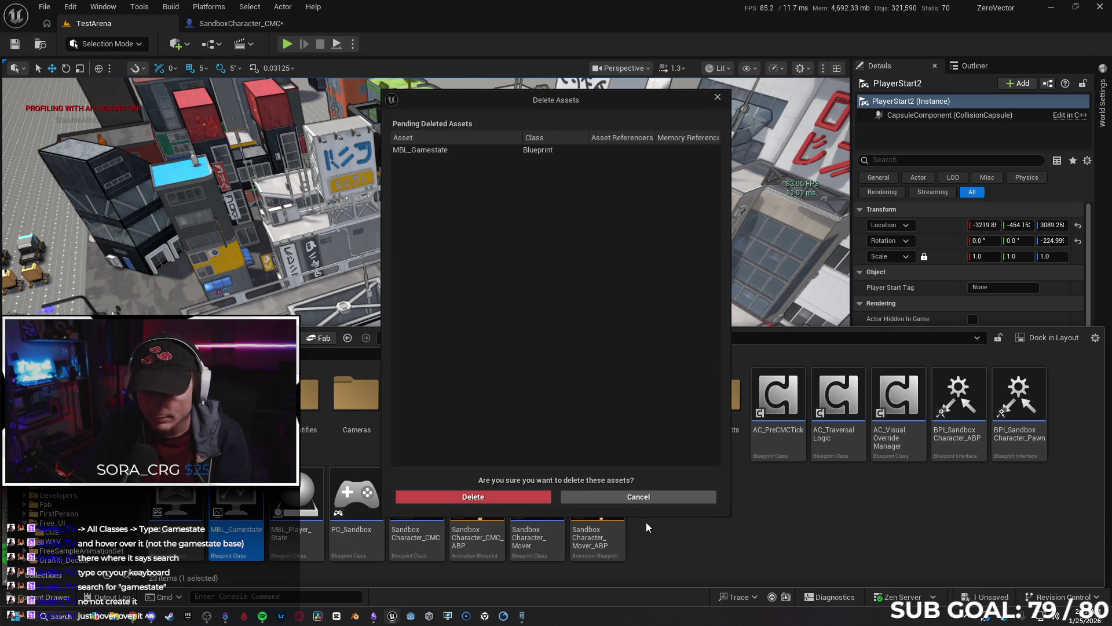
click(517, 496)
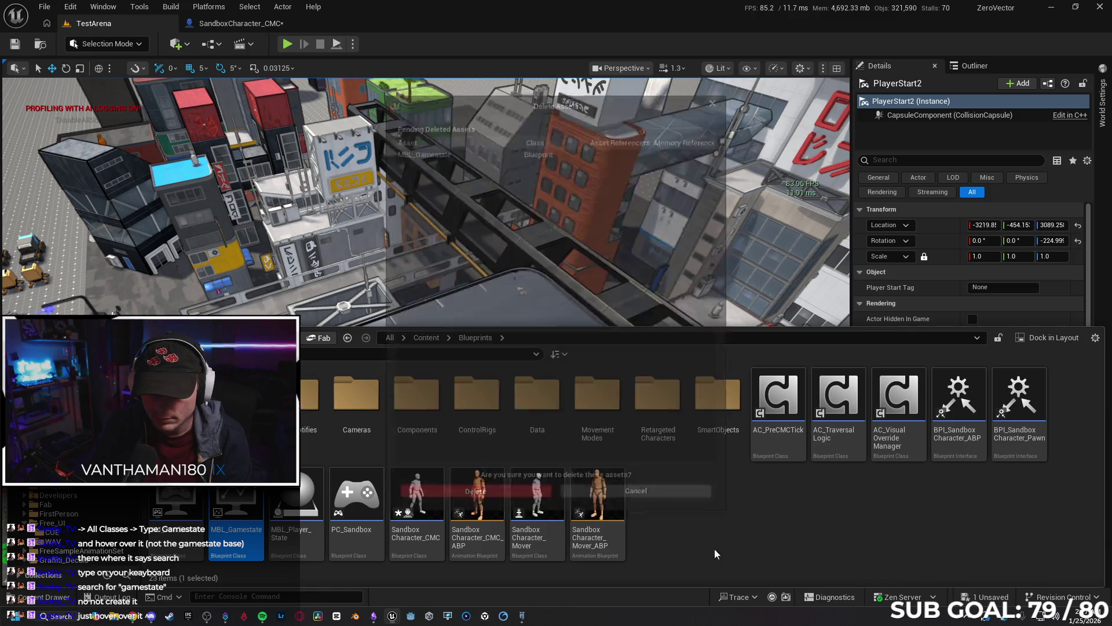
right_click(600, 498)
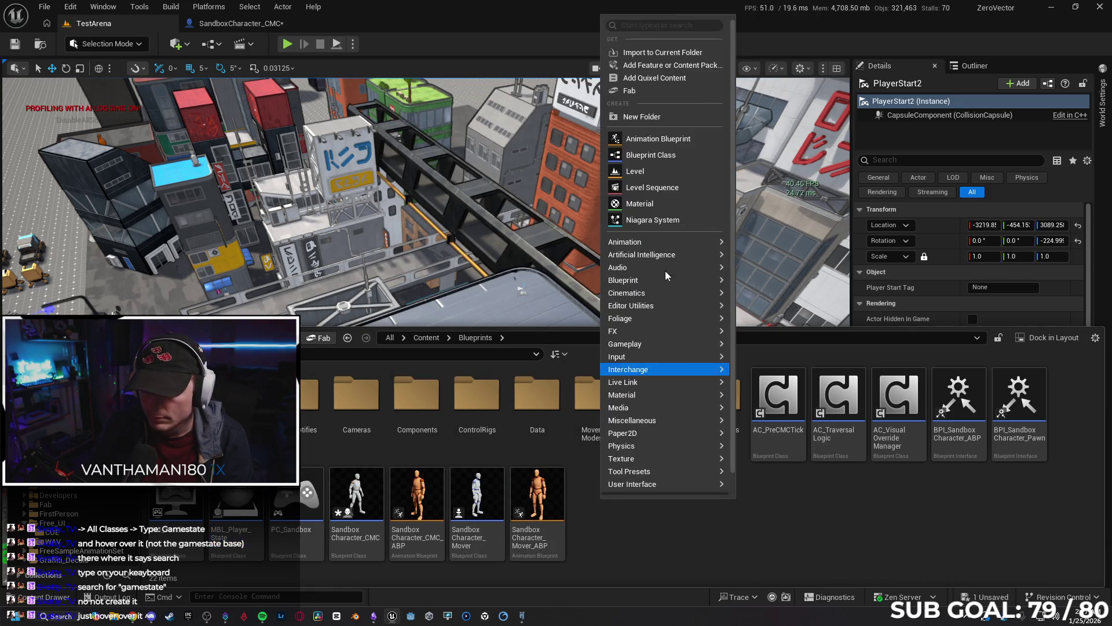
click(672, 152)
text(gama)
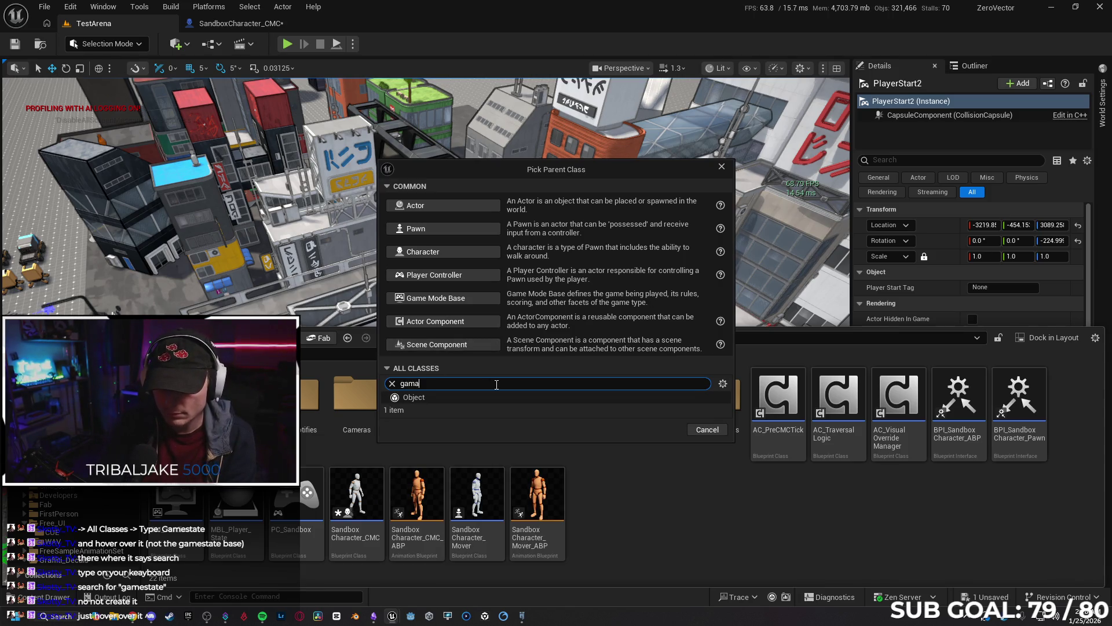
key(BackSpace)
text(estate)
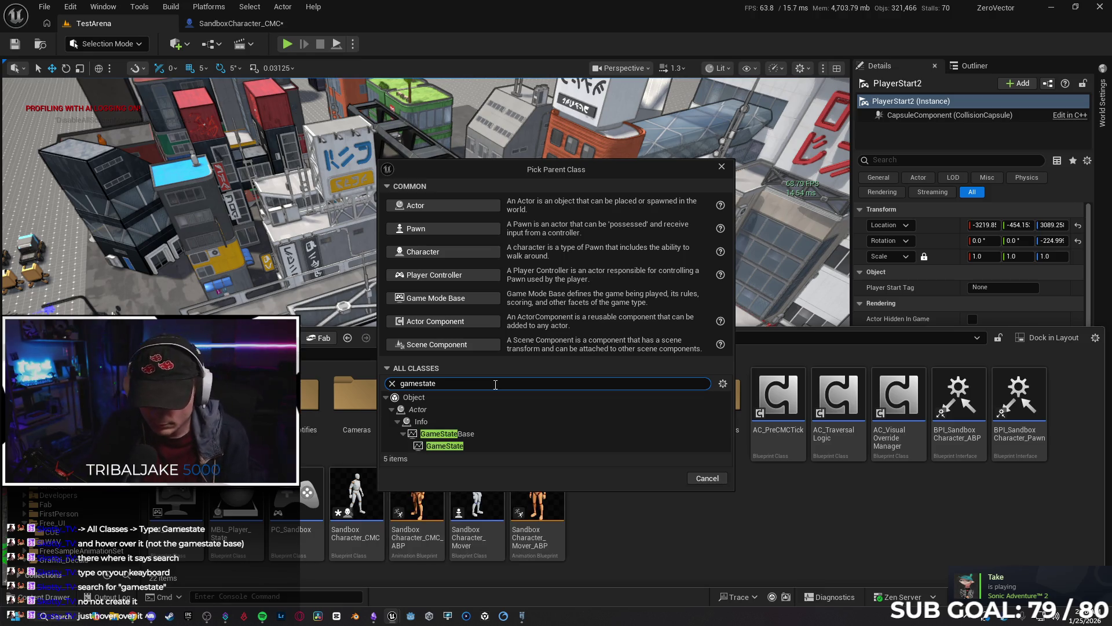
mouse_move(483, 444)
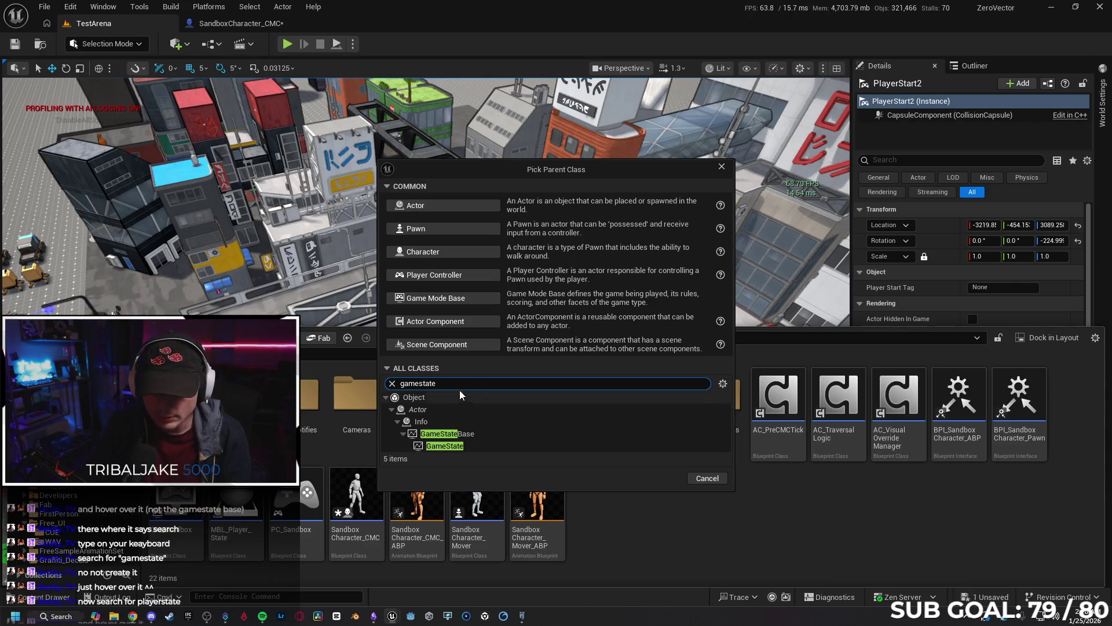
key(BackSpace)
key(BackSpace)
key(BackSpace)
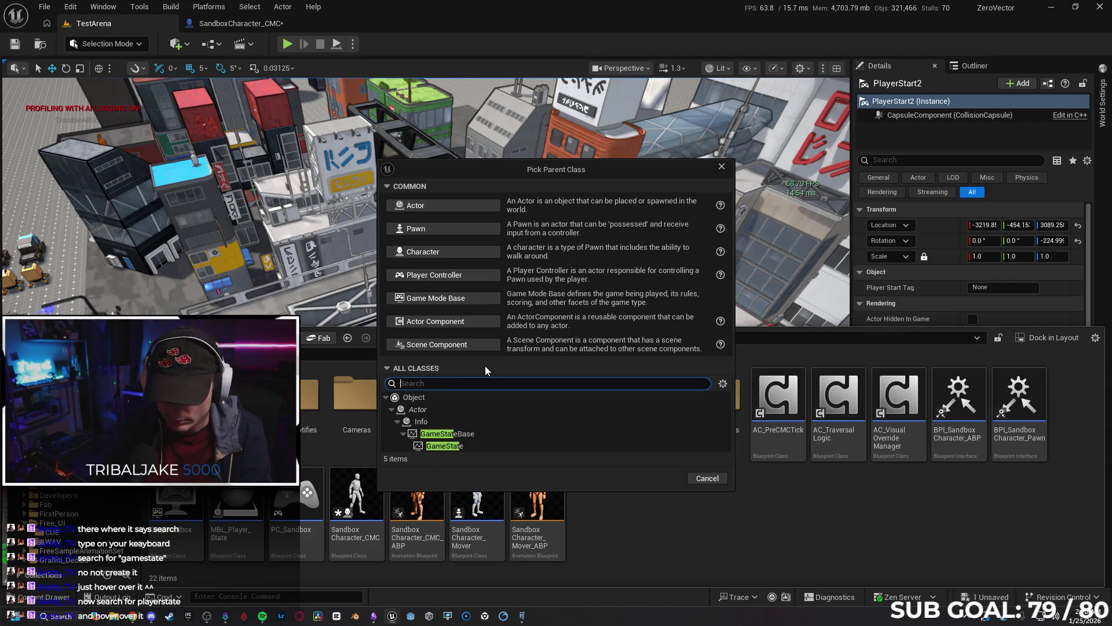
Create a Blueprint class with parent PlayerState and name it MBL_Playerstate.
text(playerstate)
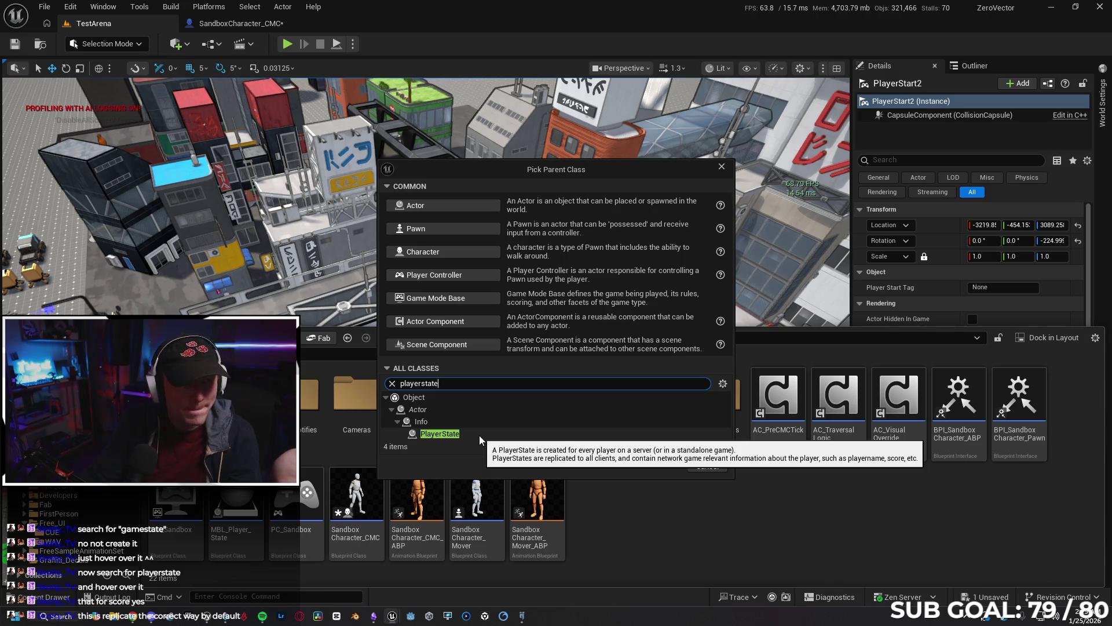
click(478, 433)
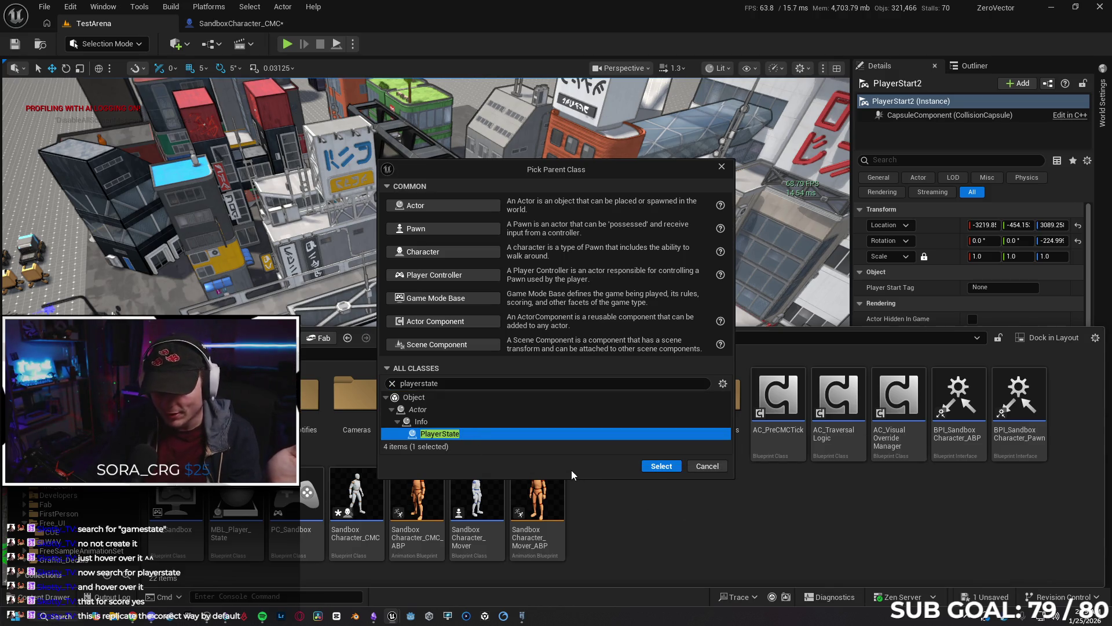
click(661, 467)
text(M)
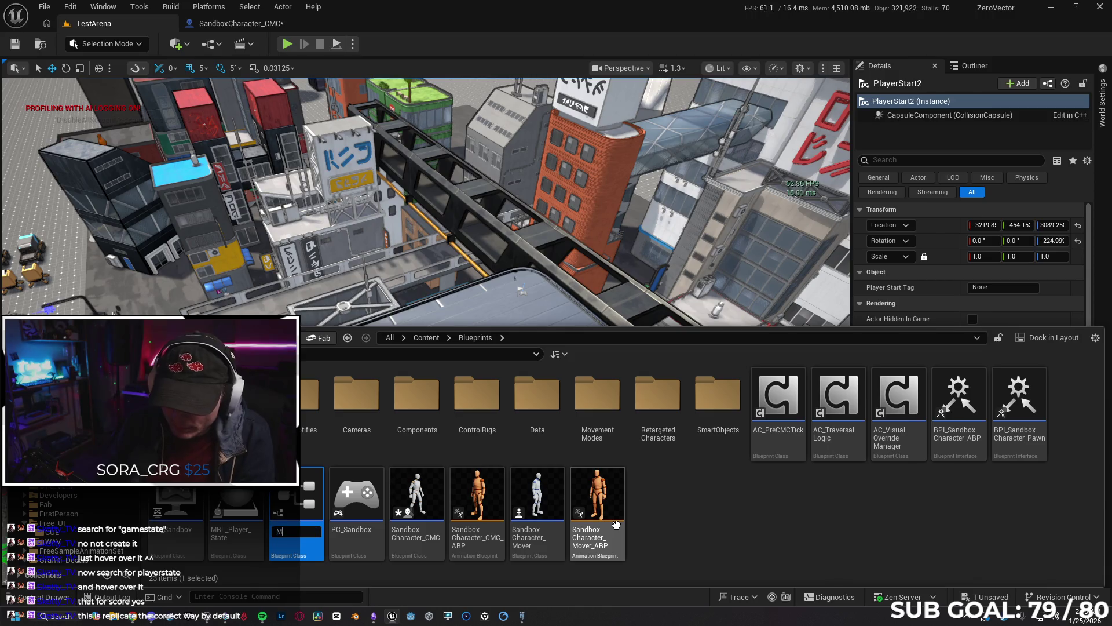
text(BL_Player)
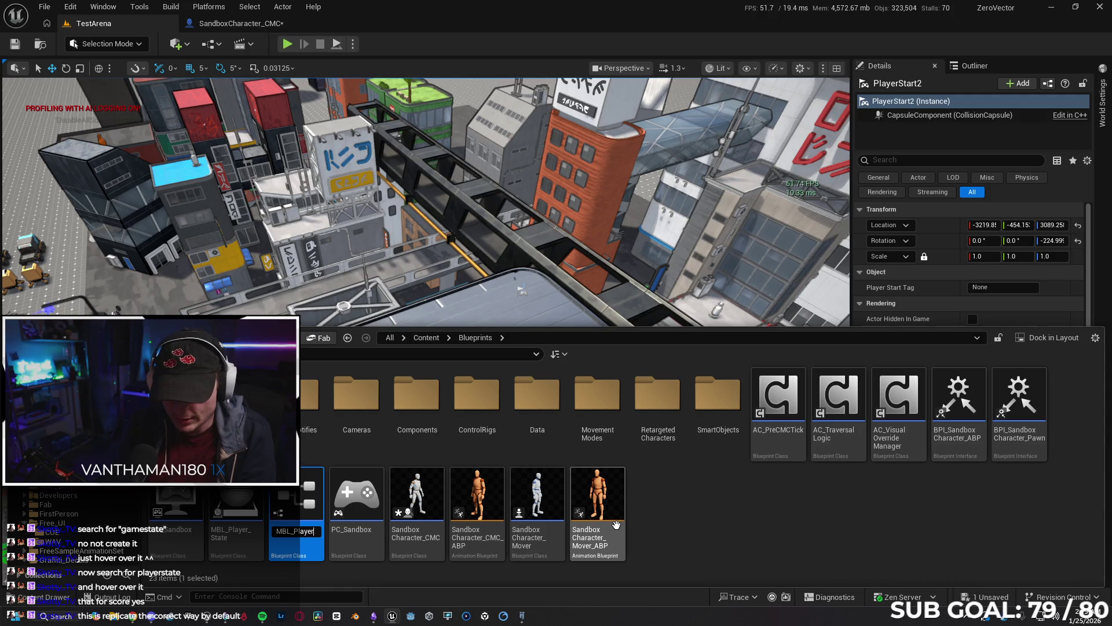
text(state)
key(Return)
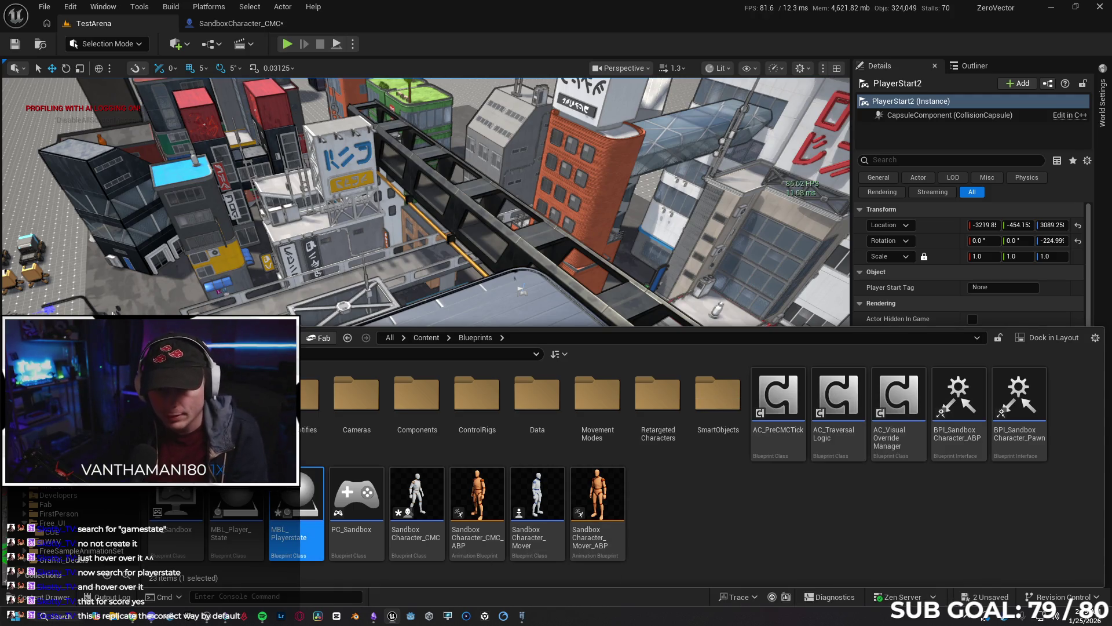
Open MBL_Playerstate and look over its Construction Script and Event Graph.
double_click(300, 491)
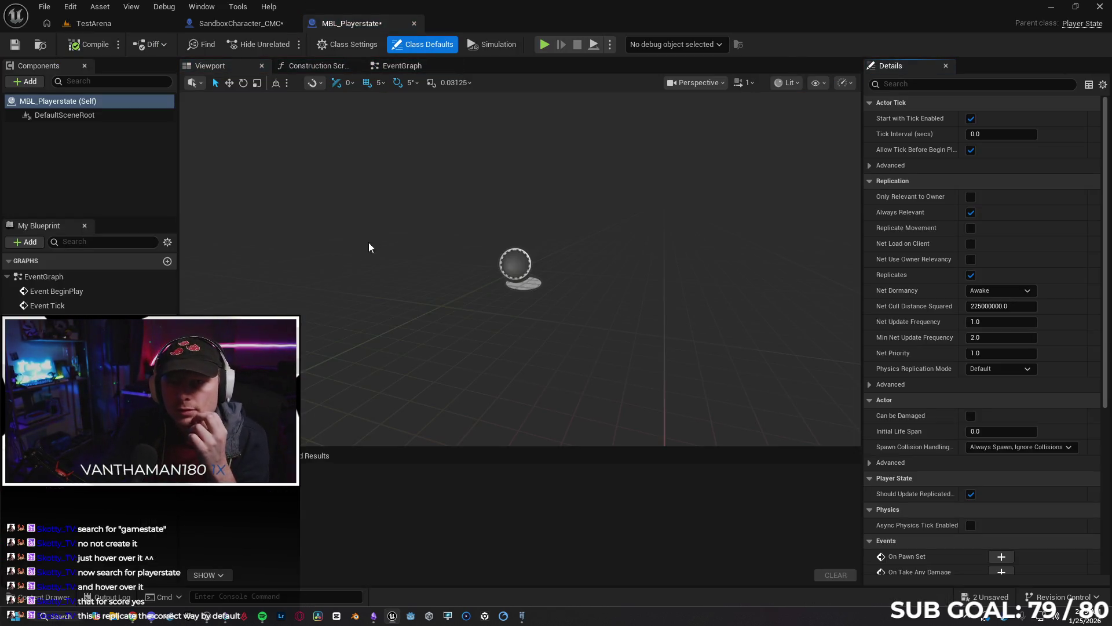
click(324, 67)
click(402, 66)
drag(629, 232, 517, 231)
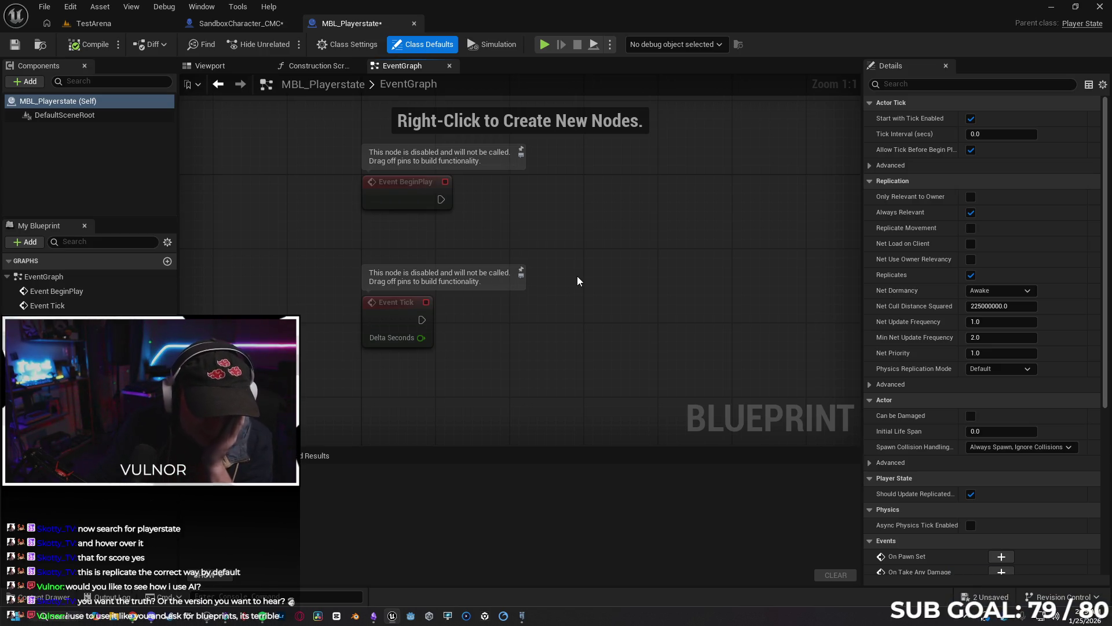
drag(585, 269, 534, 275)
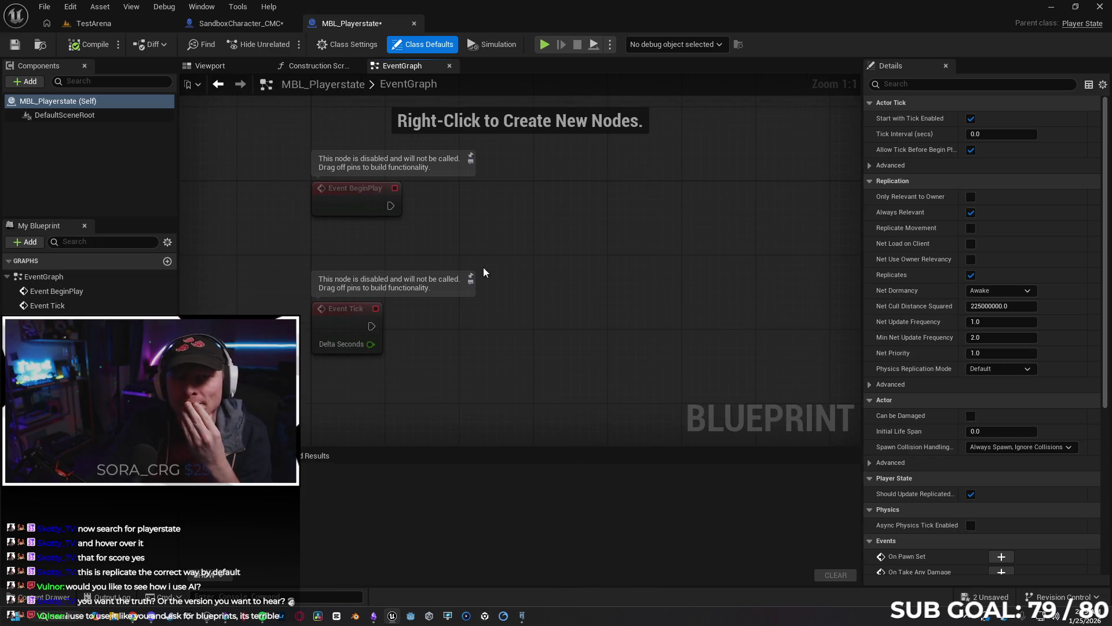
Return to SandboxCharacter_CMC and bring up the Content Drawer at Content/Blueprints.
click(223, 26)
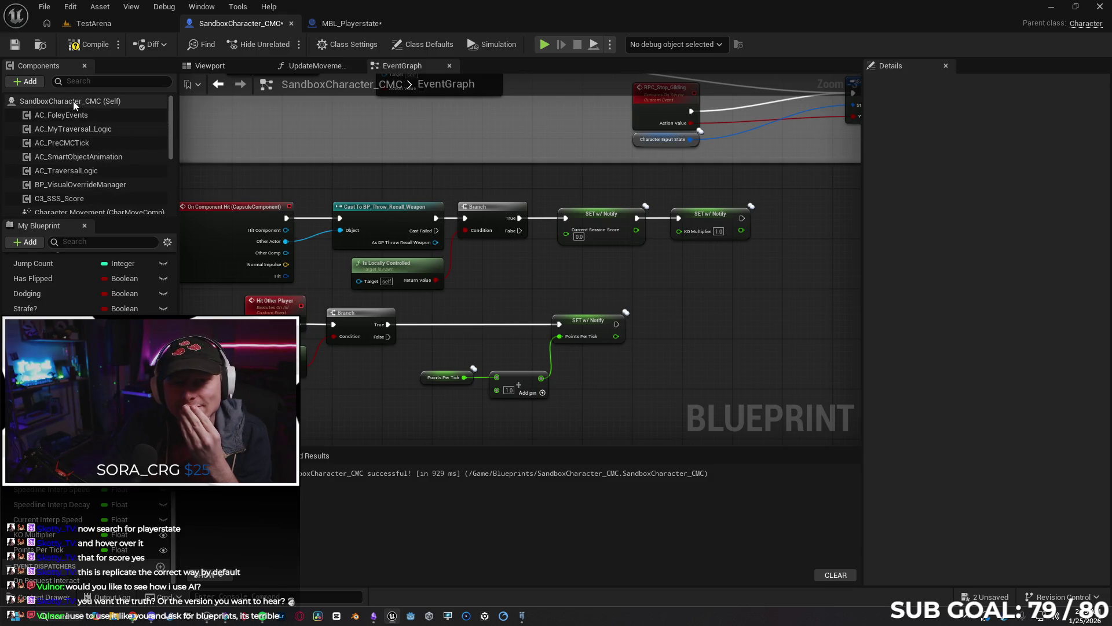
scroll(73, 120, up, 1)
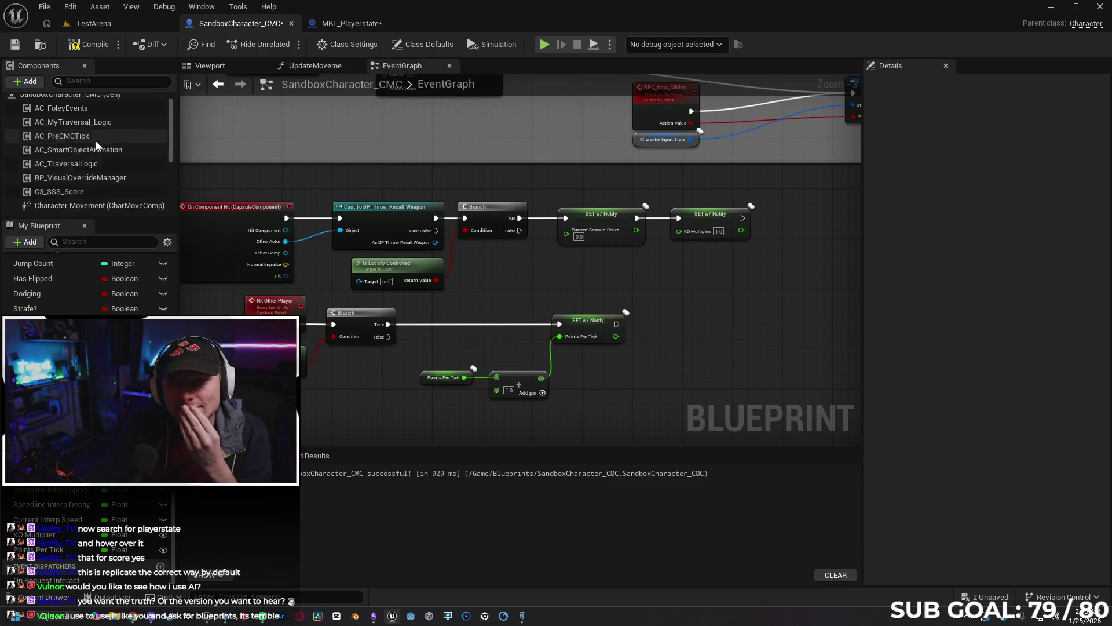
click(343, 25)
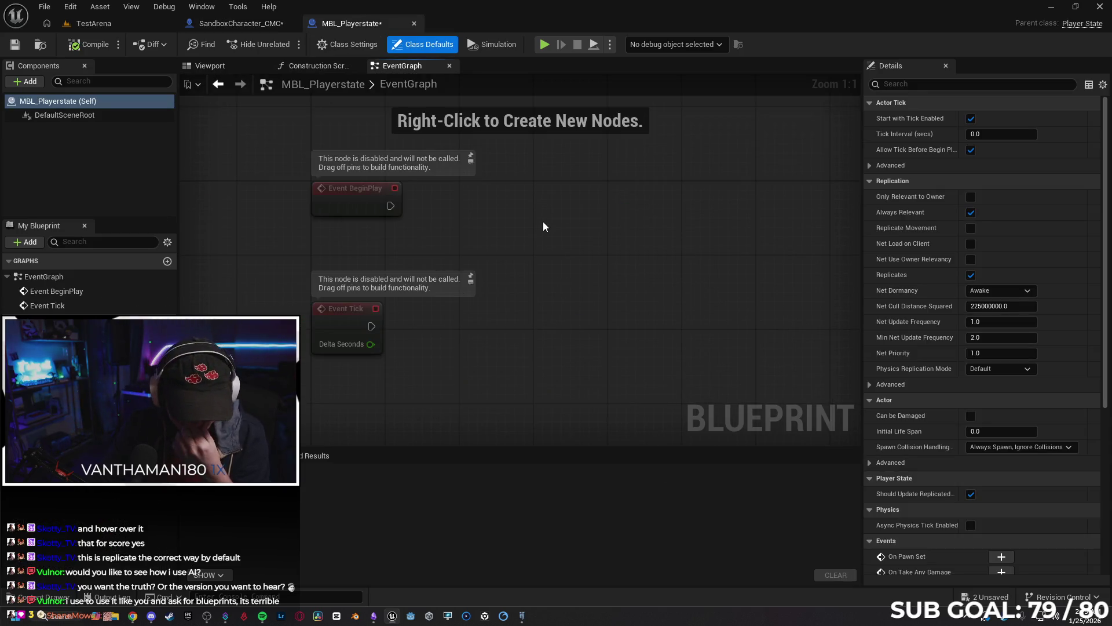
click(237, 24)
key(ctrl+space)
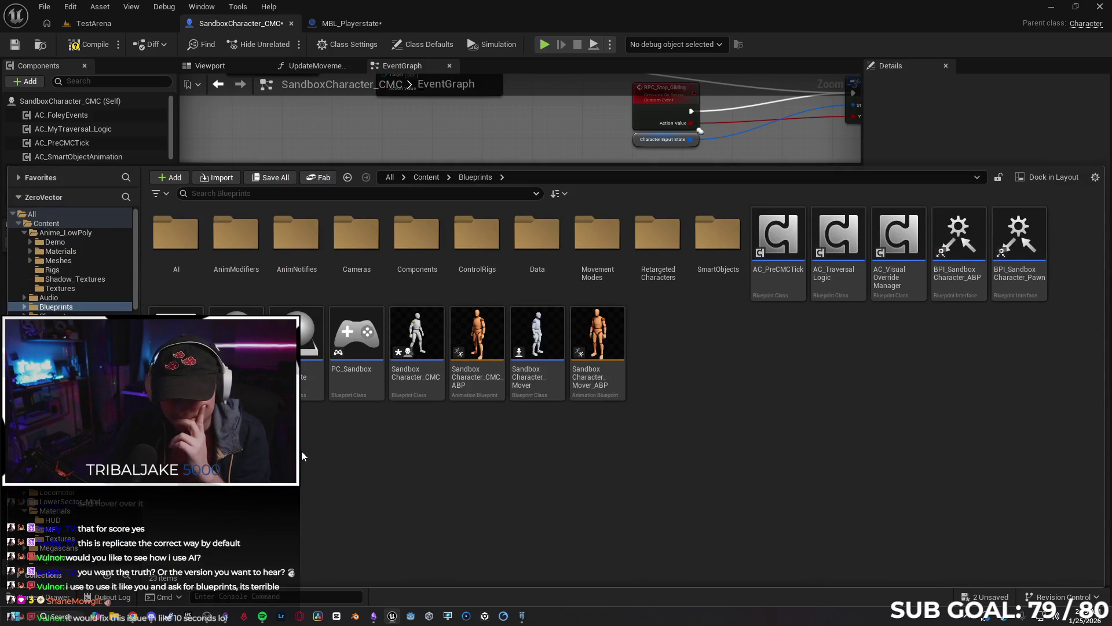
Delete the leftover MBL_Player_State asset from the Blueprints folder.
click(236, 333)
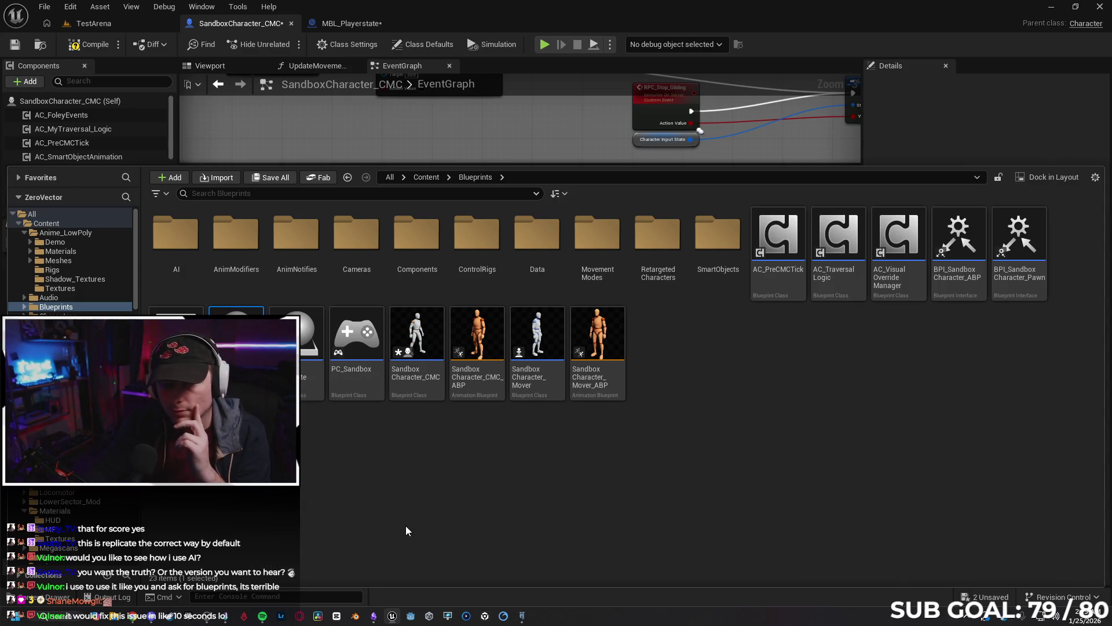
key(Delete)
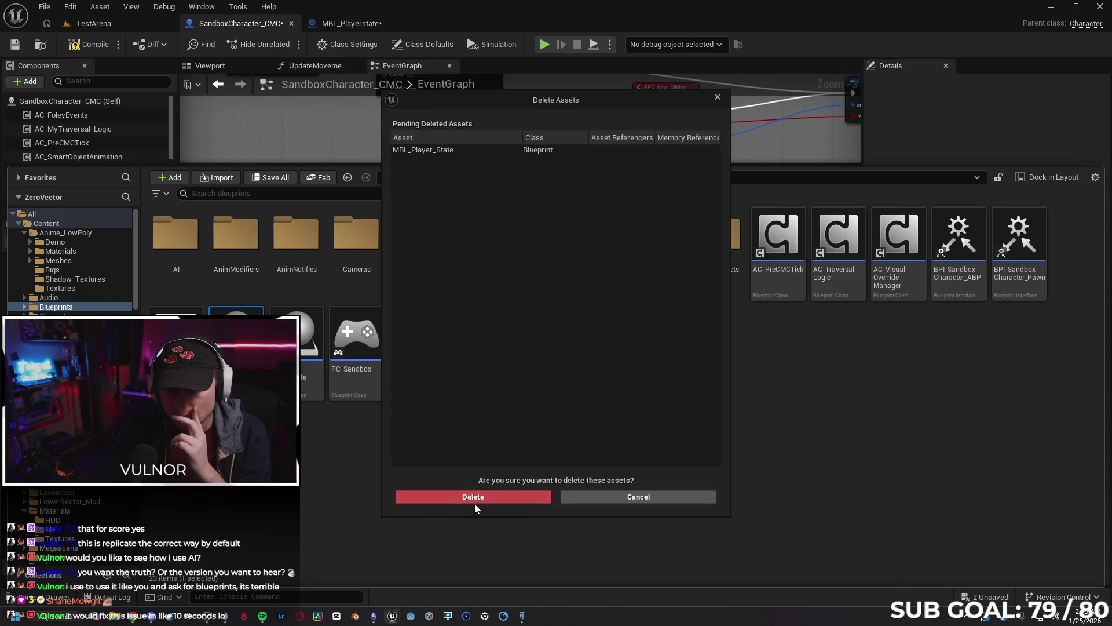
click(474, 500)
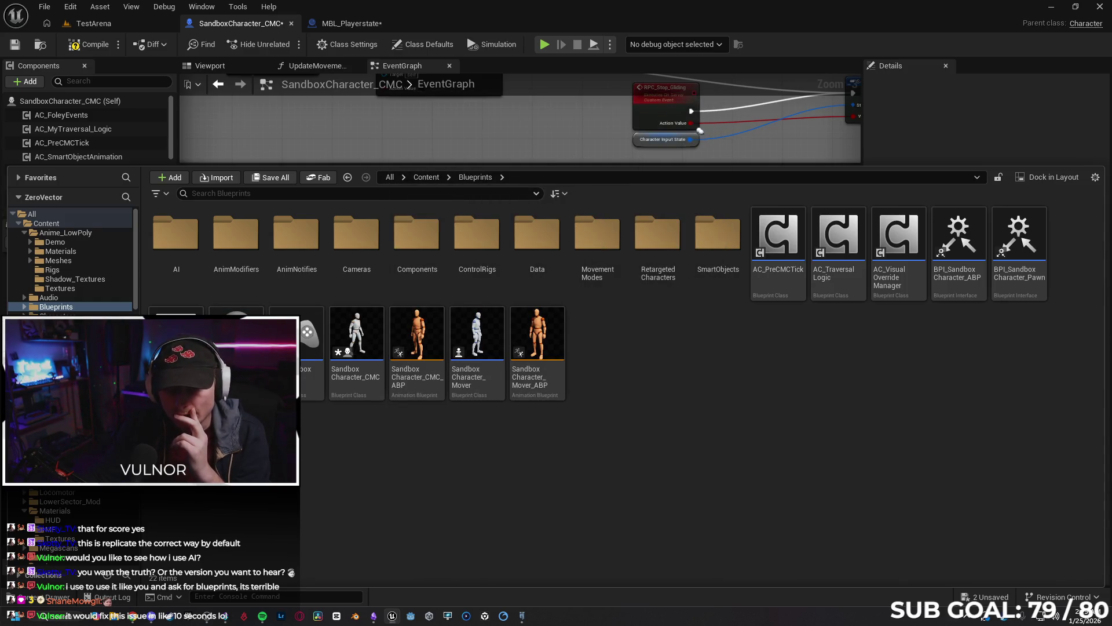
Create a new Blueprint class with parent GameState for the game state, MBL_Gamestate.
right_click(263, 450)
mouse_move(264, 451)
click(307, 262)
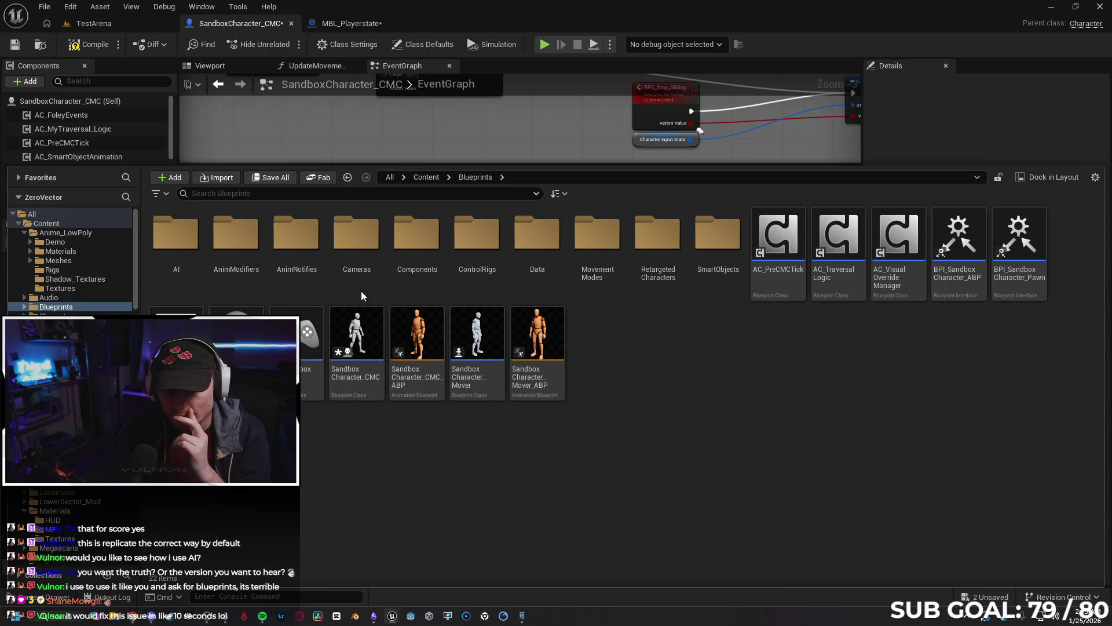
text(gamestate)
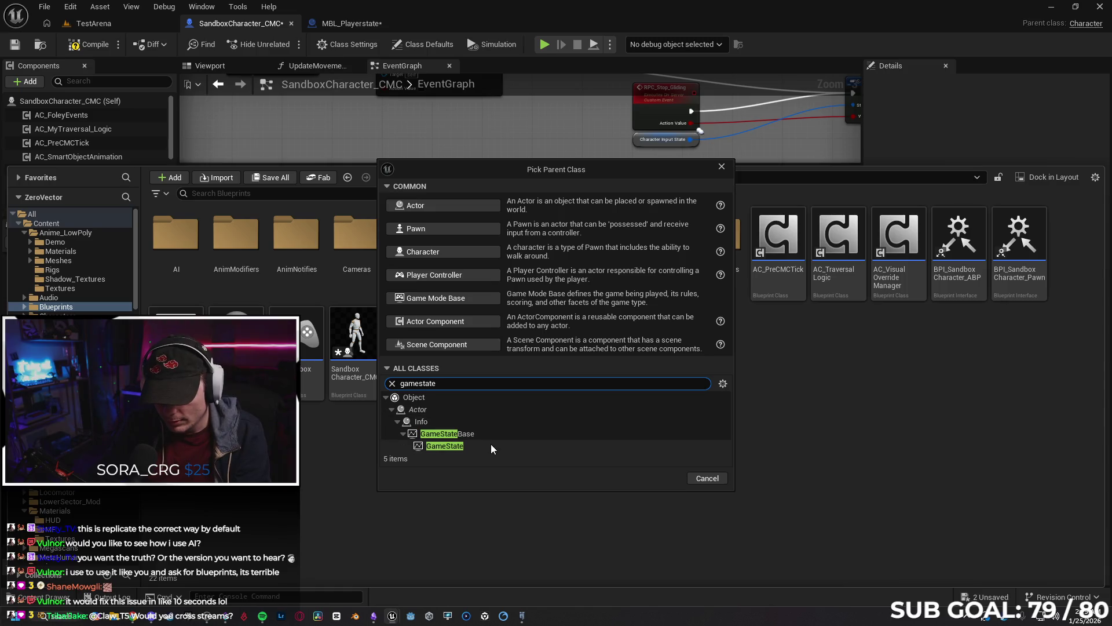
click(491, 443)
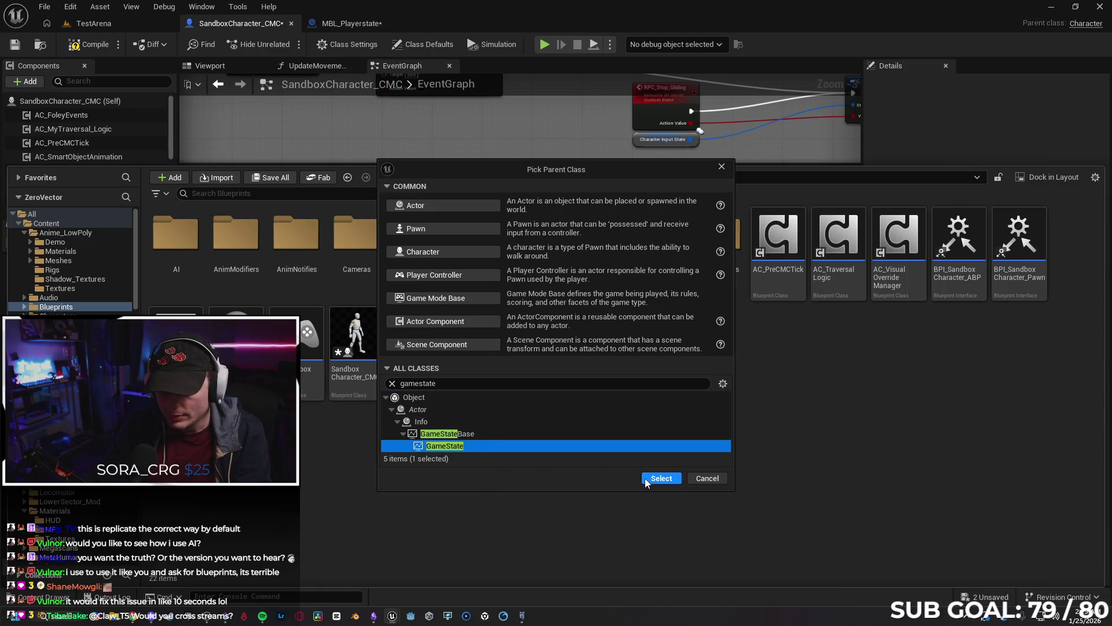
click(661, 478)
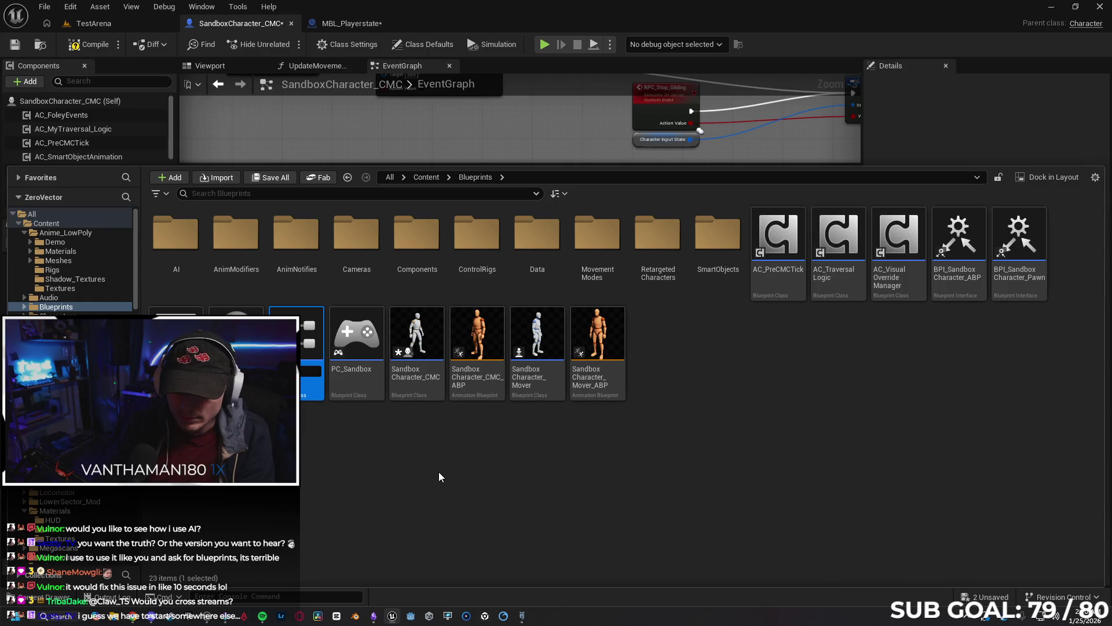
text(GameState)
key(Return)
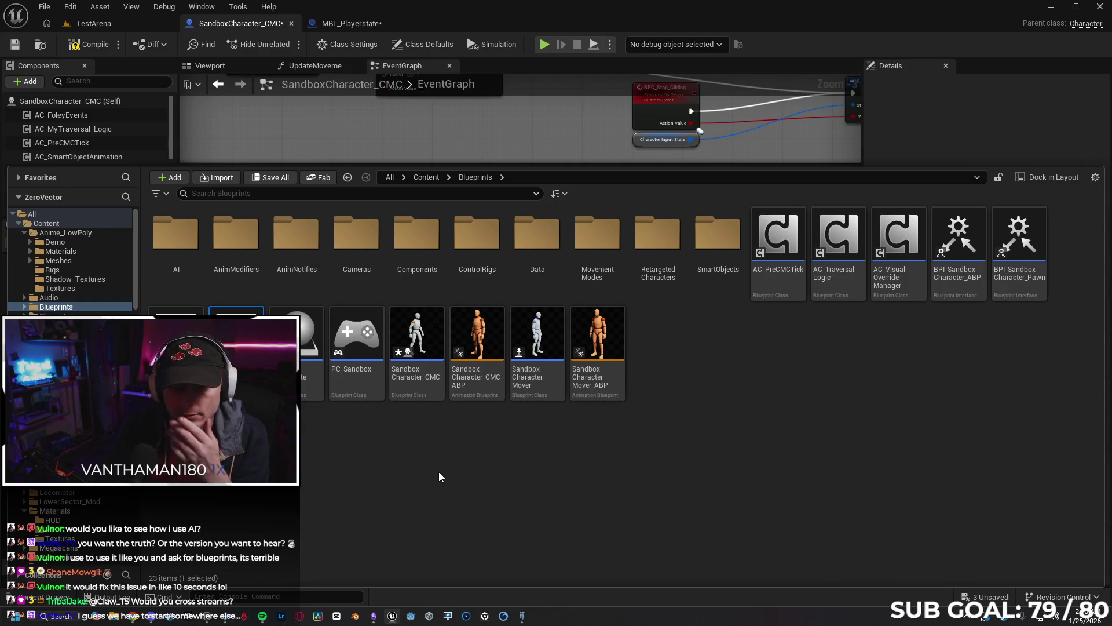
Save SandboxCharacter_CMC and go back to the TestArena level.
click(87, 44)
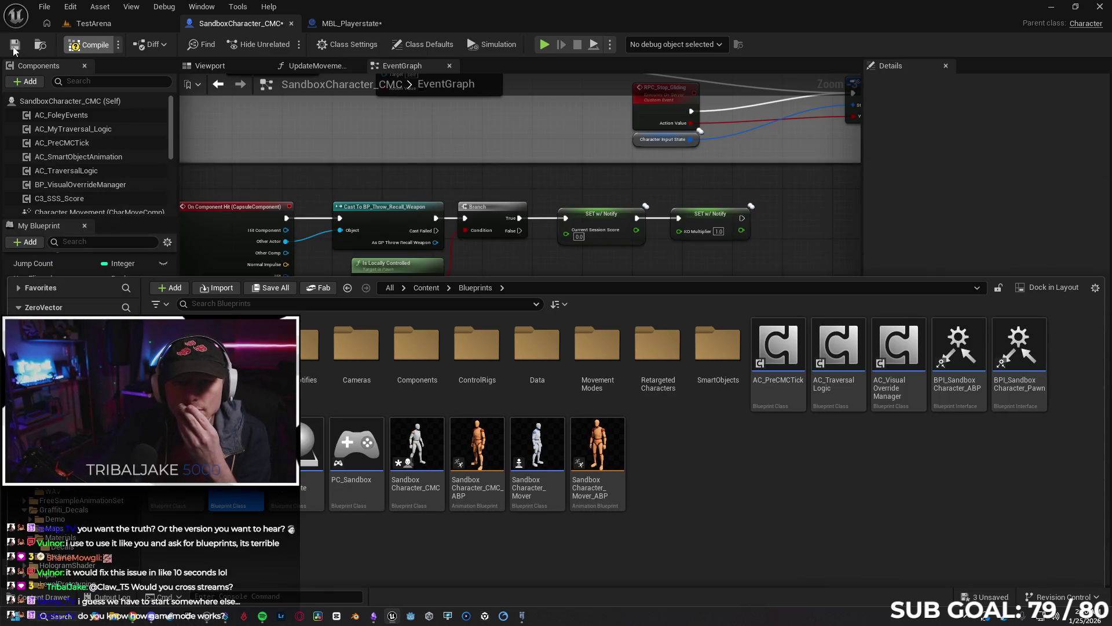
click(14, 45)
click(355, 23)
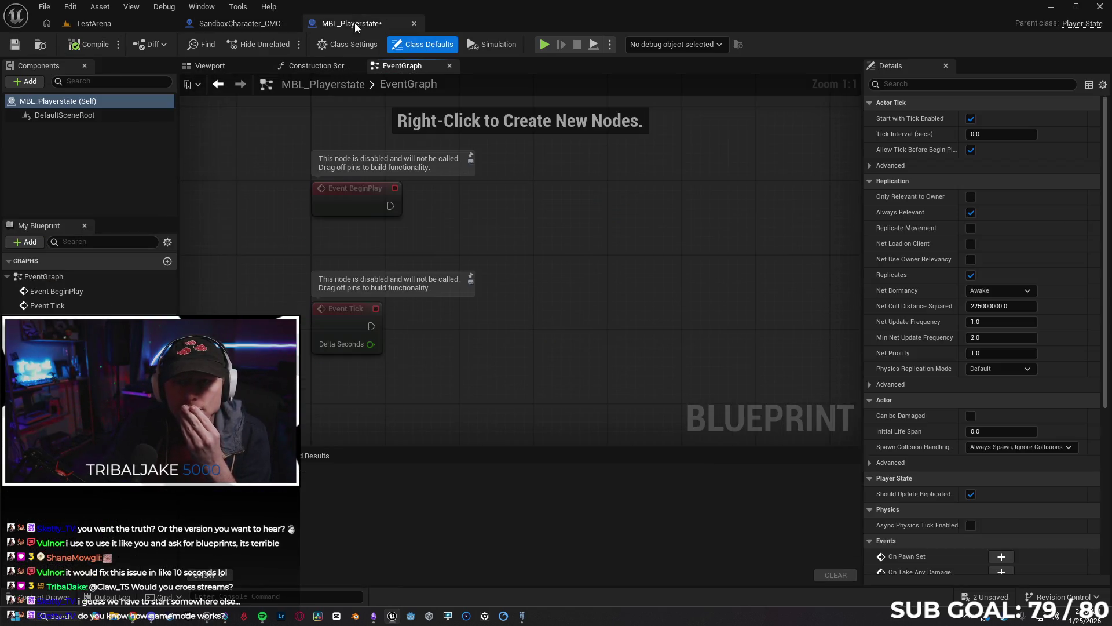
click(140, 23)
In World Settings, set Game State Class to MBL_Gamestate and Player State Class to MBL_Playerstate.
click(1101, 104)
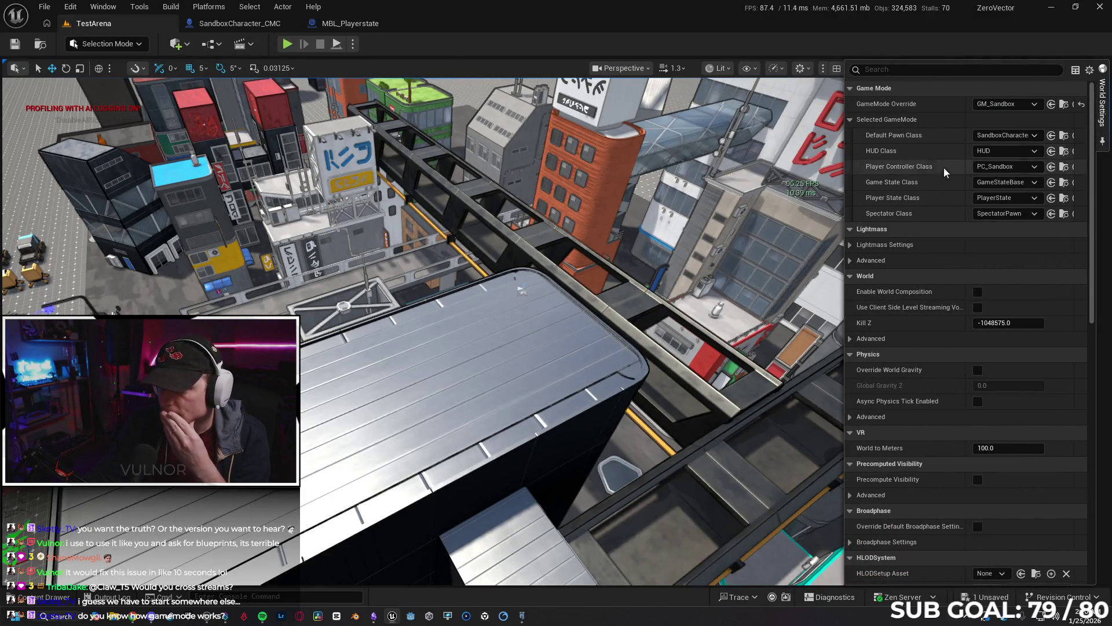
click(1016, 183)
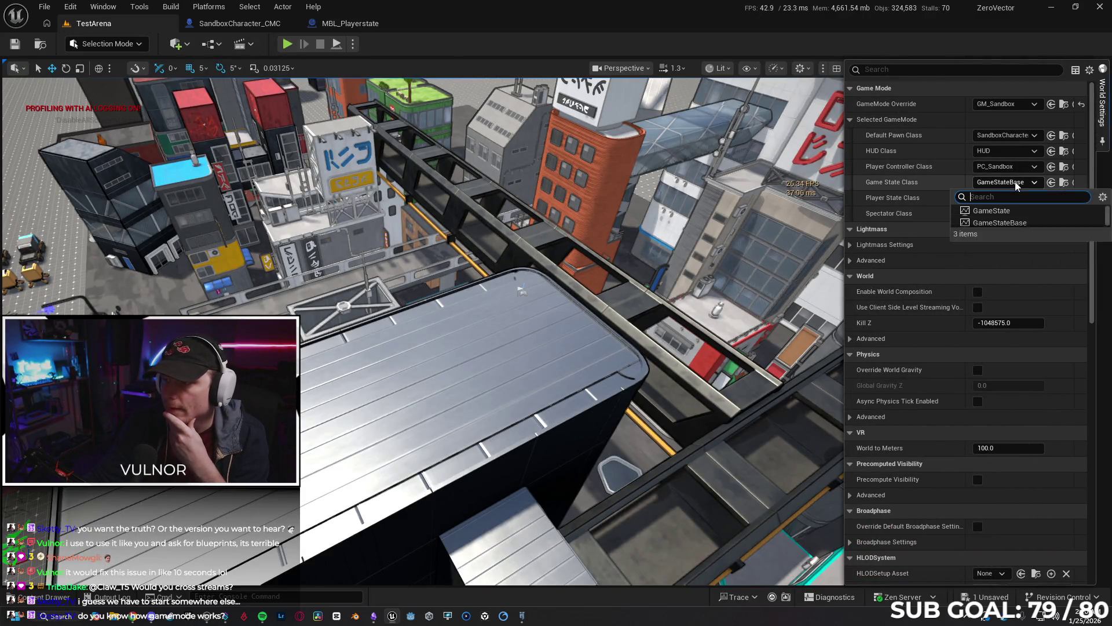
click(1017, 237)
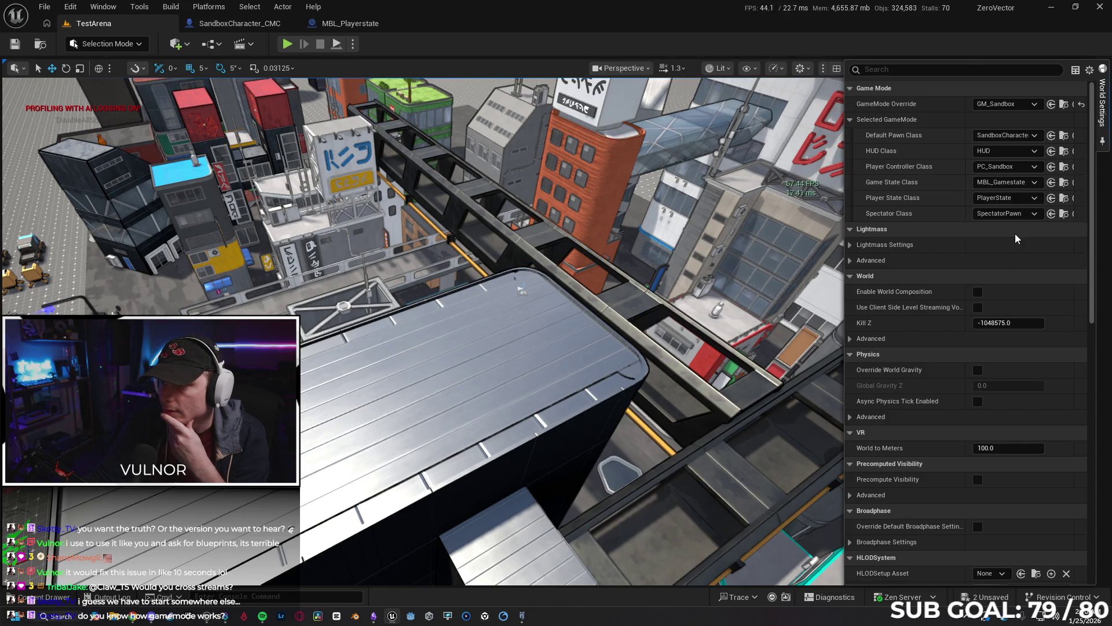
click(1028, 198)
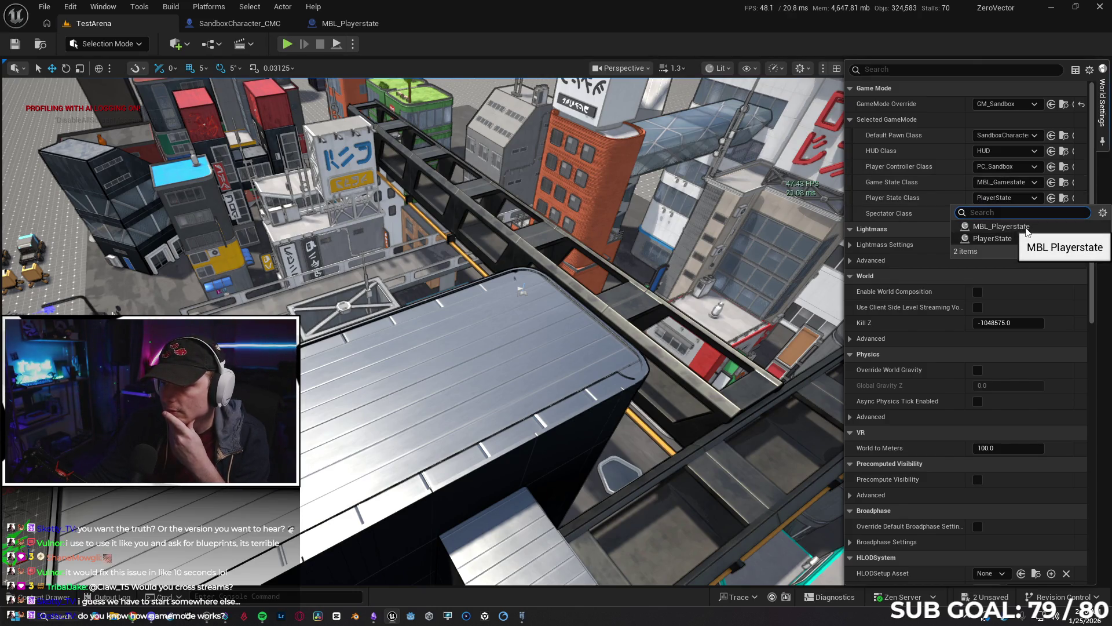
click(1026, 230)
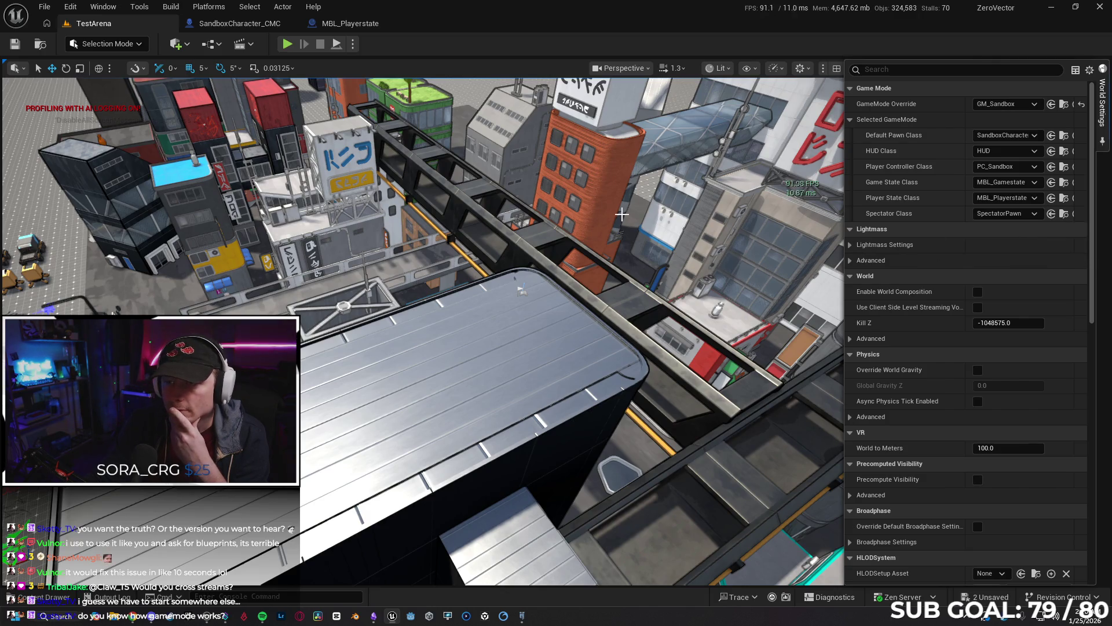
click(288, 46)
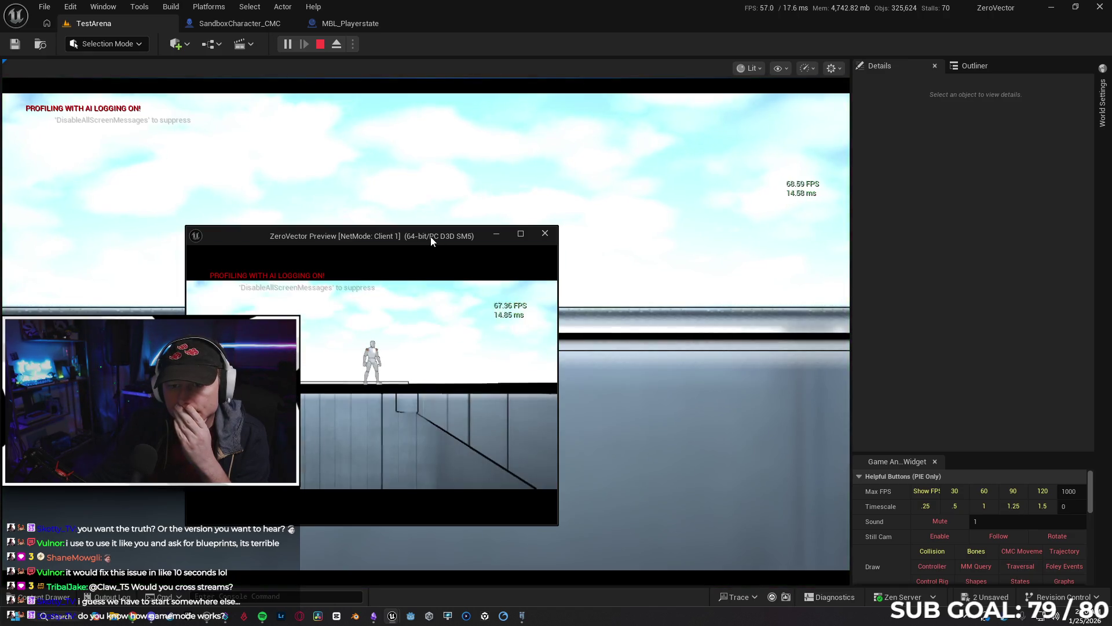
Close the client preview window to stop the play-in-editor session.
click(547, 238)
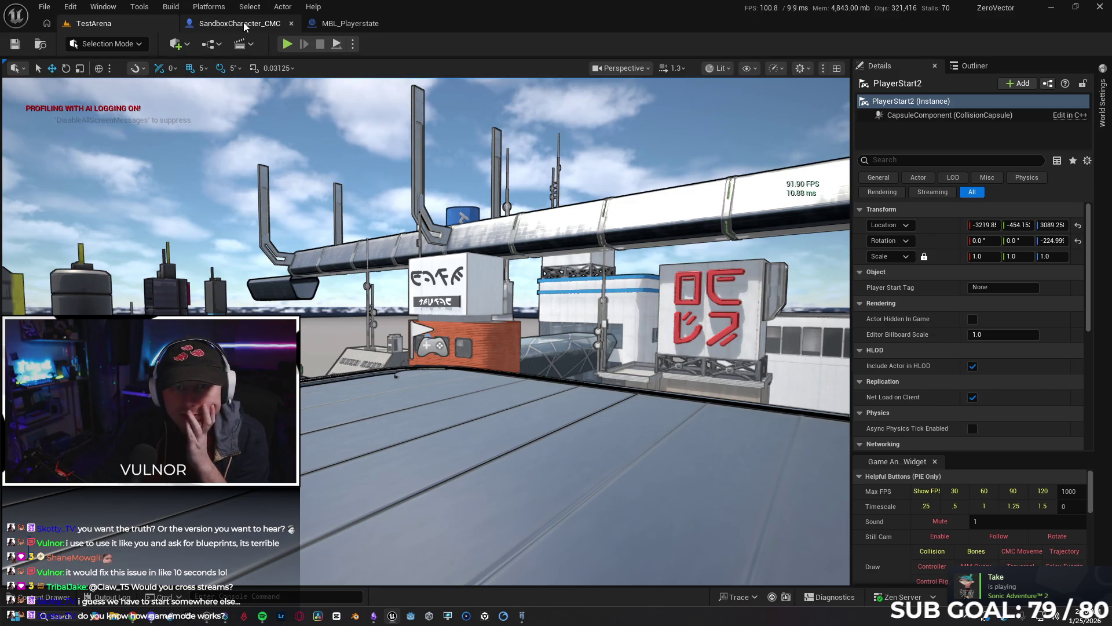
From the MBL_Playerstate tab, search all content for 'playerstate' in the Content Drawer.
click(350, 23)
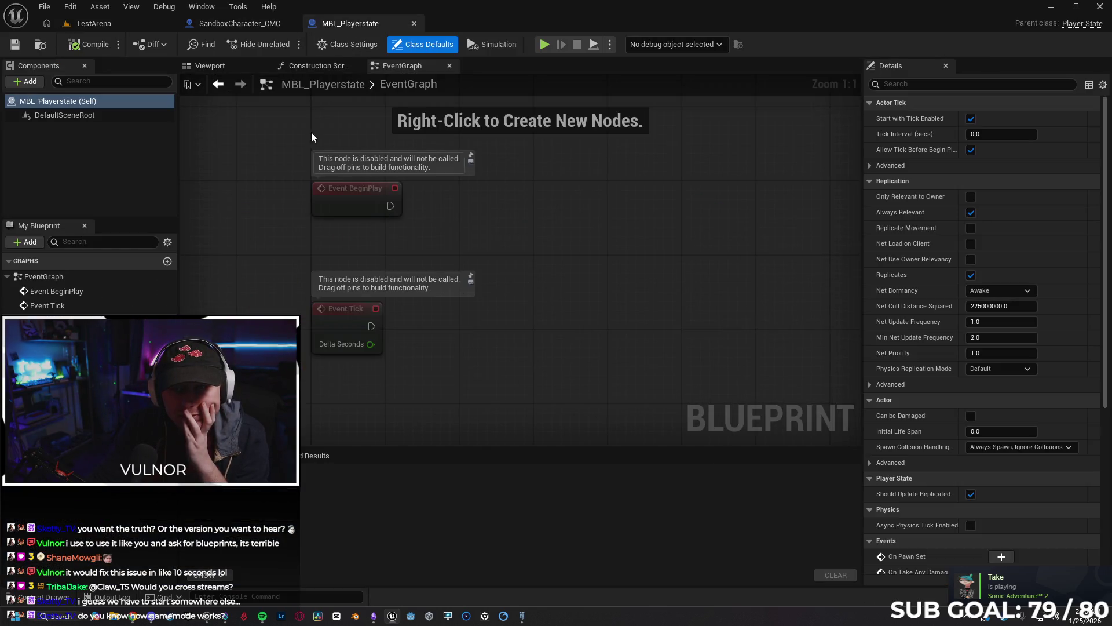
key(ctrl+space)
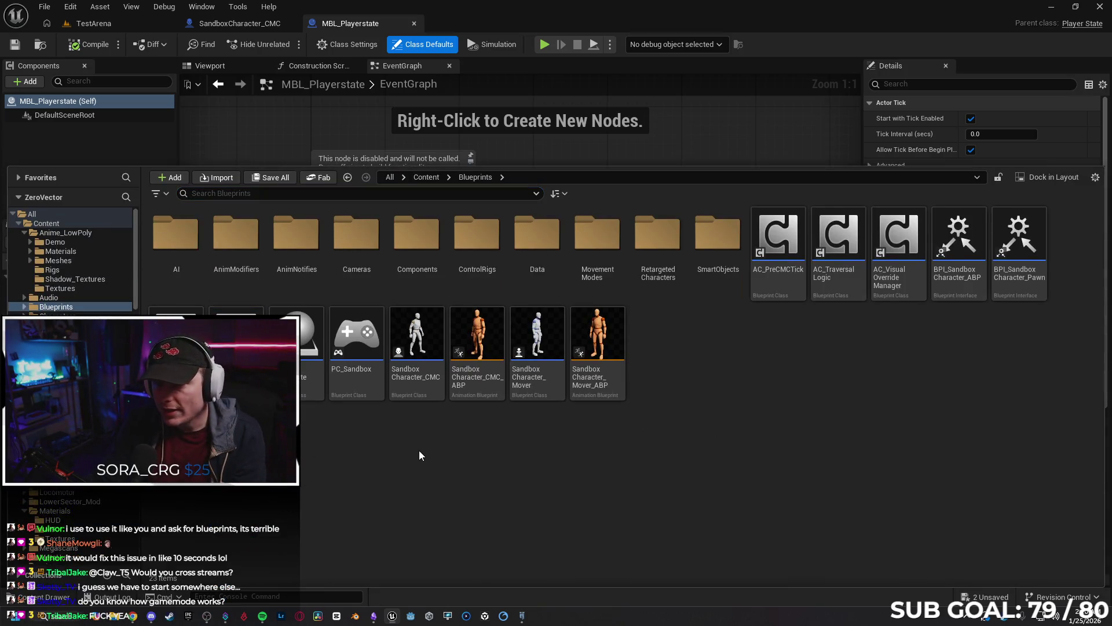
click(71, 223)
click(66, 213)
click(230, 194)
text(playerstate)
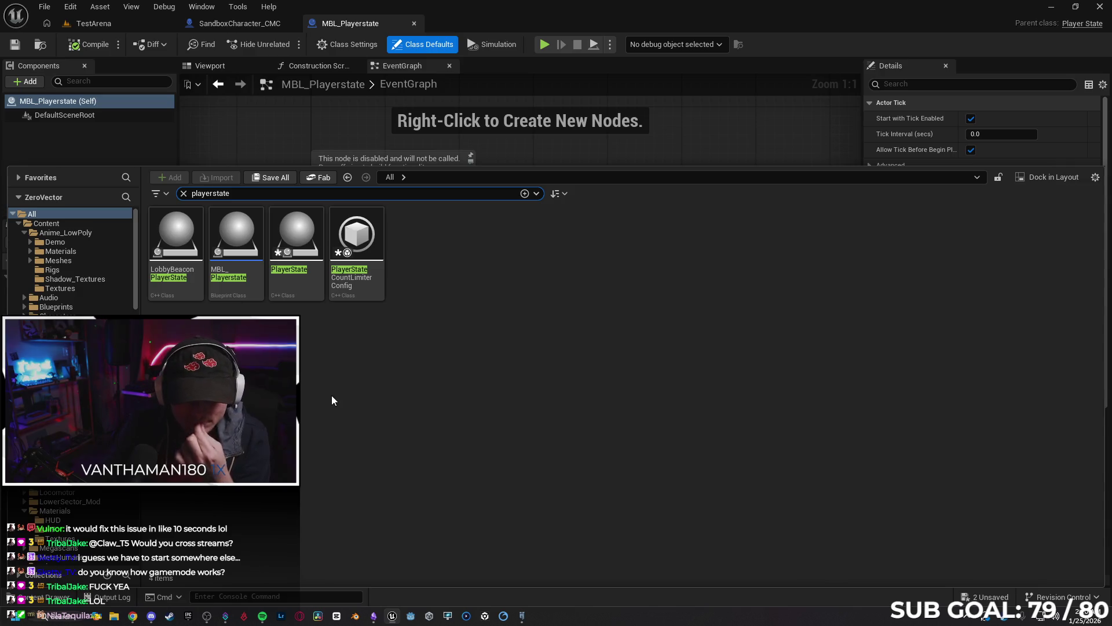
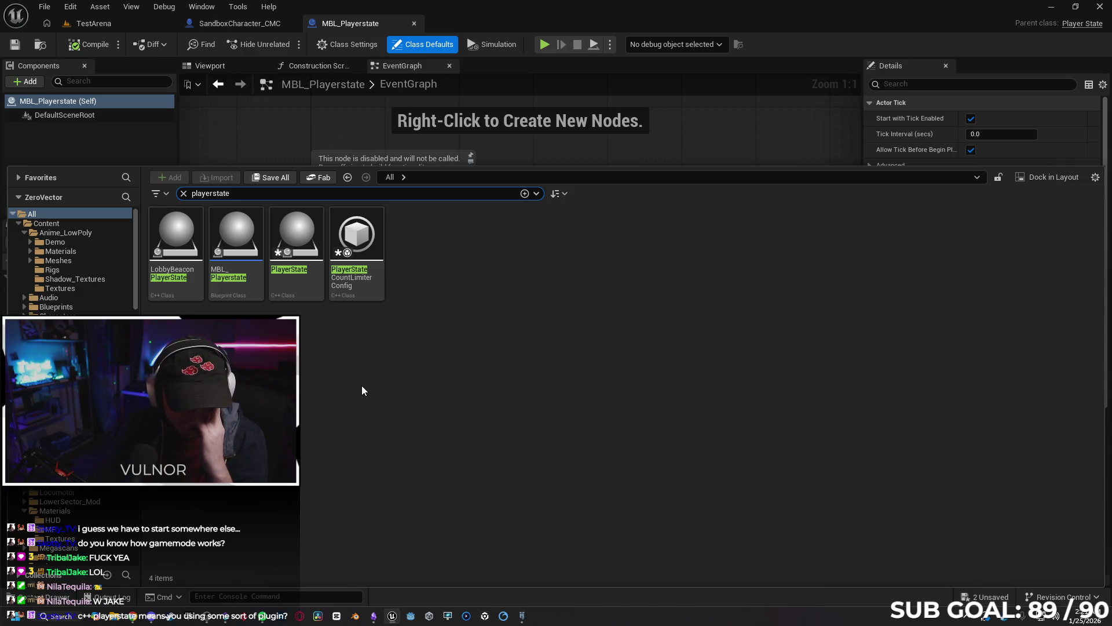
Clear the playerstate search, browse to Content > Blueprints, and return to the SandboxCharacter_CMC blueprint.
click(361, 385)
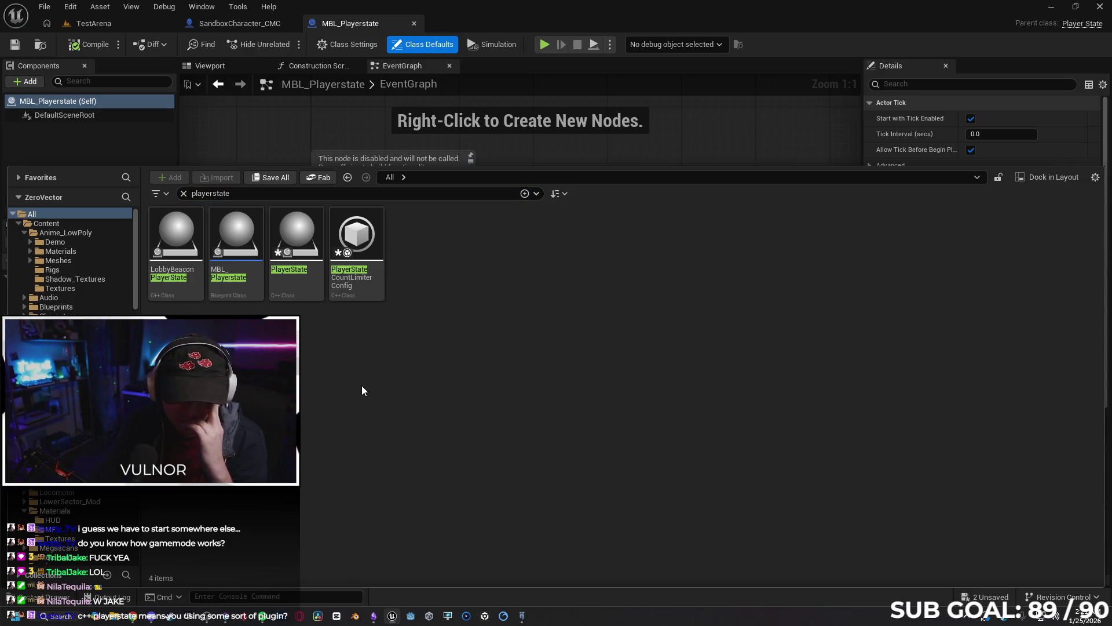
click(184, 193)
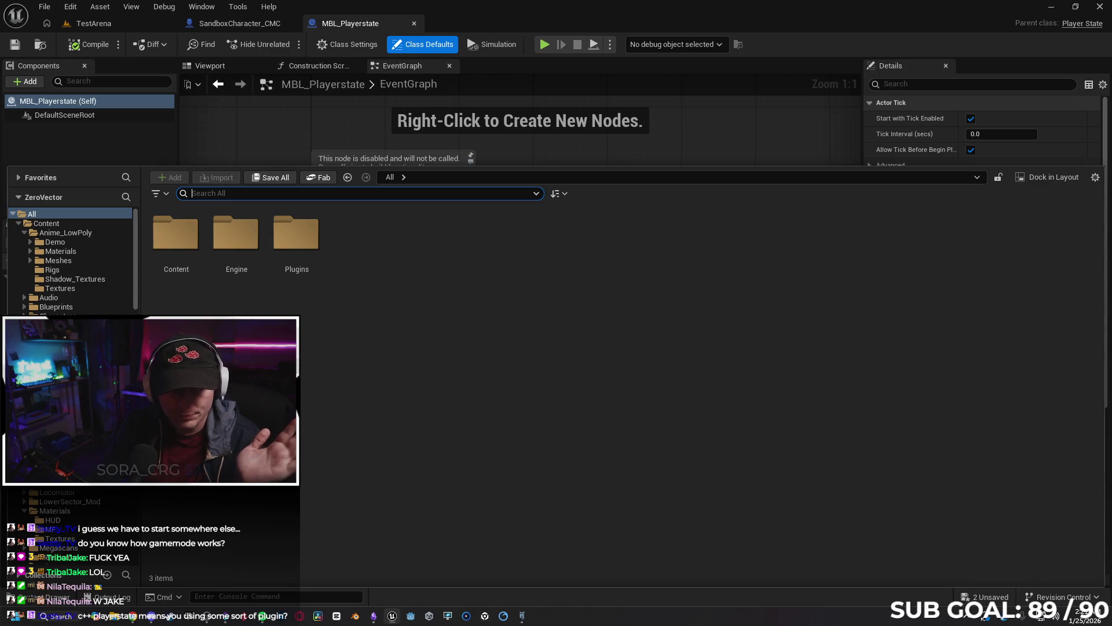
double_click(175, 231)
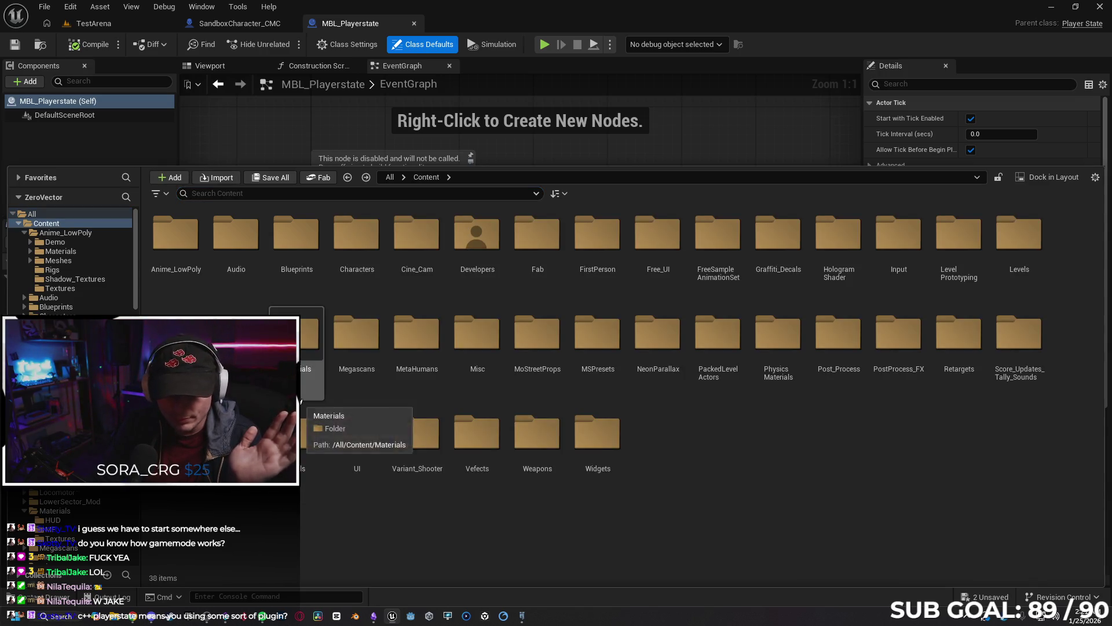
key(ctrl+space)
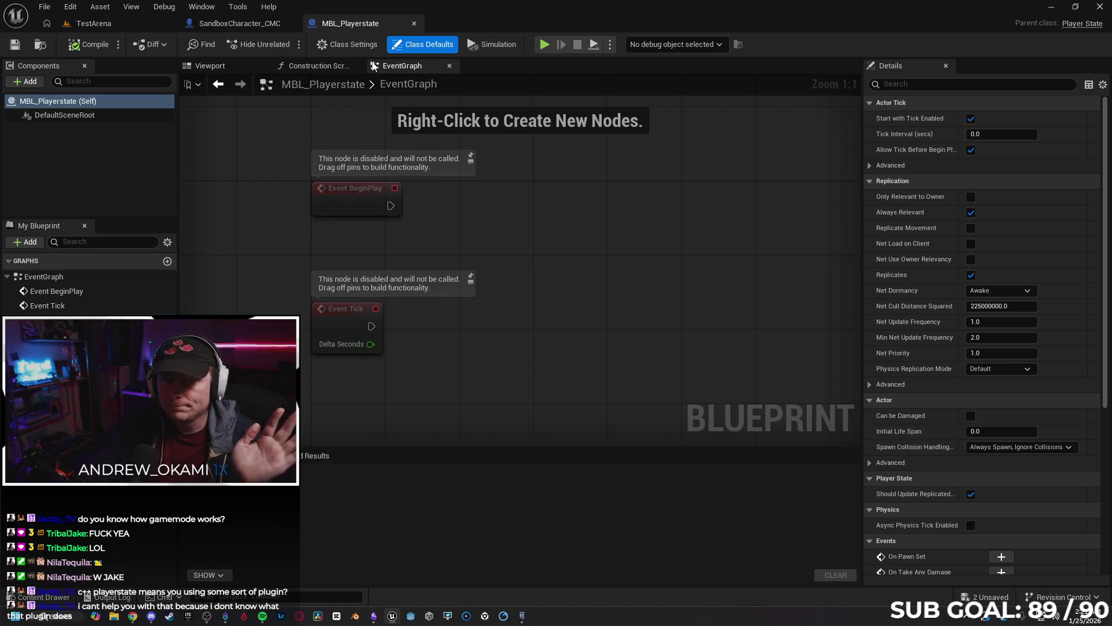
click(43, 597)
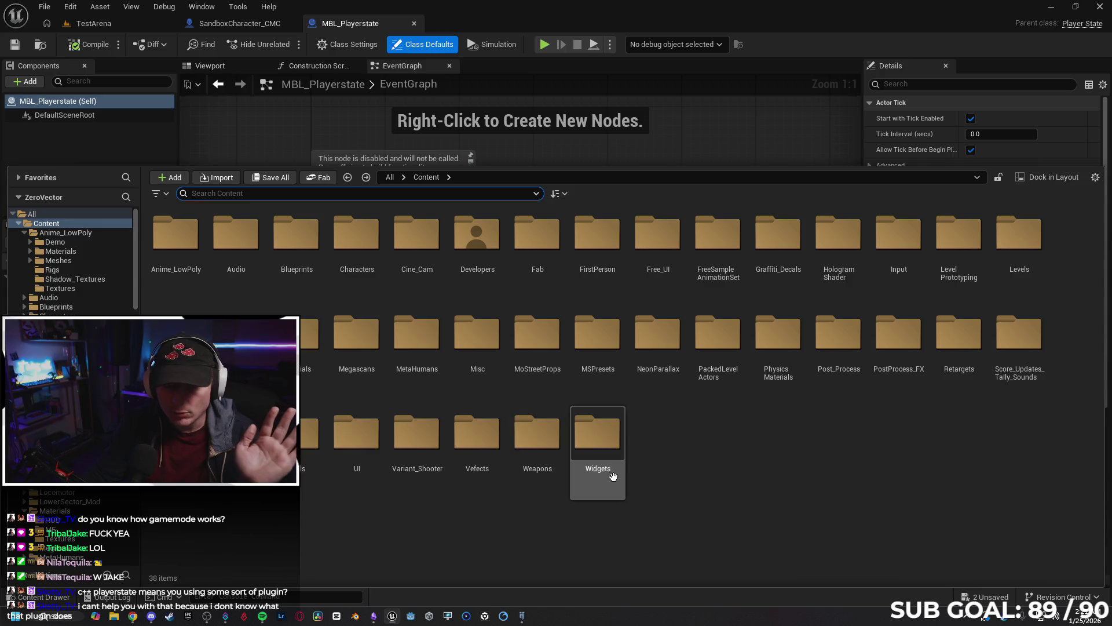
key(alt+Left)
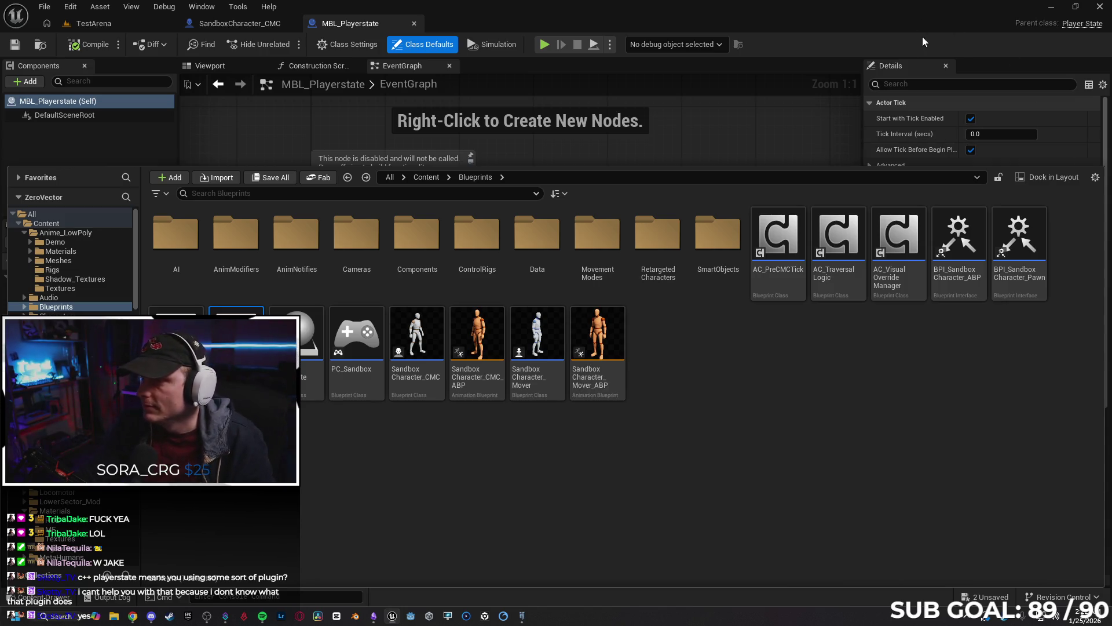
click(35, 596)
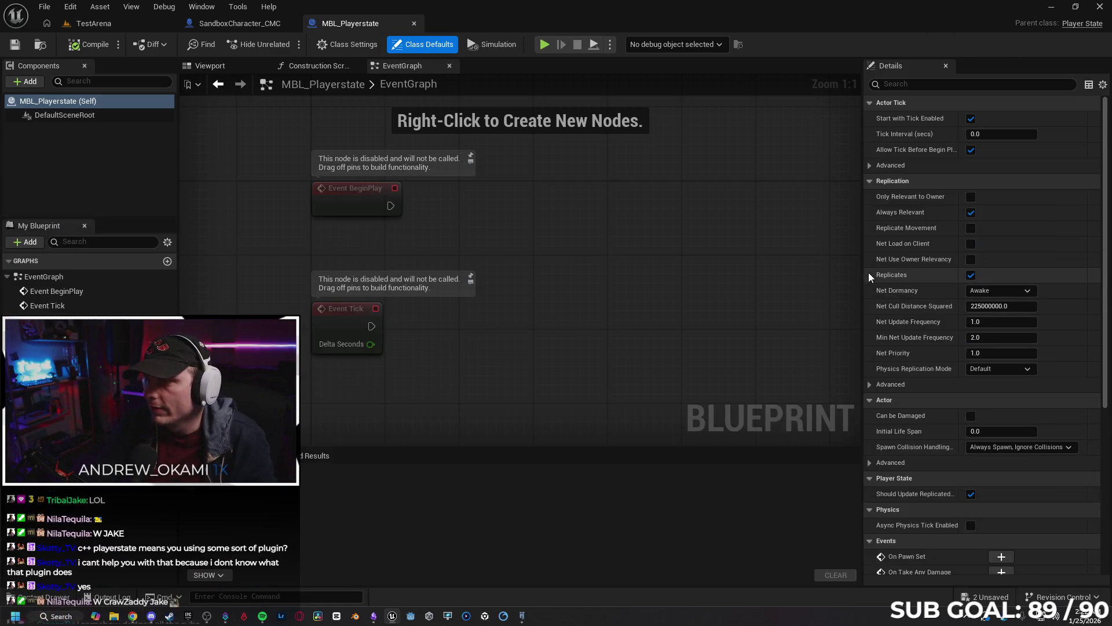
click(255, 24)
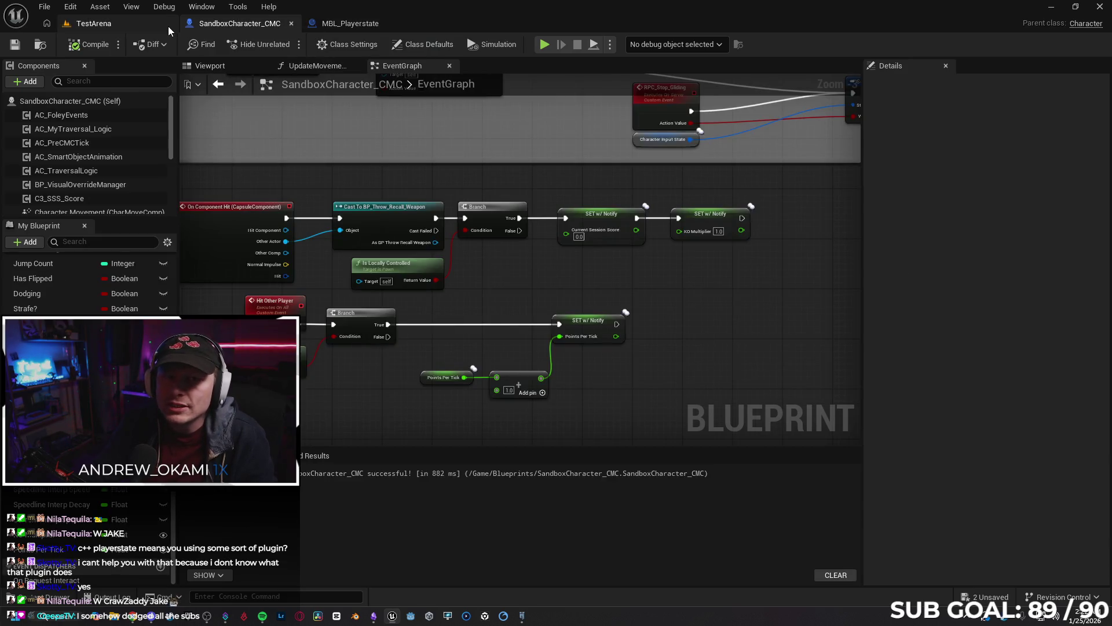
In TestArena's World Settings, set Game State Class to GameState and Player State Class to PlayerState, then play-test.
click(168, 26)
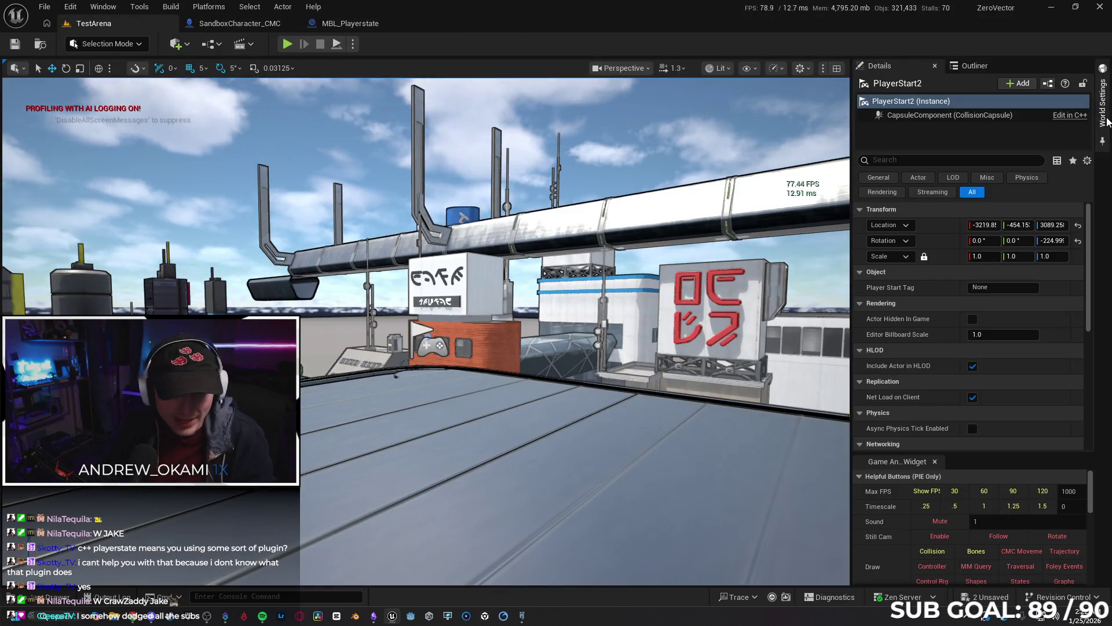
click(1107, 121)
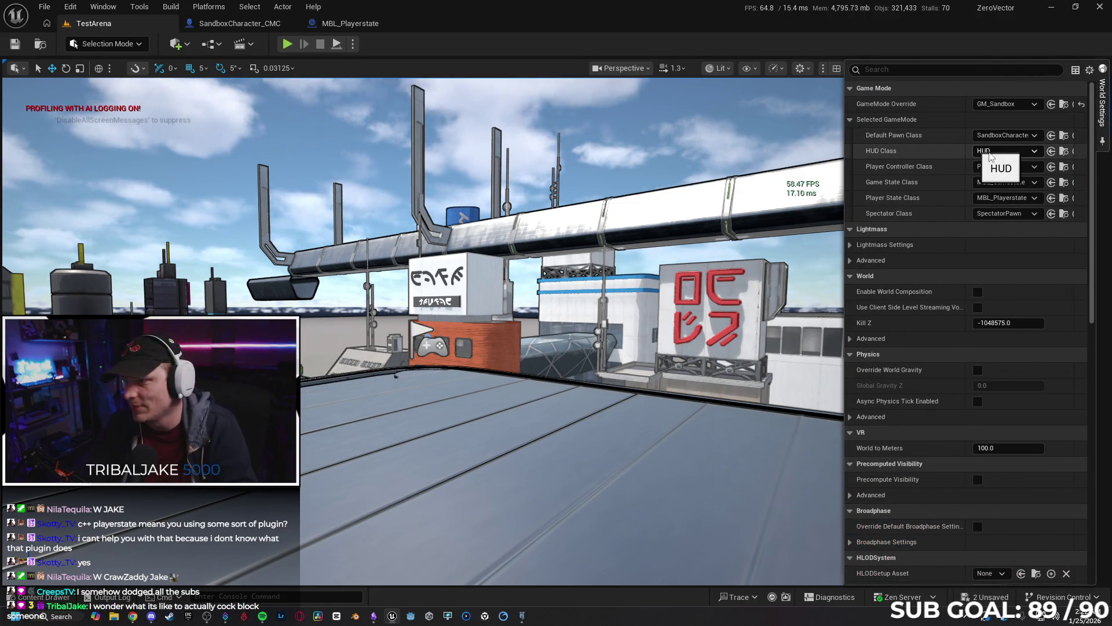
click(1031, 183)
click(992, 211)
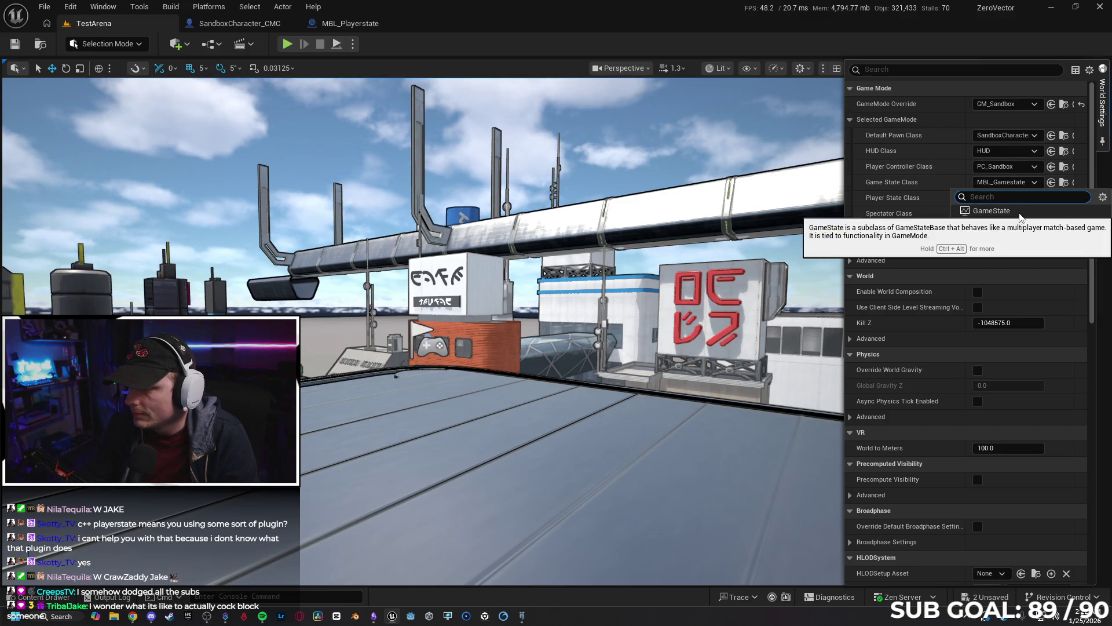
click(1020, 197)
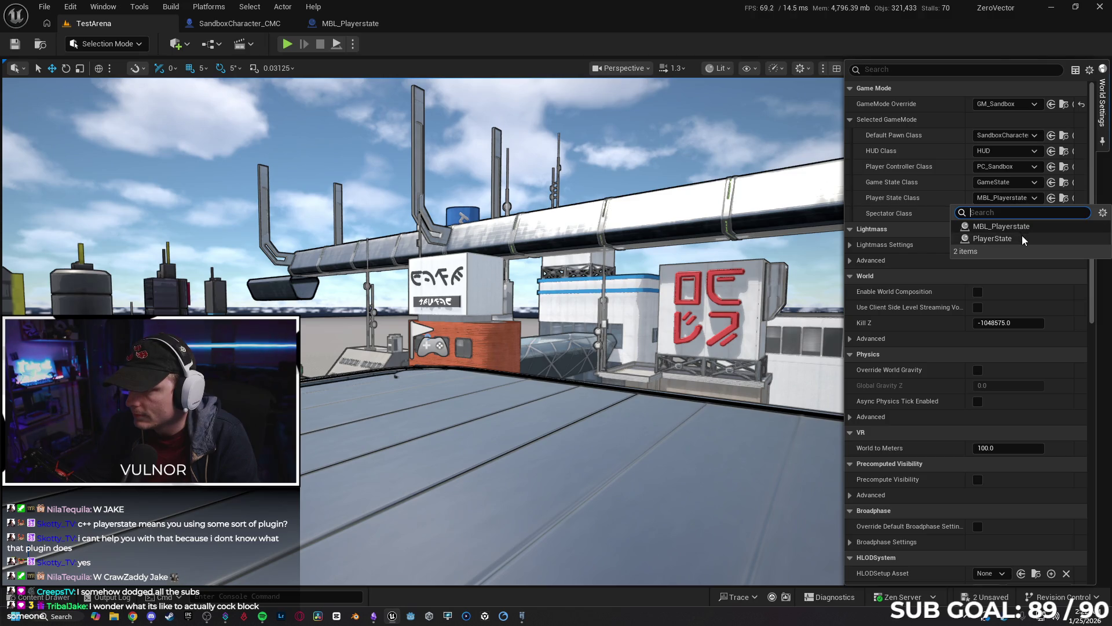
click(1023, 240)
click(457, 289)
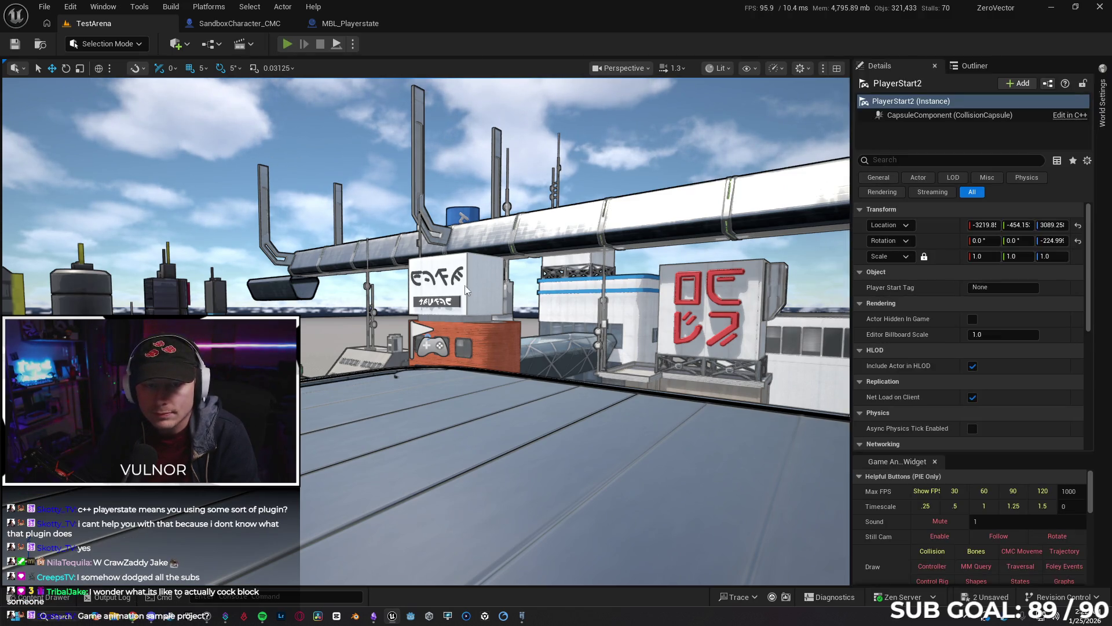
key(alt+p)
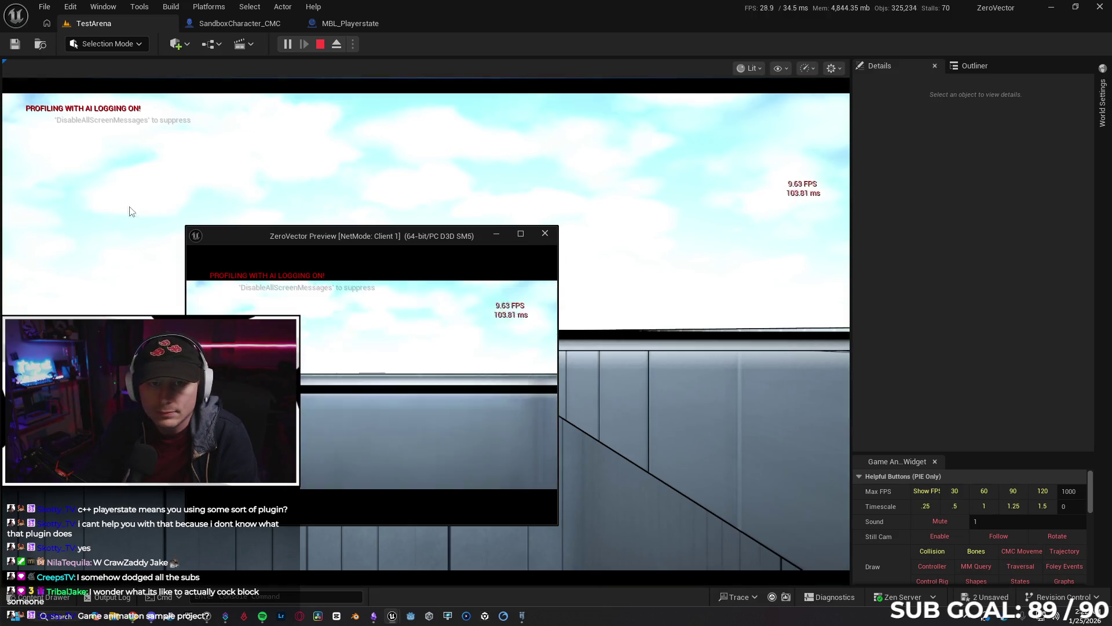
click(545, 234)
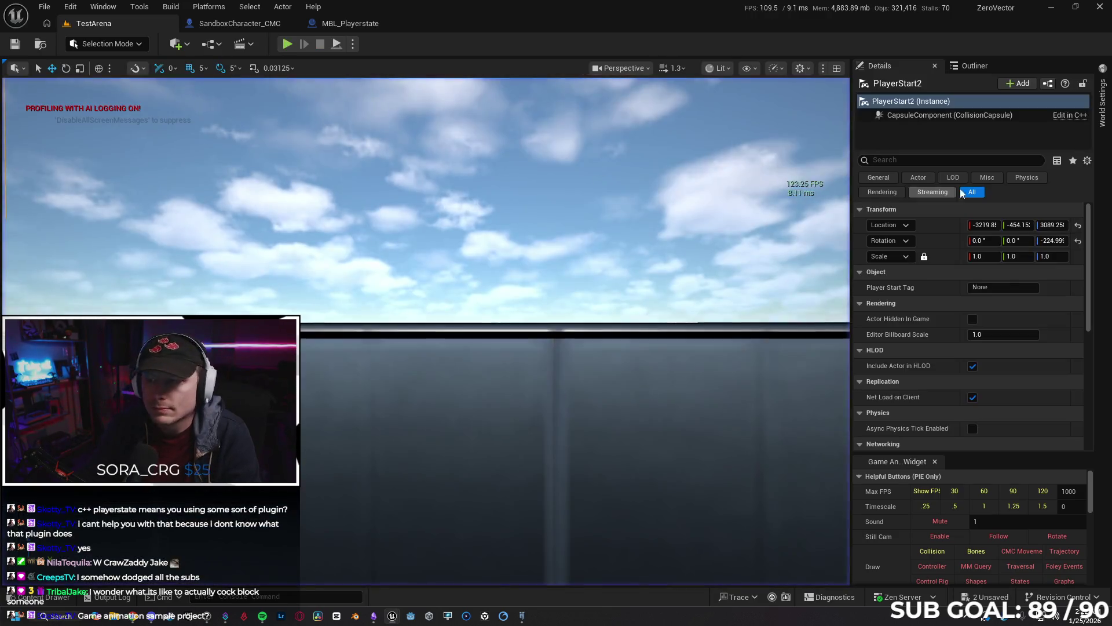
Change Game State Class to GameStateBase, run another play test, then close the MBL_Playerstate blueprint.
click(1101, 108)
click(1008, 182)
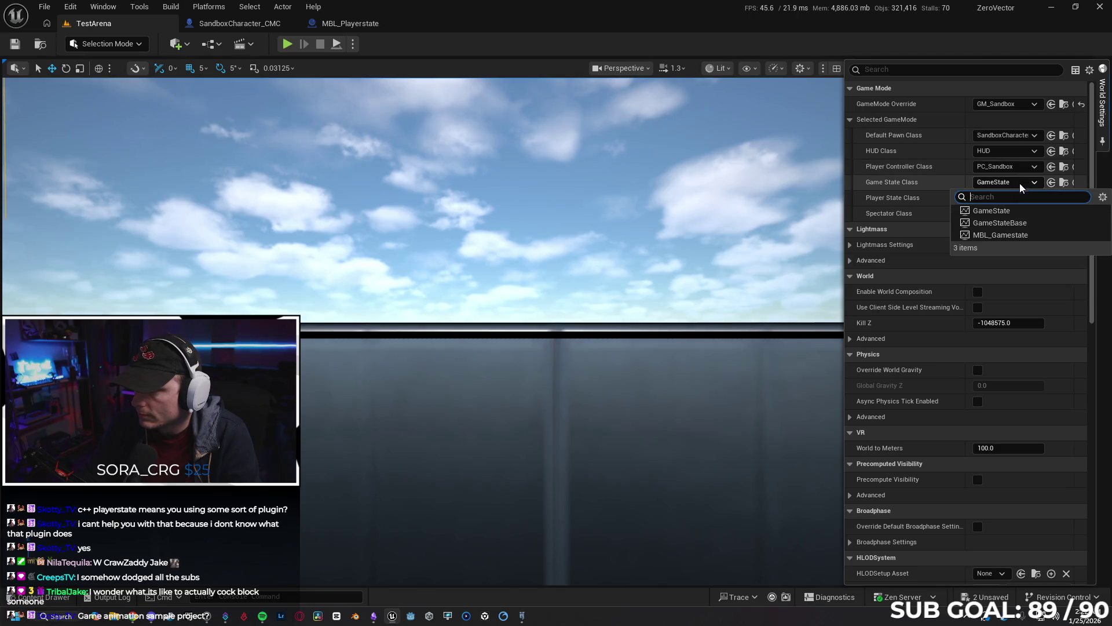
click(984, 224)
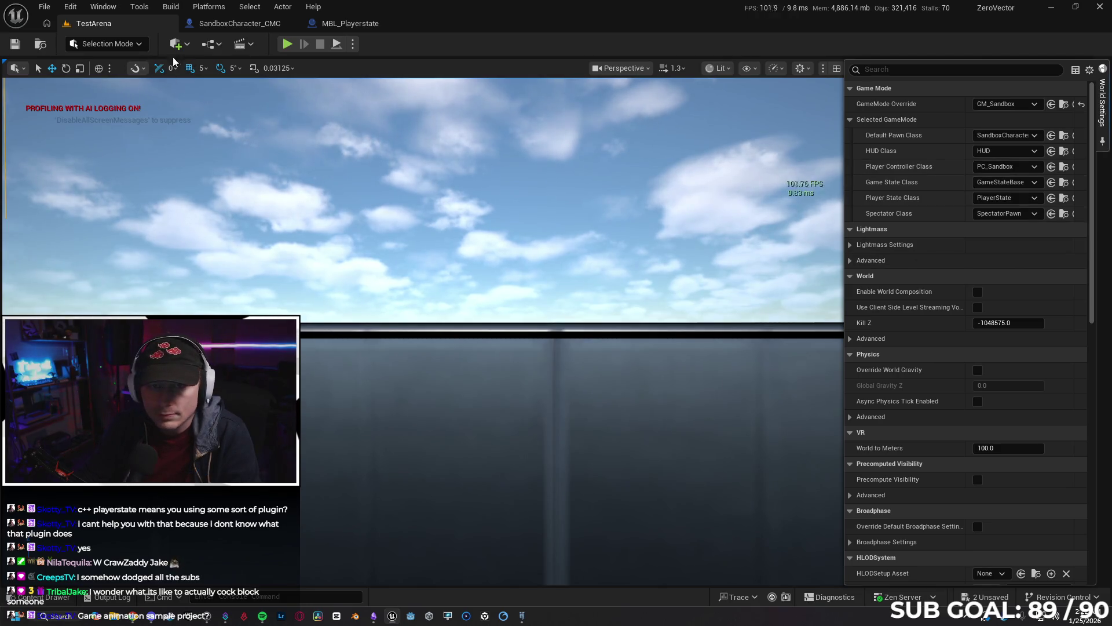
click(287, 44)
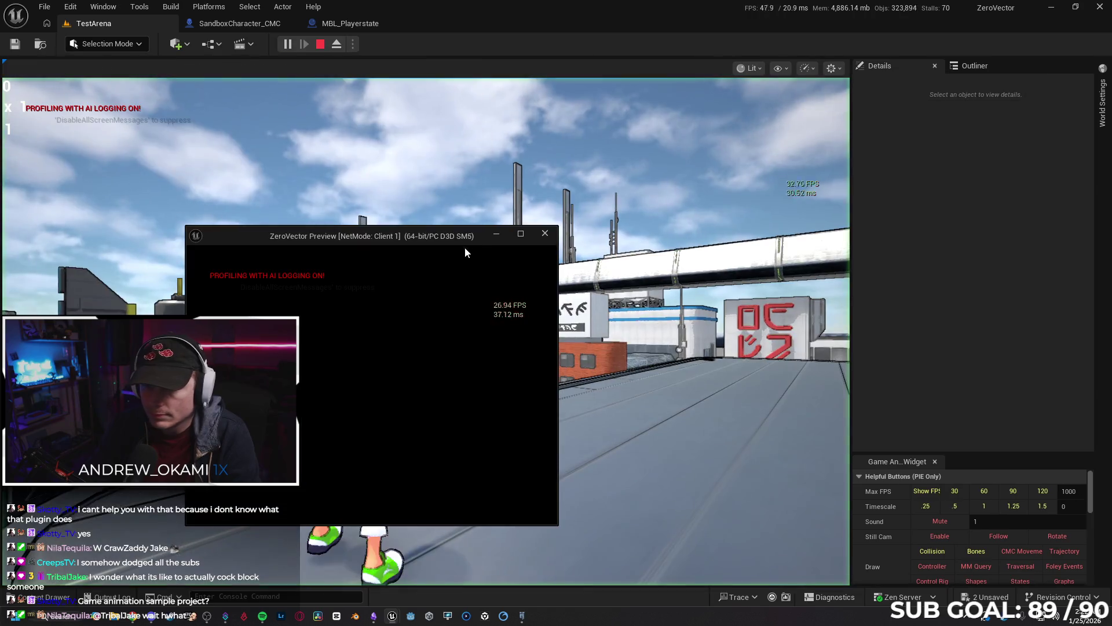
click(544, 232)
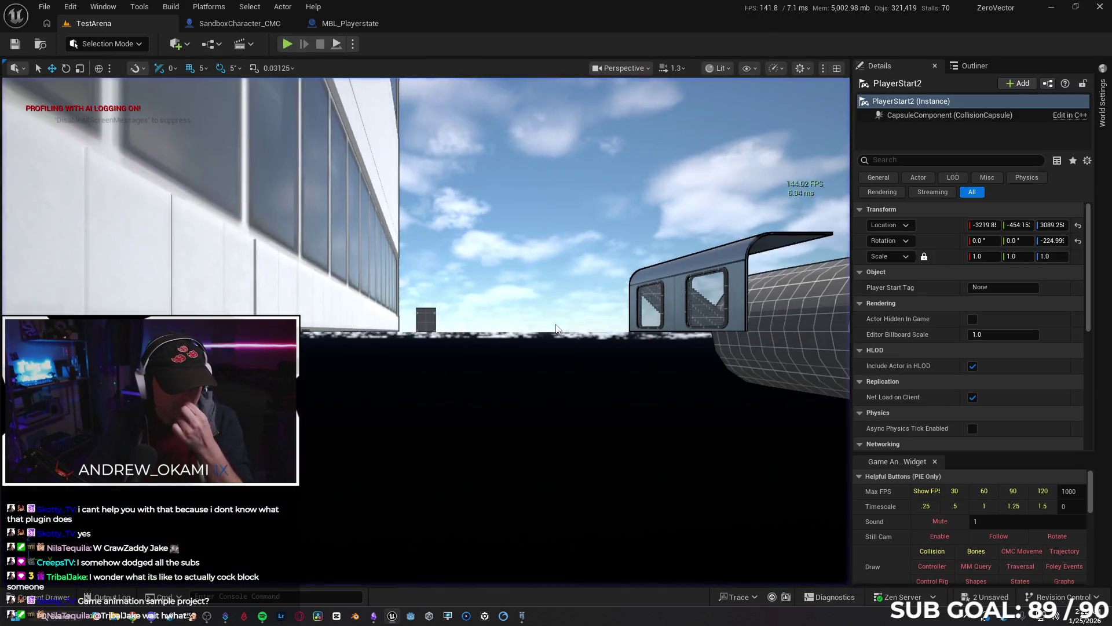
mouse_move(556, 329)
mouse_down()
mouse_move(544, 296)
mouse_move(579, 266)
mouse_move(573, 255)
mouse_move(547, 283)
mouse_move(548, 261)
mouse_up()
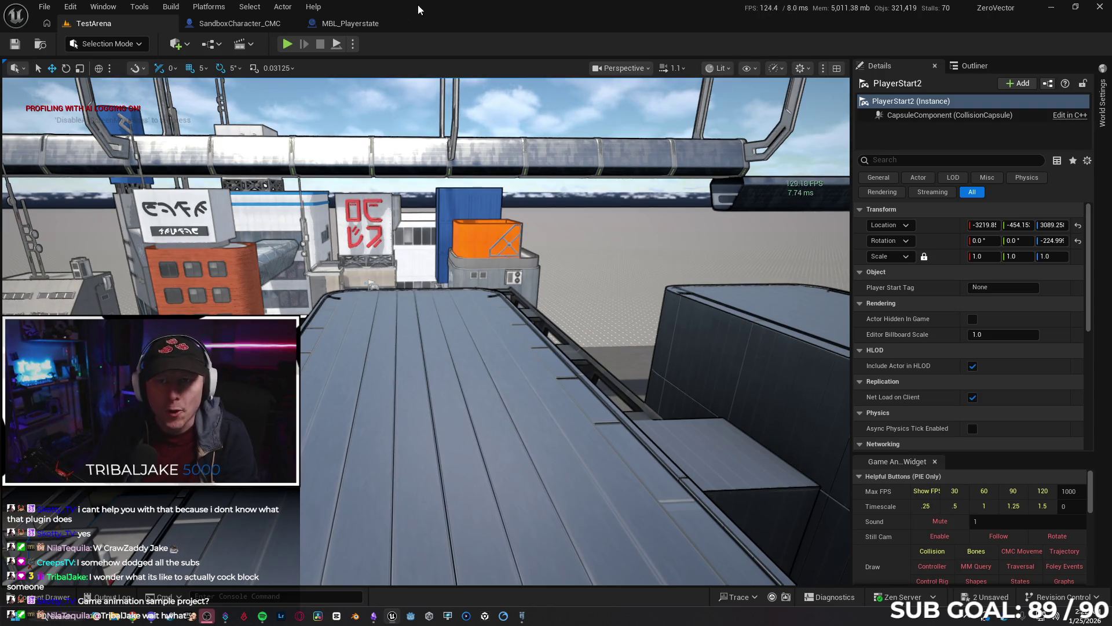
click(408, 24)
key(ctrl+w)
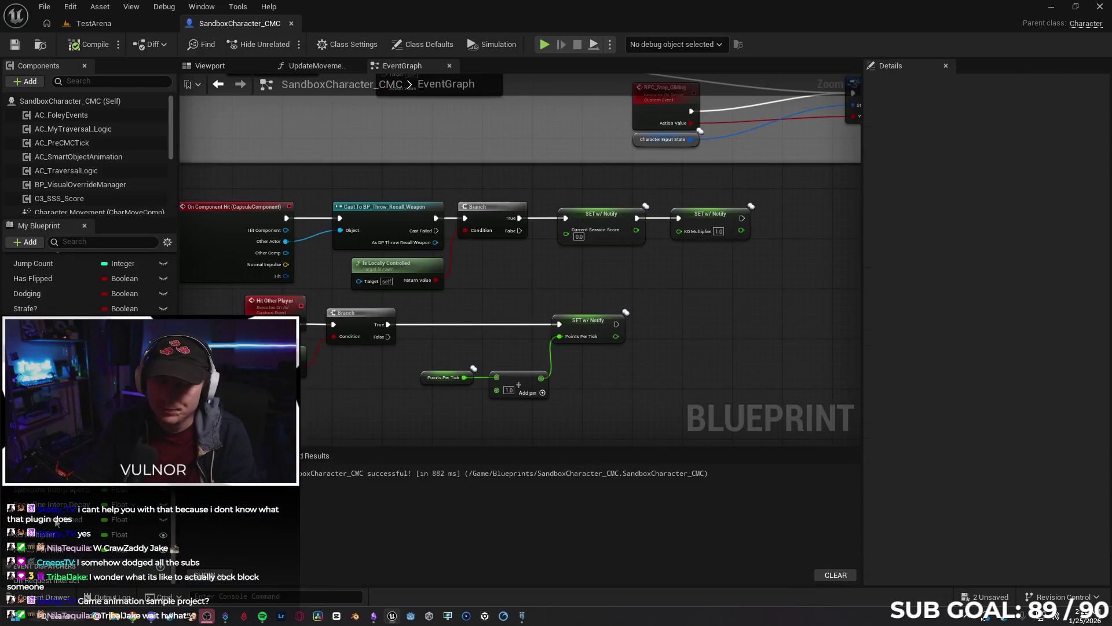
Delete the player state blueprint asset from the Blueprints folder, then go back to the TestArena level.
click(52, 603)
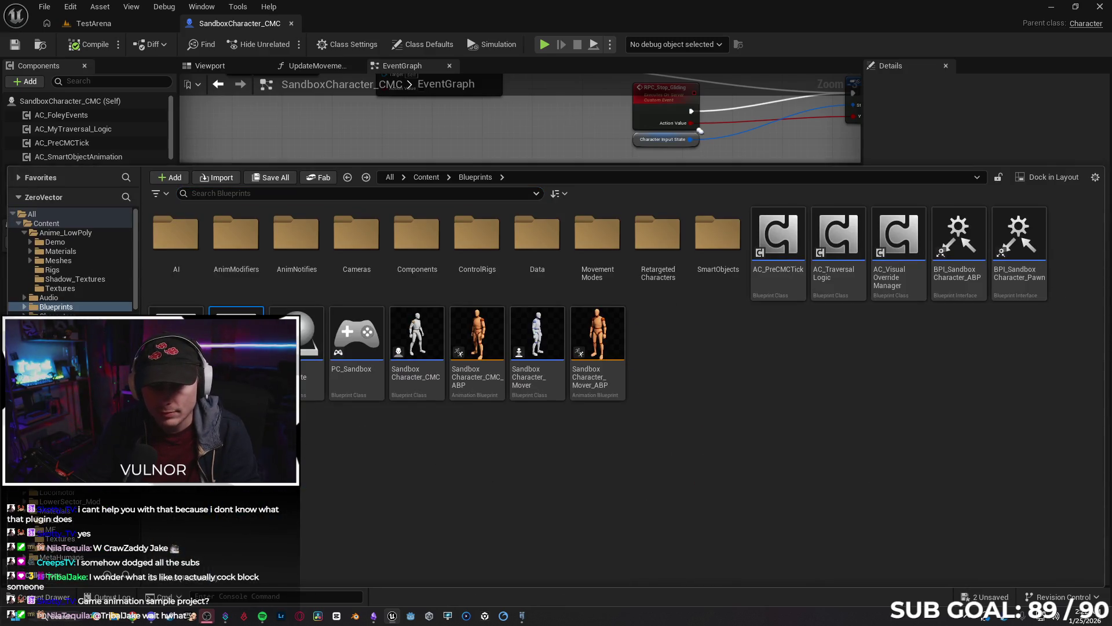
click(300, 332)
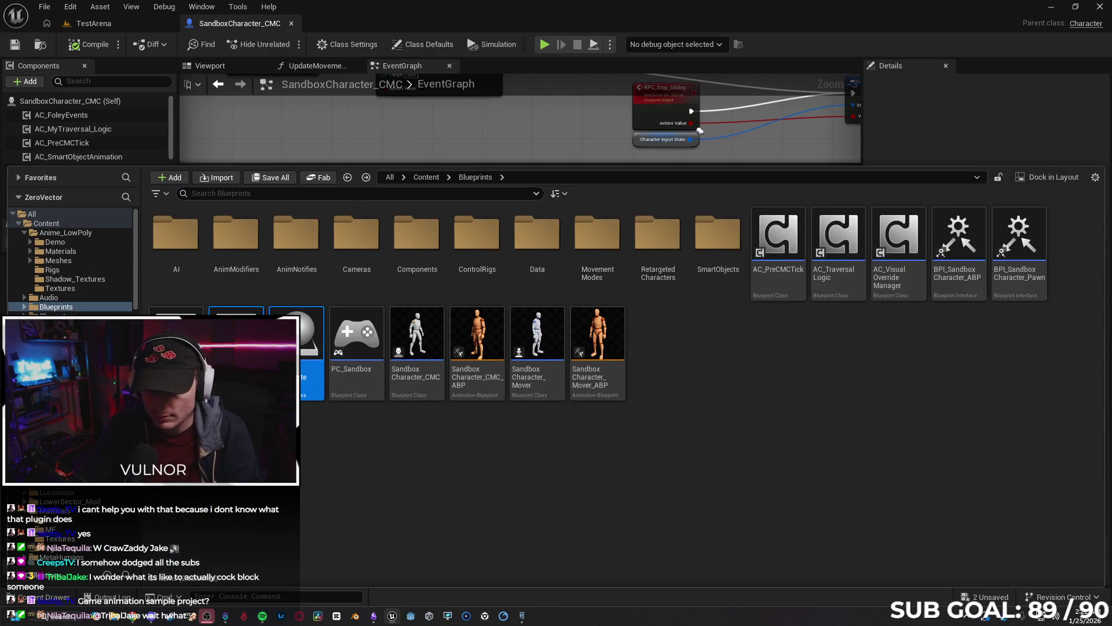
key(Delete)
click(495, 500)
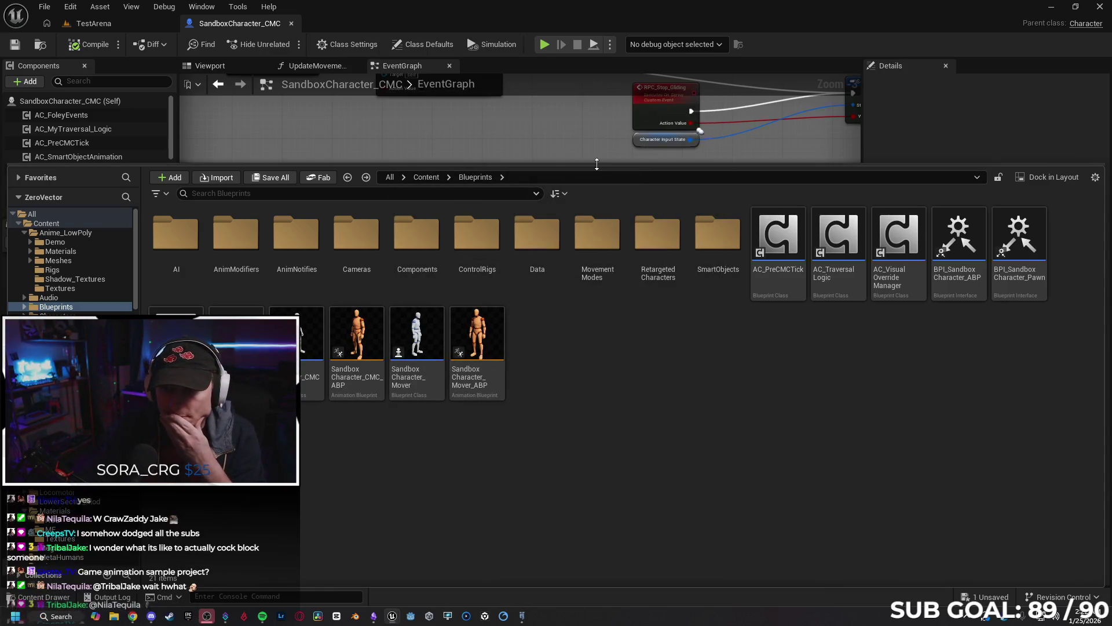
drag(585, 167, 586, 336)
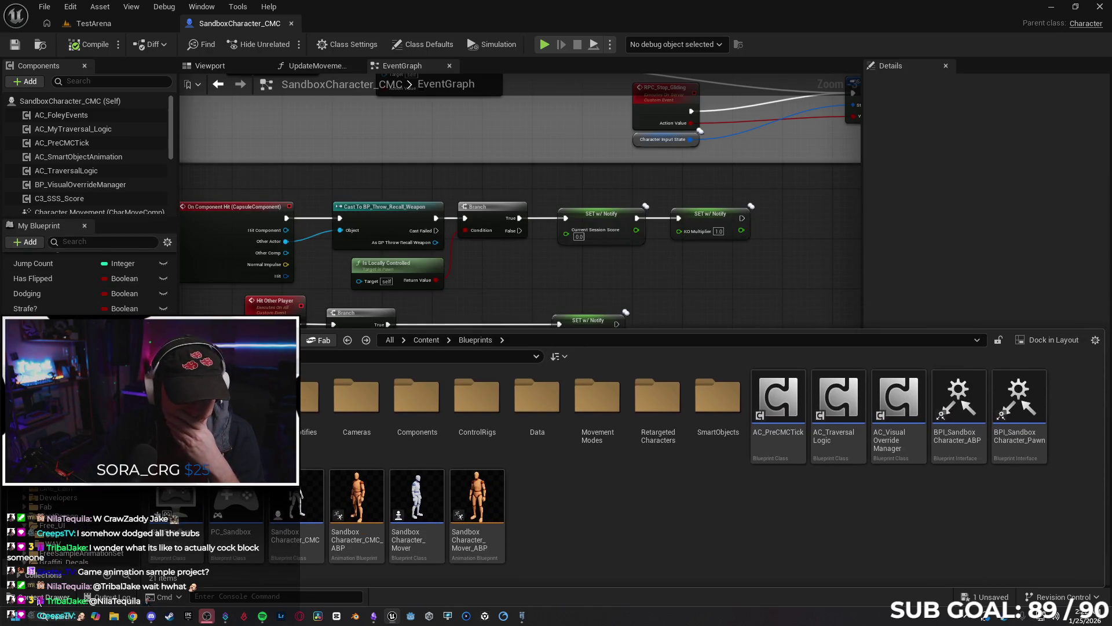
click(43, 596)
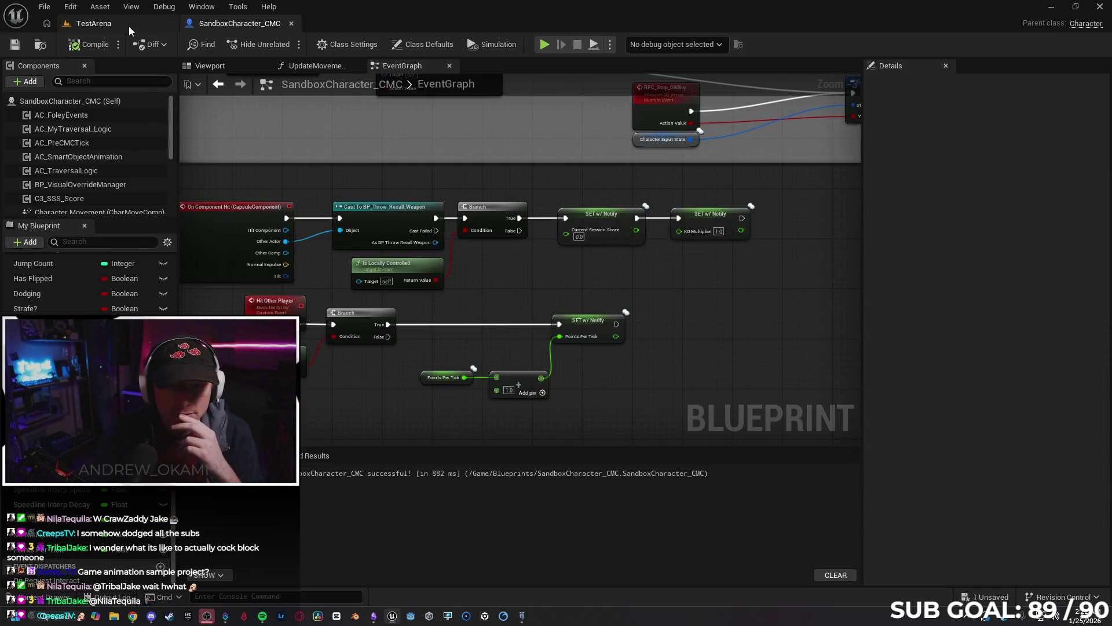
click(128, 26)
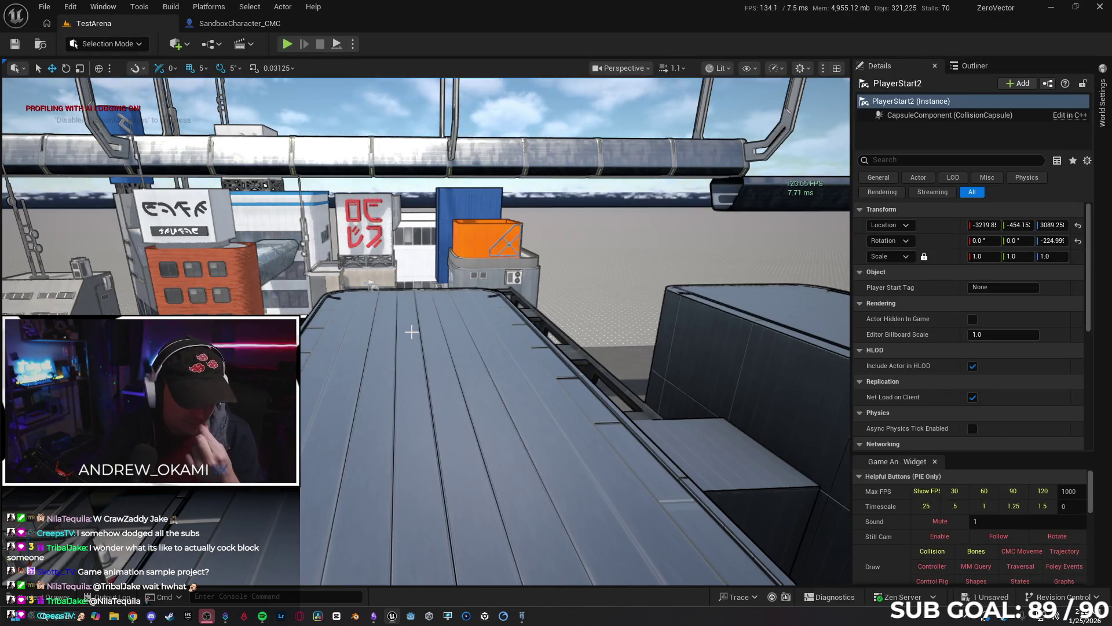
mouse_move(411, 331)
mouse_down()
mouse_move(356, 338)
mouse_move(368, 338)
mouse_up()
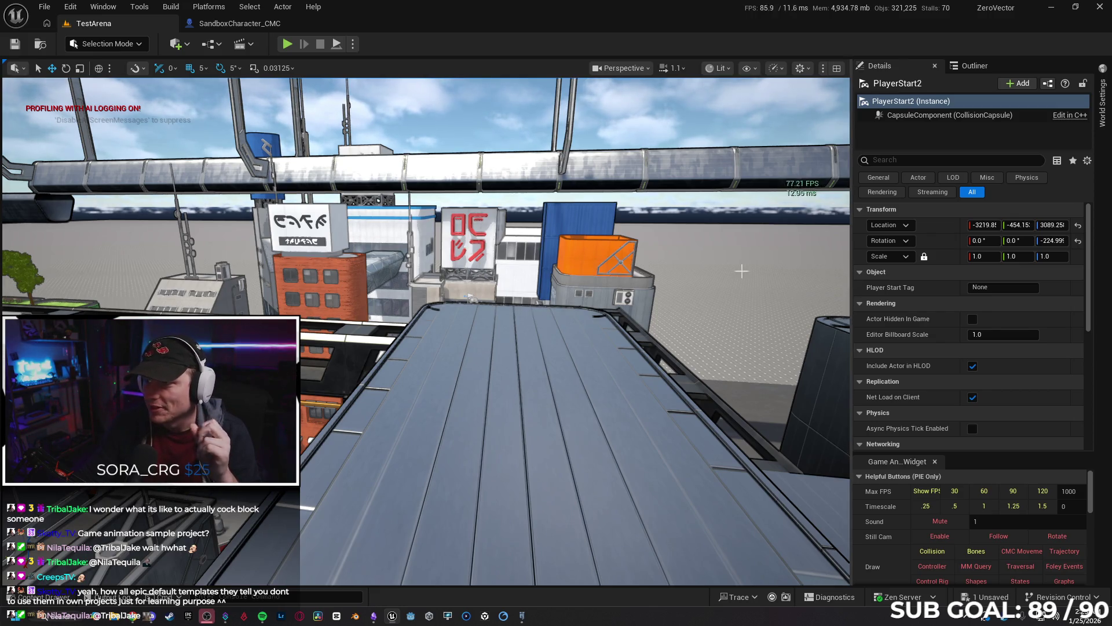
click(255, 24)
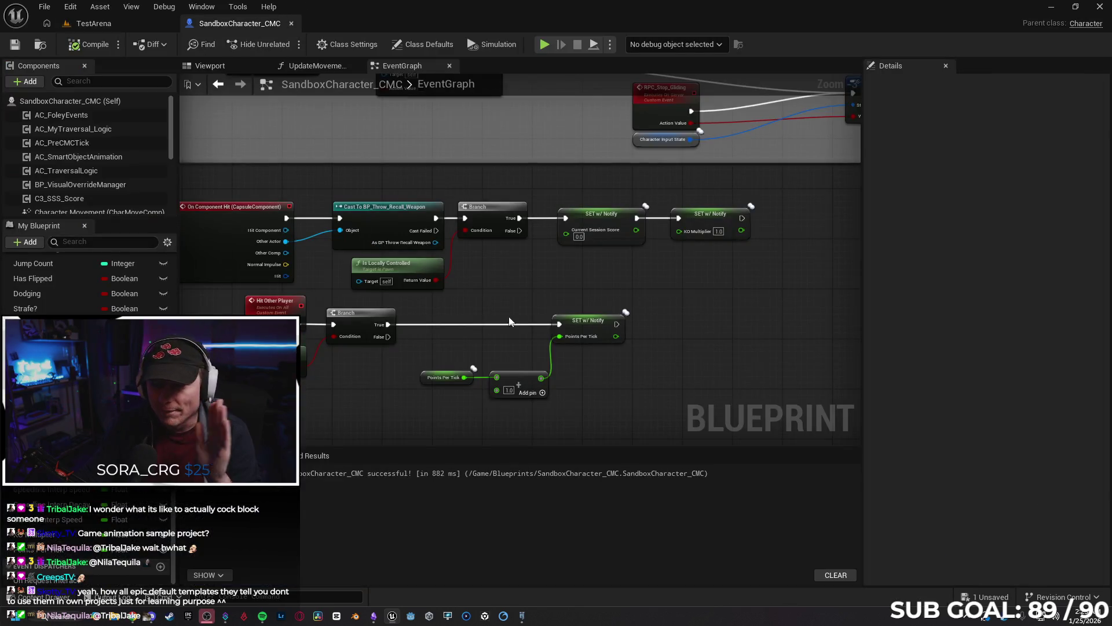
Marquee-select the Hit Other Player, Branch, SET and Add nodes and nudge them down-left.
scroll(627, 371, up, 2)
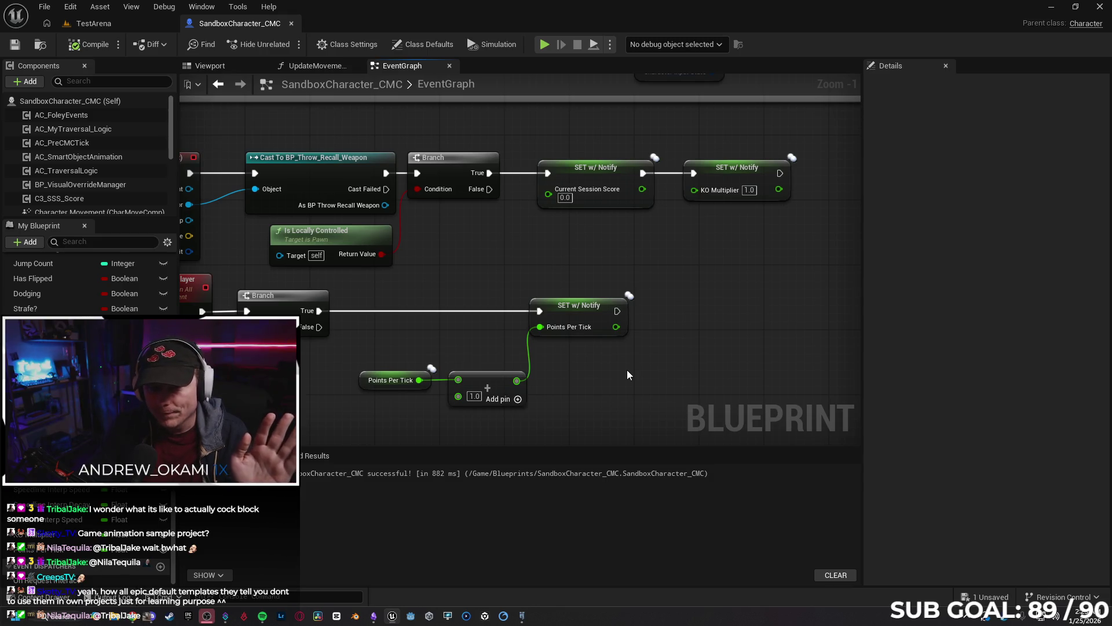
scroll(614, 365, down, 1)
drag(611, 359, 671, 334)
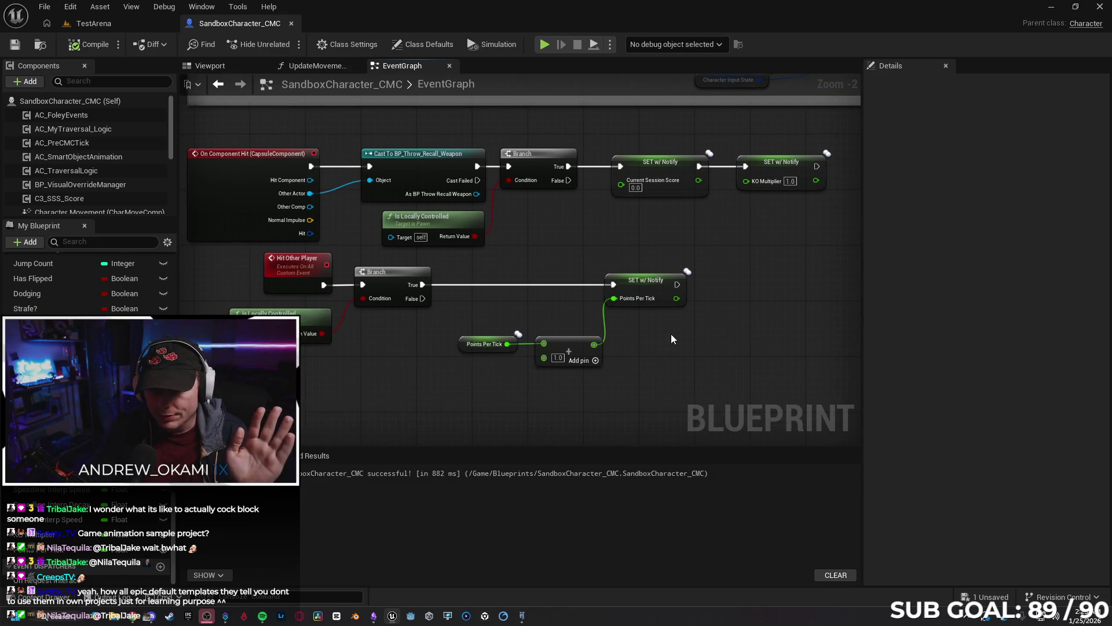
drag(672, 374, 261, 271)
mouse_move(584, 367)
mouse_down()
mouse_move(556, 377)
mouse_move(580, 378)
mouse_move(569, 381)
mouse_up()
click(463, 366)
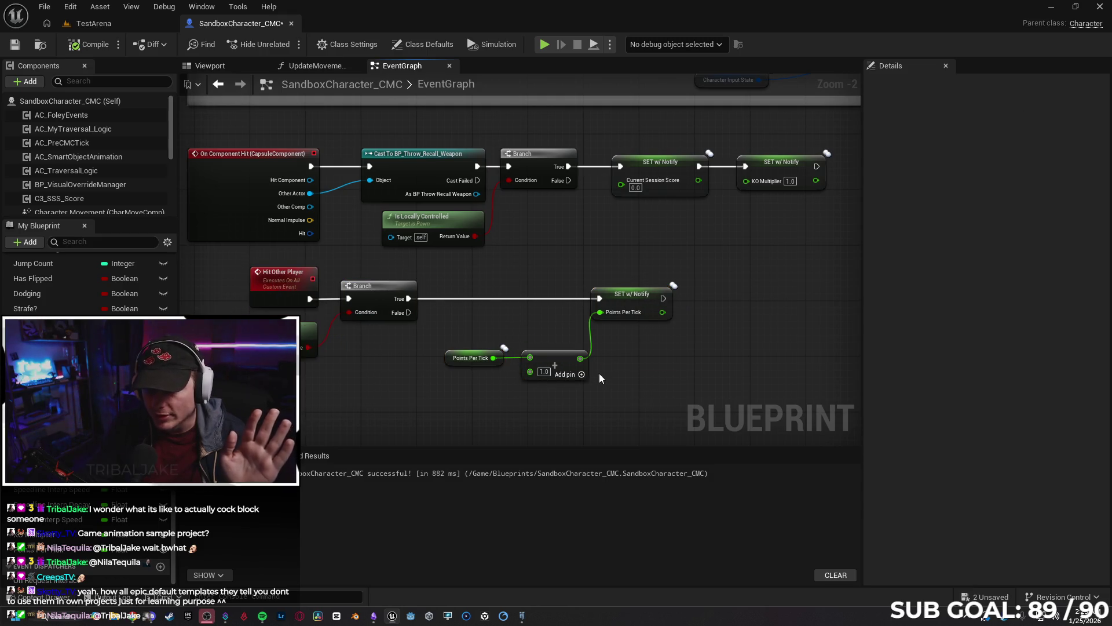
Inspect the Points Per Tick getter and SET node details, including the variable's advanced flags.
click(447, 355)
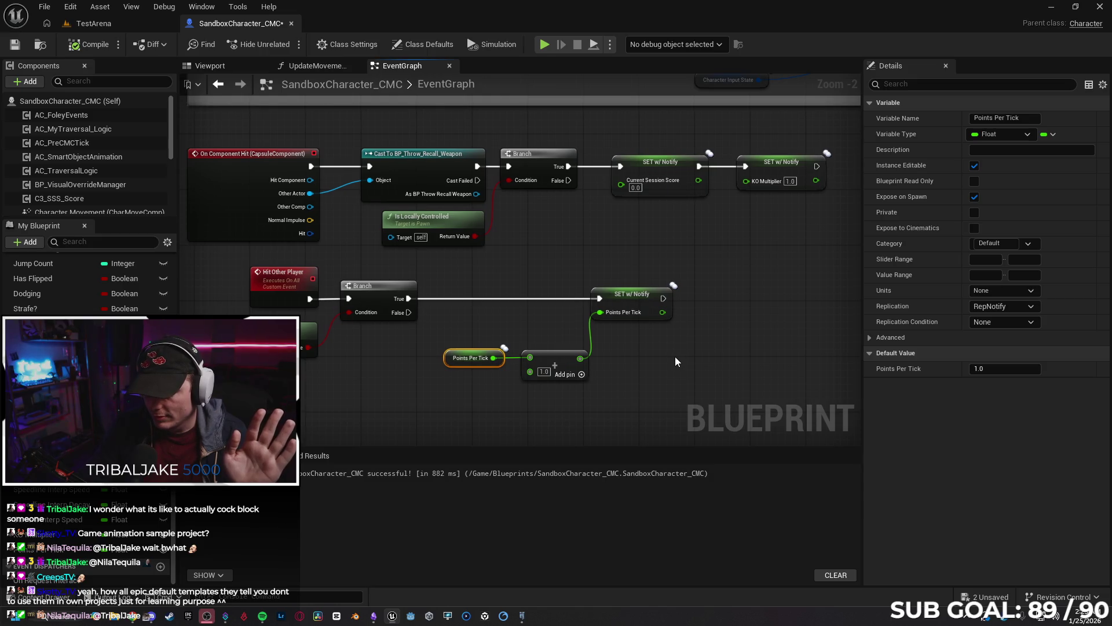
drag(676, 361, 656, 347)
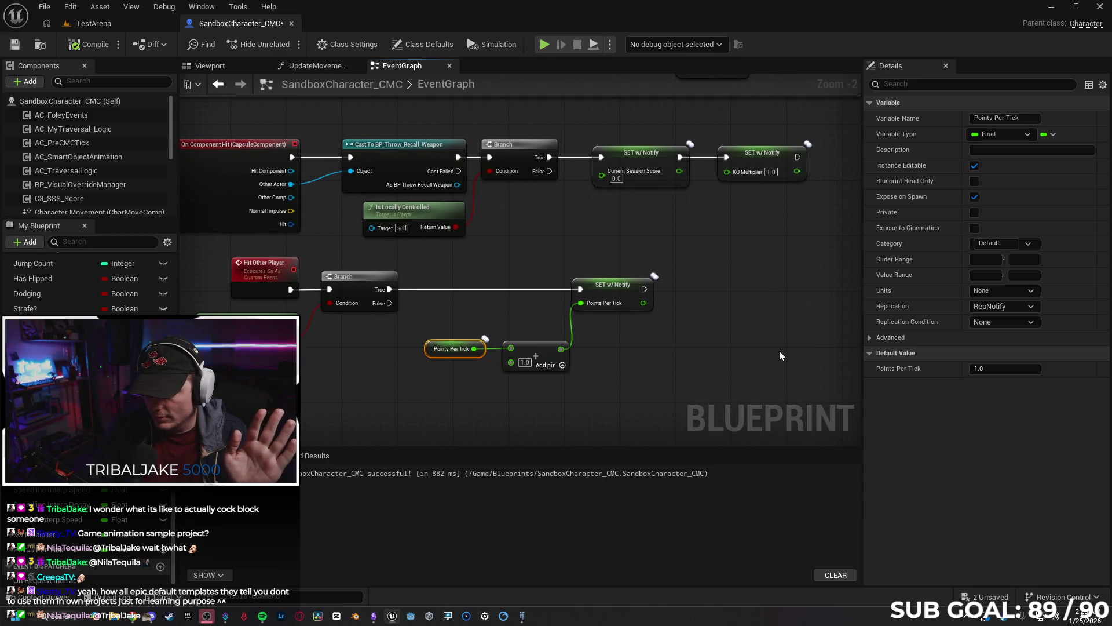
click(869, 338)
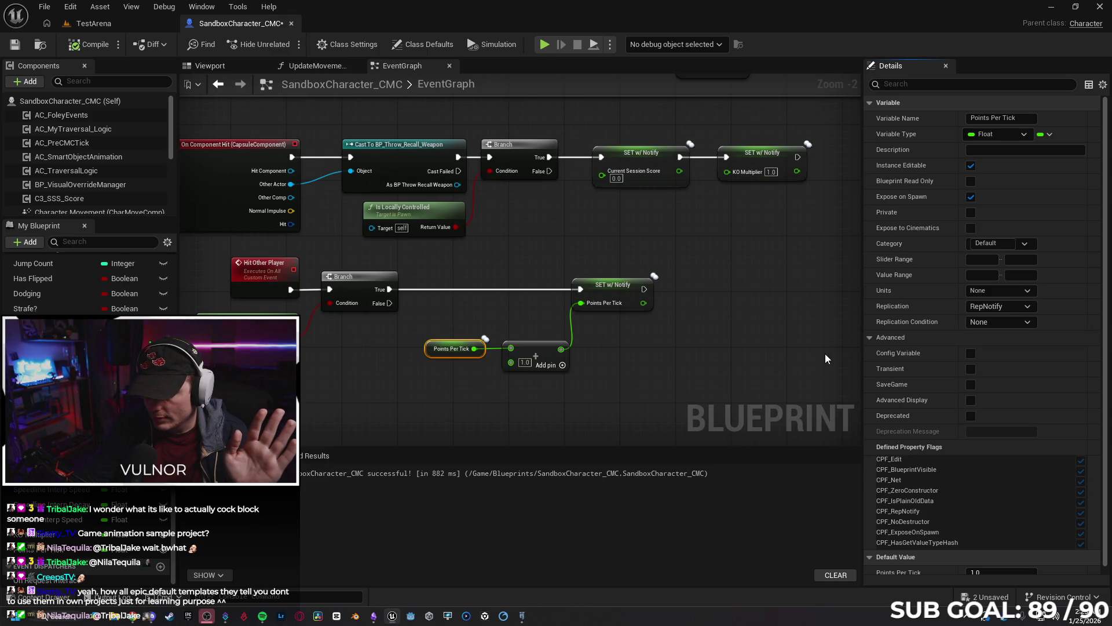
click(871, 336)
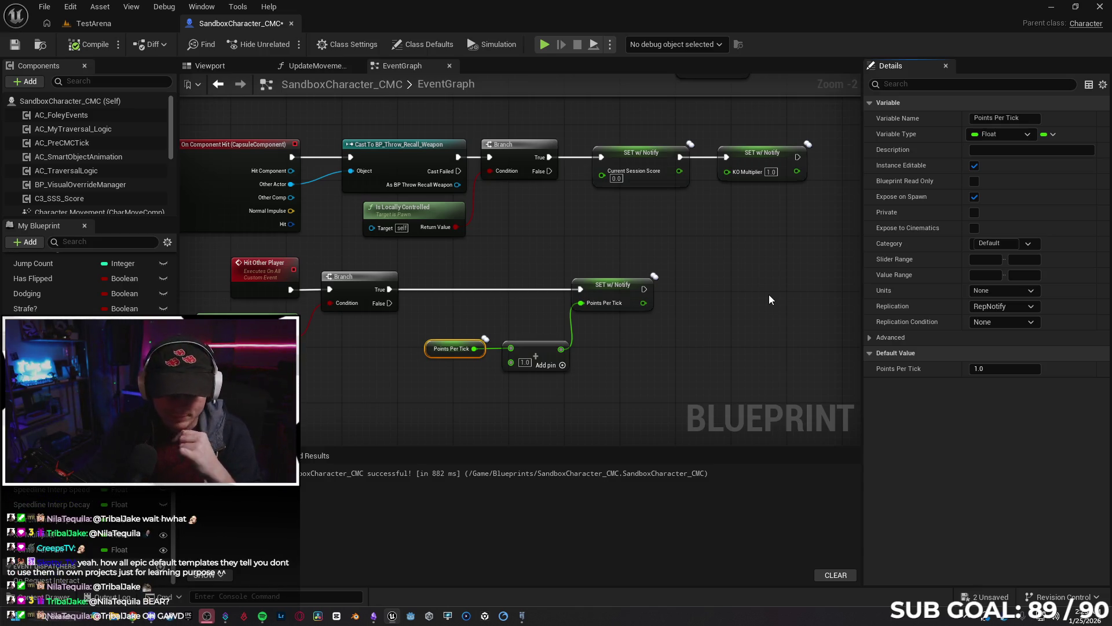
click(695, 333)
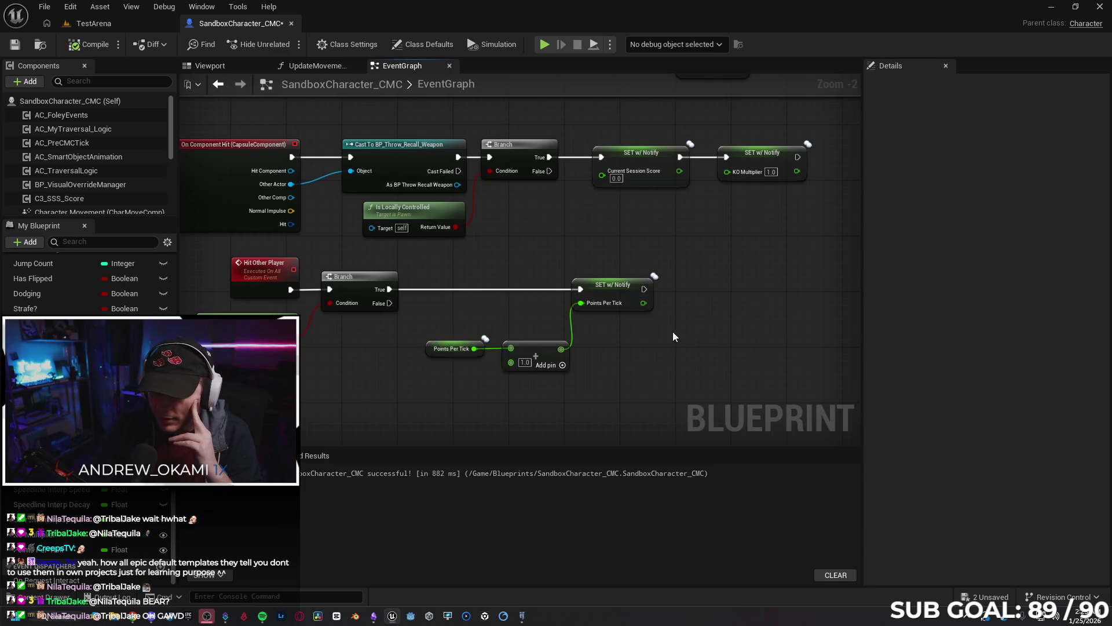
click(606, 294)
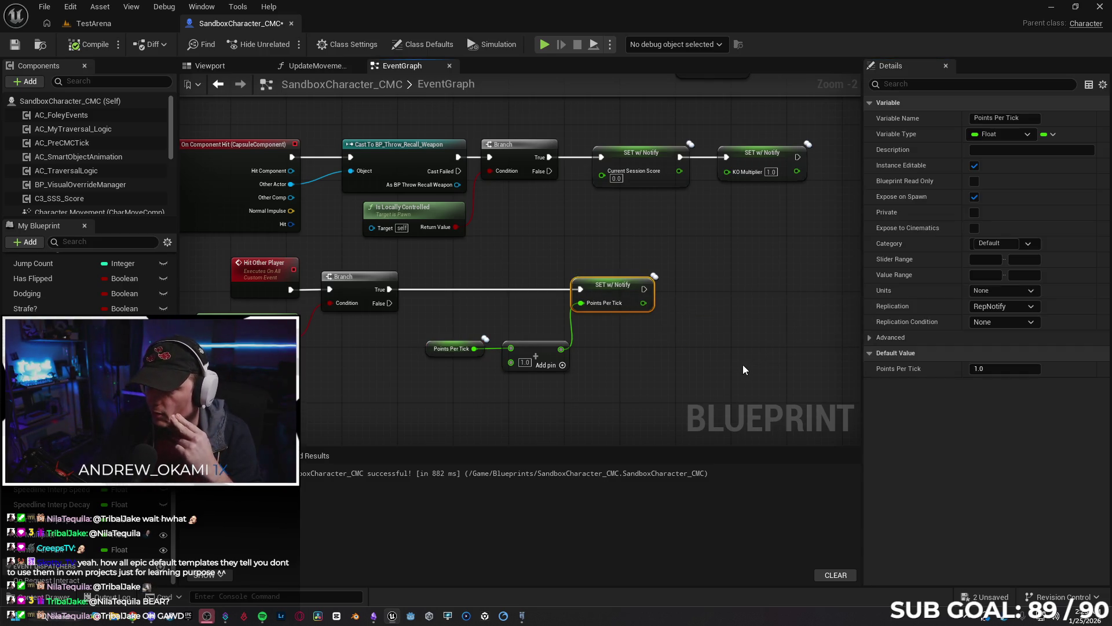
click(431, 351)
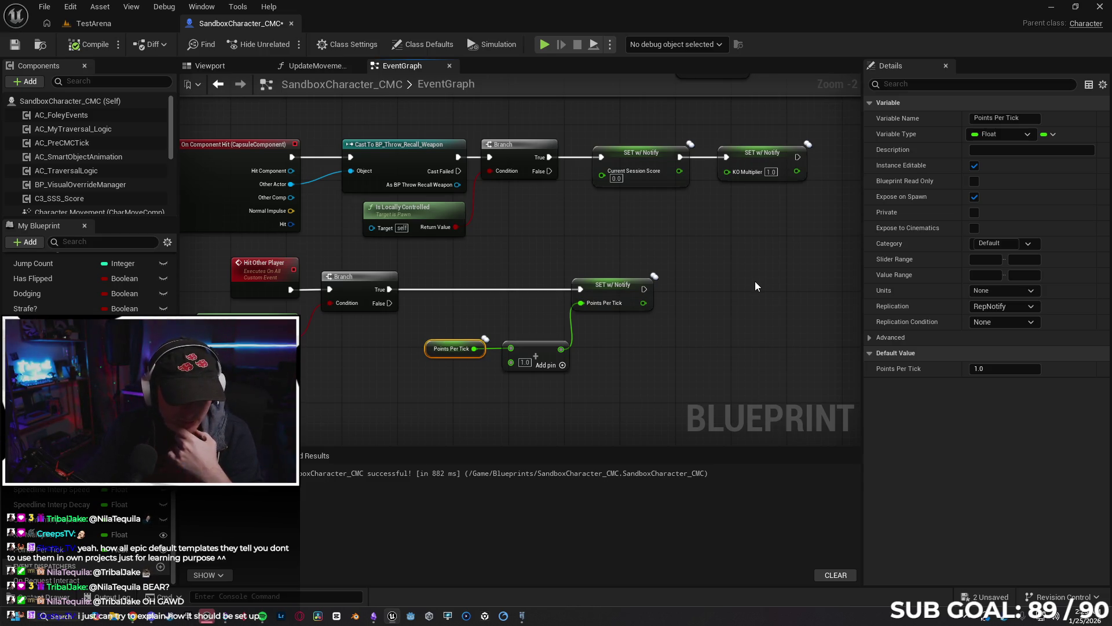
click(721, 348)
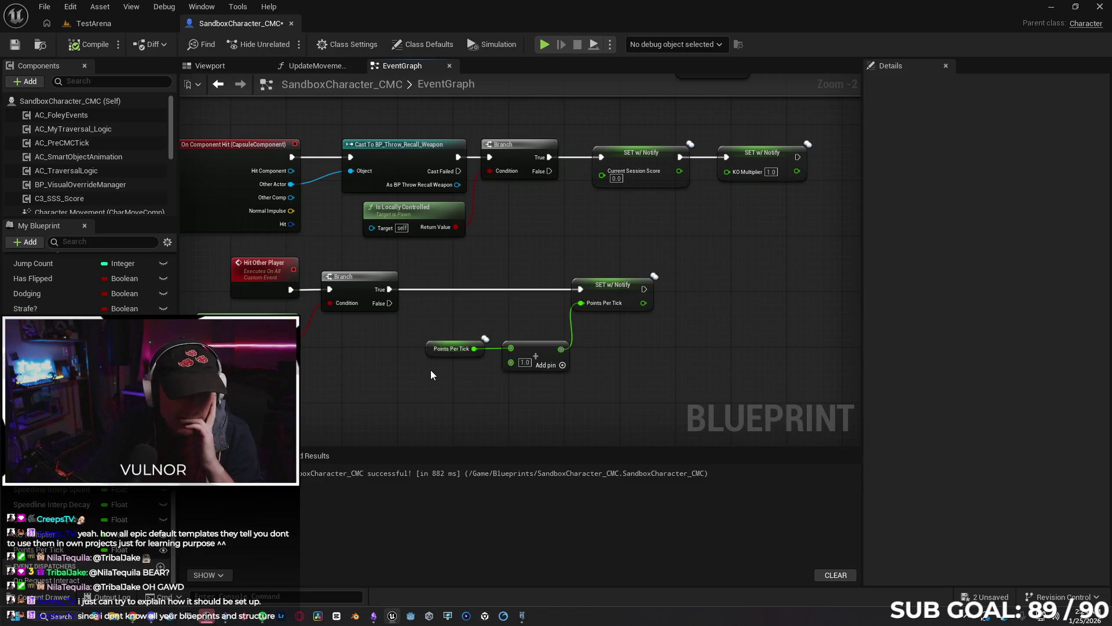
Switch to the UpdateMovementScore function graph.
scroll(403, 364, down, 8)
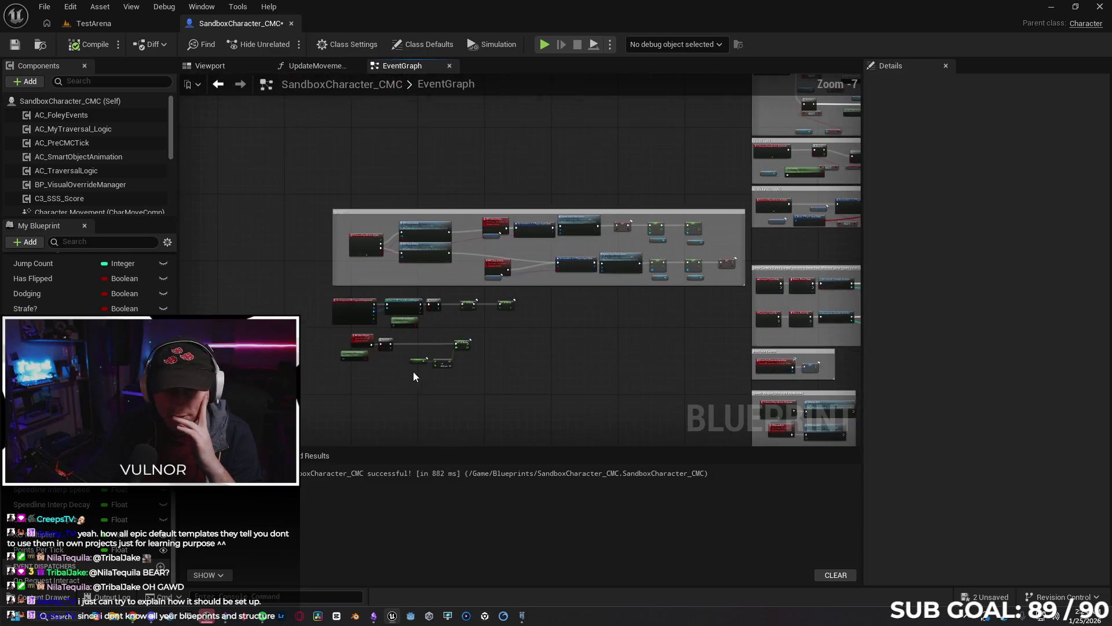
scroll(426, 388, up, 2)
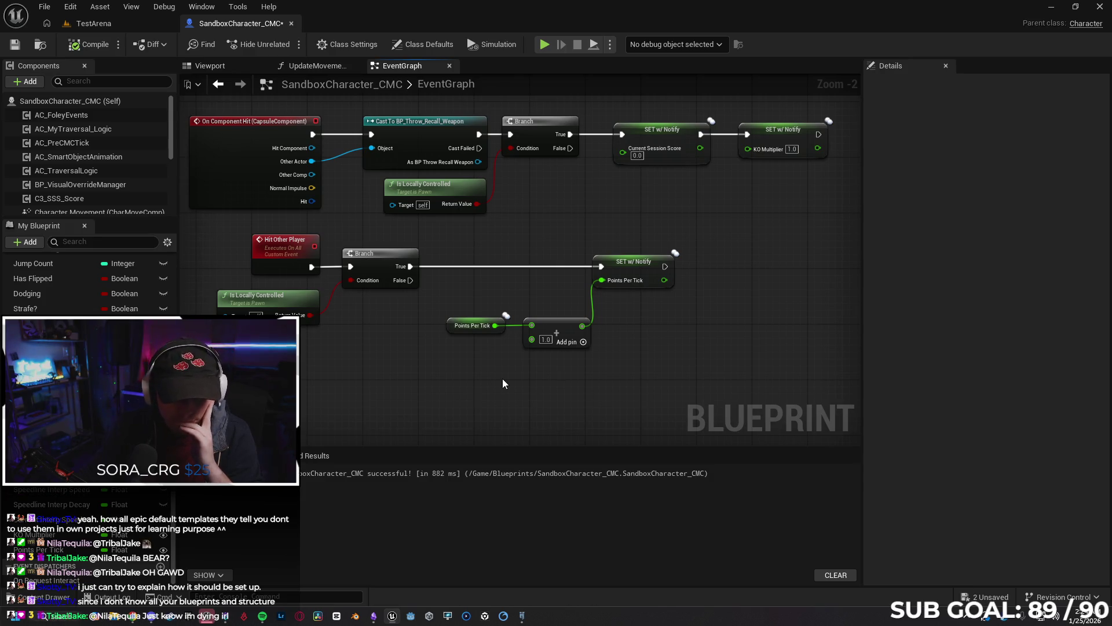
scroll(95, 174, down, 5)
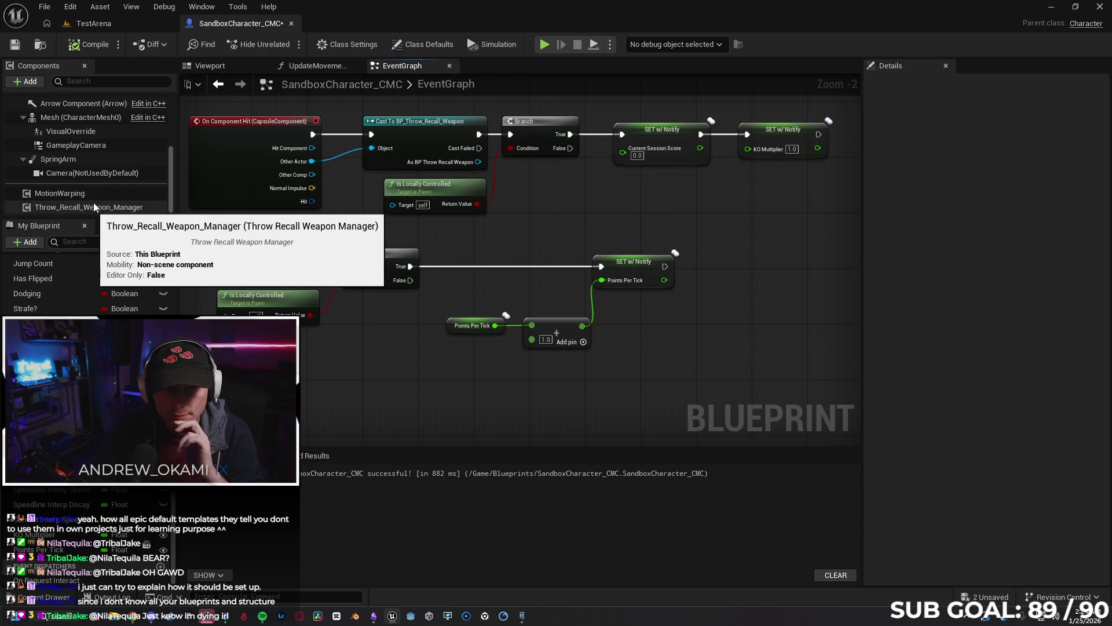
scroll(87, 278, up, 10)
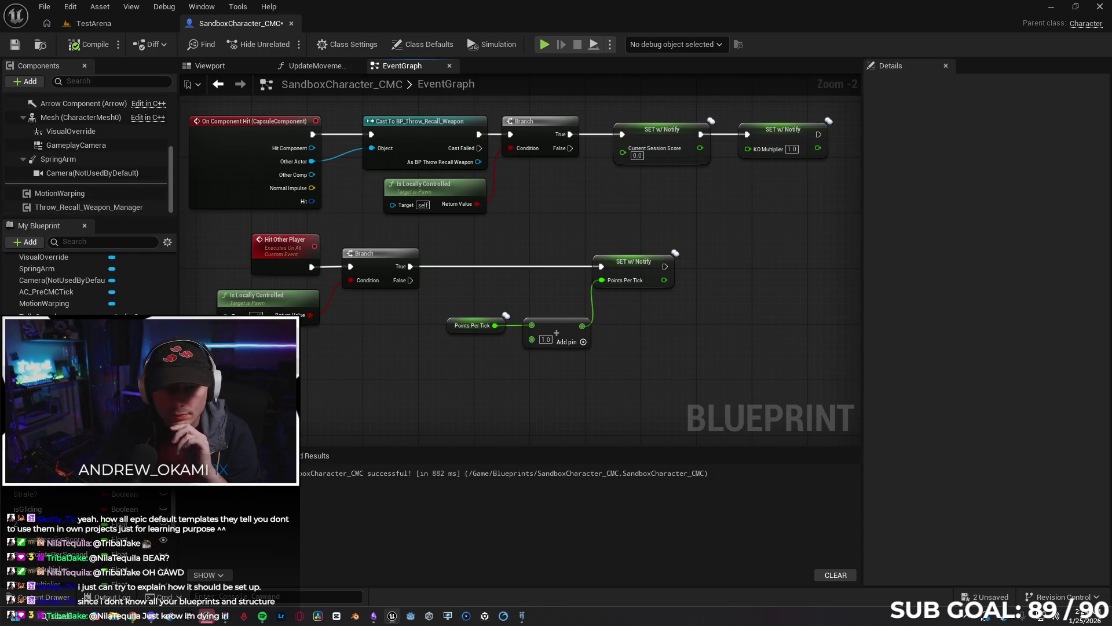
scroll(86, 289, up, 3)
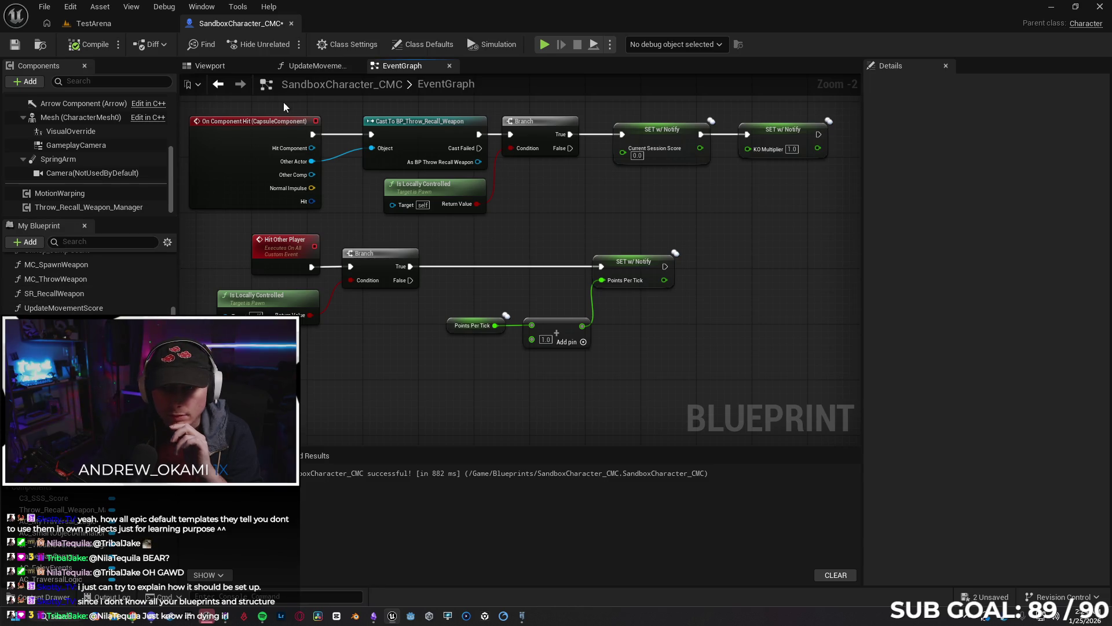
click(317, 66)
mouse_move(250, 226)
mouse_down()
mouse_move(353, 309)
mouse_move(342, 264)
mouse_up()
scroll(342, 264, down, 1)
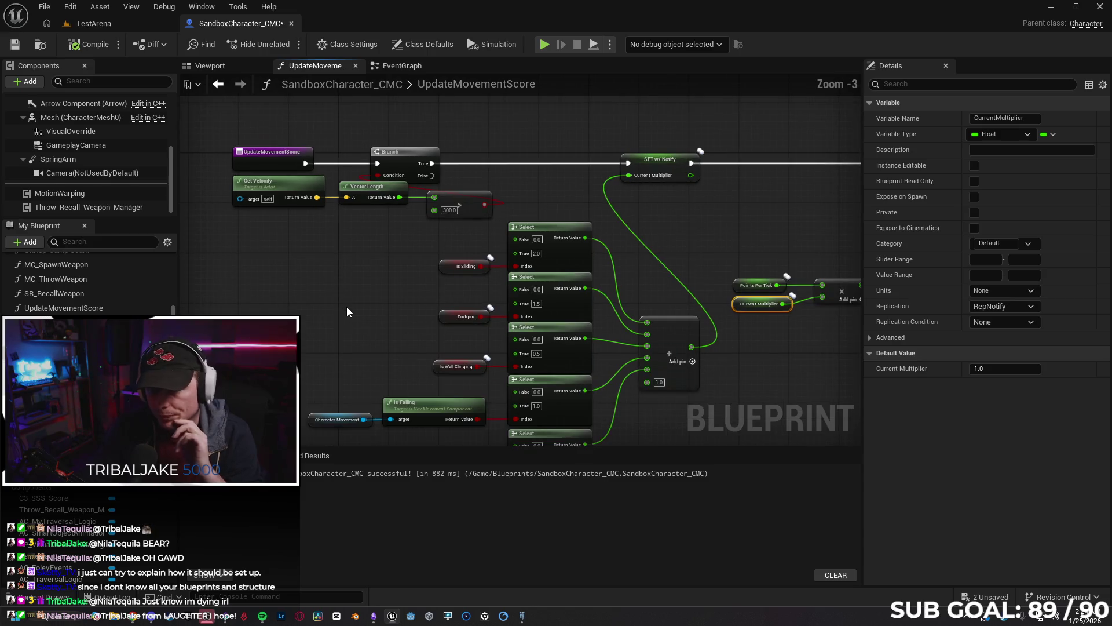
drag(346, 305, 264, 279)
drag(693, 339, 359, 305)
mouse_move(413, 346)
mouse_down()
mouse_move(596, 305)
mouse_move(591, 322)
mouse_move(511, 350)
mouse_move(494, 370)
mouse_up()
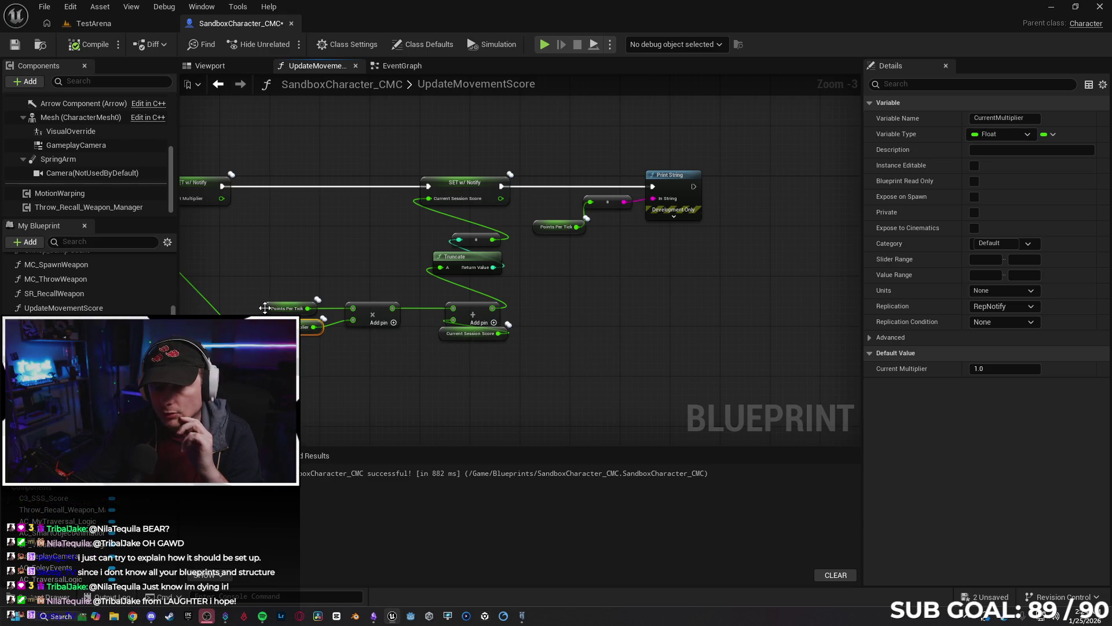
drag(614, 284, 564, 309)
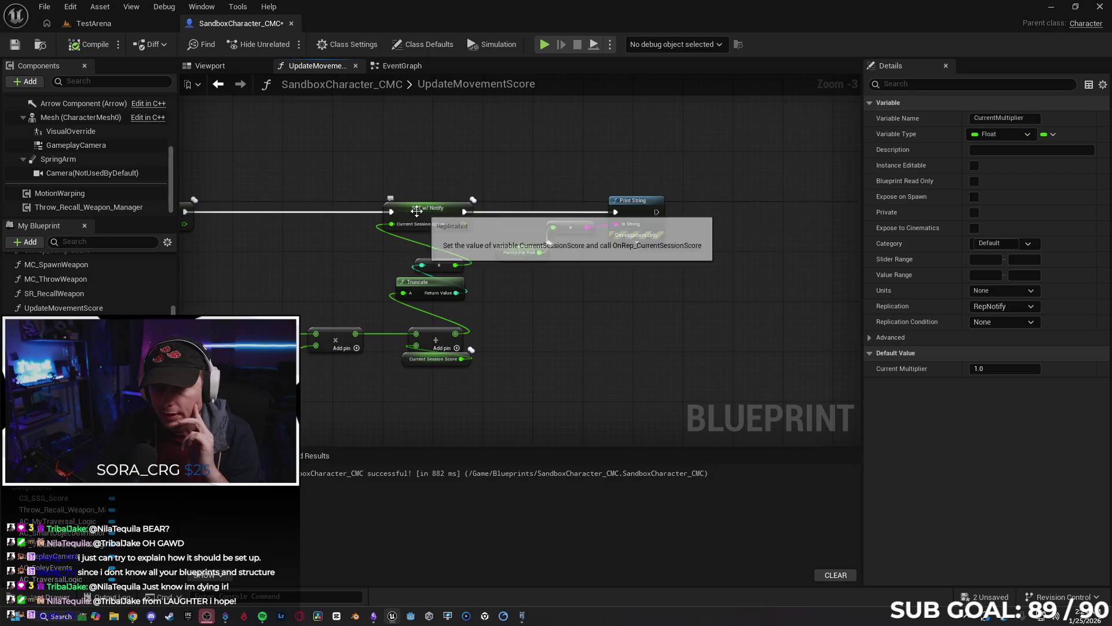
drag(403, 207, 492, 214)
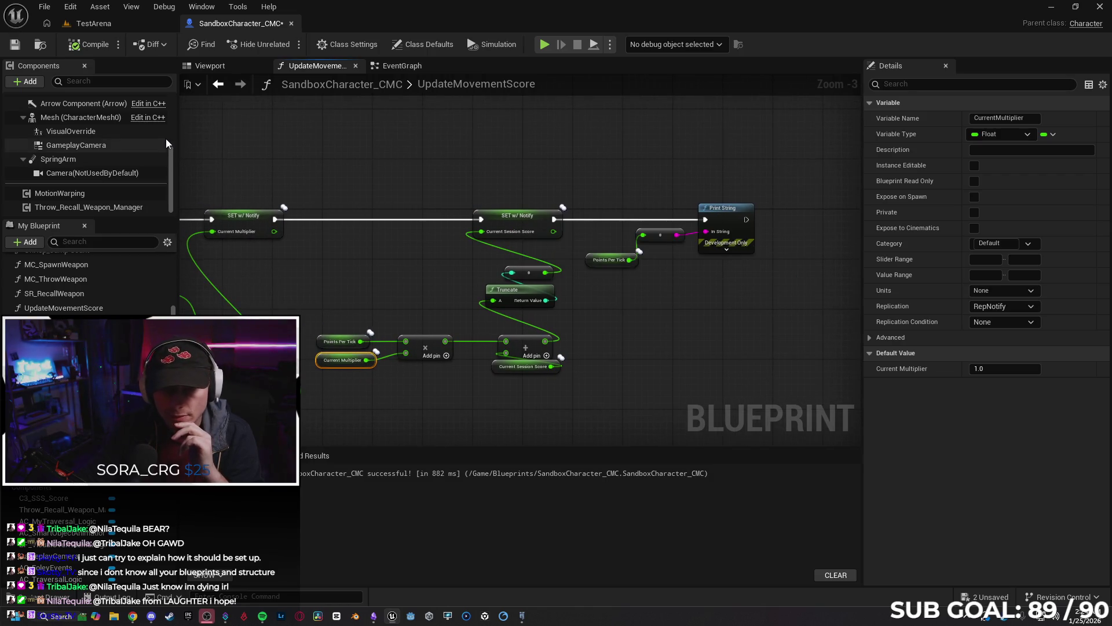
click(407, 67)
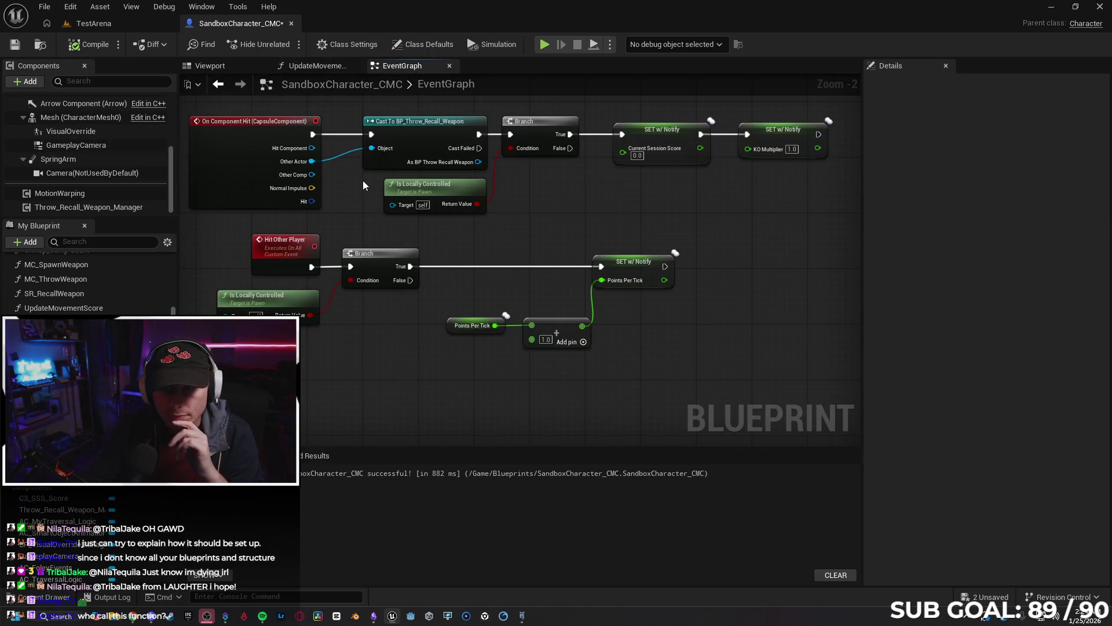
Zoom and pan to Event BeginPlay and its Set Timer by Function Name node calling UpdateMovementScore every 0.1 s.
scroll(315, 148, down, 5)
scroll(397, 271, up, 10)
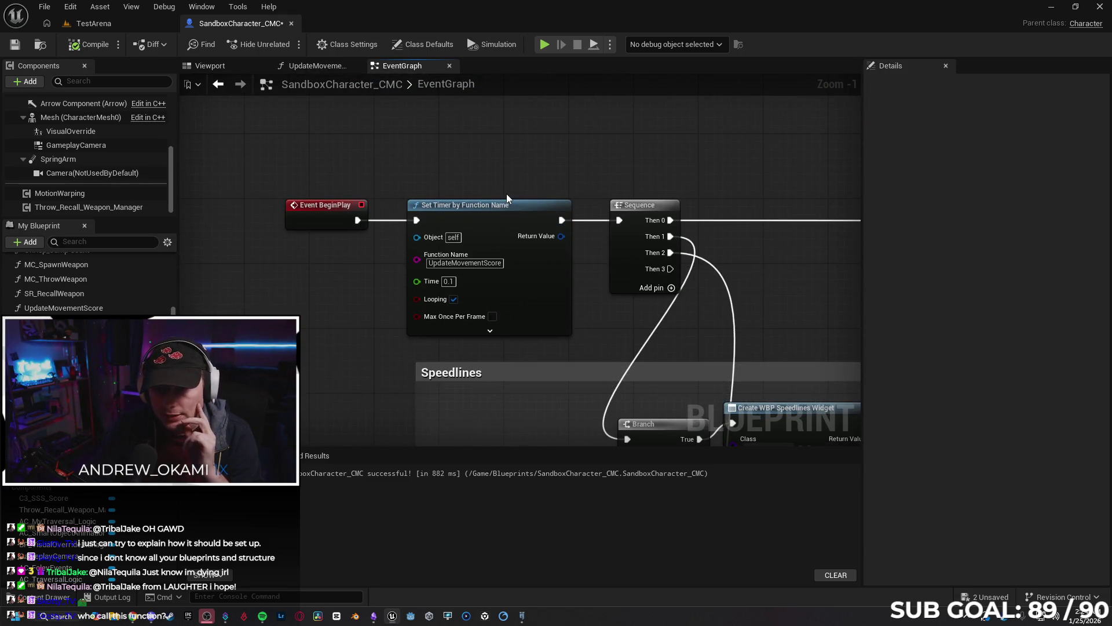
drag(309, 254, 302, 207)
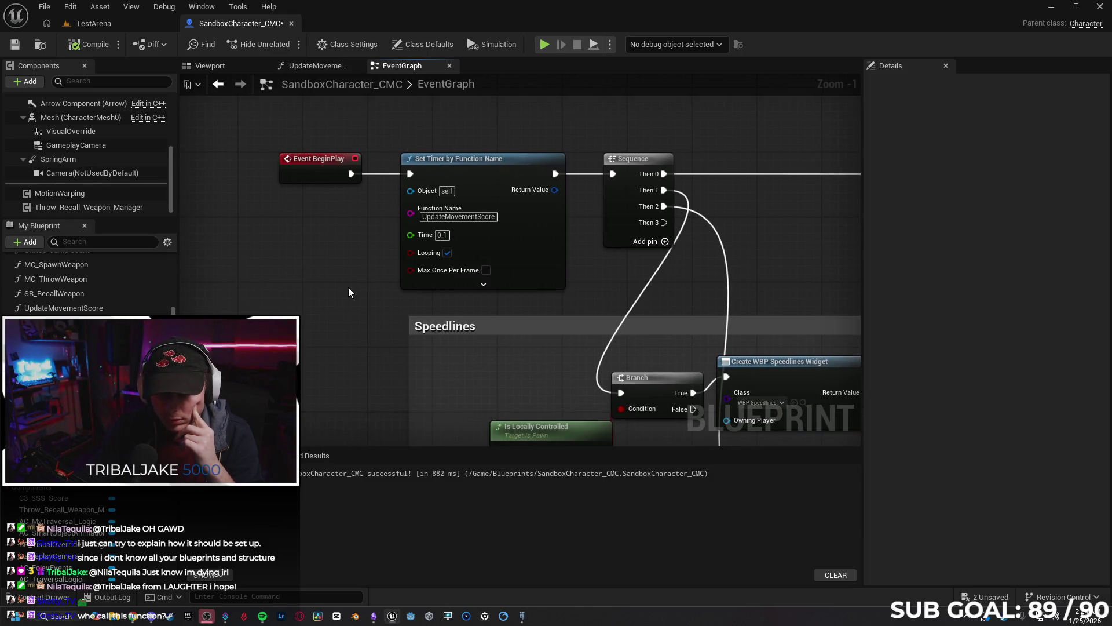
scroll(349, 287, down, 2)
scroll(349, 287, down, 1)
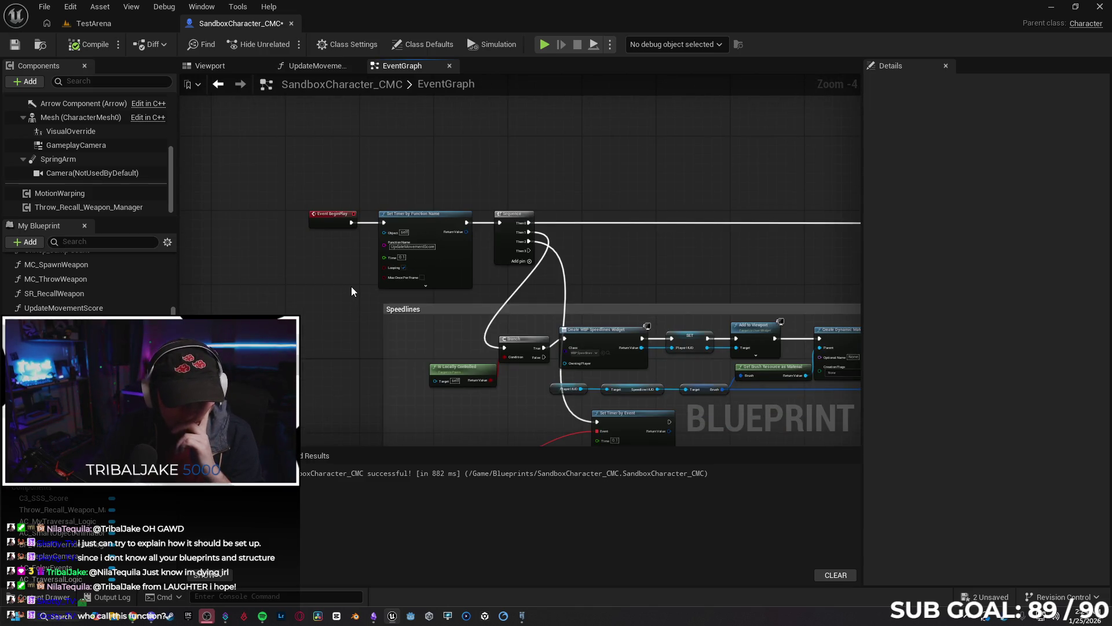
scroll(344, 294, up, 2)
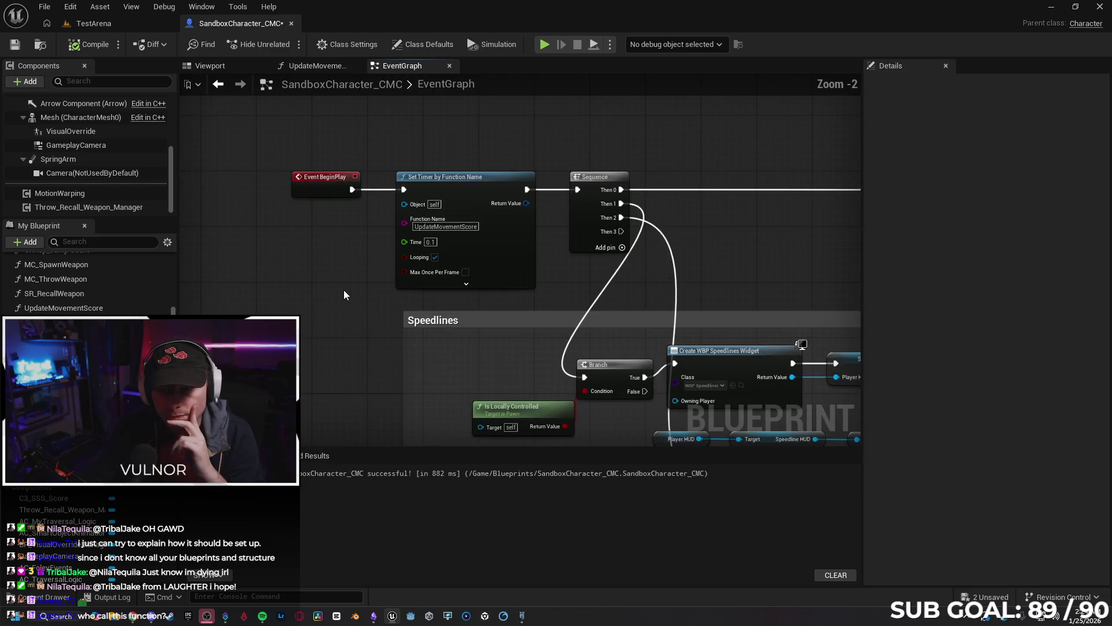
scroll(344, 295, up, 1)
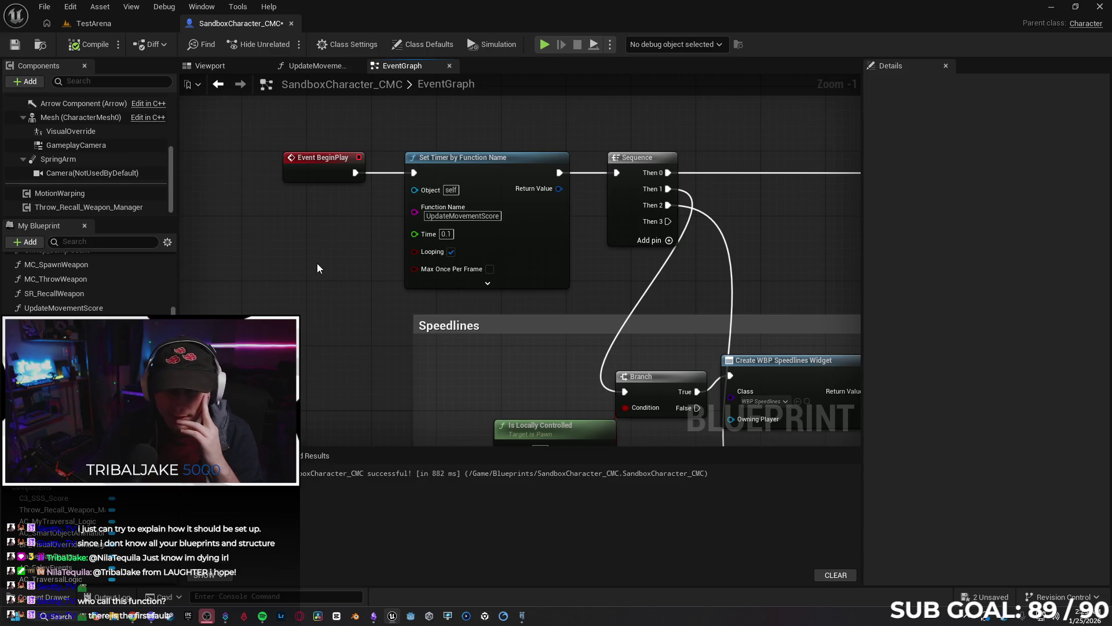
scroll(339, 267, down, 1)
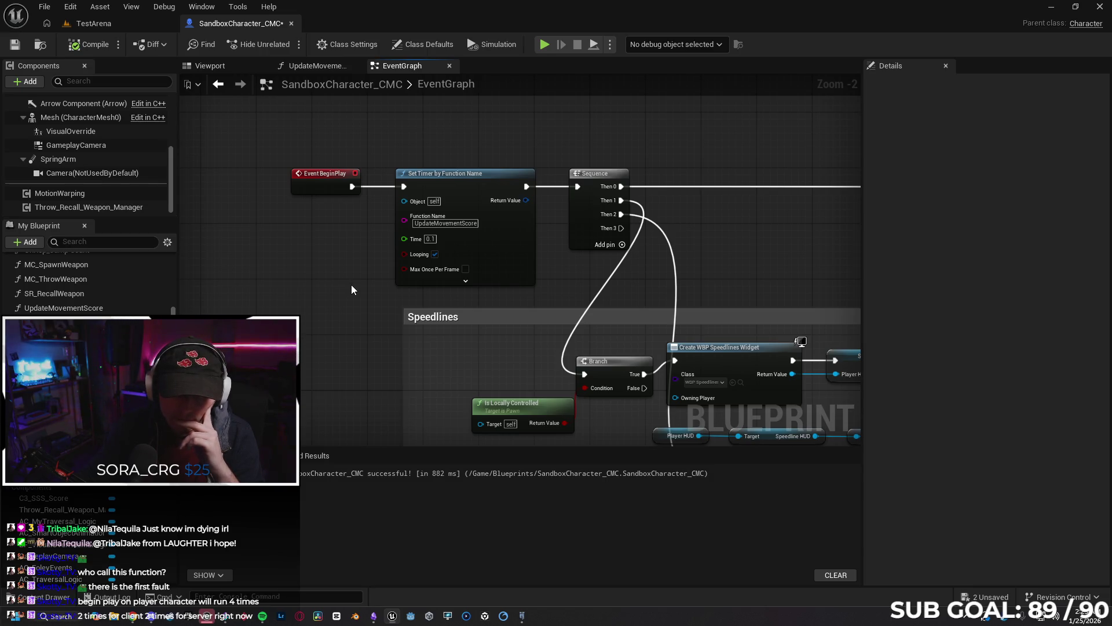
scroll(353, 260, down, 1)
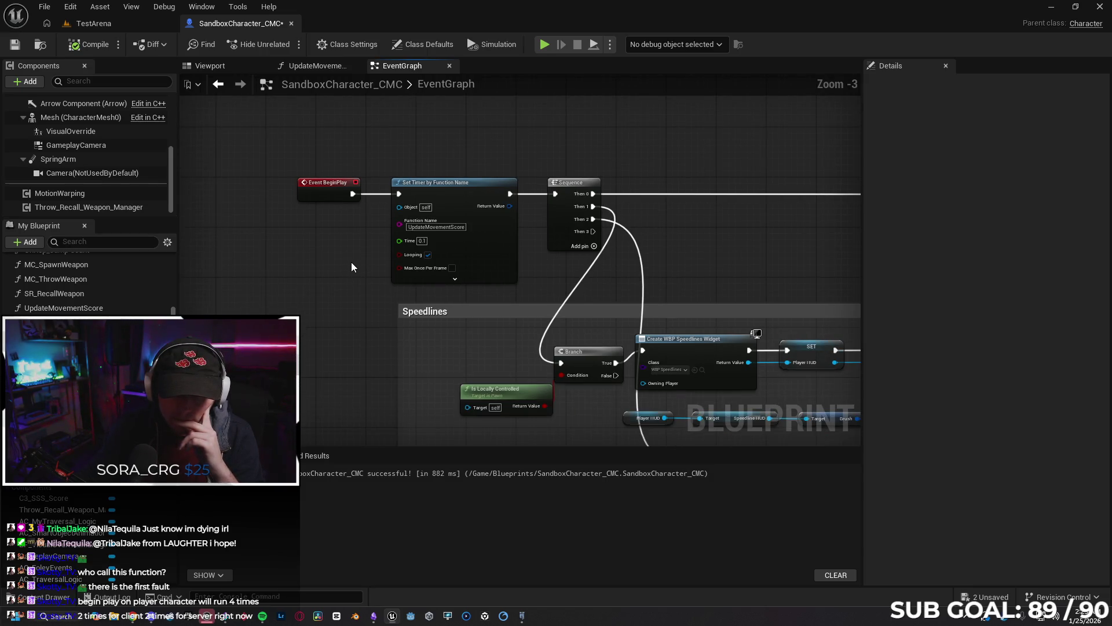
scroll(351, 263, up, 1)
scroll(325, 273, up, 1)
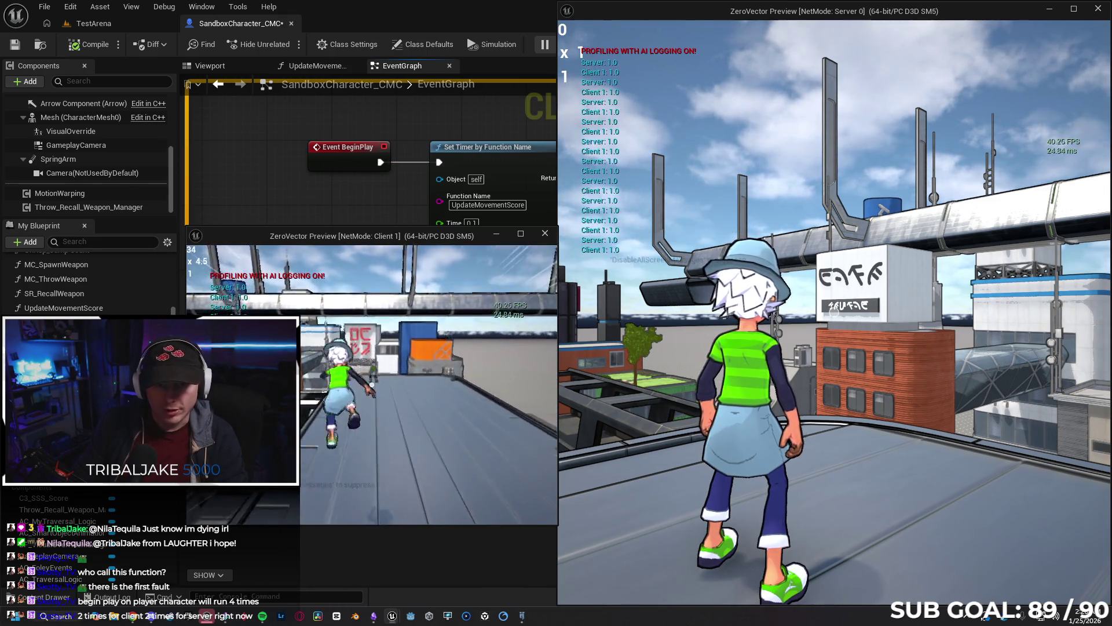
Run, slide and flip the client character across the rooftop until its score reaches 717, then stop playing.
key(w)
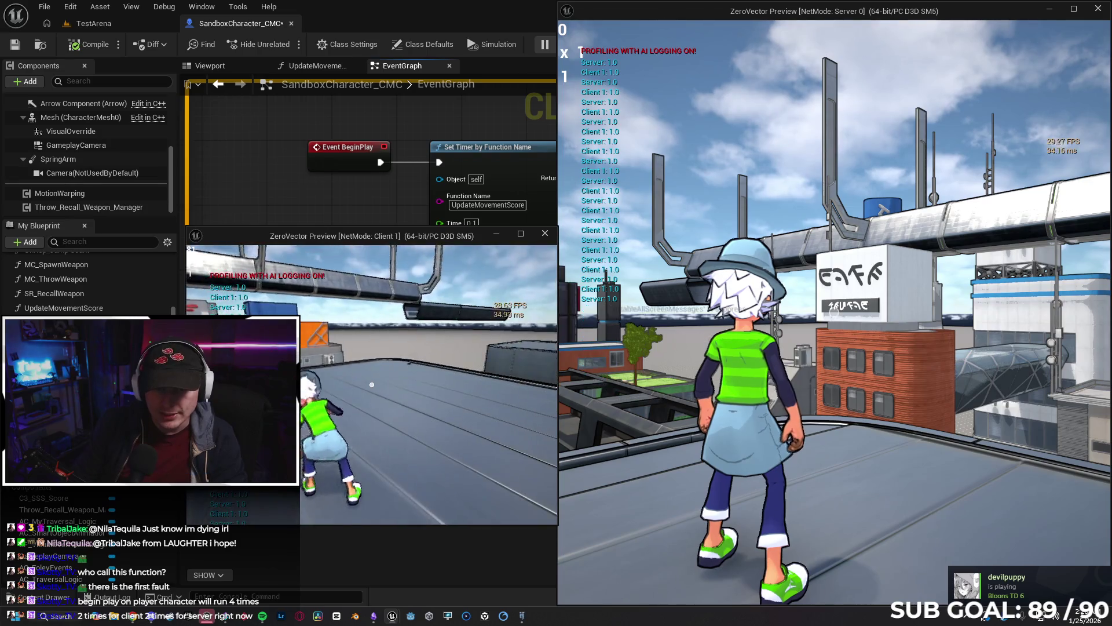
key(w)
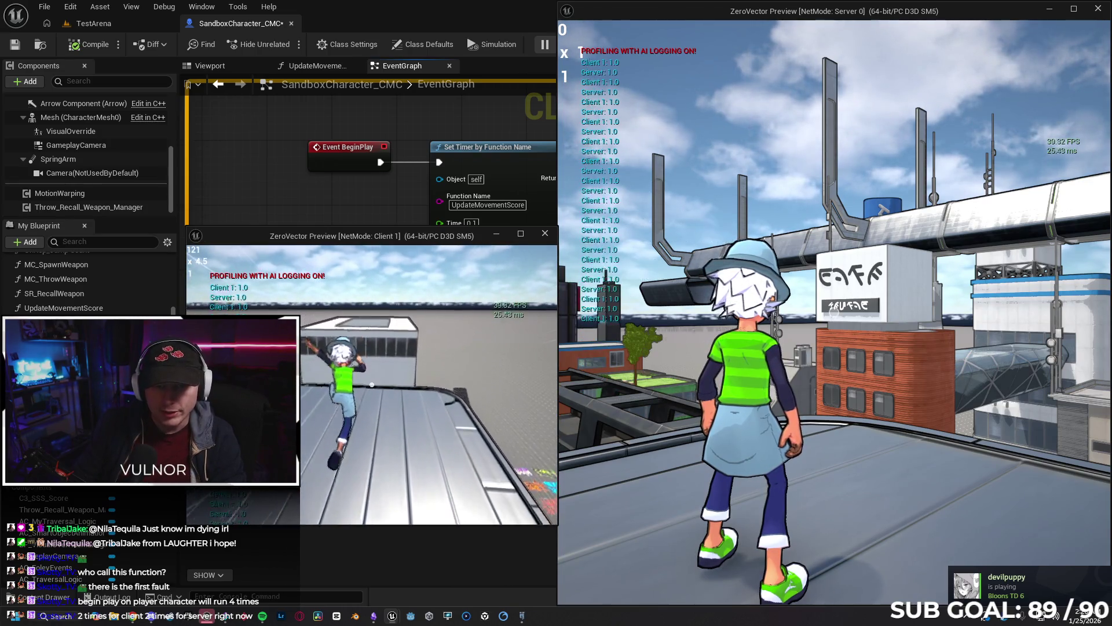
key(w)
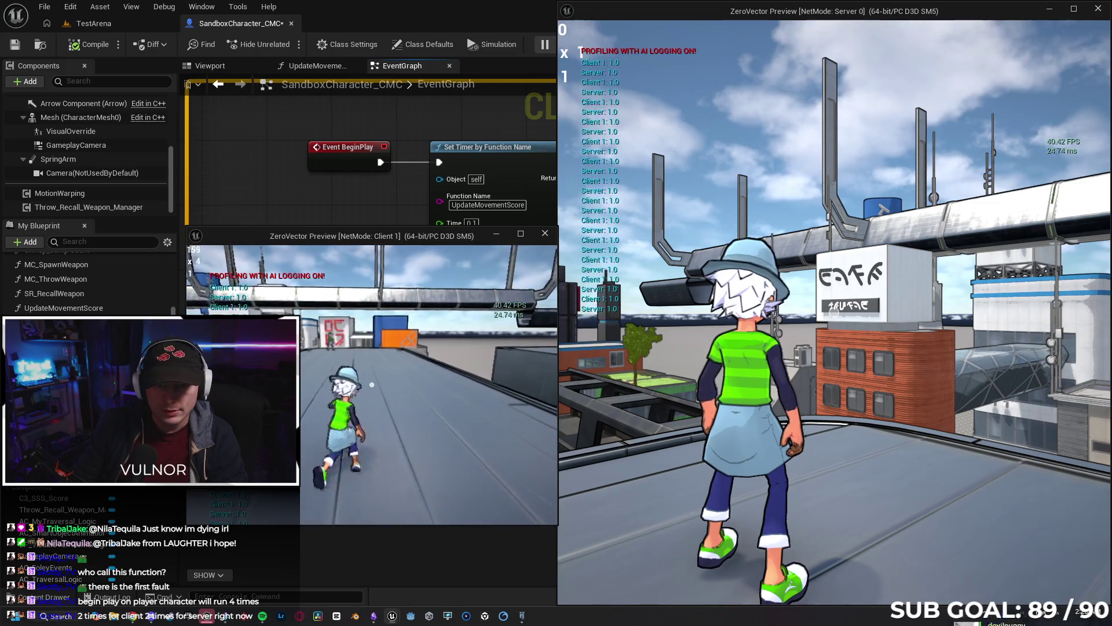
key(w)
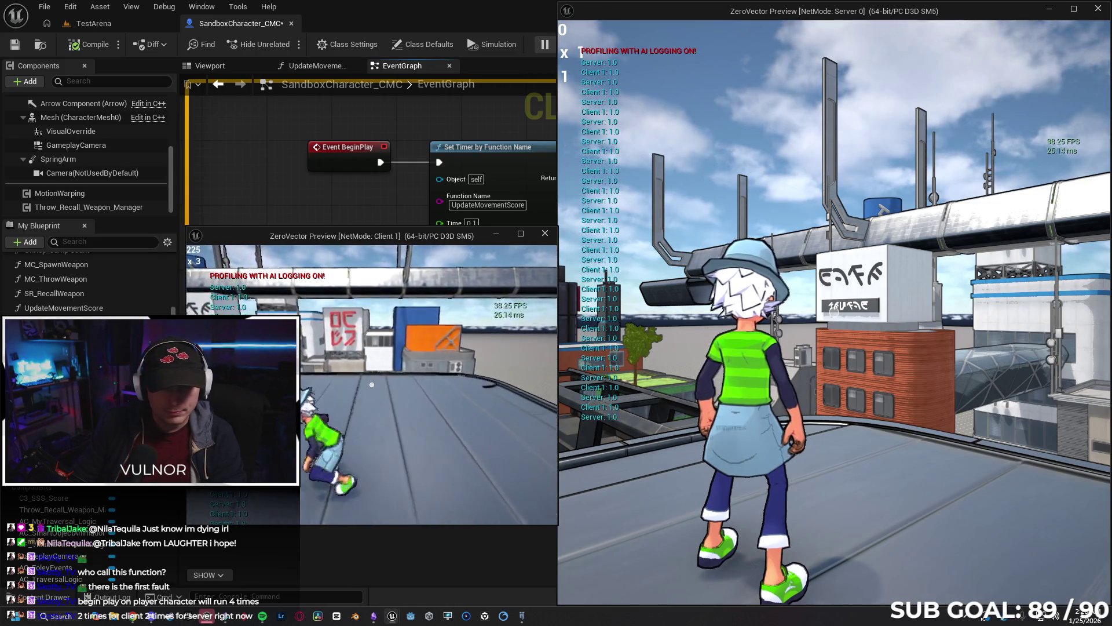
key(w)
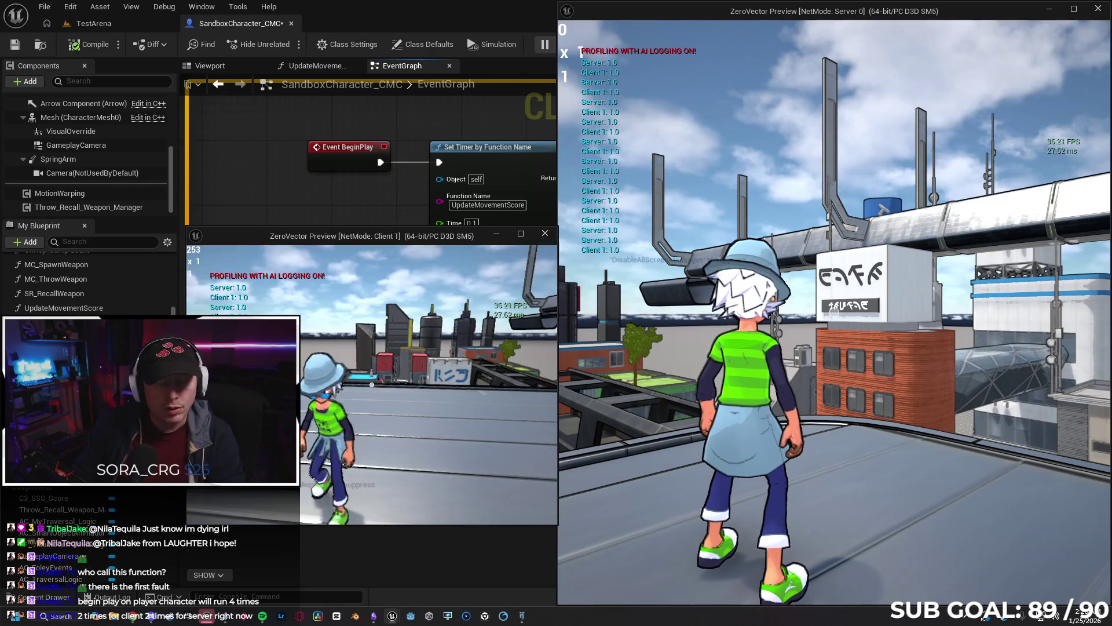
key(w)
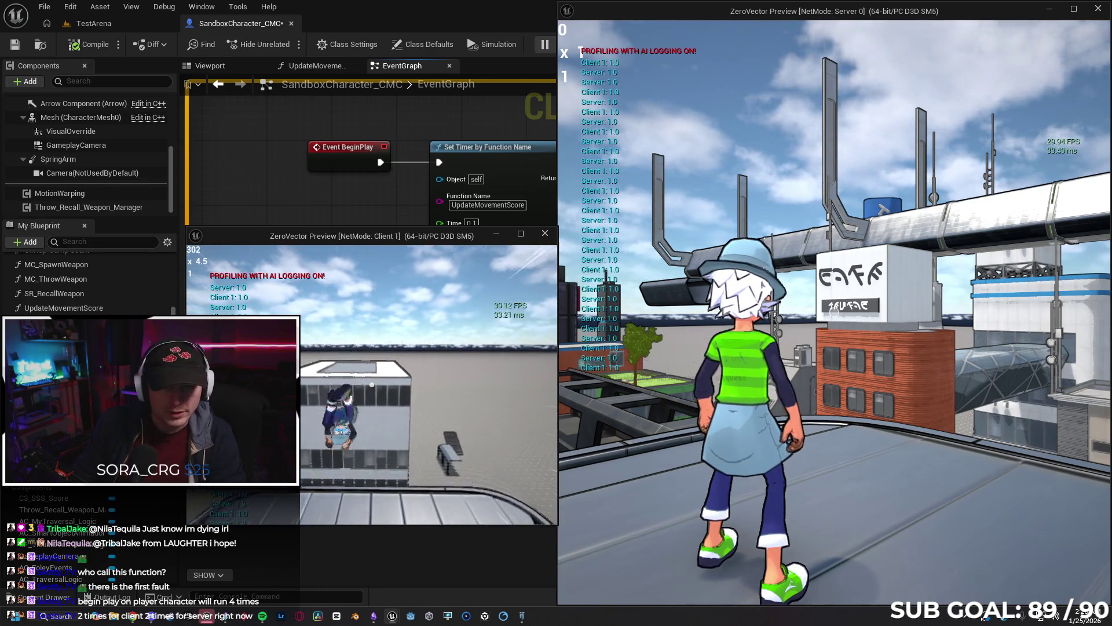
key(w)
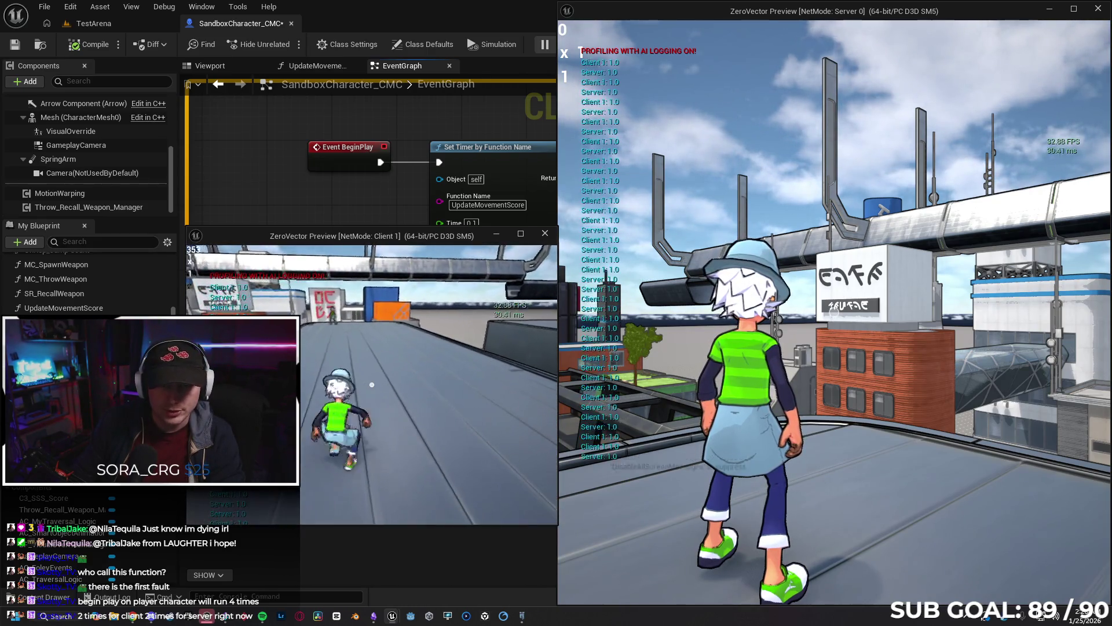
key(w)
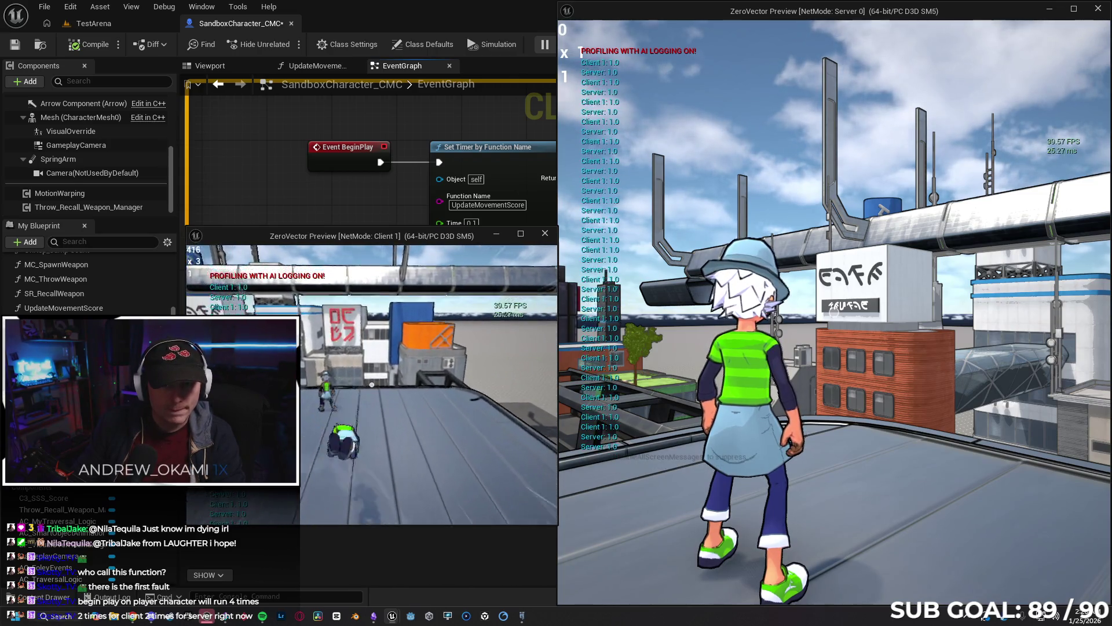
key(w)
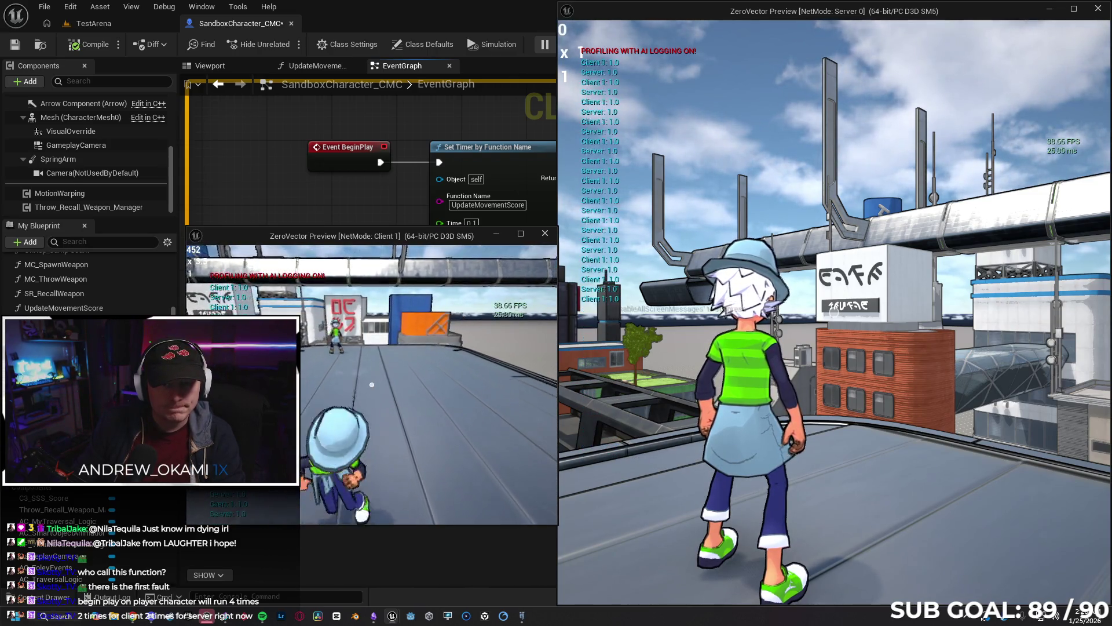
key(w)
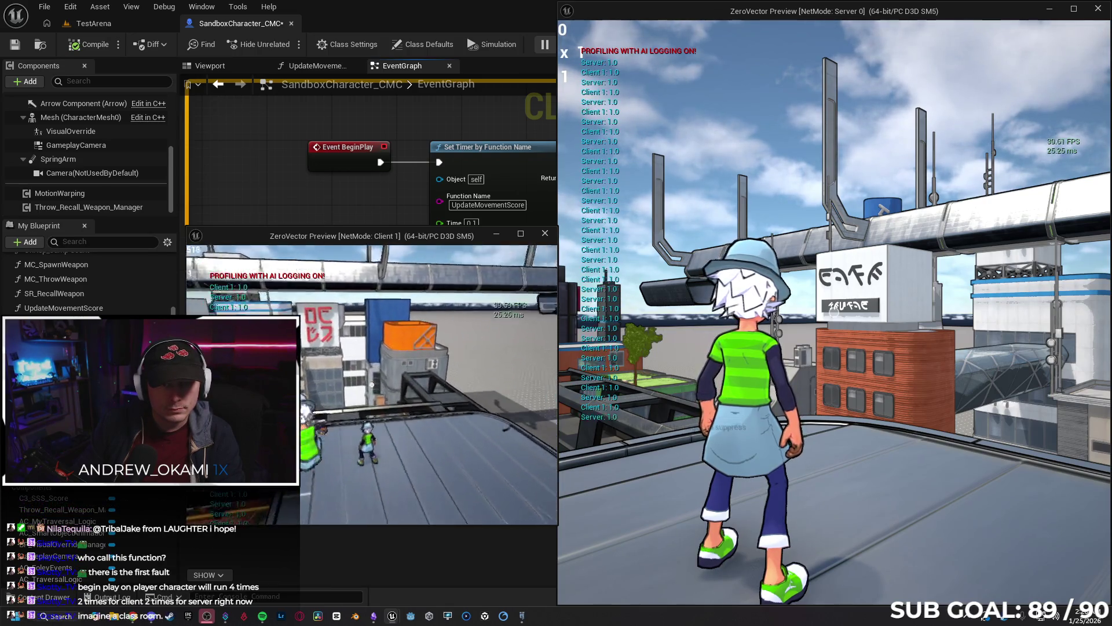
key(w)
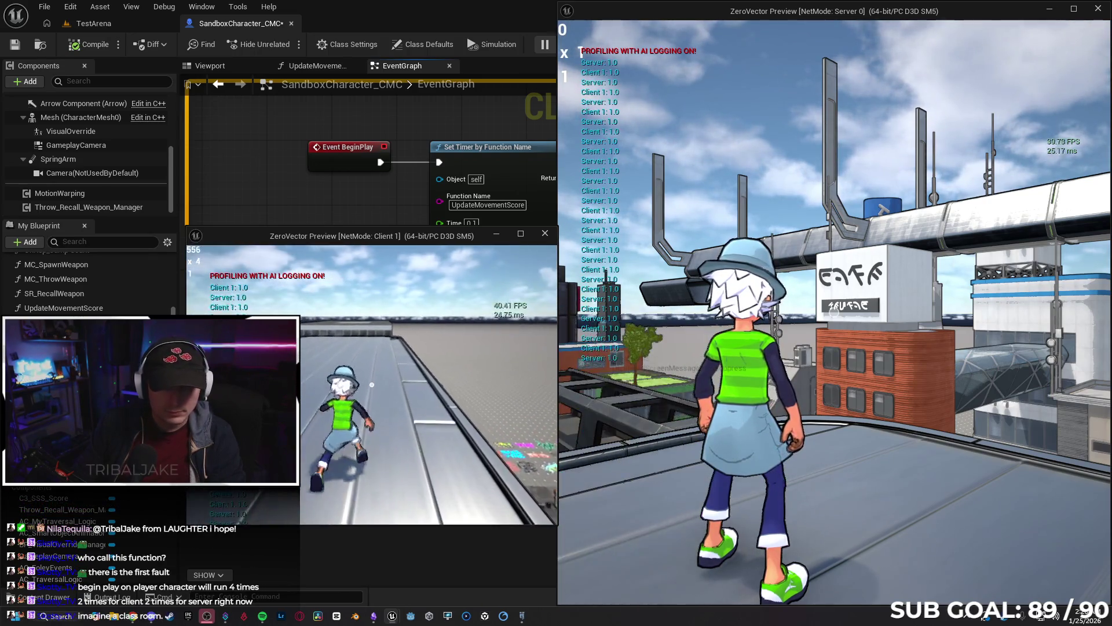
key(w)
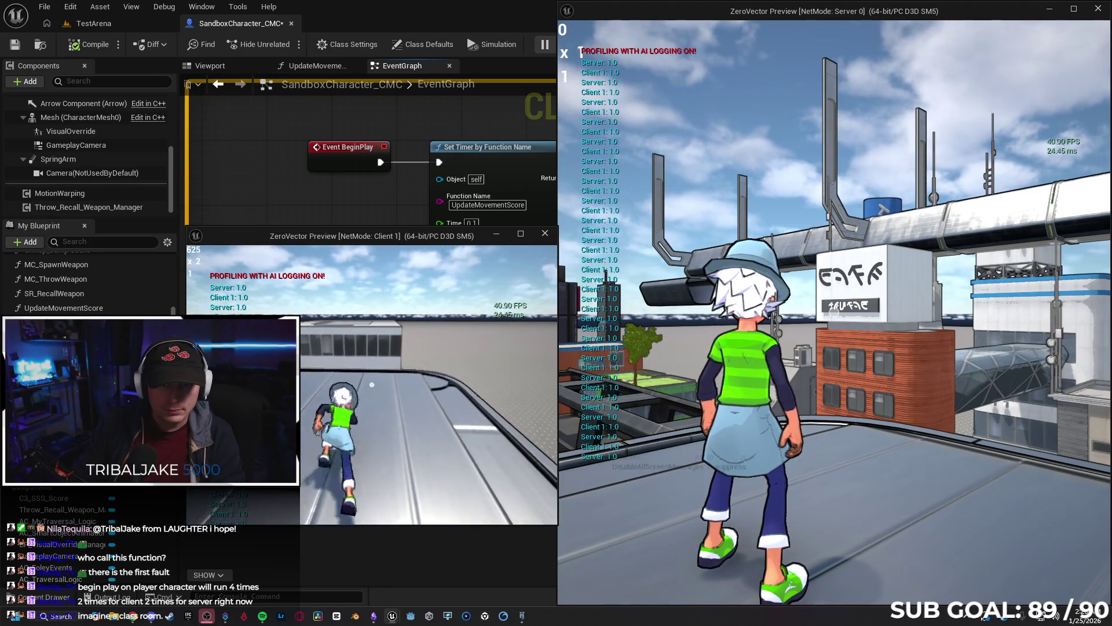
key(w)
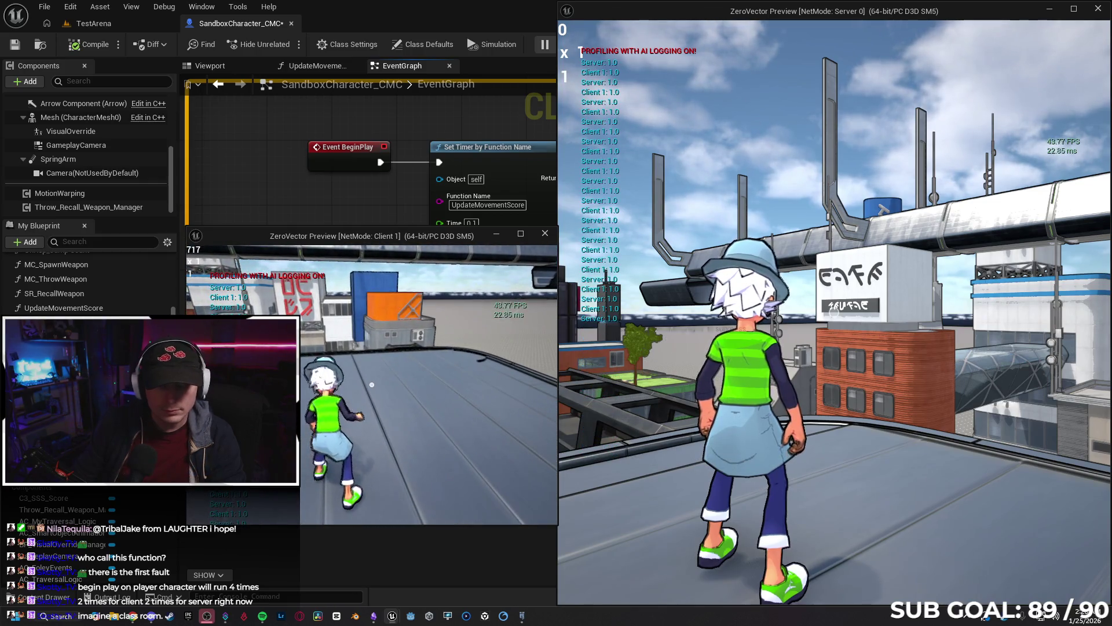
key(Escape)
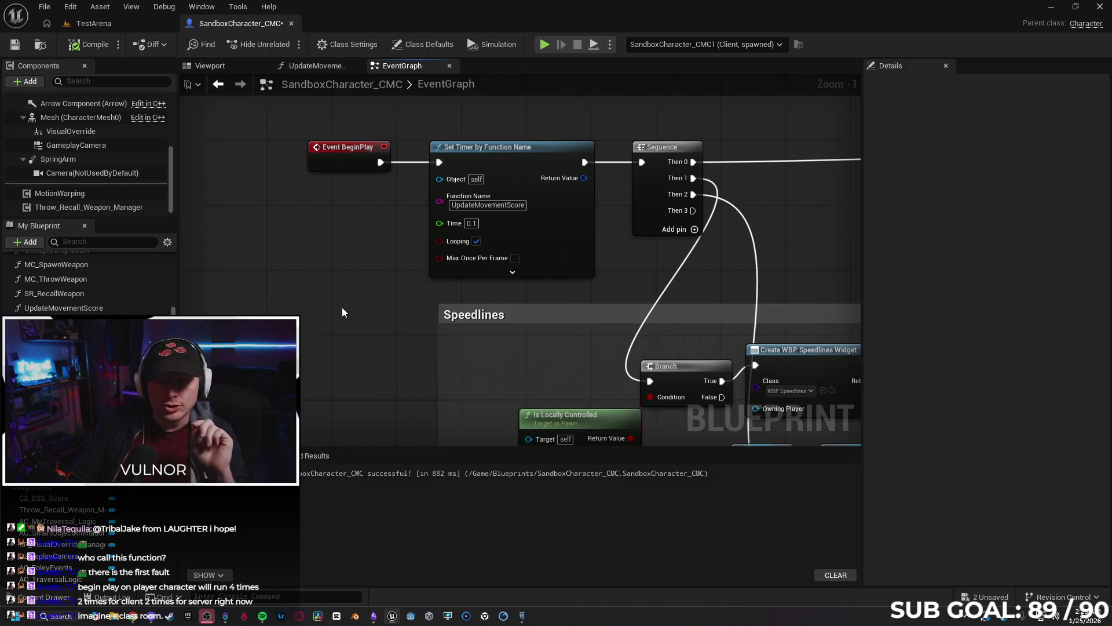
Zoom out and pan to the On Component Hit, Hit Other Player and SET w/ Notify nodes.
scroll(342, 307, down, 5)
drag(334, 405, 324, 216)
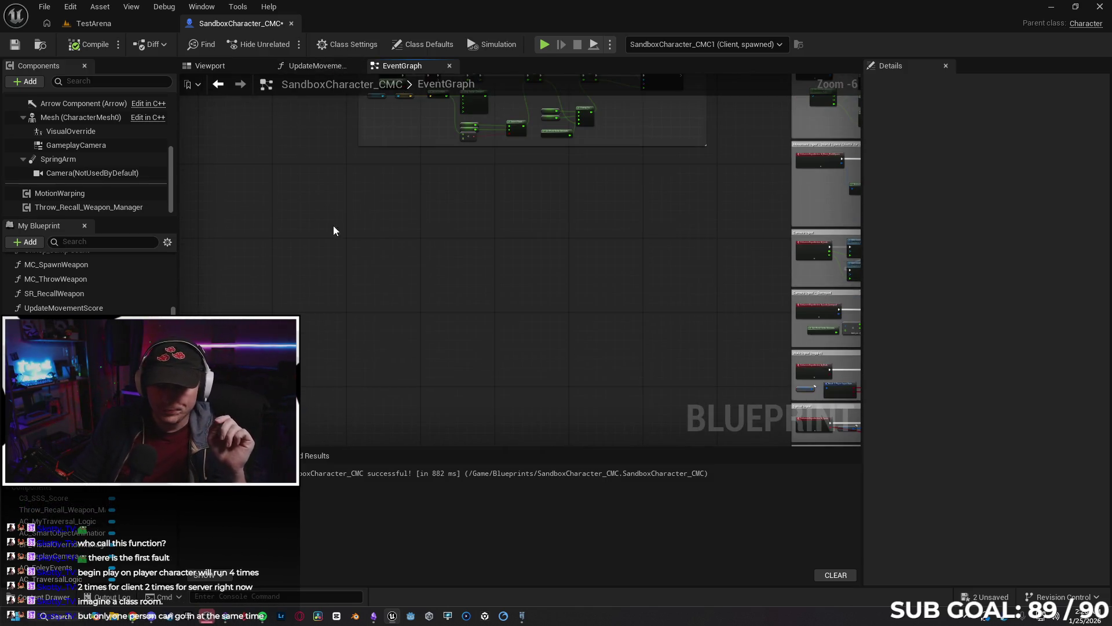
drag(506, 190, 516, 329)
scroll(437, 344, up, 2)
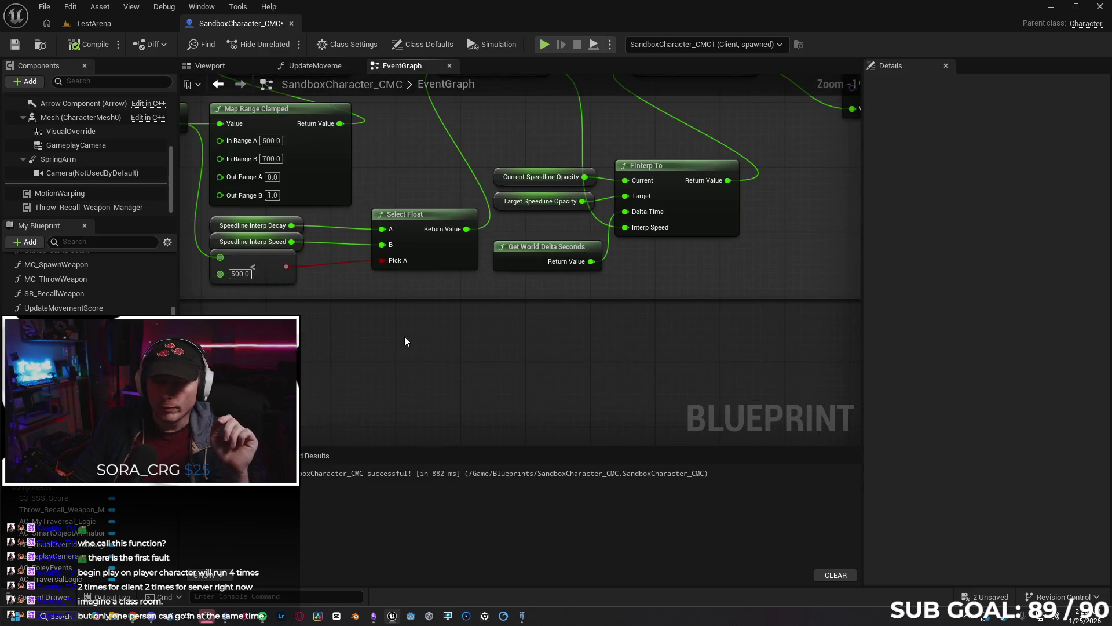
scroll(409, 336, down, 1)
drag(388, 361, 418, 217)
scroll(382, 170, down, 5)
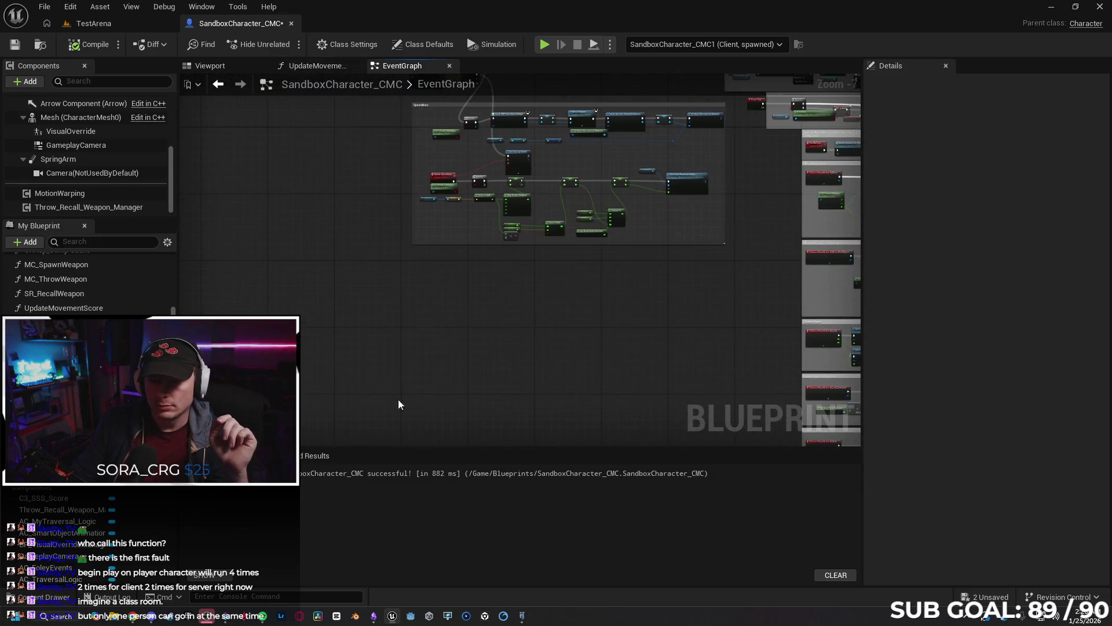
scroll(490, 297, up, 2)
scroll(385, 323, up, 3)
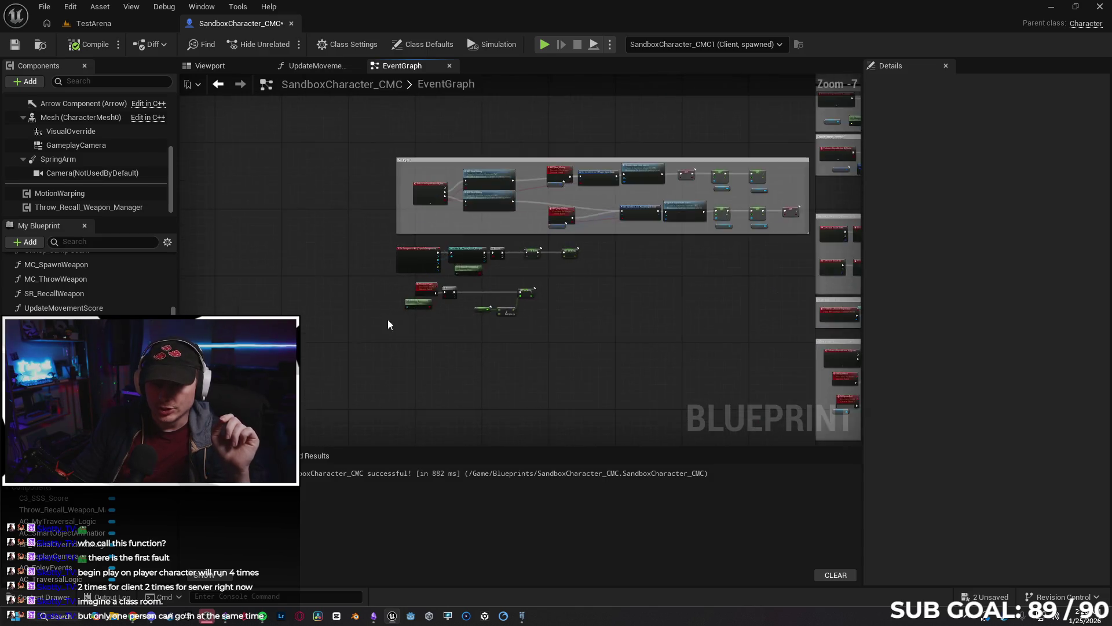
scroll(620, 378, up, 4)
drag(620, 379, 409, 360)
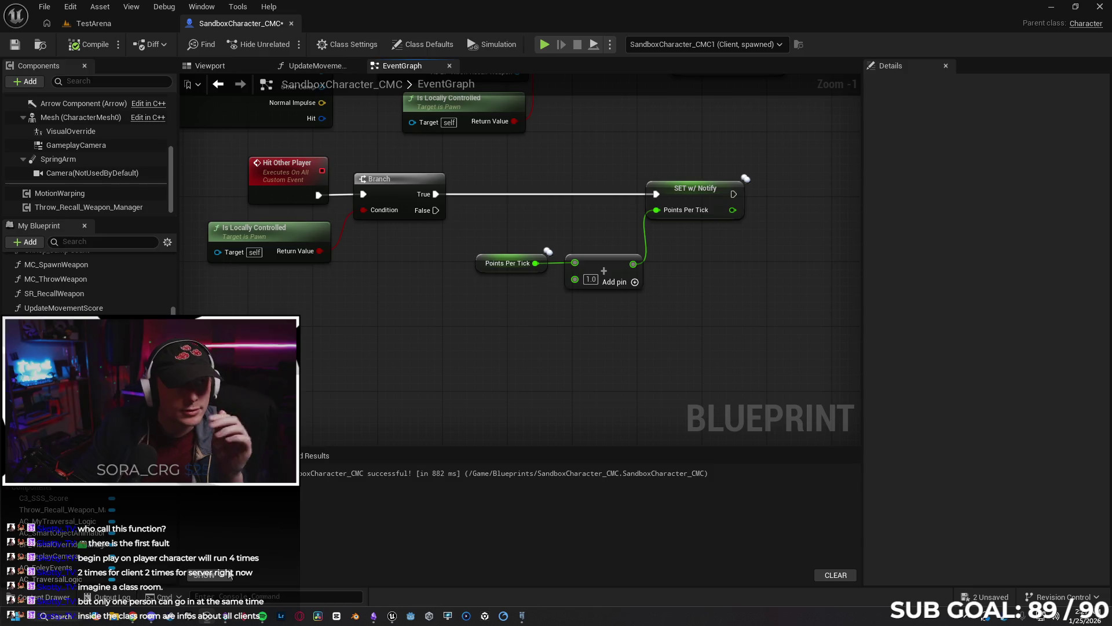
drag(377, 370, 377, 436)
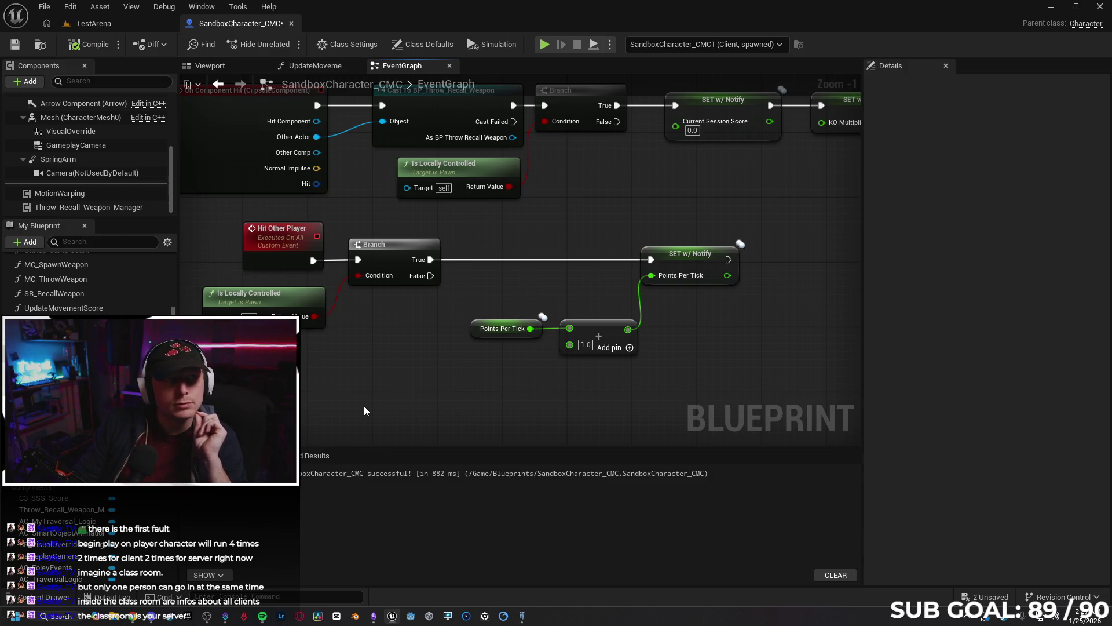
mouse_move(326, 370)
mouse_down()
mouse_move(410, 415)
mouse_move(357, 392)
mouse_up()
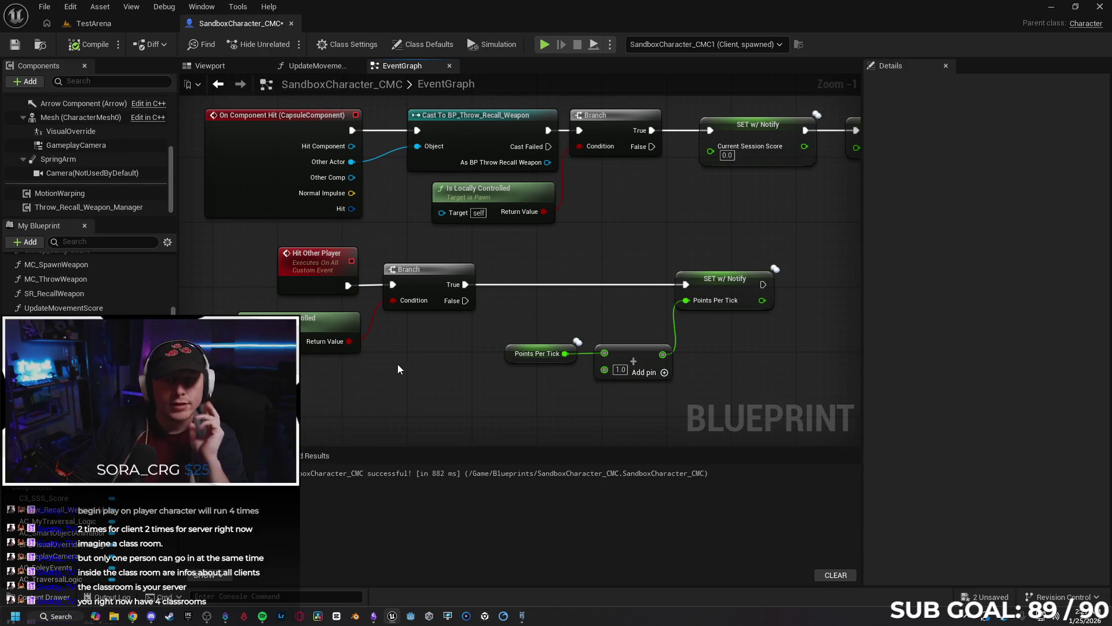
scroll(399, 379, down, 1)
scroll(398, 376, down, 1)
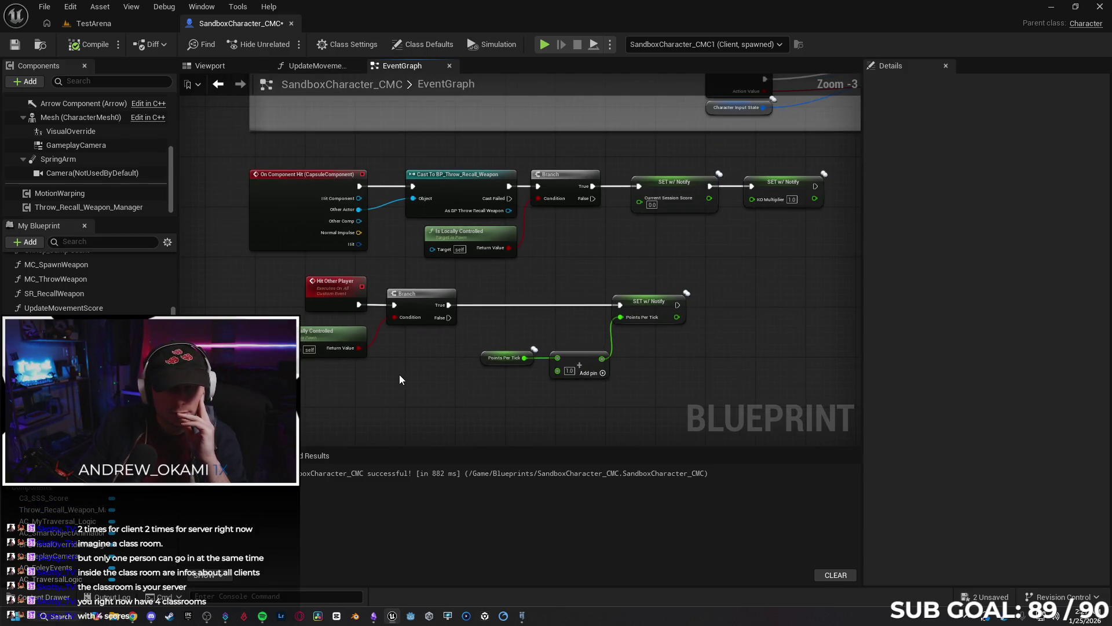
scroll(391, 382, down, 2)
scroll(399, 391, down, 1)
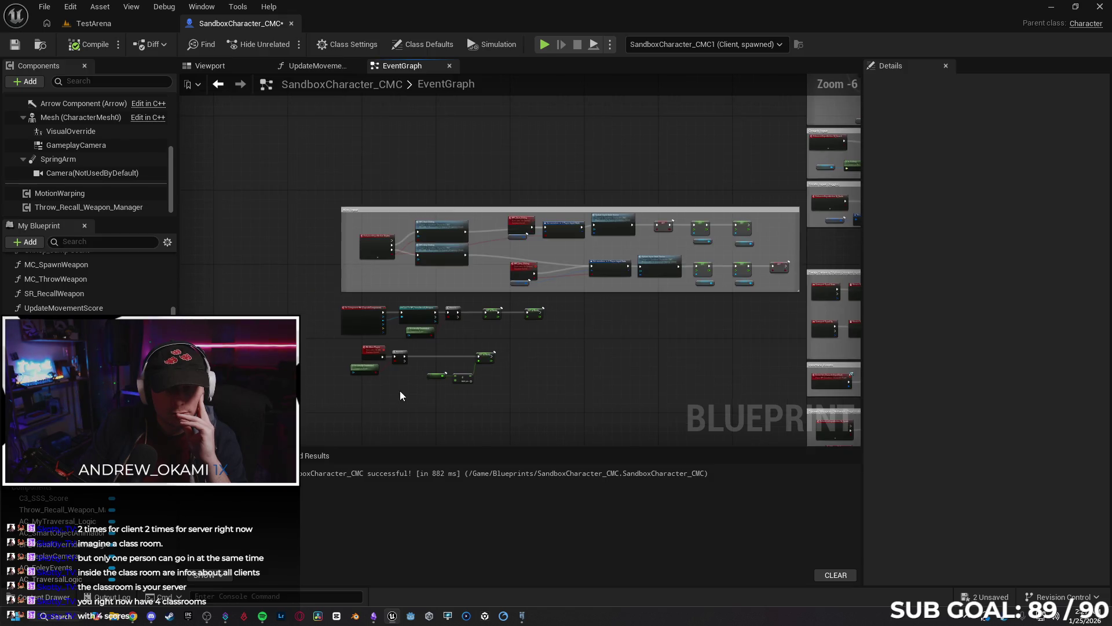
scroll(399, 392, up, 3)
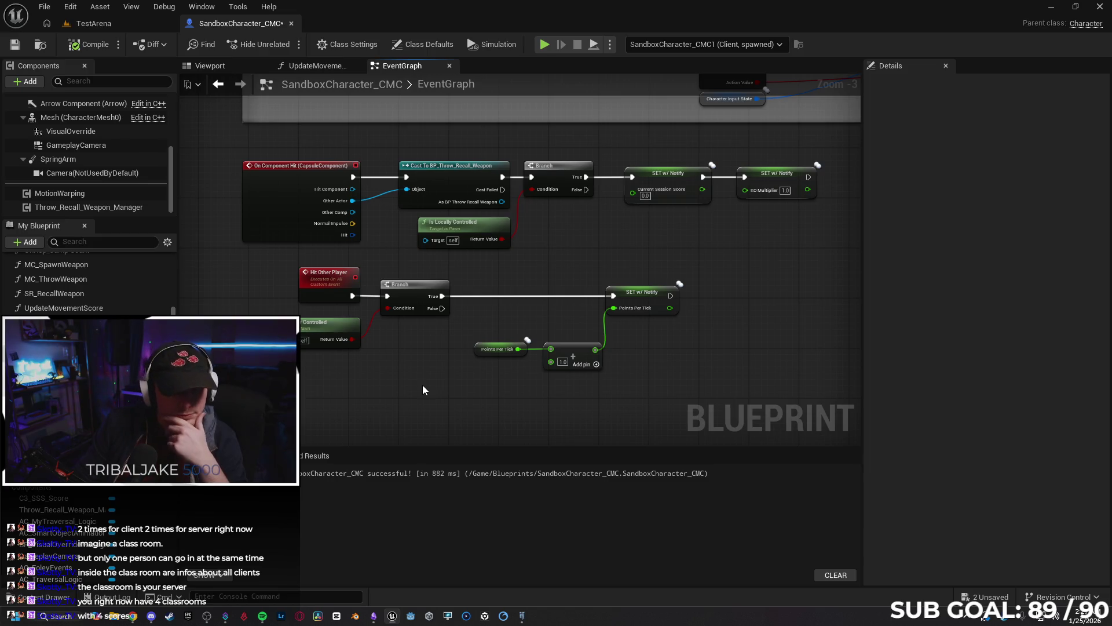
scroll(407, 374, down, 1)
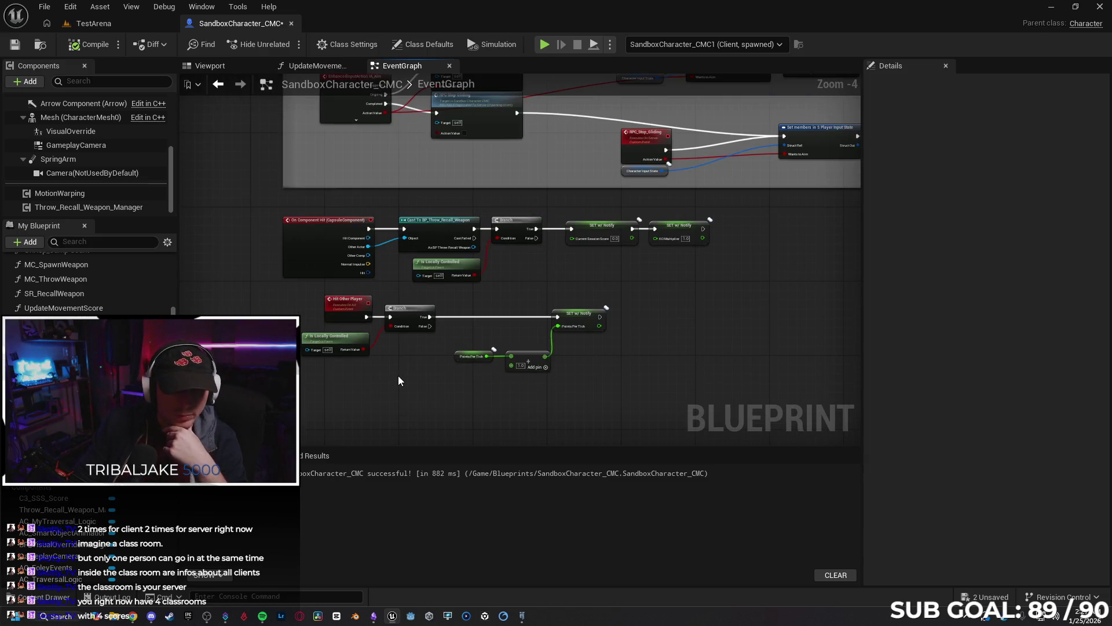
scroll(398, 377, down, 2)
scroll(295, 260, down, 3)
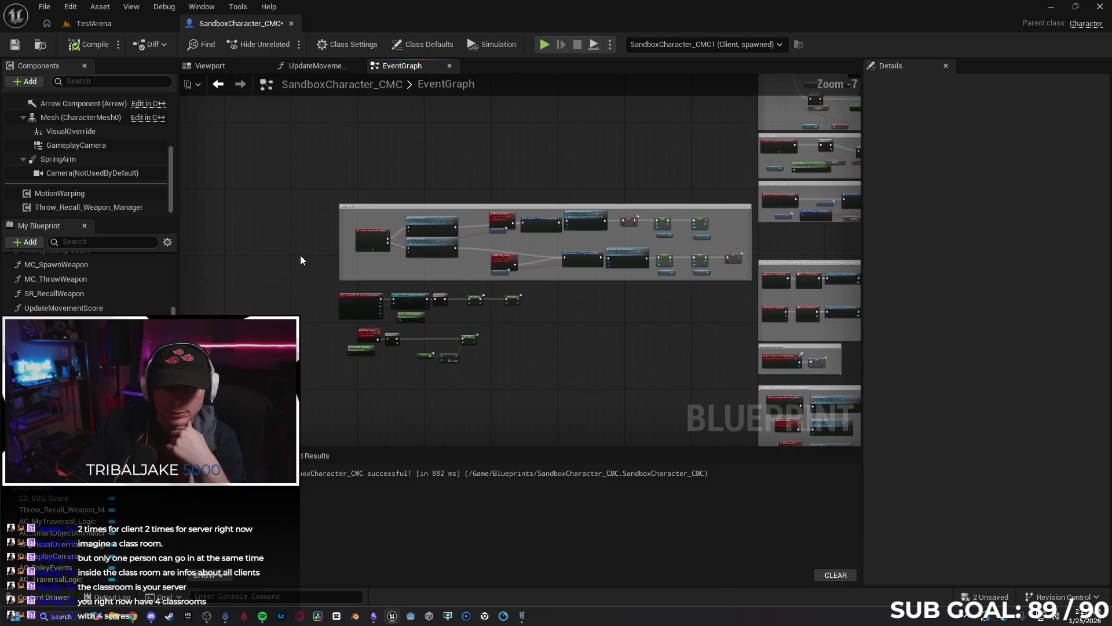
drag(291, 227, 254, 308)
scroll(303, 317, up, 5)
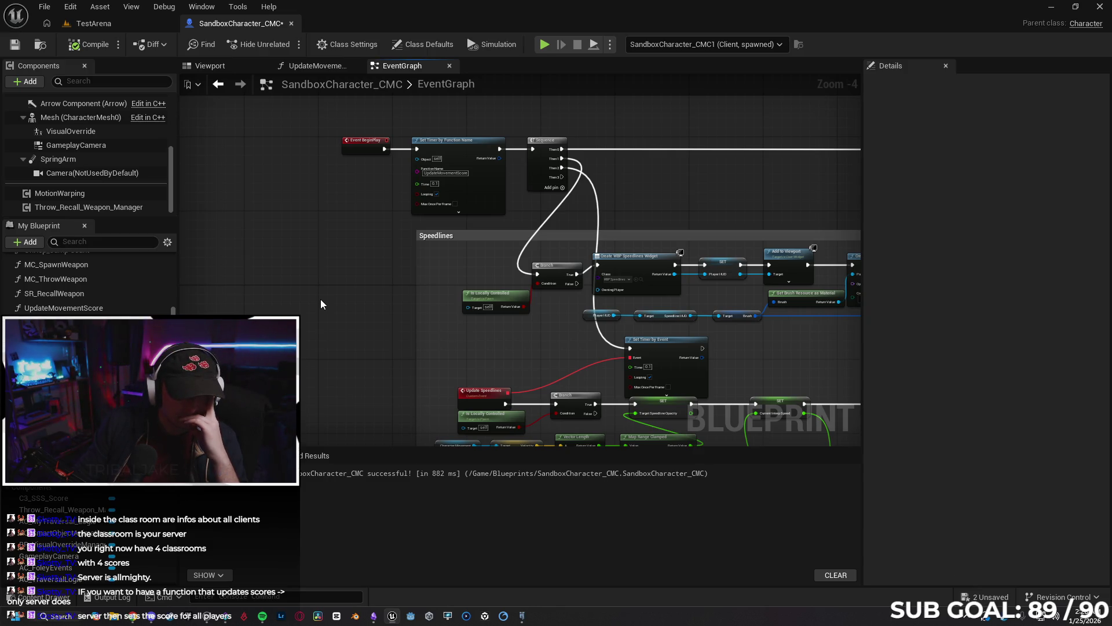
scroll(353, 296, down, 1)
scroll(353, 302, down, 1)
mouse_move(349, 344)
mouse_down()
mouse_move(356, 221)
mouse_move(359, 231)
mouse_up()
drag(388, 362, 398, 243)
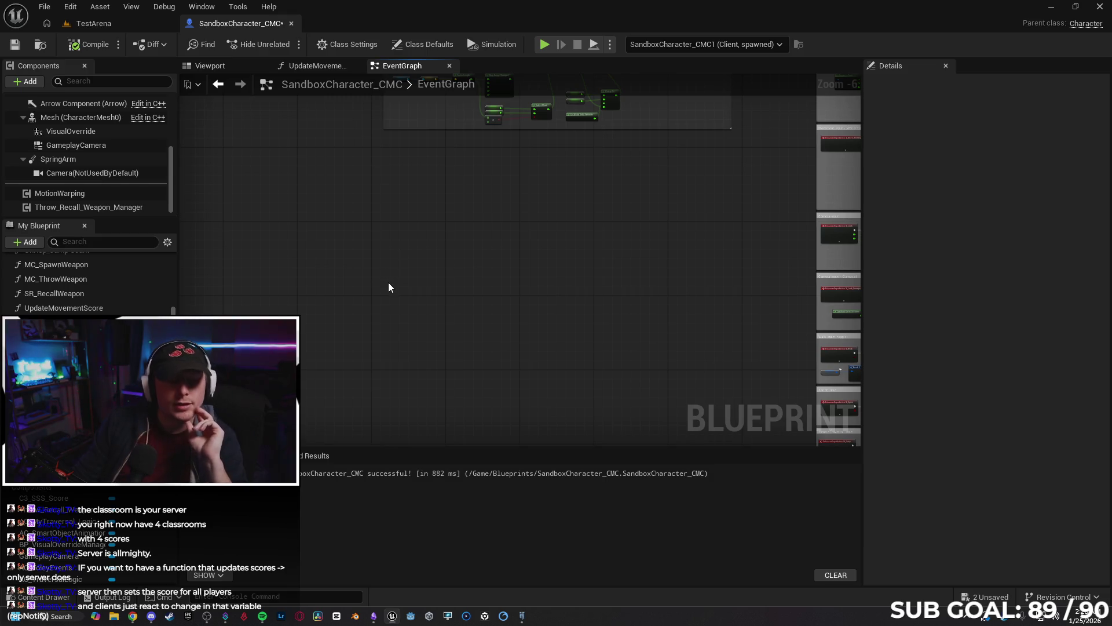
mouse_move(370, 315)
mouse_down()
mouse_move(377, 408)
mouse_move(324, 456)
mouse_move(318, 517)
mouse_up()
scroll(381, 377, up, 2)
drag(406, 348, 394, 352)
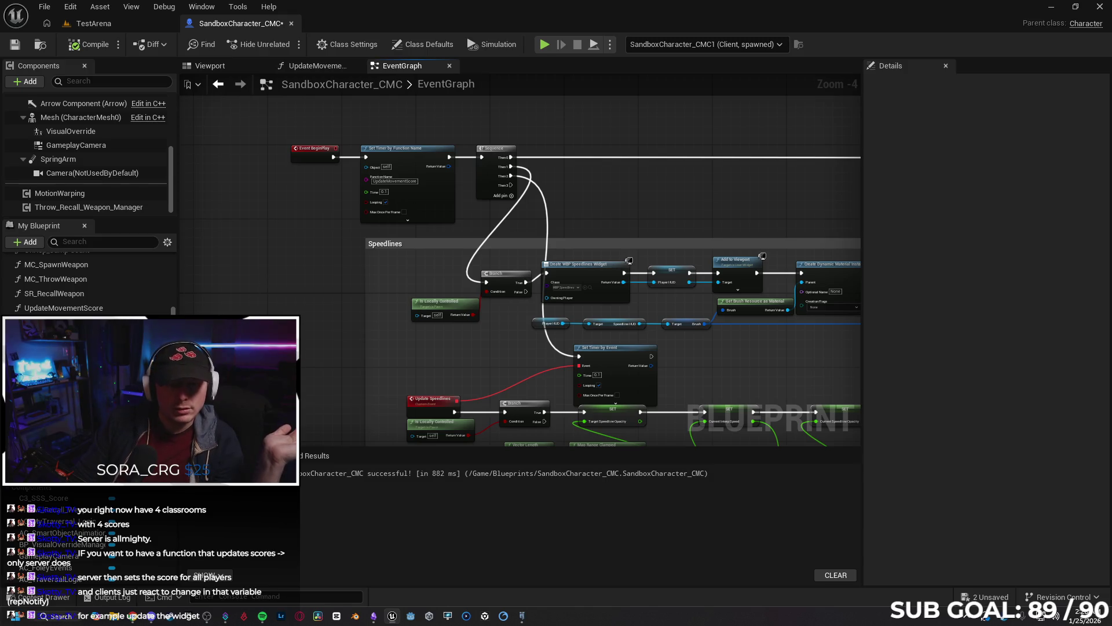
scroll(90, 278, down, 3)
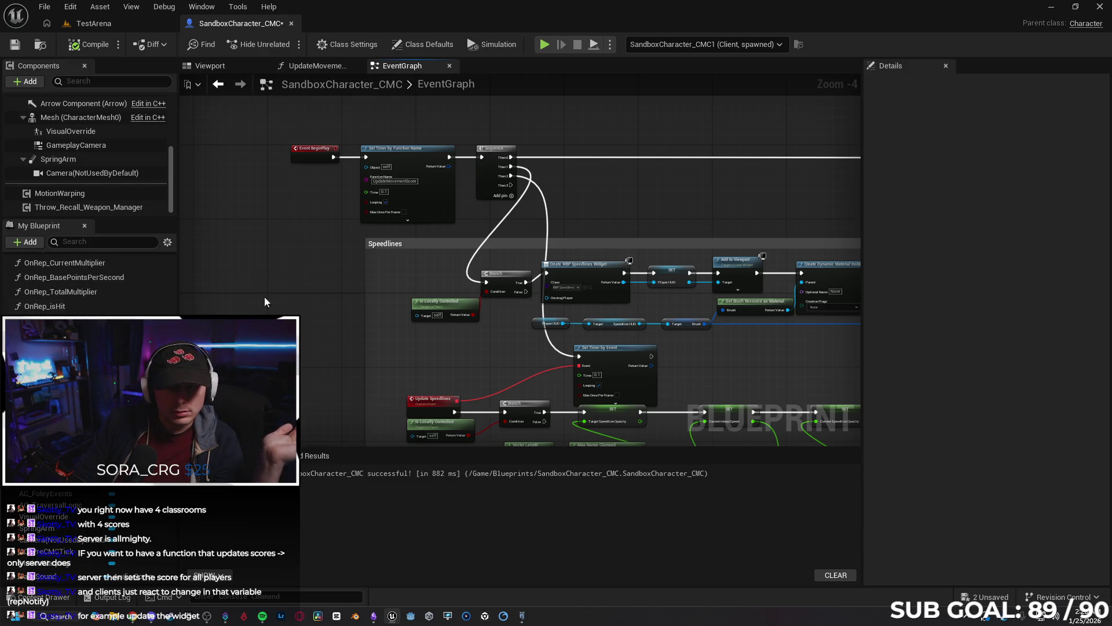
In UpdateMovementScore, replace the Points Per Tick getter with Current Session Score in Print String, then play-test.
drag(230, 296, 226, 337)
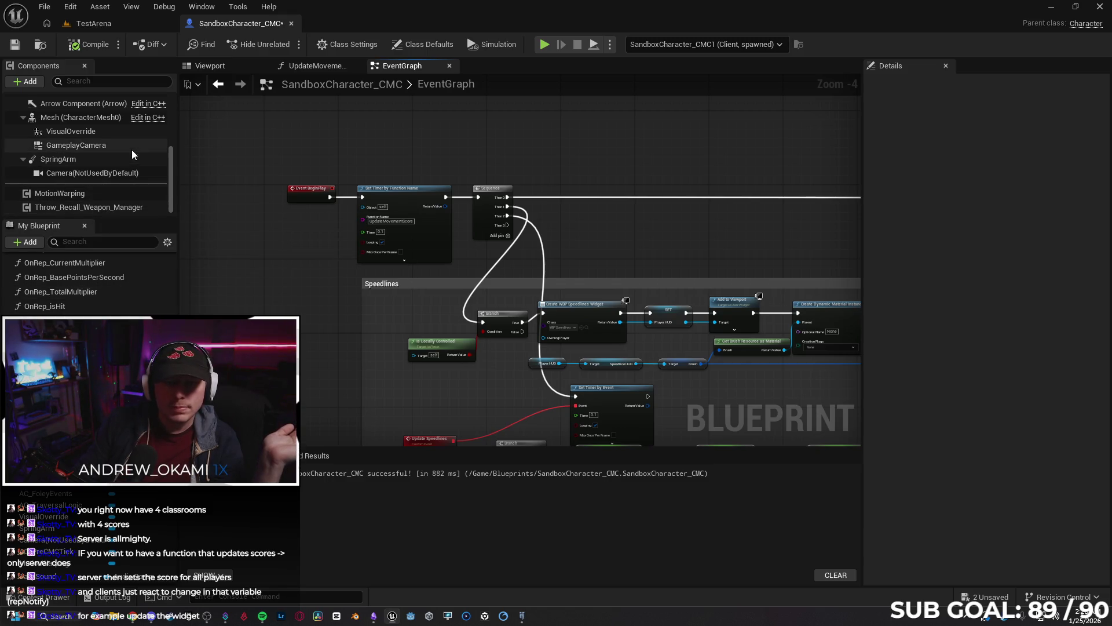
click(317, 66)
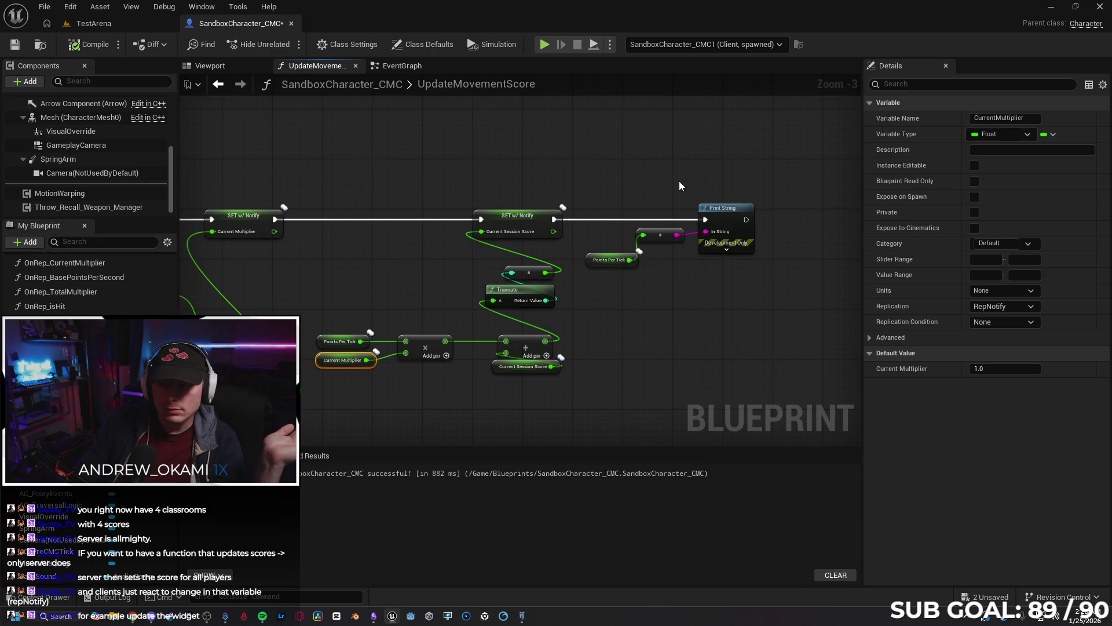
scroll(429, 293, up, 2)
mouse_move(380, 304)
mouse_down()
mouse_move(307, 267)
mouse_move(391, 289)
mouse_up()
key(Delete)
drag(517, 268, 637, 272)
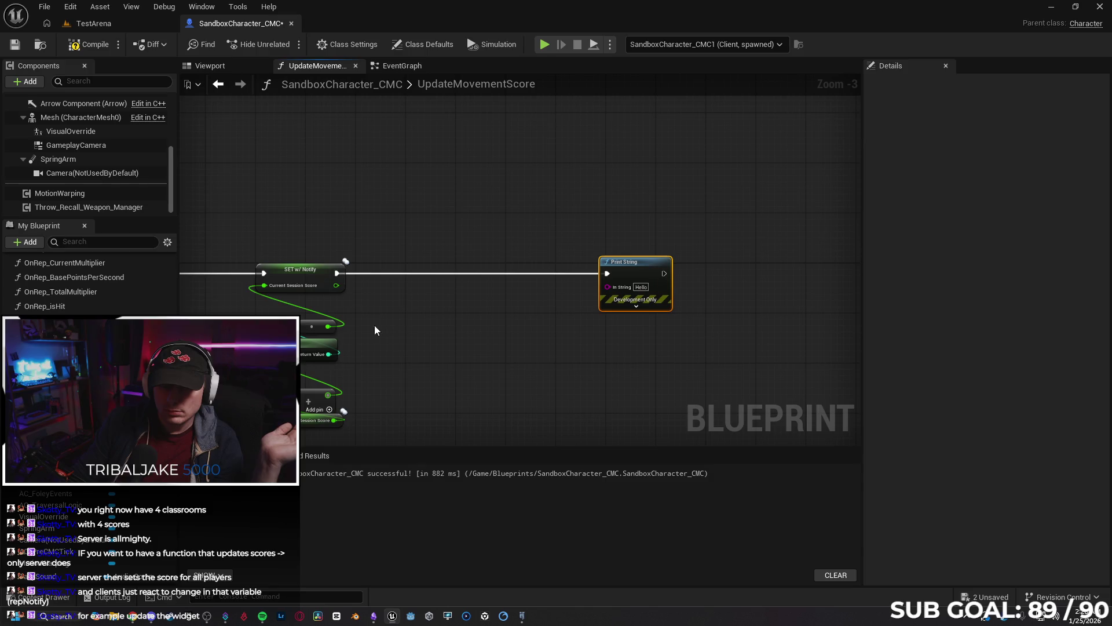
drag(335, 285, 614, 287)
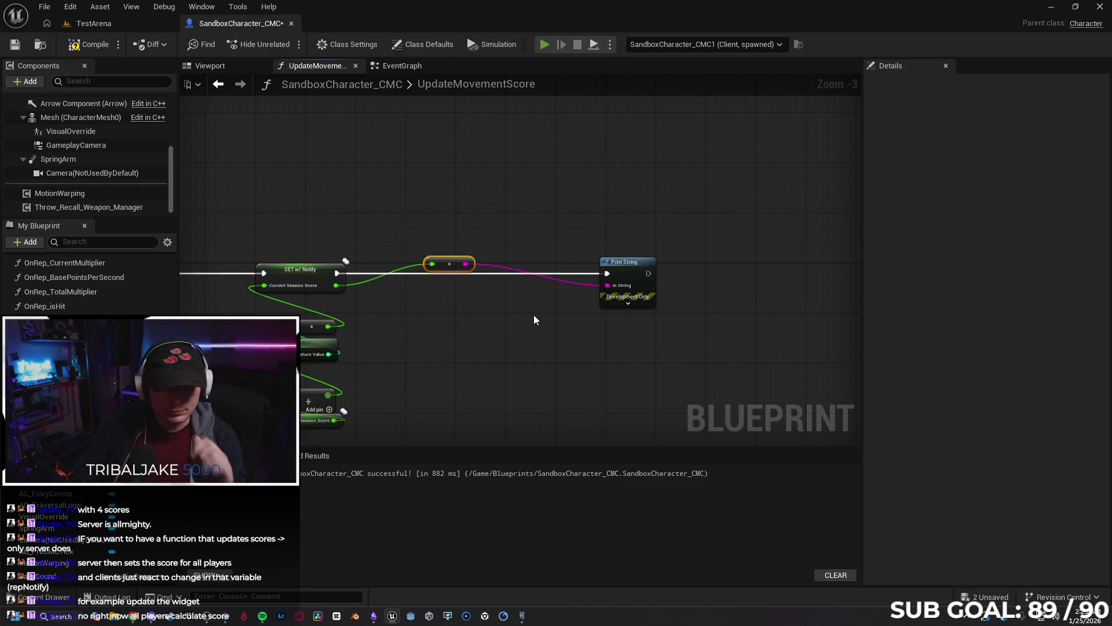
key(alt+p)
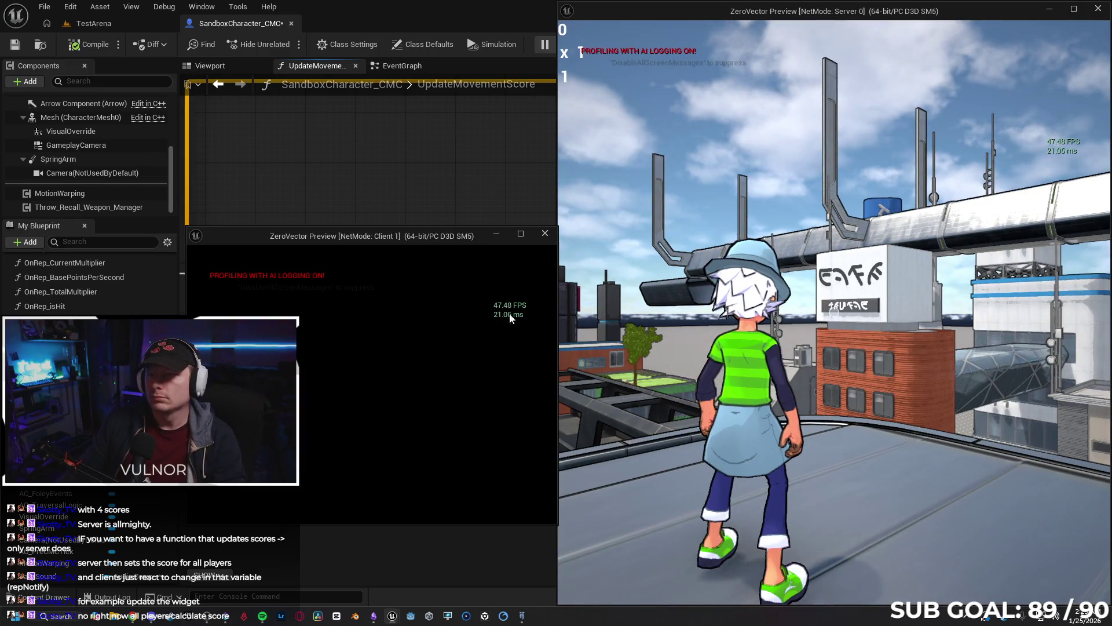
Run the Client 1 character while printed session scores climb past 50, then stop the test.
click(372, 385)
key(w)
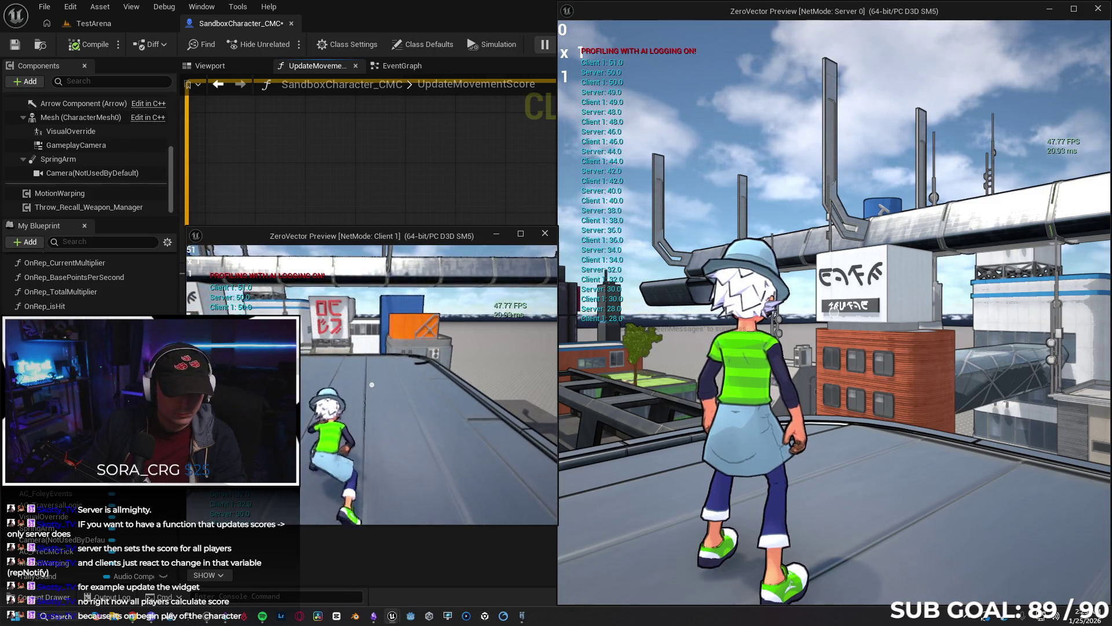
key(Escape)
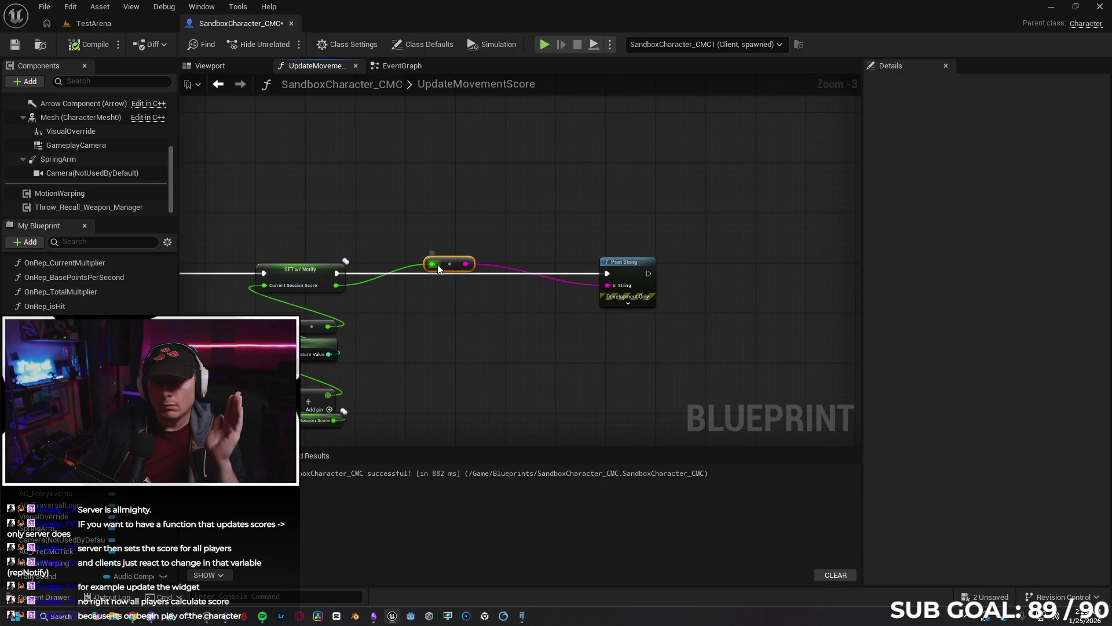
Delete the integer-to-string conversion and Print String nodes, then return to the character's EventGraph.
drag(438, 266, 438, 289)
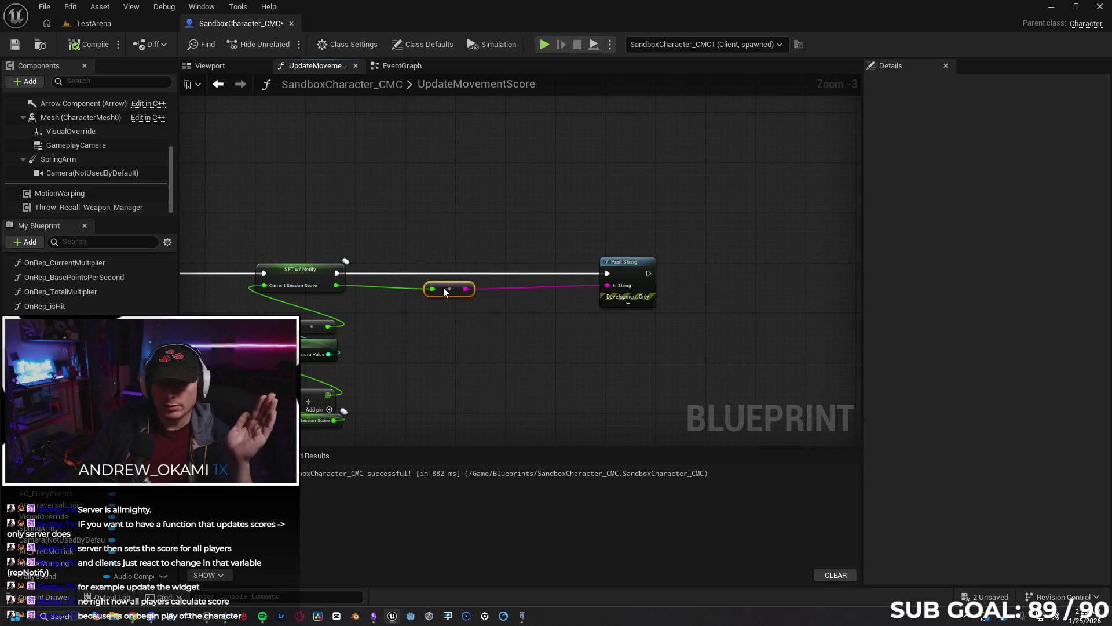
key(Delete)
mouse_move(628, 279)
mouse_down()
mouse_move(465, 279)
mouse_move(595, 253)
mouse_up()
key(Delete)
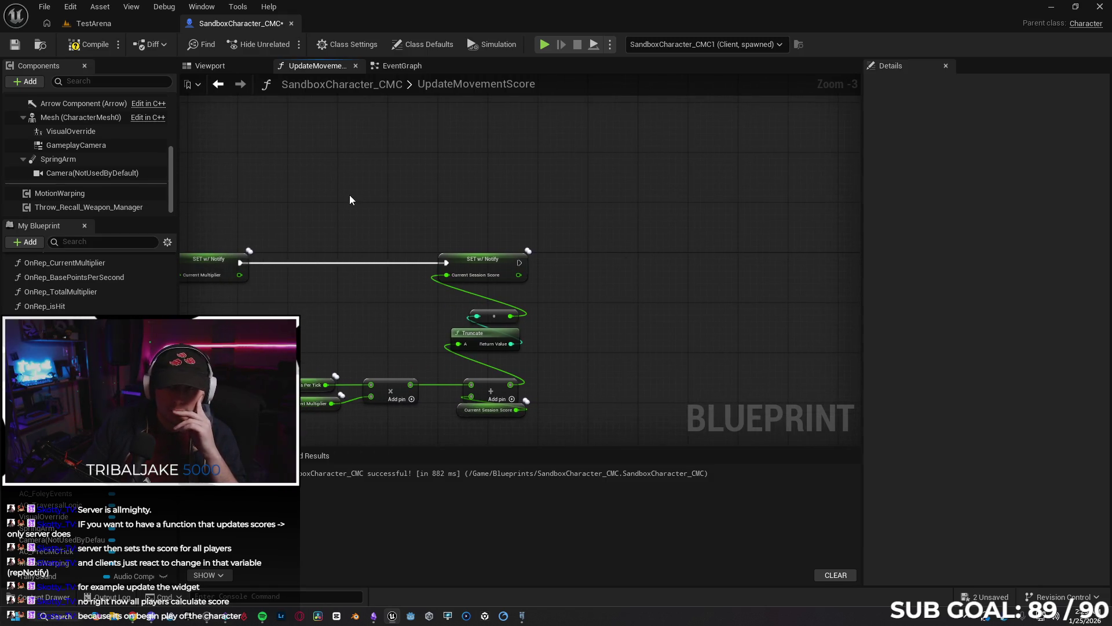
click(382, 66)
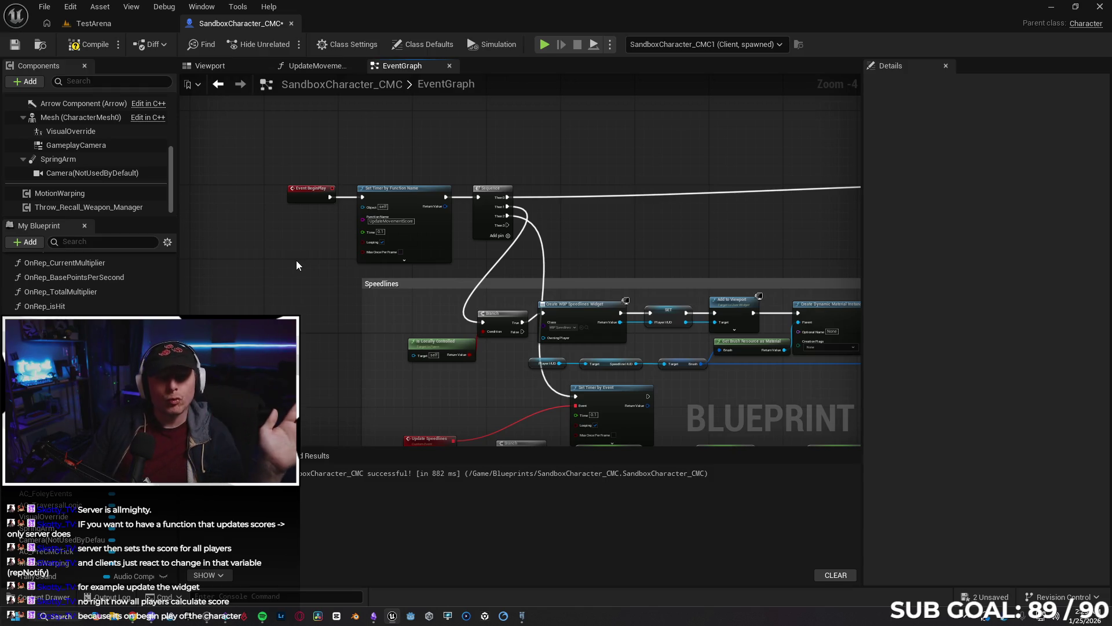
drag(297, 260, 269, 239)
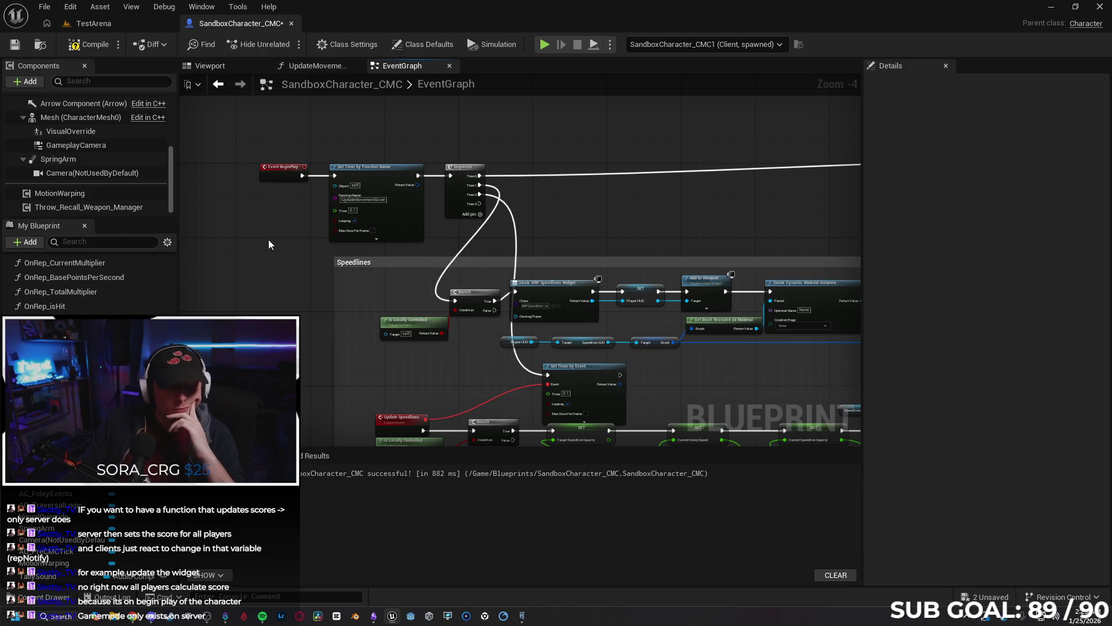
click(44, 597)
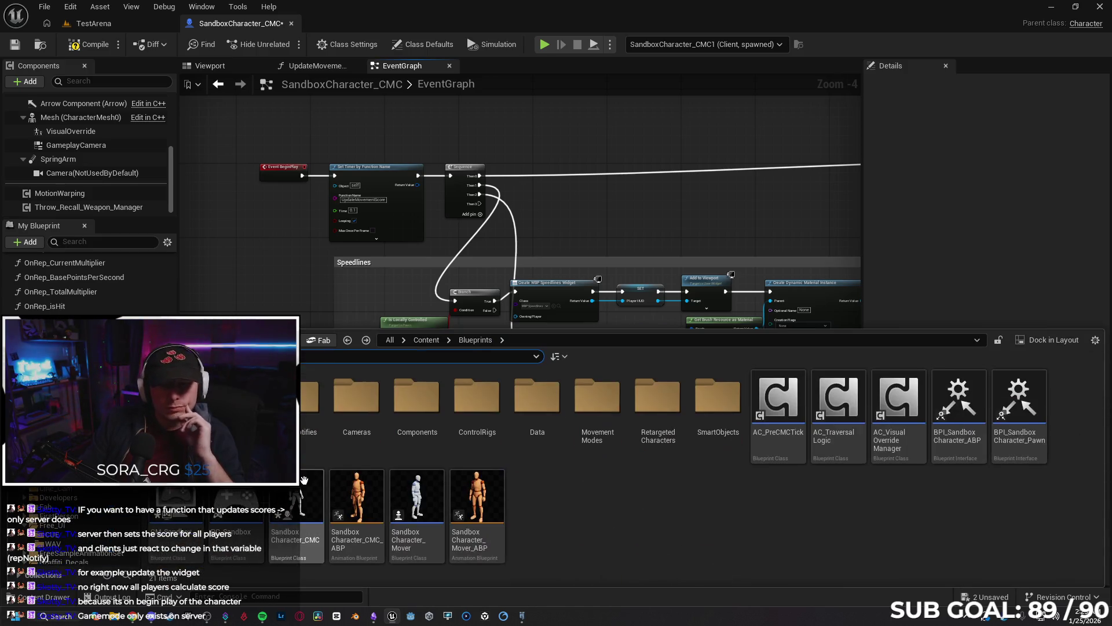
Find and open BP_ShooterGameMode, review its EventGraph's team score nodes, then return to SandboxCharacter_CMC.
click(35, 359)
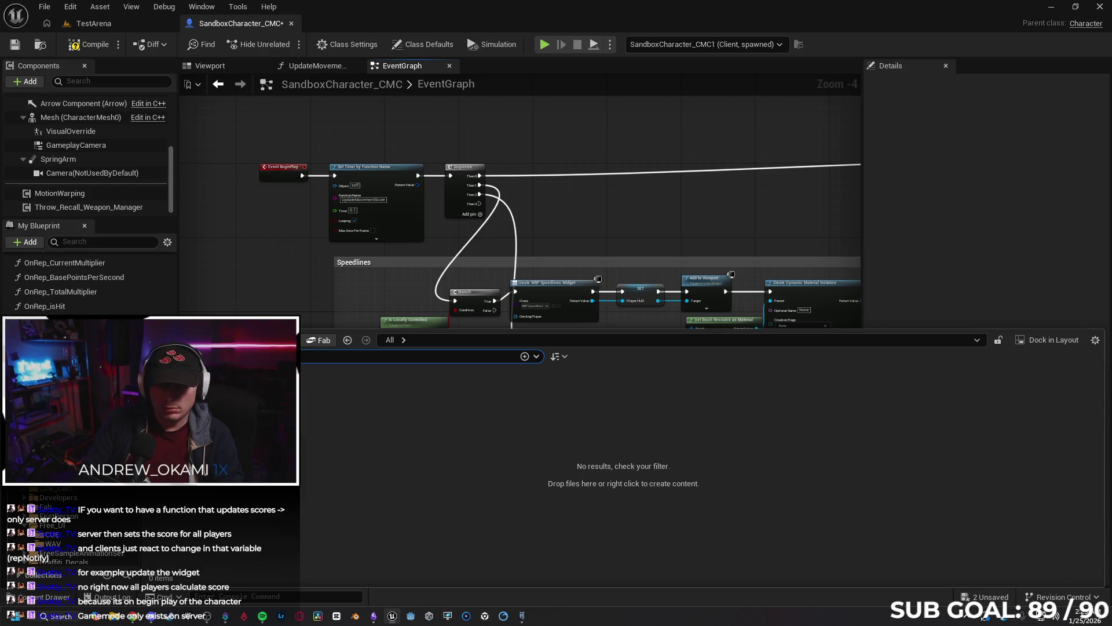
click(412, 530)
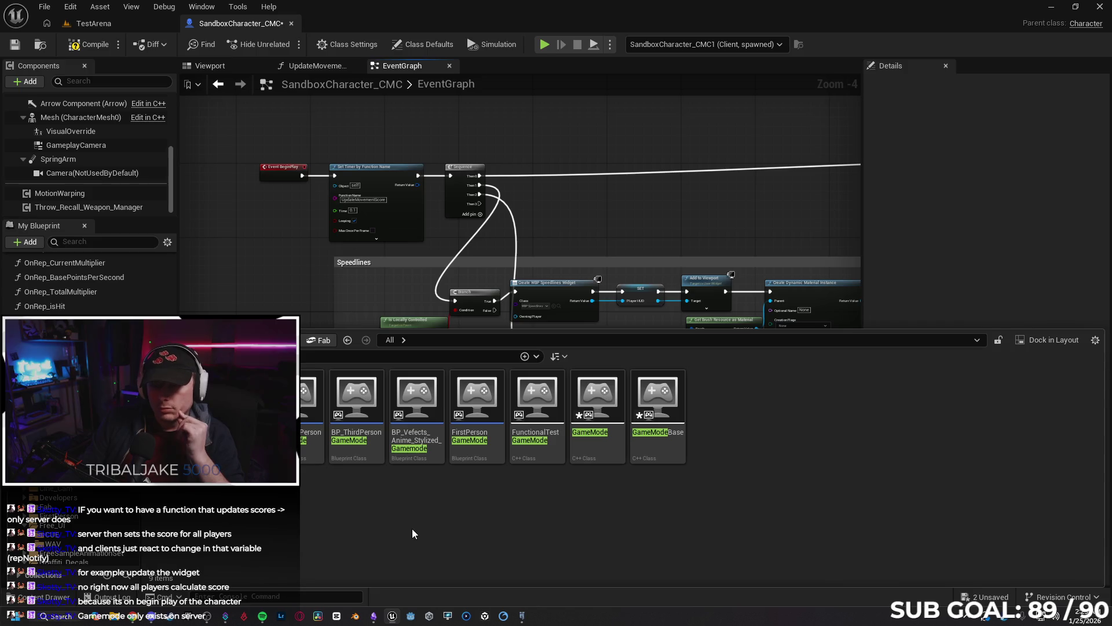
mouse_move(619, 382)
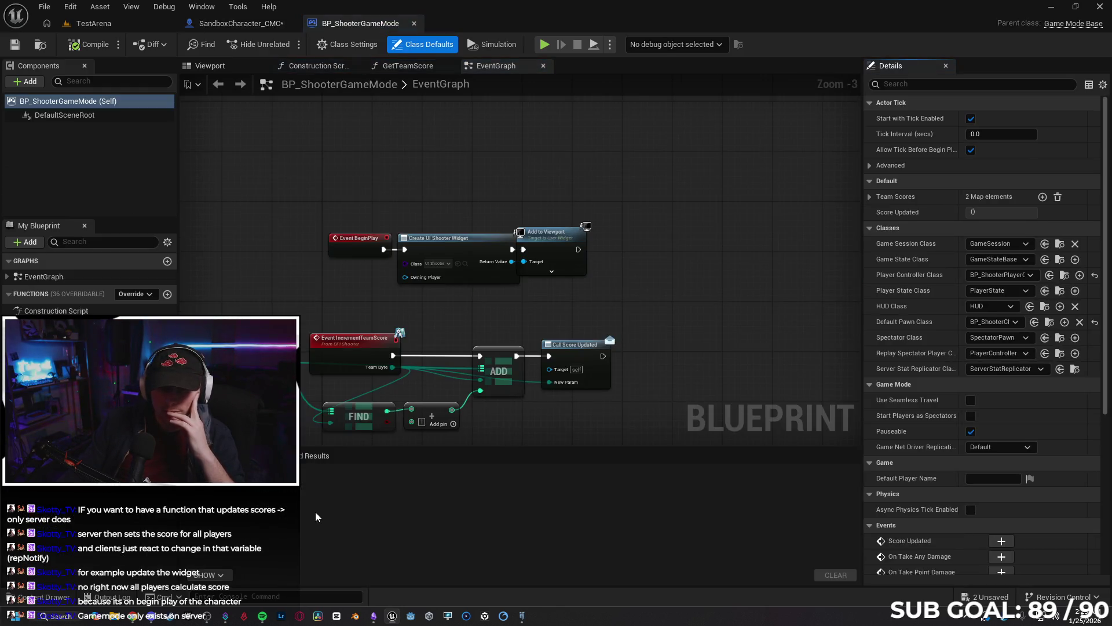
mouse_move(623, 318)
mouse_down()
mouse_move(658, 273)
mouse_move(658, 311)
mouse_move(653, 291)
mouse_move(616, 321)
mouse_move(637, 320)
mouse_up()
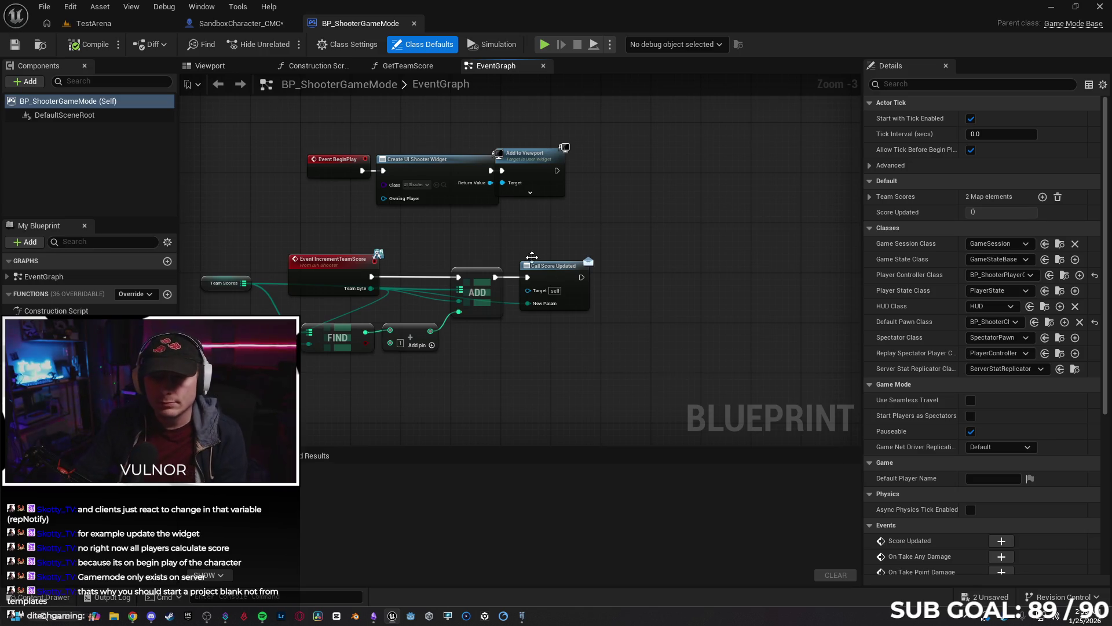
click(209, 25)
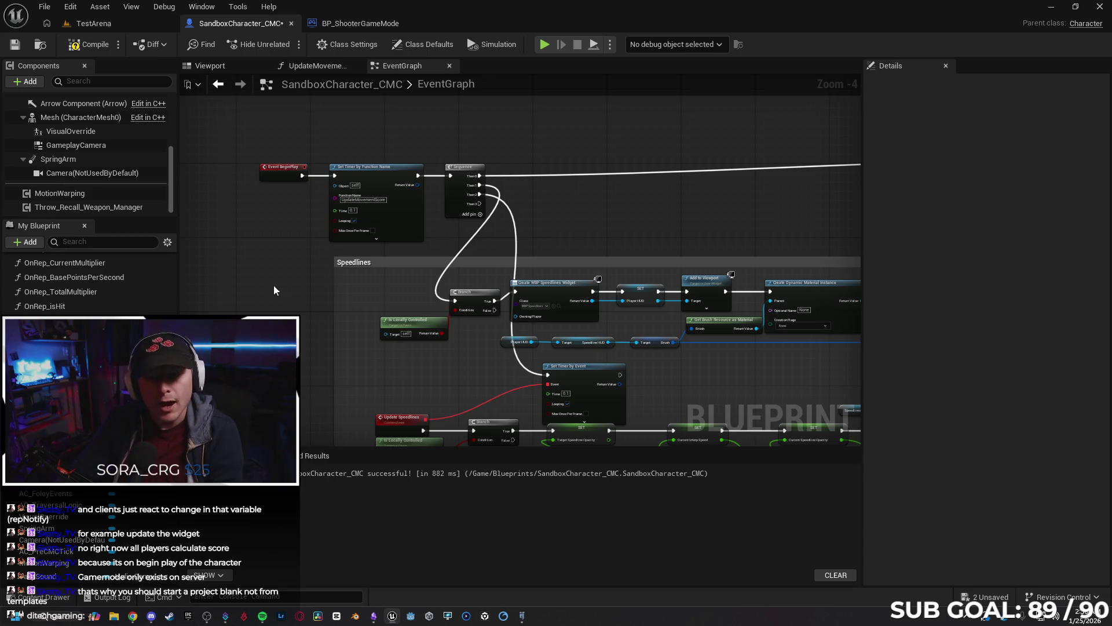
Scroll the character's event graph and inspect the Points Per Tick variable's properties.
scroll(274, 288, down, 5)
scroll(314, 287, down, 1)
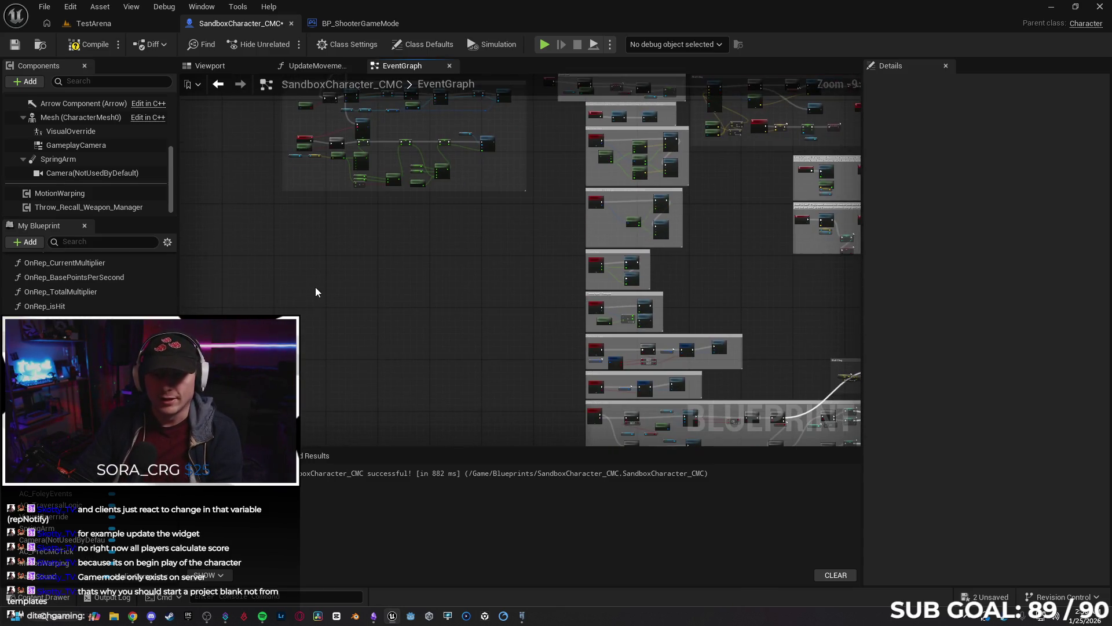
scroll(318, 295, up, 2)
scroll(536, 390, up, 4)
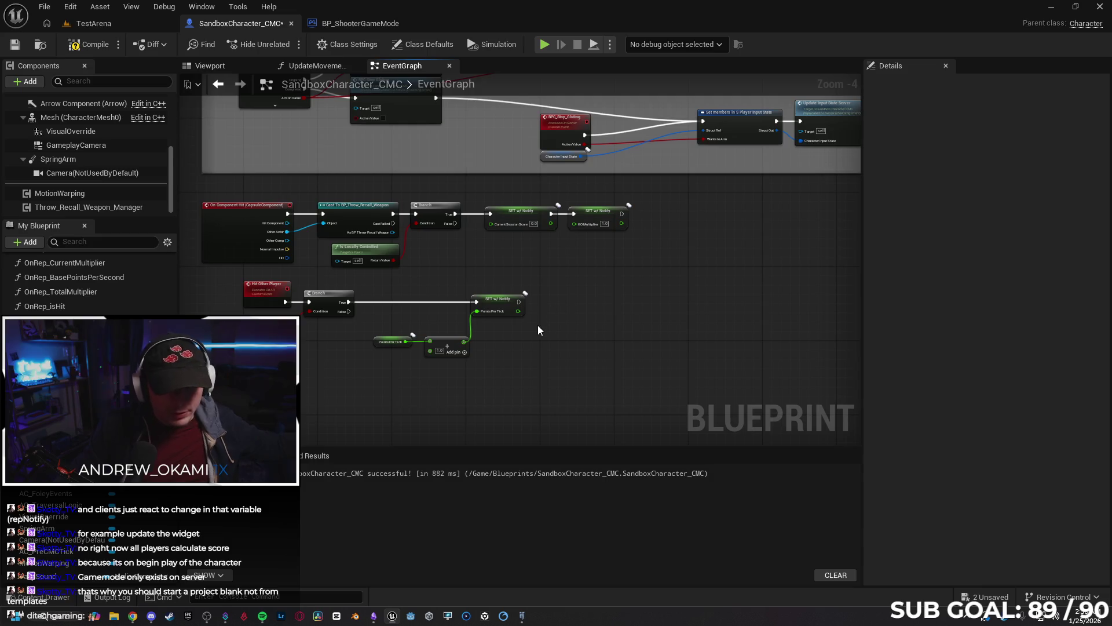
scroll(398, 379, up, 2)
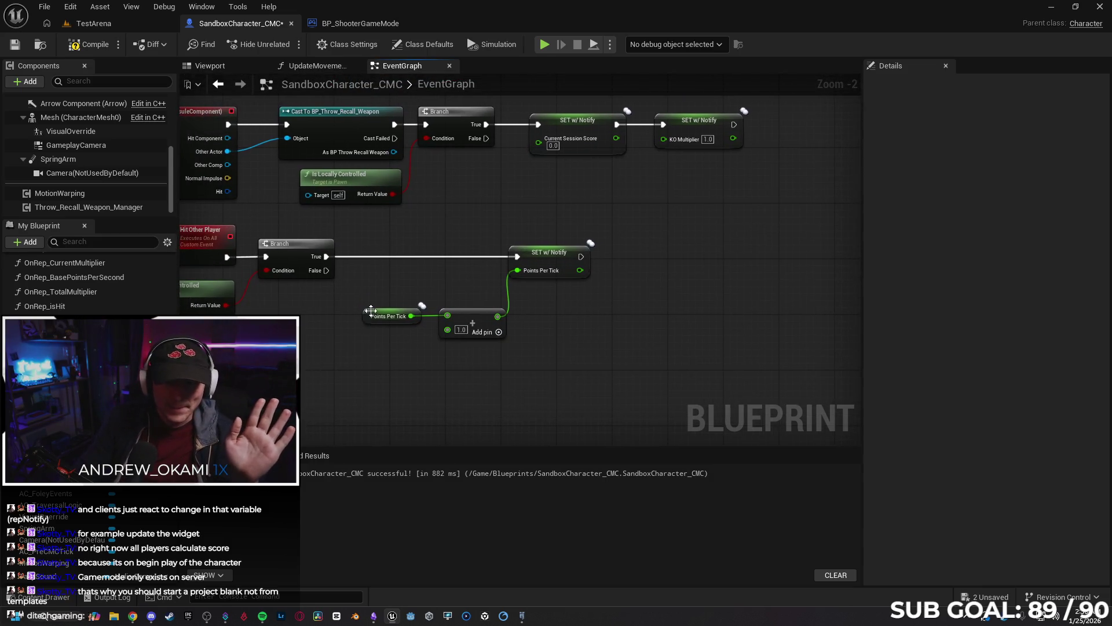
click(367, 319)
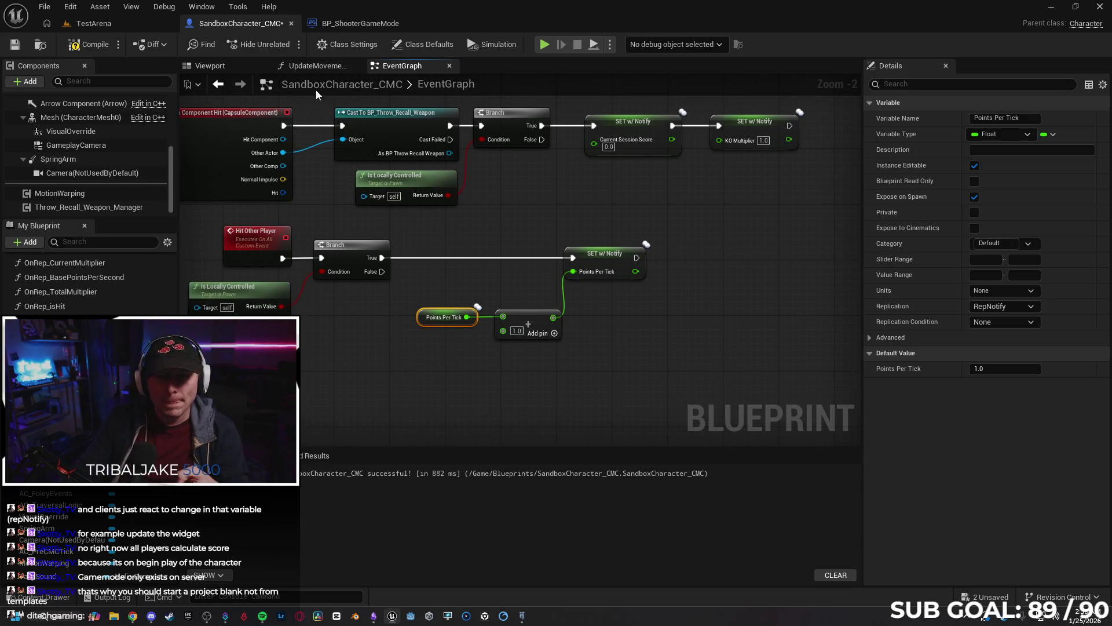
In UpdateMovementScore, inspect the Current Multiplier and Points Per Tick variables around the Select and add nodes.
click(318, 67)
mouse_move(620, 262)
mouse_down()
mouse_move(457, 280)
mouse_move(440, 311)
mouse_move(615, 272)
mouse_move(636, 279)
mouse_move(625, 303)
mouse_up()
scroll(625, 276, down, 1)
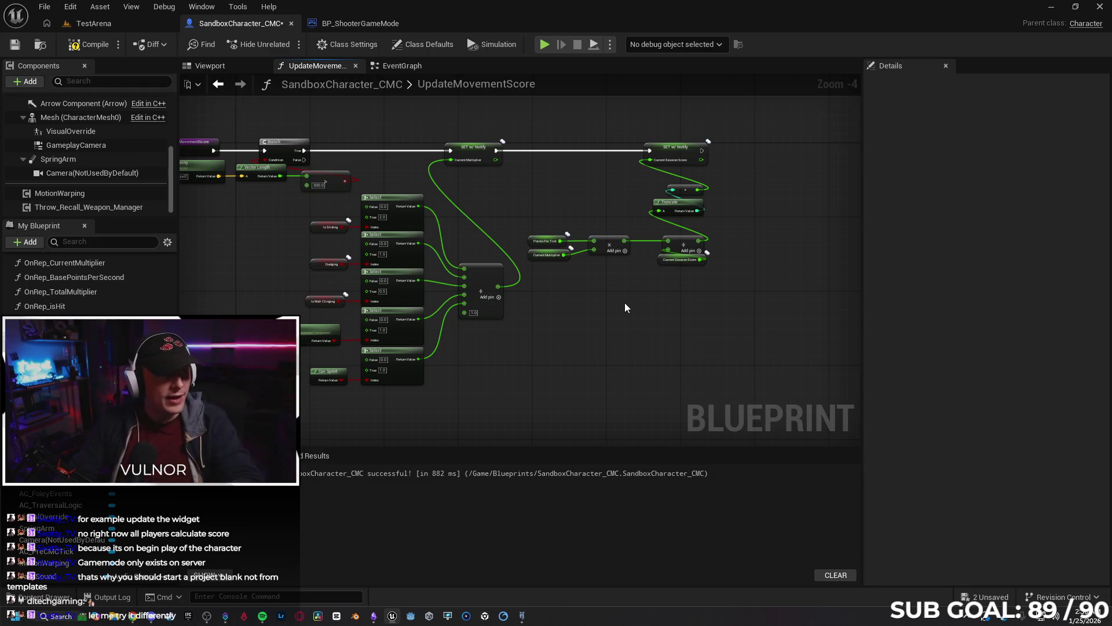
scroll(596, 306, up, 2)
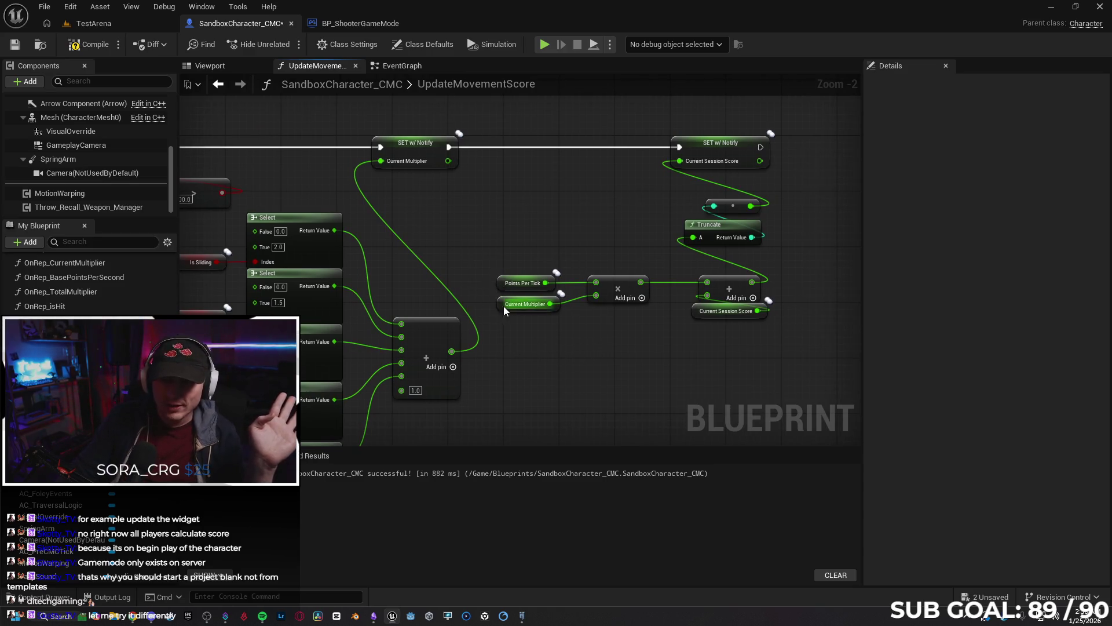
click(510, 305)
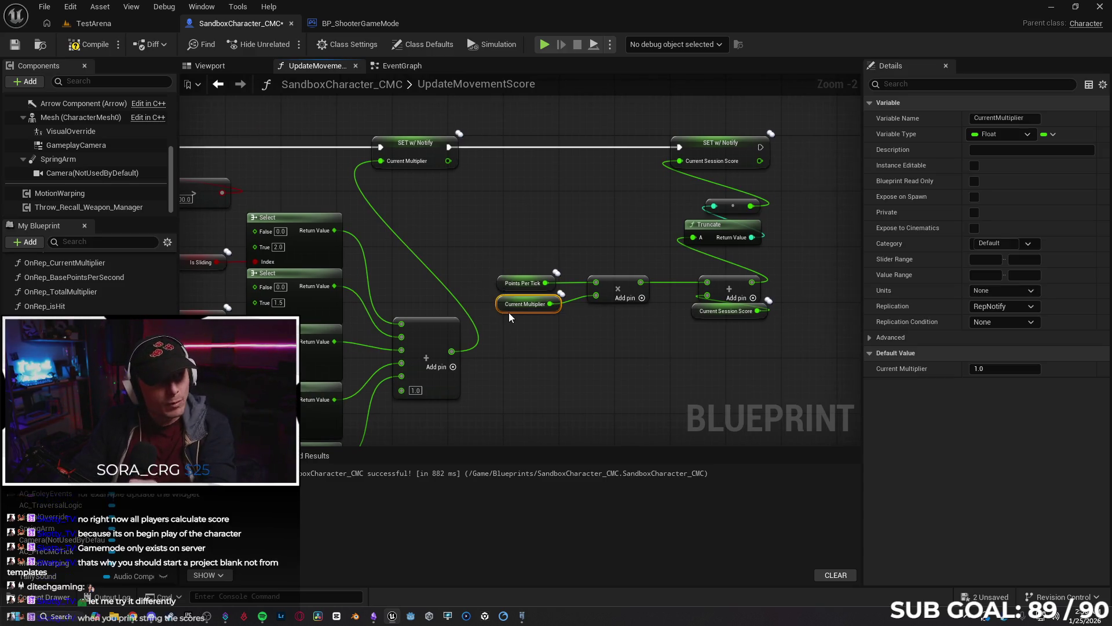
click(520, 283)
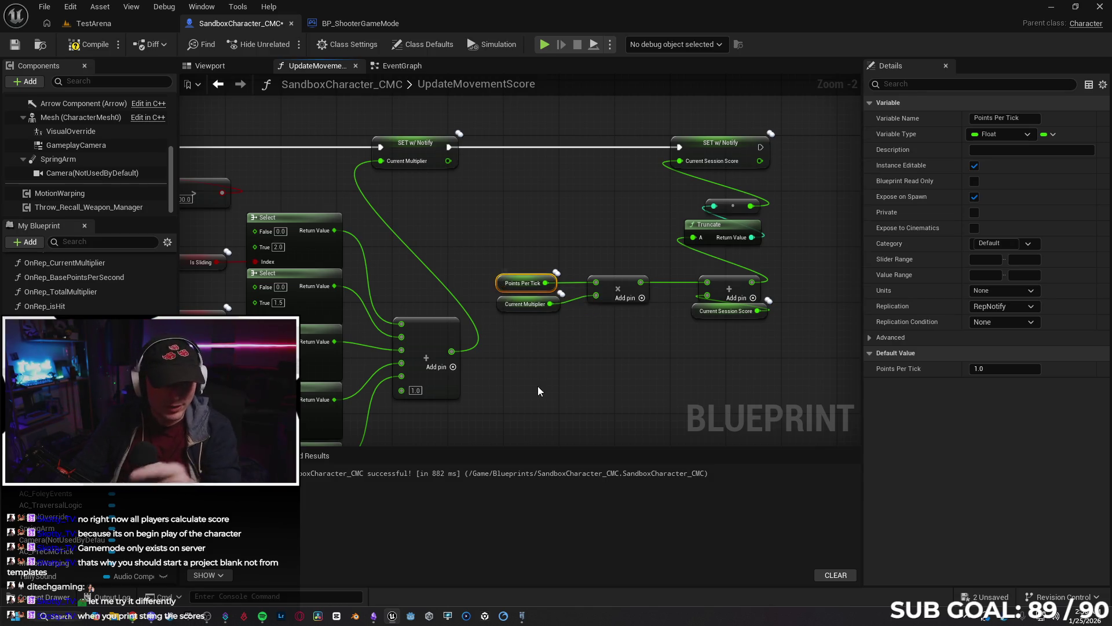
click(526, 397)
mouse_move(526, 397)
mouse_down()
mouse_move(510, 325)
mouse_move(347, 440)
mouse_move(324, 443)
mouse_up()
key(Home)
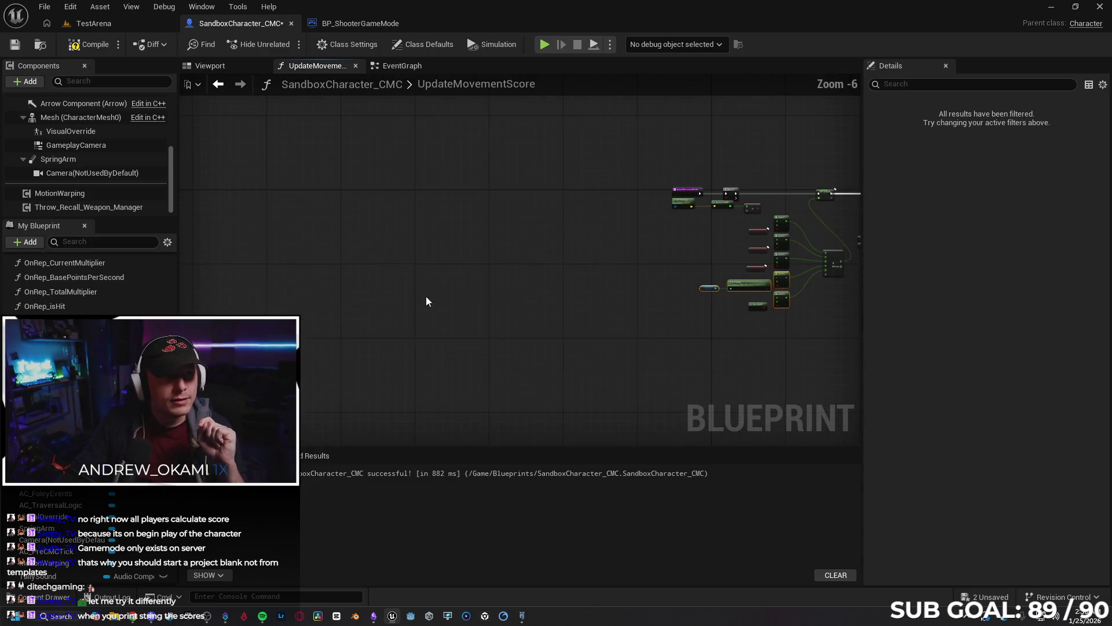
scroll(530, 274, up, 3)
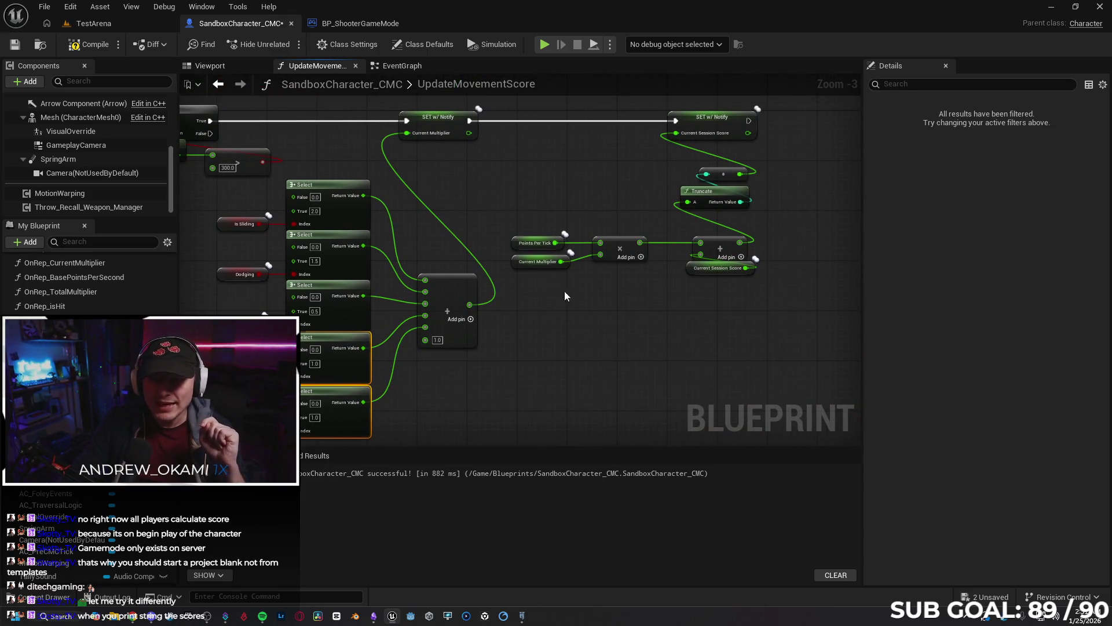
click(559, 339)
scroll(551, 341, up, 4)
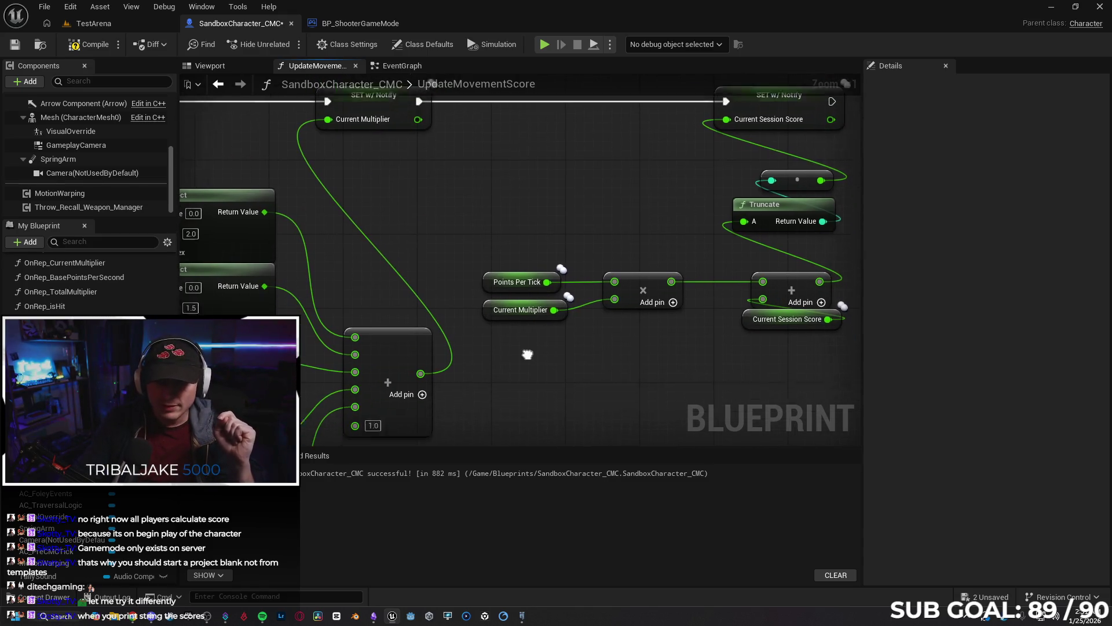
Back in the event graph, select the Points Per Tick and multiply nodes.
click(395, 65)
drag(389, 363, 427, 348)
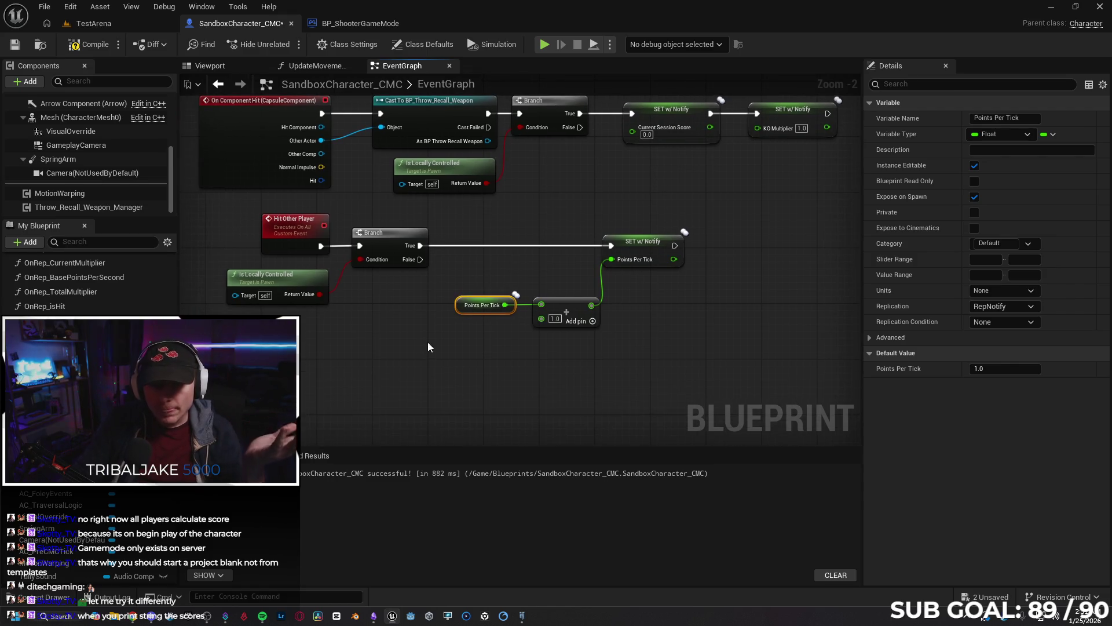
click(412, 349)
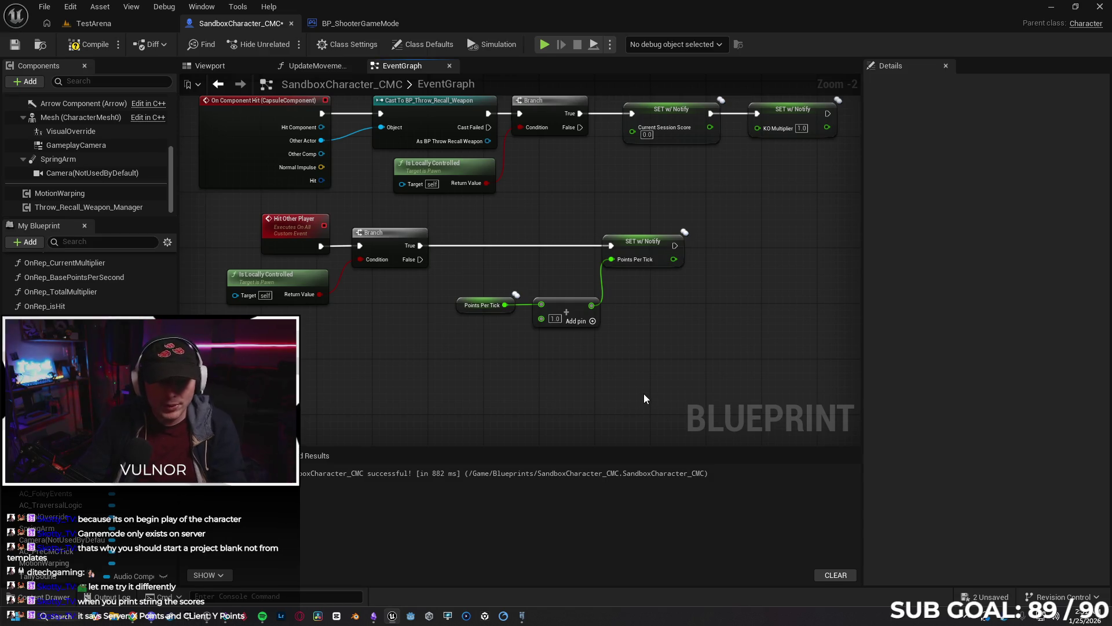
drag(675, 343, 490, 309)
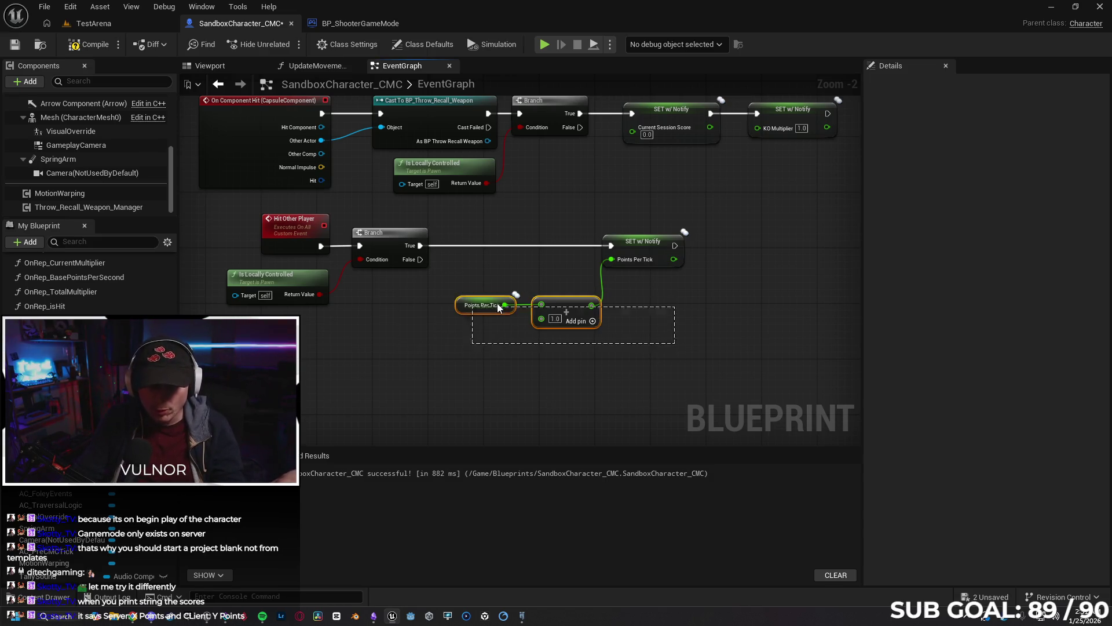
Close the BP_ShooterGameMode tab and pan the event graph around the Points Per Tick nodes.
click(339, 26)
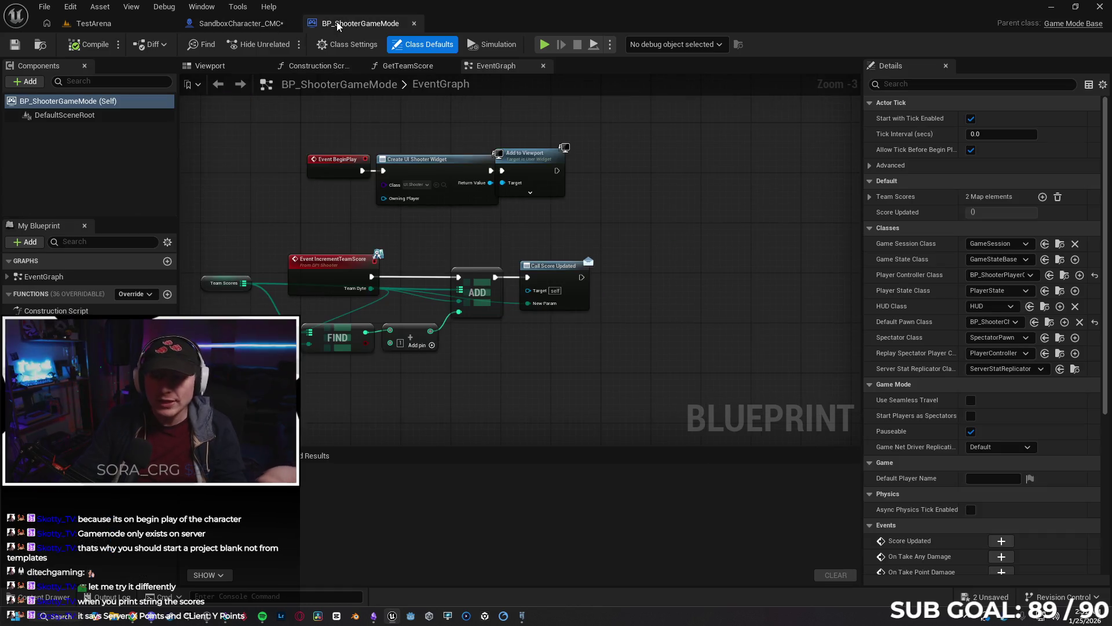
click(414, 24)
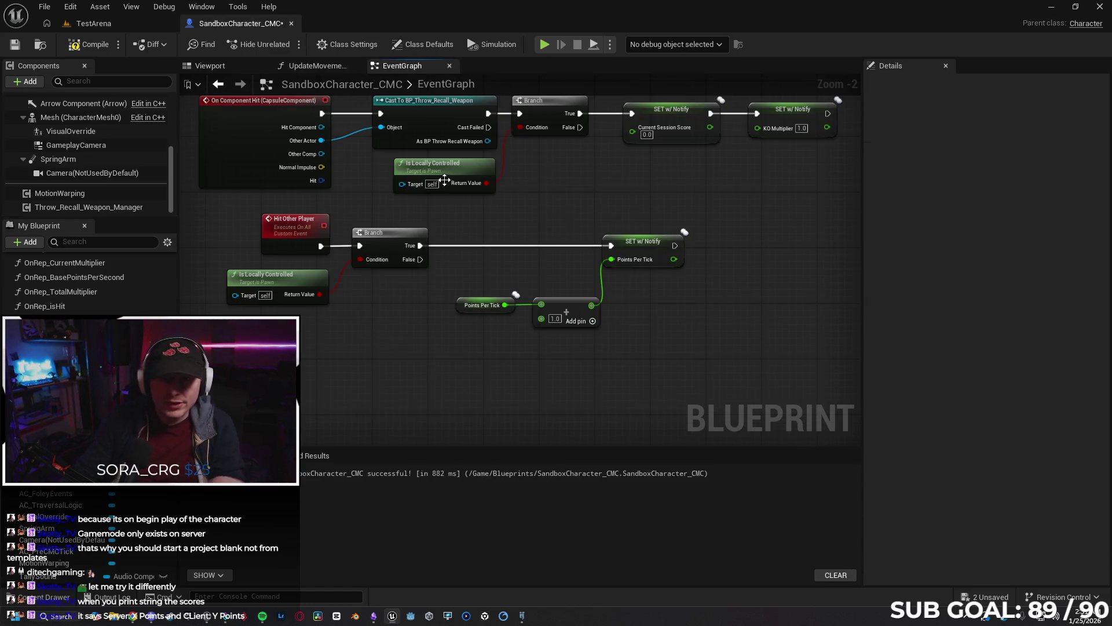
mouse_move(570, 366)
mouse_down()
mouse_move(268, 304)
mouse_move(643, 294)
mouse_up()
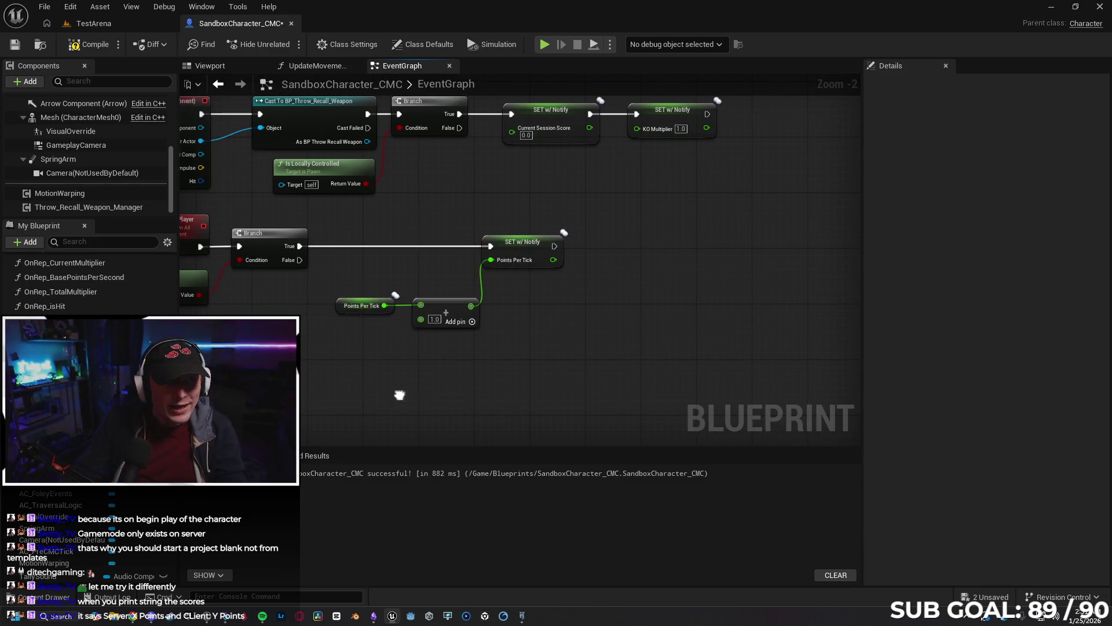
drag(398, 388, 477, 366)
mouse_move(391, 333)
mouse_down()
mouse_move(448, 342)
mouse_move(414, 384)
mouse_up()
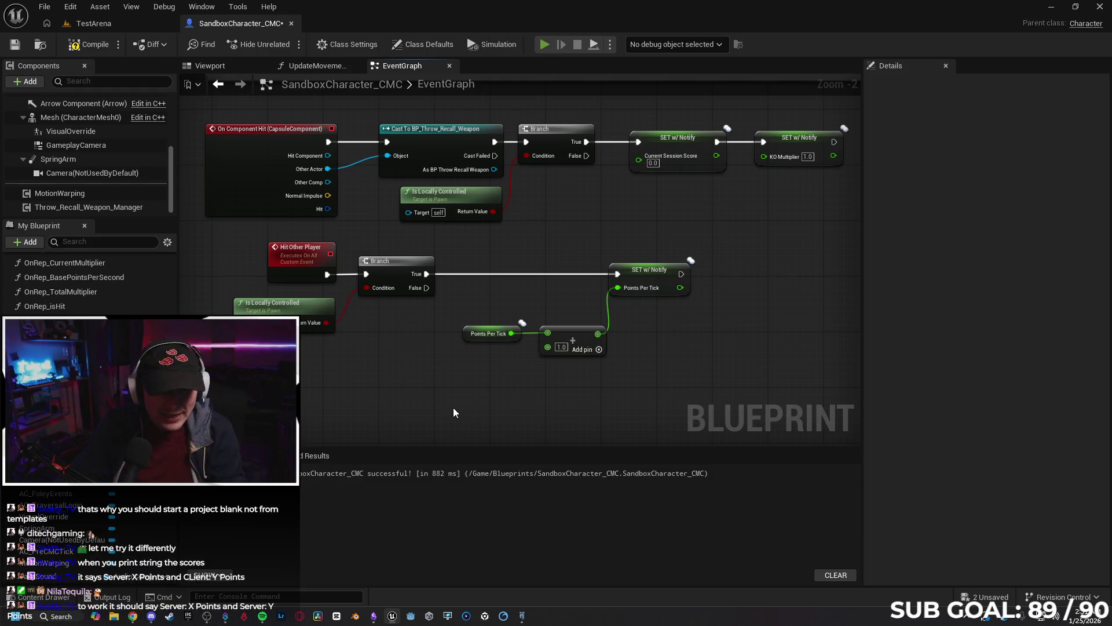
Start and immediately stop a play test, dismissing the graph action list.
key(alt+p)
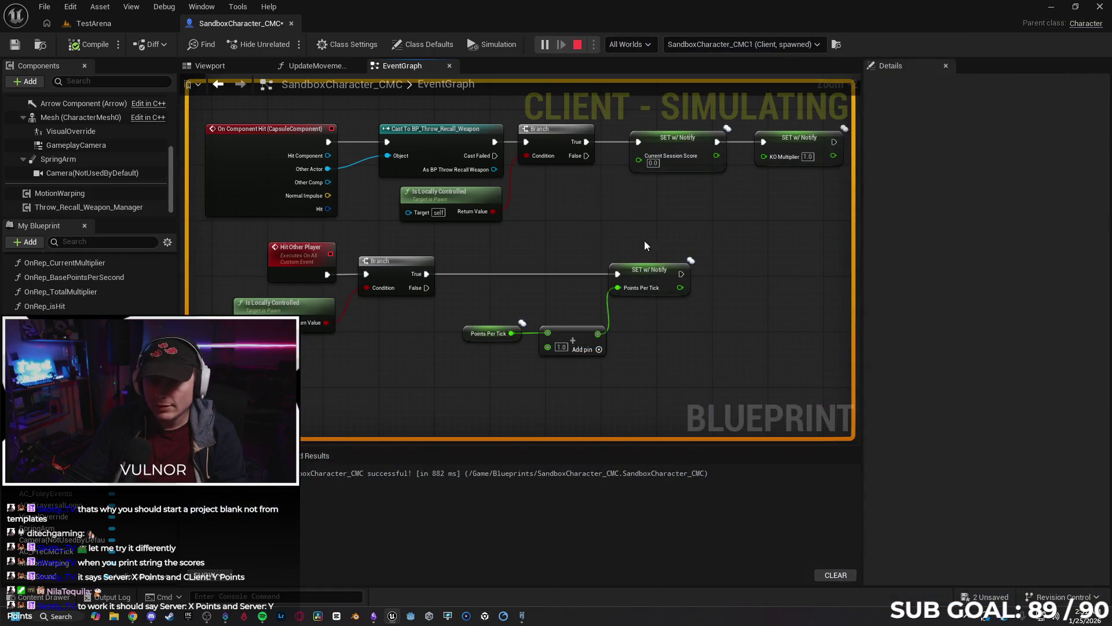
key(Escape)
right_click(682, 241)
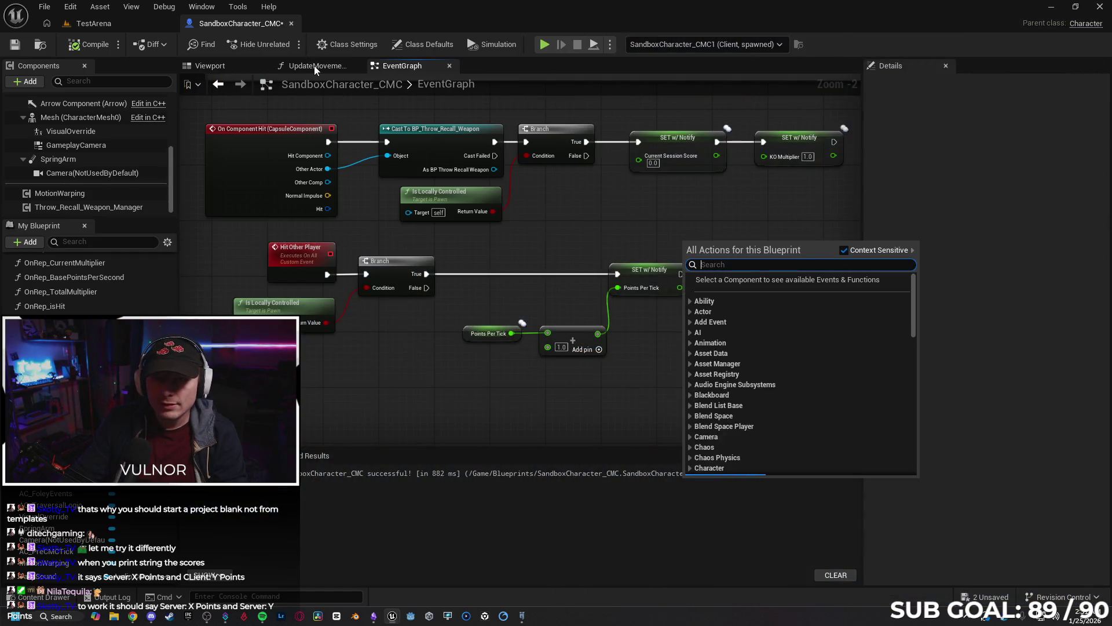
key(Escape)
Add a Print String after the Current Session Score setter and feed the score into its text.
click(318, 66)
drag(632, 220, 558, 245)
drag(432, 207, 592, 200)
text(pr)
key(Return)
drag(433, 227, 594, 226)
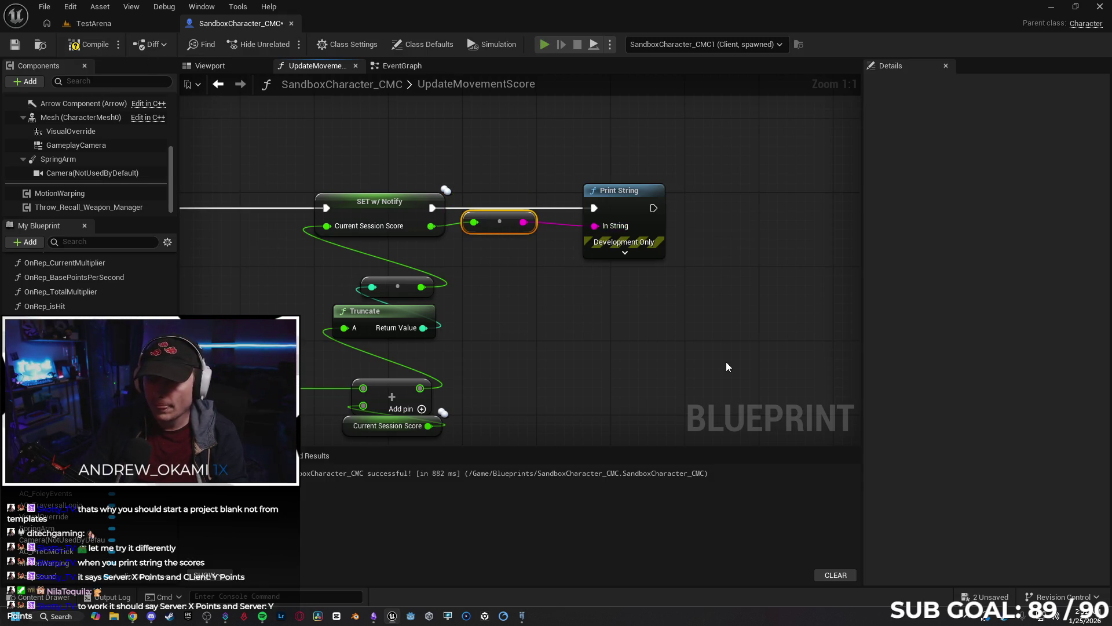
Run a multiplayer test printing session scores up to 54, then delete the conversion node.
key(alt+p)
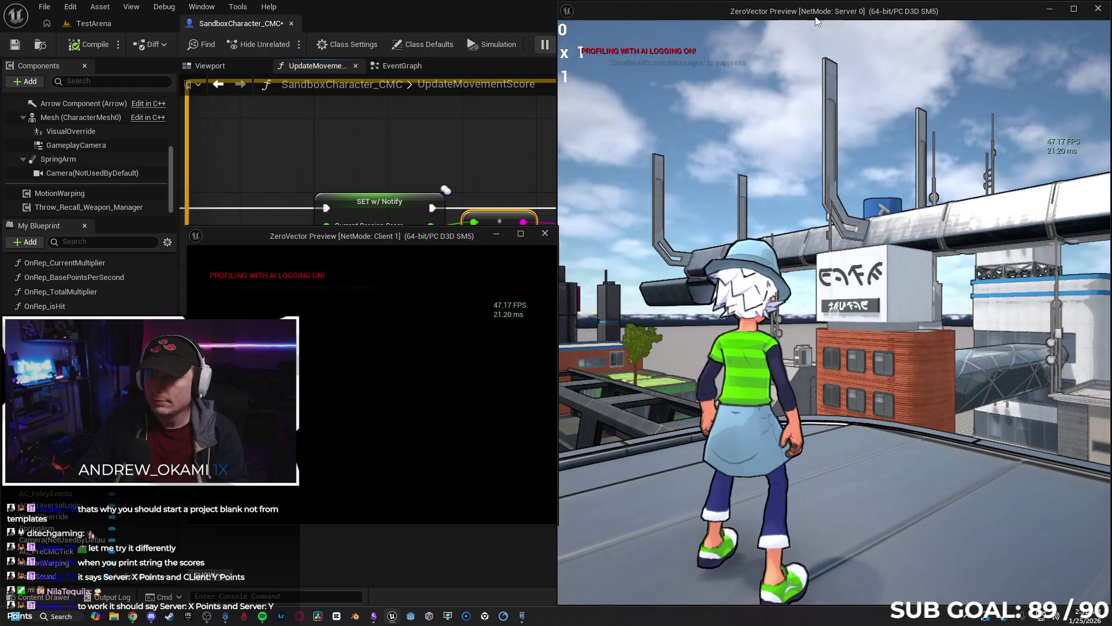
drag(717, 12, 619, 1)
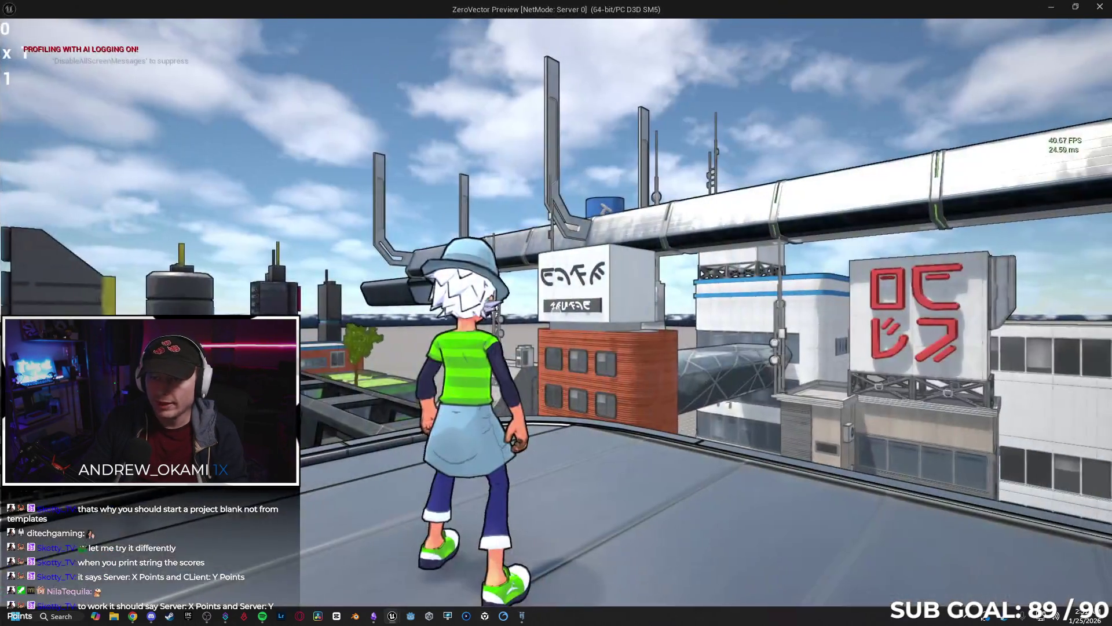
key(w)
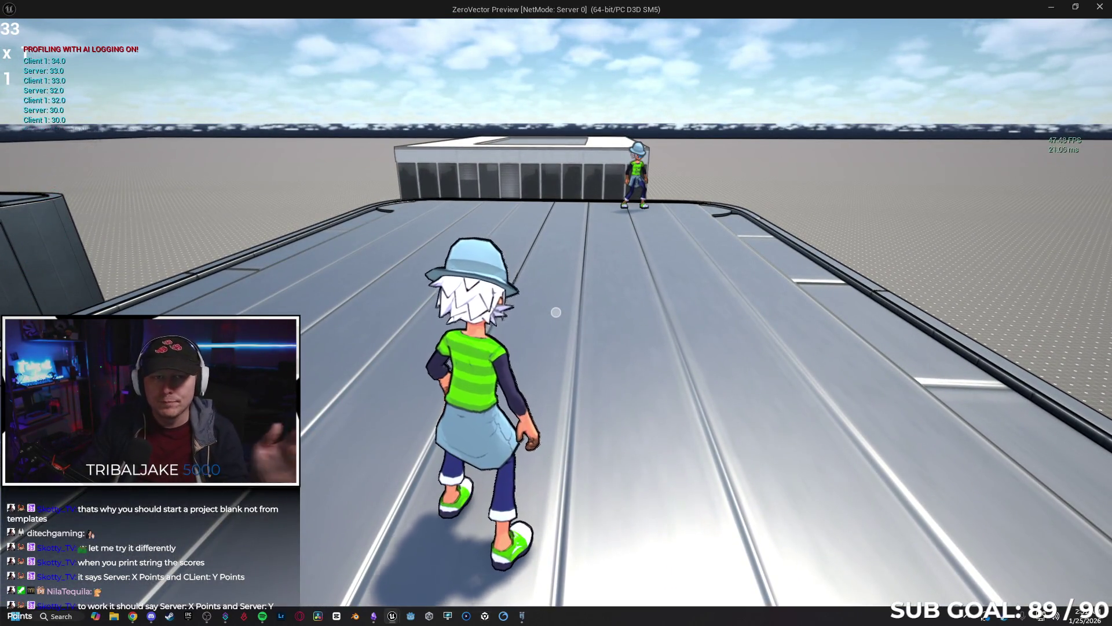
key(w)
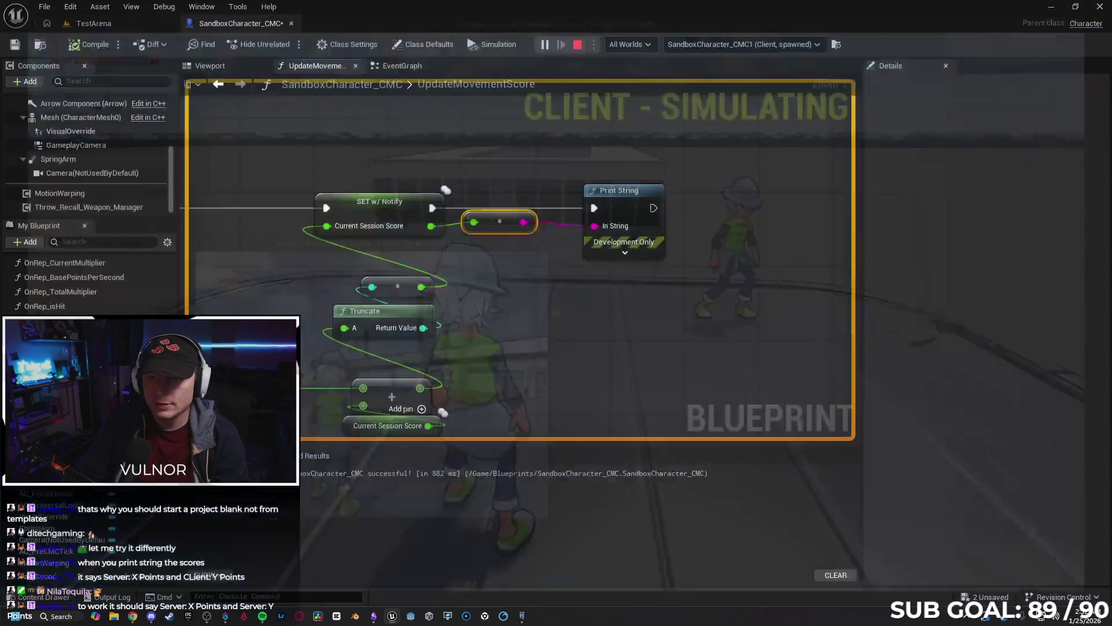
key(Escape)
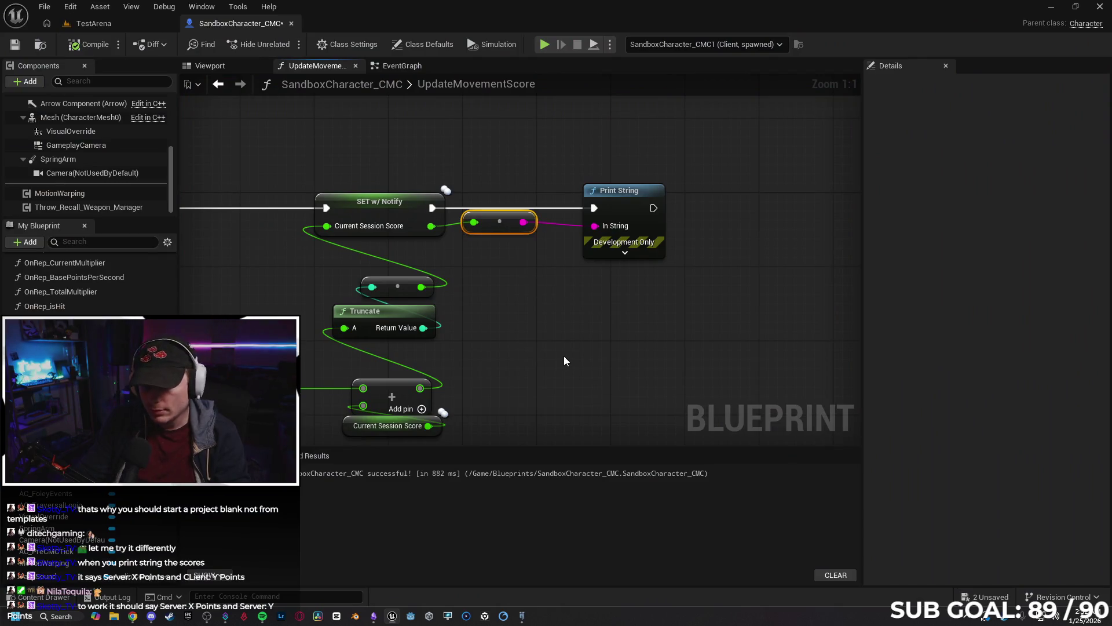
key(Delete)
drag(498, 363, 674, 271)
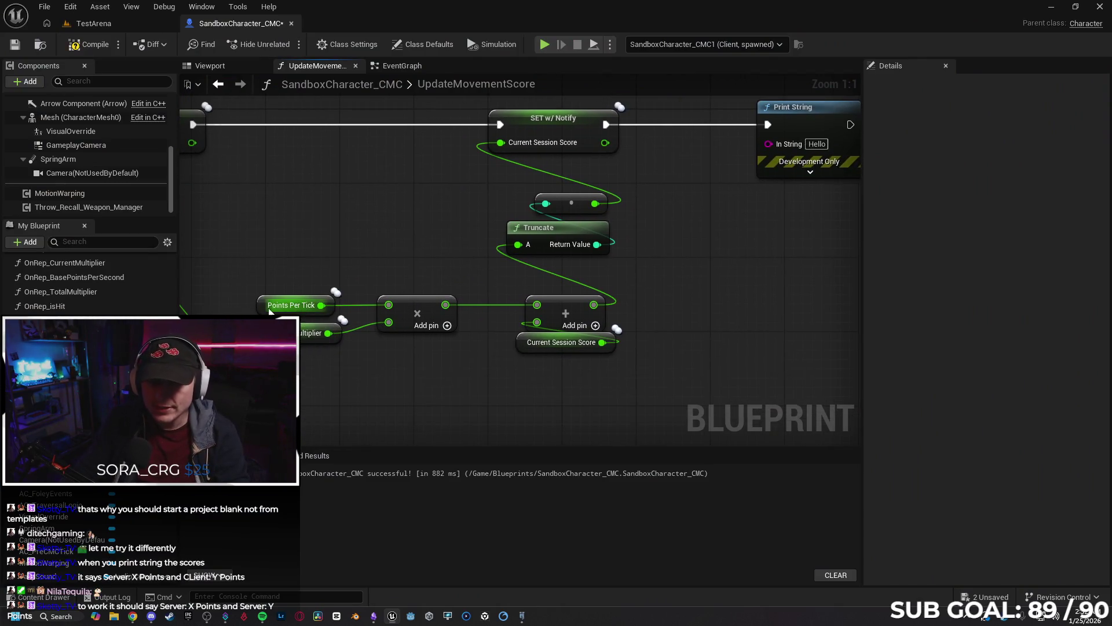
Wire Points Per Tick into Print String's In String and start a server-plus-client test.
click(264, 306)
mouse_move(321, 305)
mouse_down()
mouse_move(695, 182)
mouse_move(768, 143)
mouse_up()
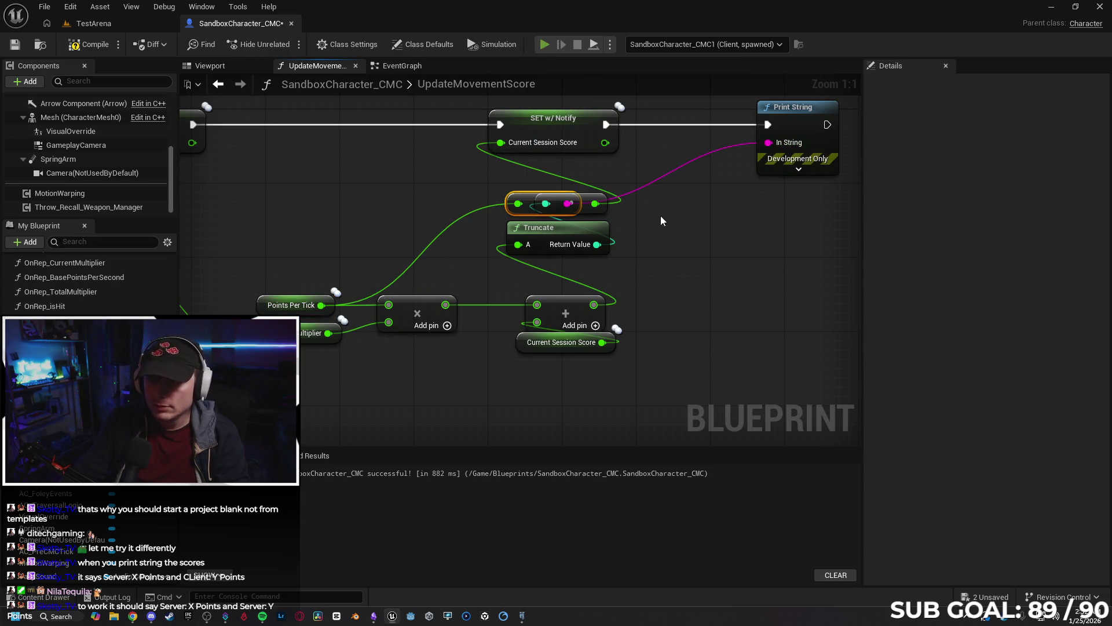
key(alt+p)
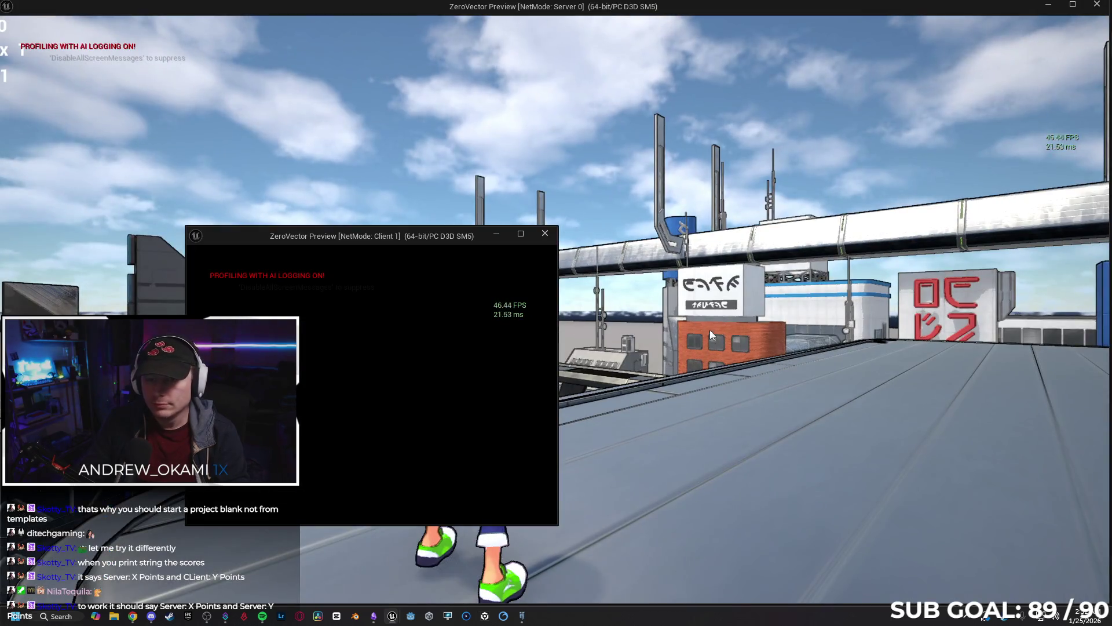
drag(439, 236, 544, 278)
click(724, 289)
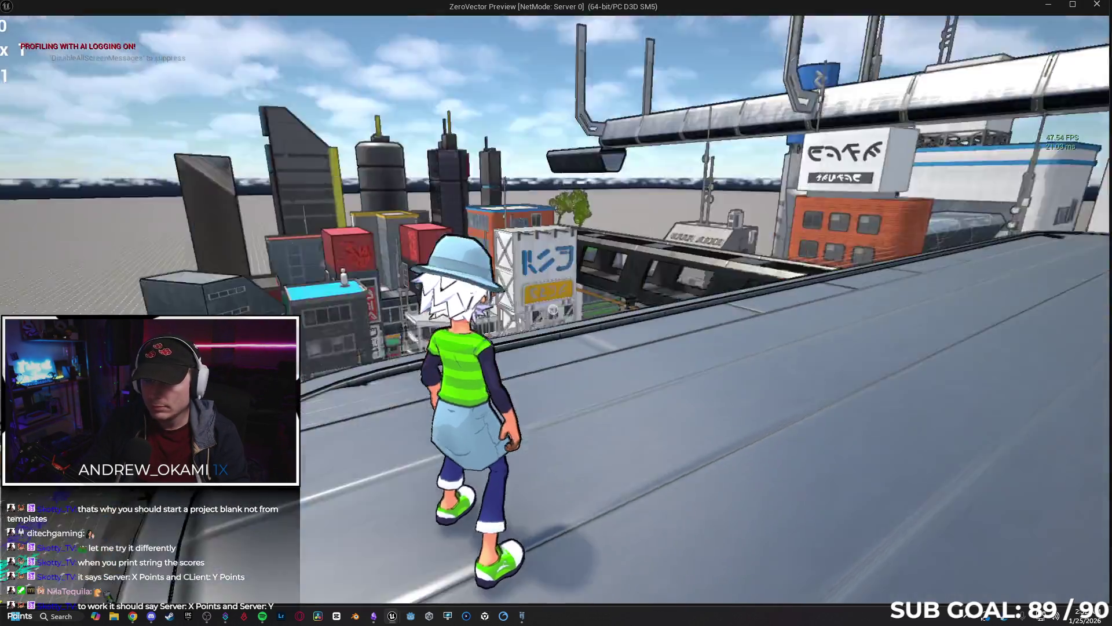
key(w)
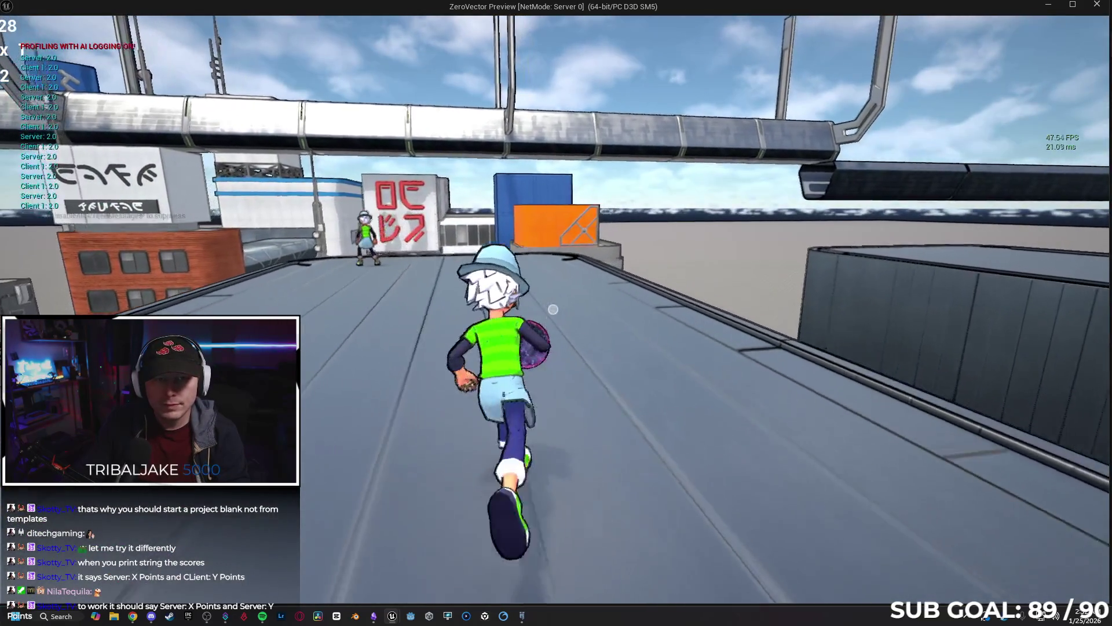
Move the client character and throw the ball, watching Server print 1.0 and Client reach 2.0.
key(super)
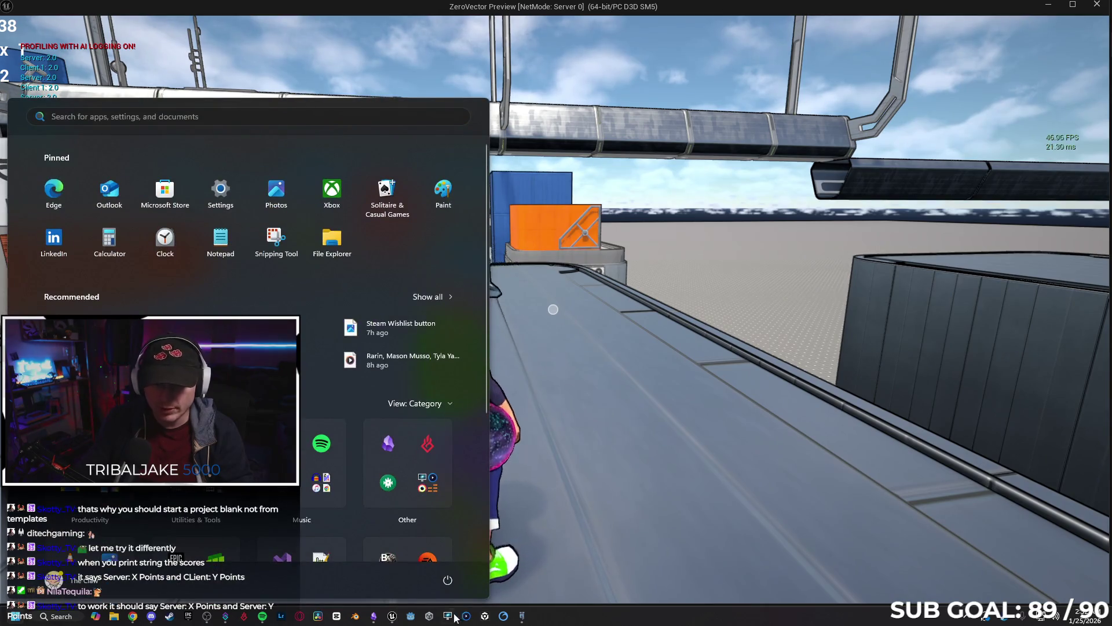
mouse_move(391, 614)
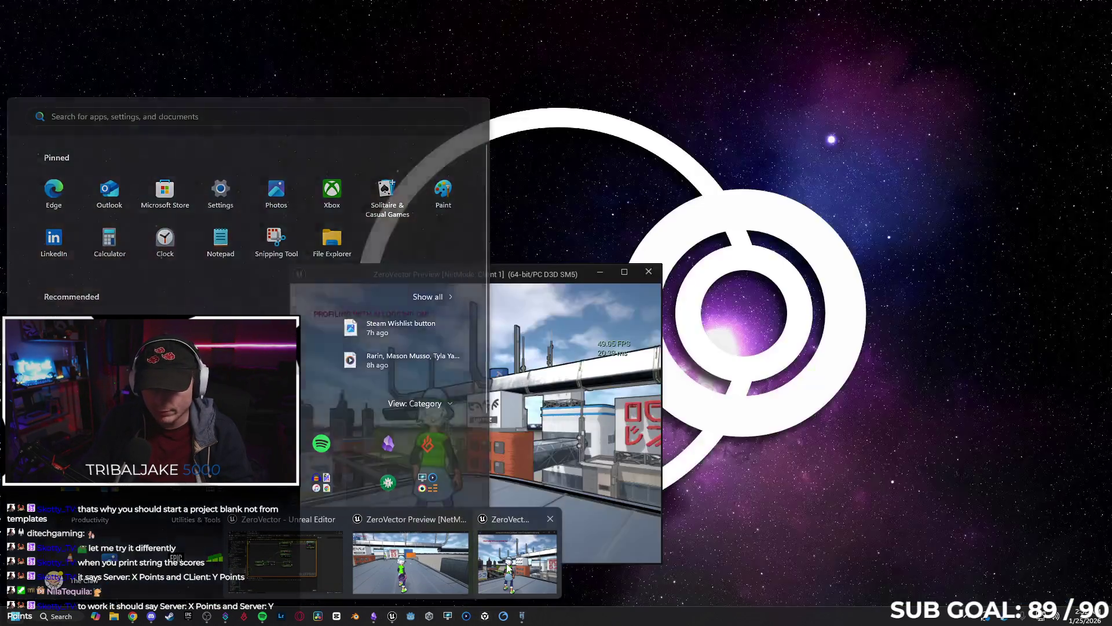
click(510, 562)
key(w)
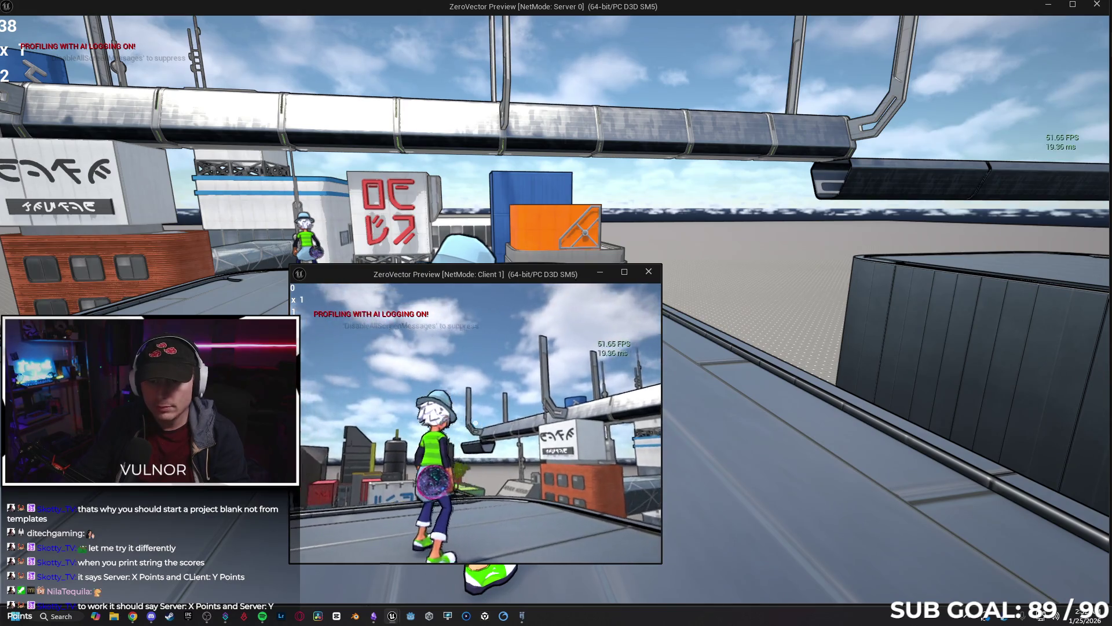
key(1)
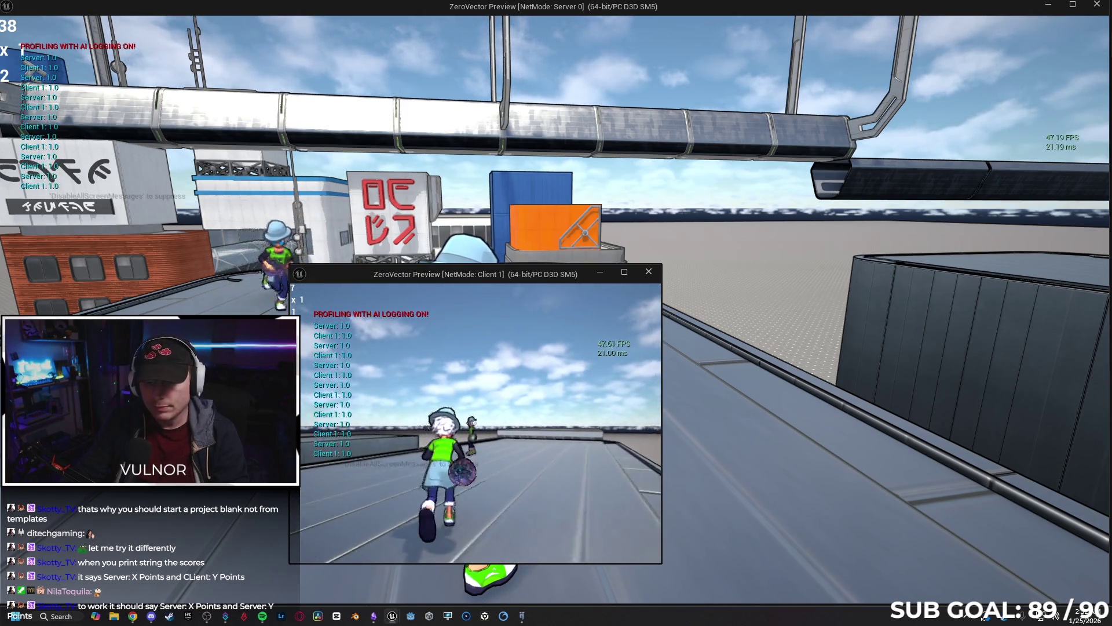
key(w)
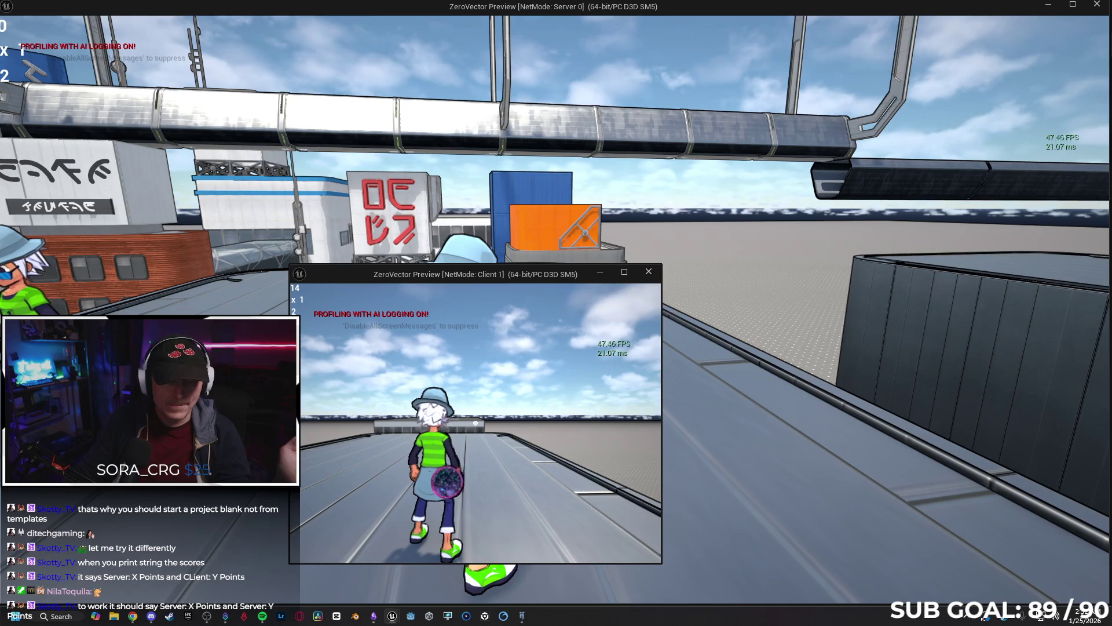
key(Escape)
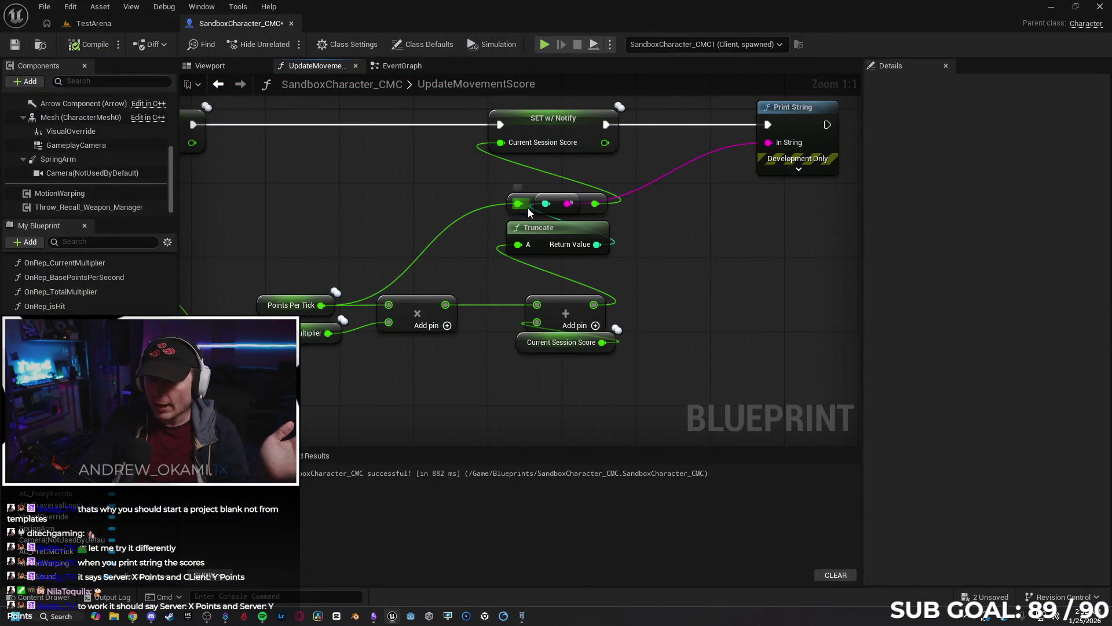
Move the reroute node left of the conversion node, then undo the last wire change.
drag(583, 205, 439, 218)
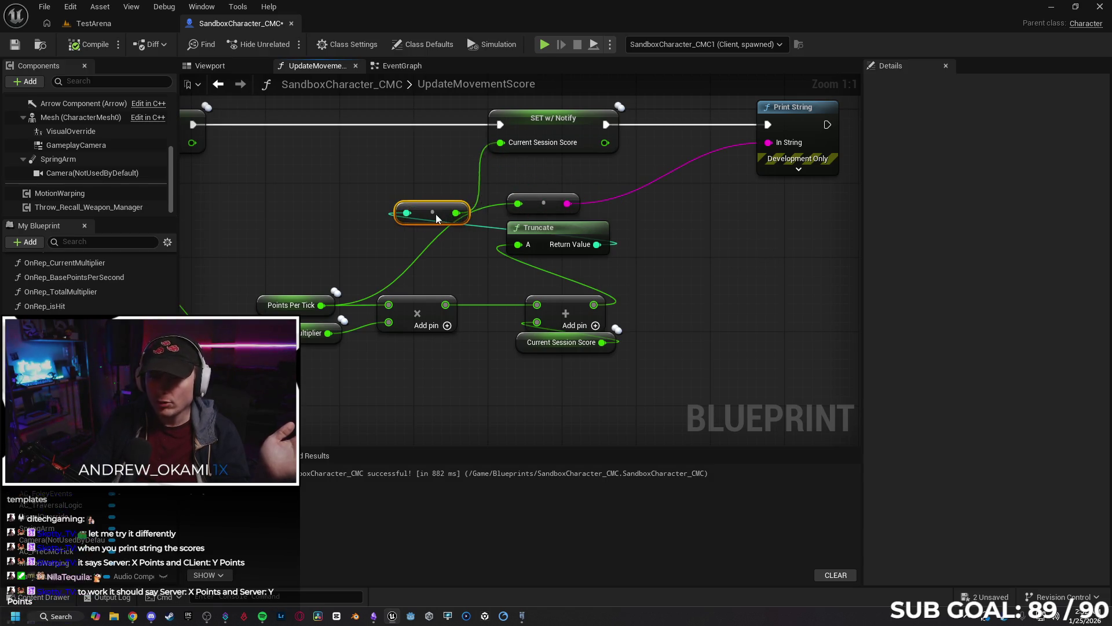
click(727, 310)
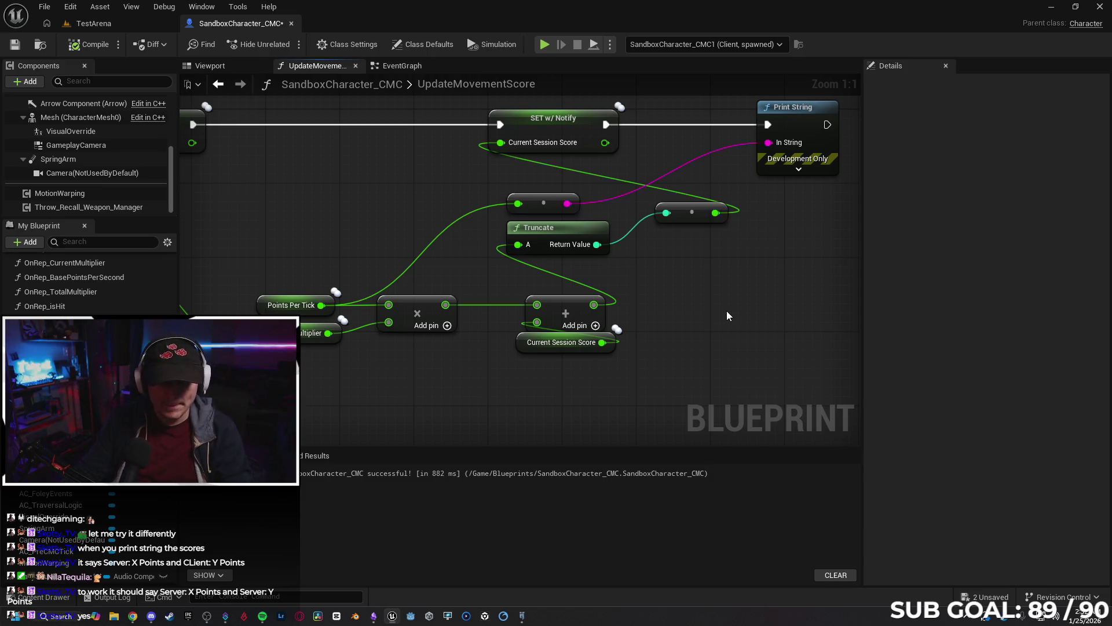
key(ctrl+z)
Play-test with server and client, running and attacking; Server stays at 1.0, Client reaches 2.0.
key(alt+p)
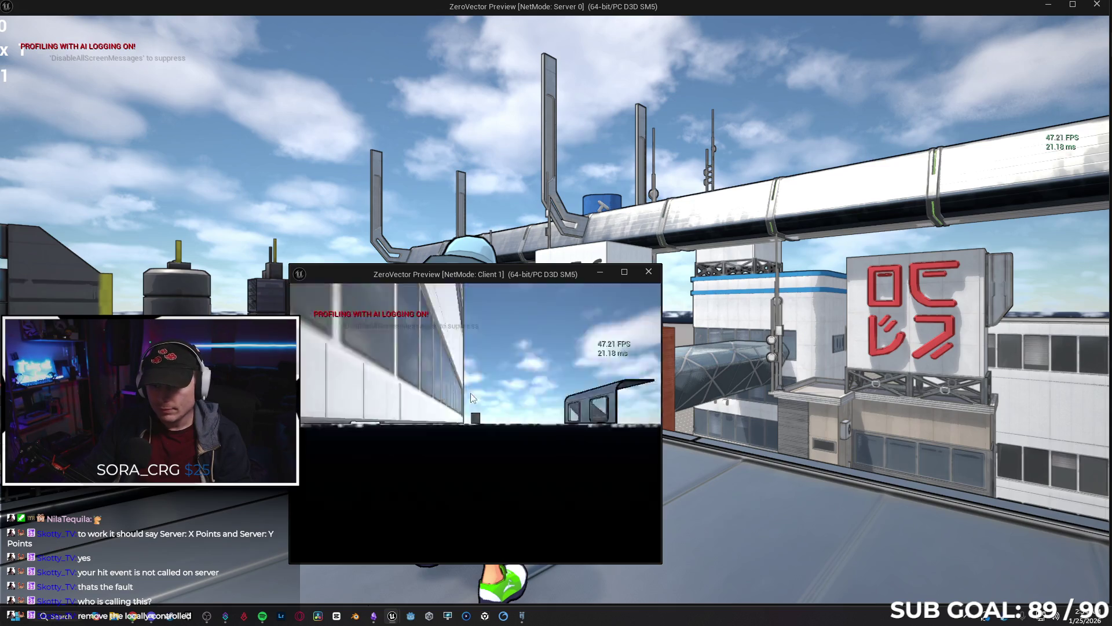
click(462, 417)
key(w)
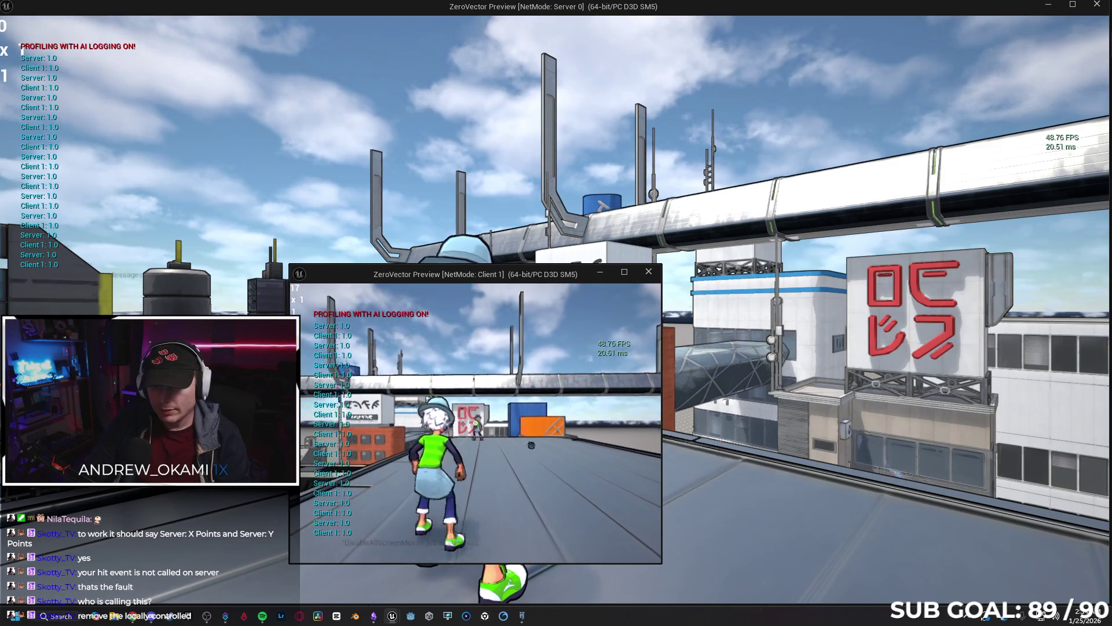
click(475, 423)
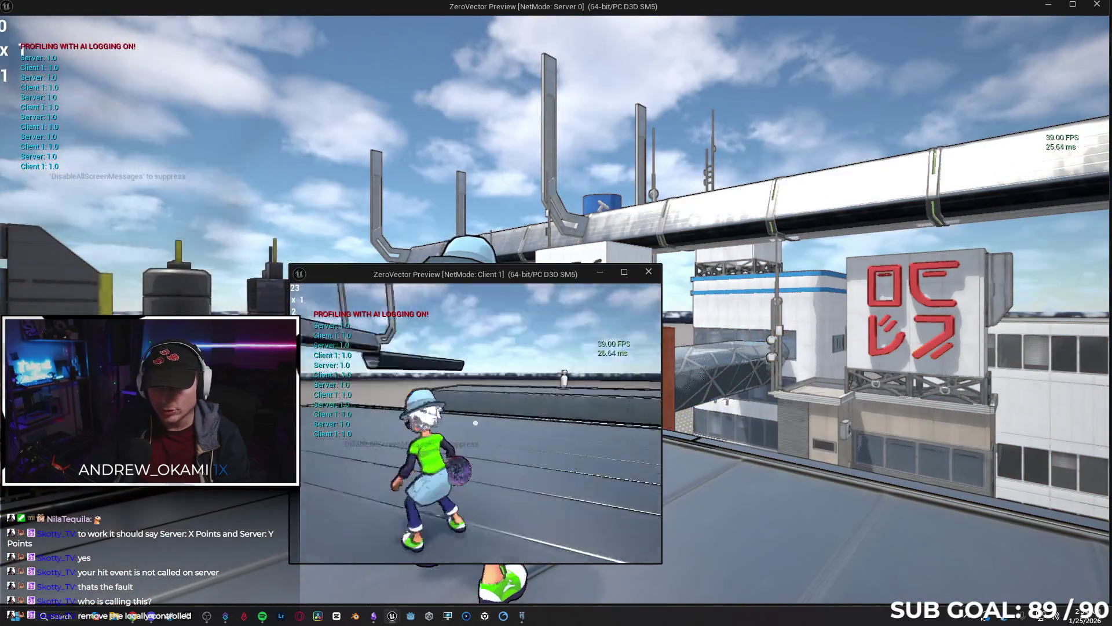
click(475, 423)
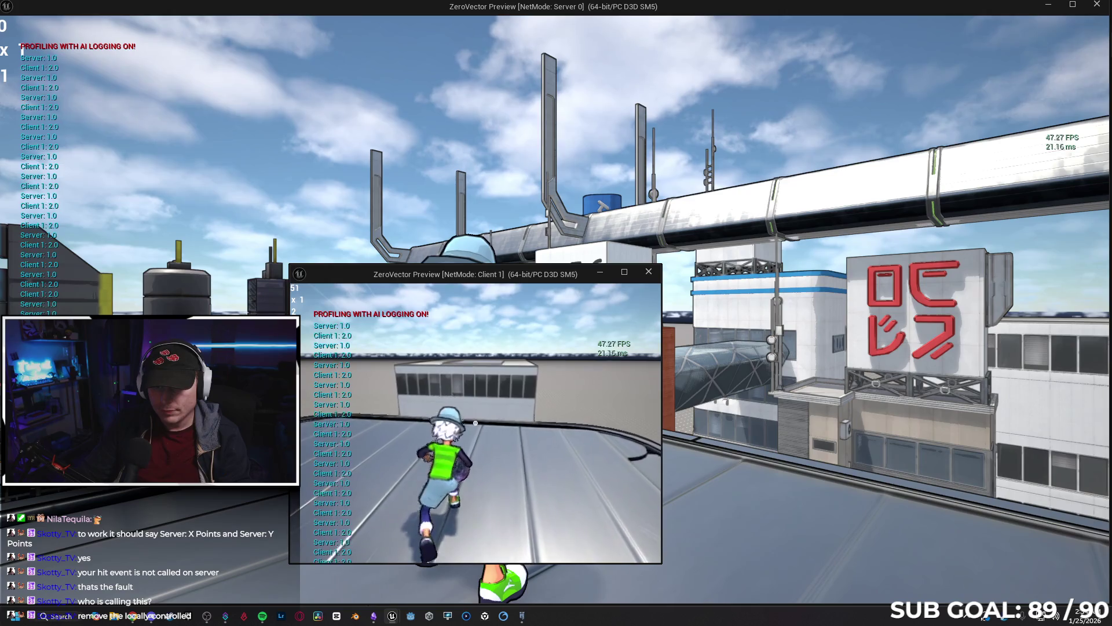
key(Escape)
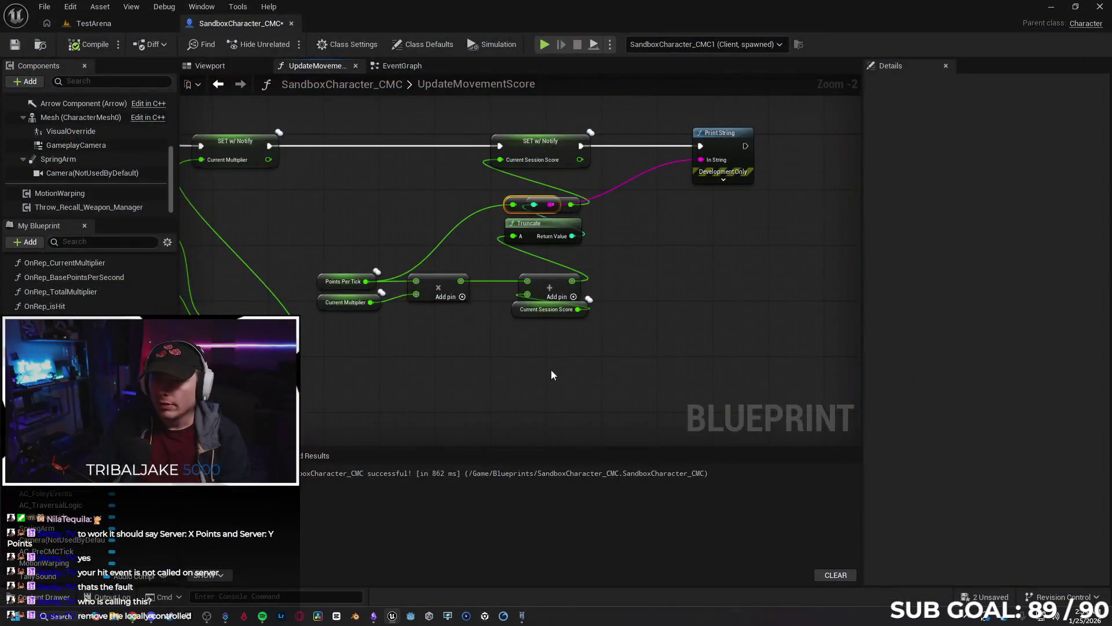
Delete the Branch and Is Locally Controlled nodes and wire Hit Other Player directly to SET Points Per Tick.
drag(723, 335, 753, 326)
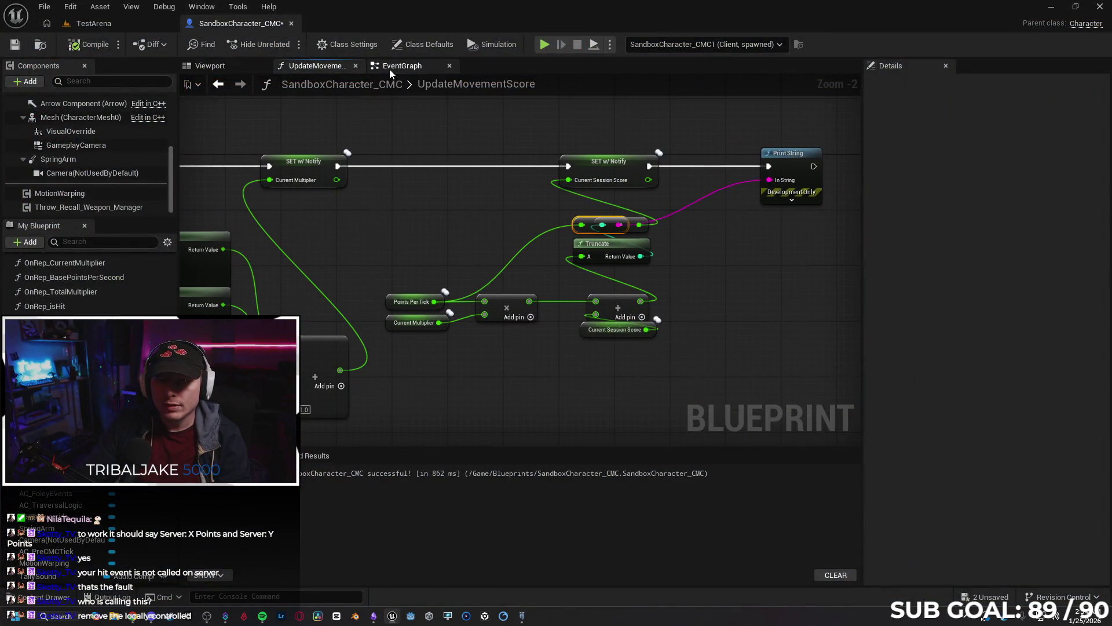
key(alt+Left)
drag(404, 342, 450, 336)
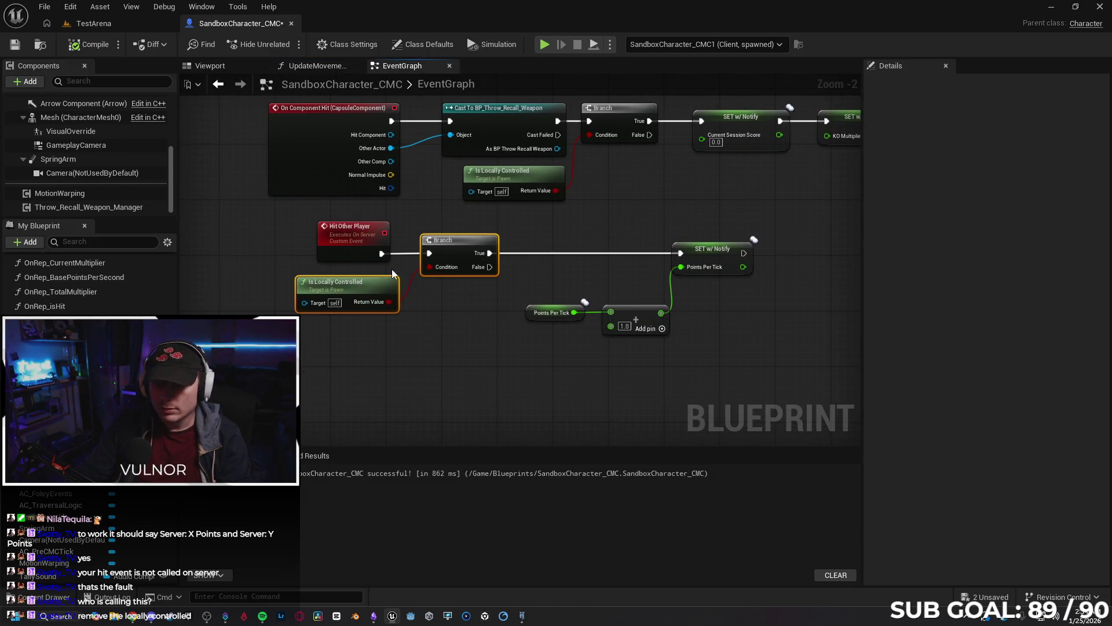
key(Delete)
right_click(425, 291)
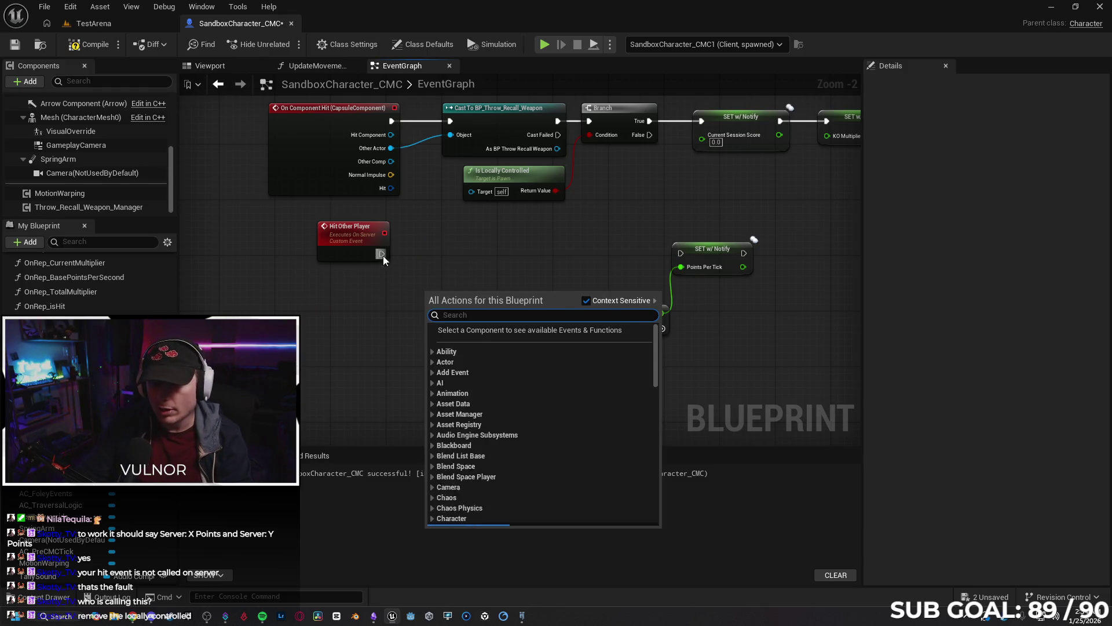
drag(382, 255, 681, 253)
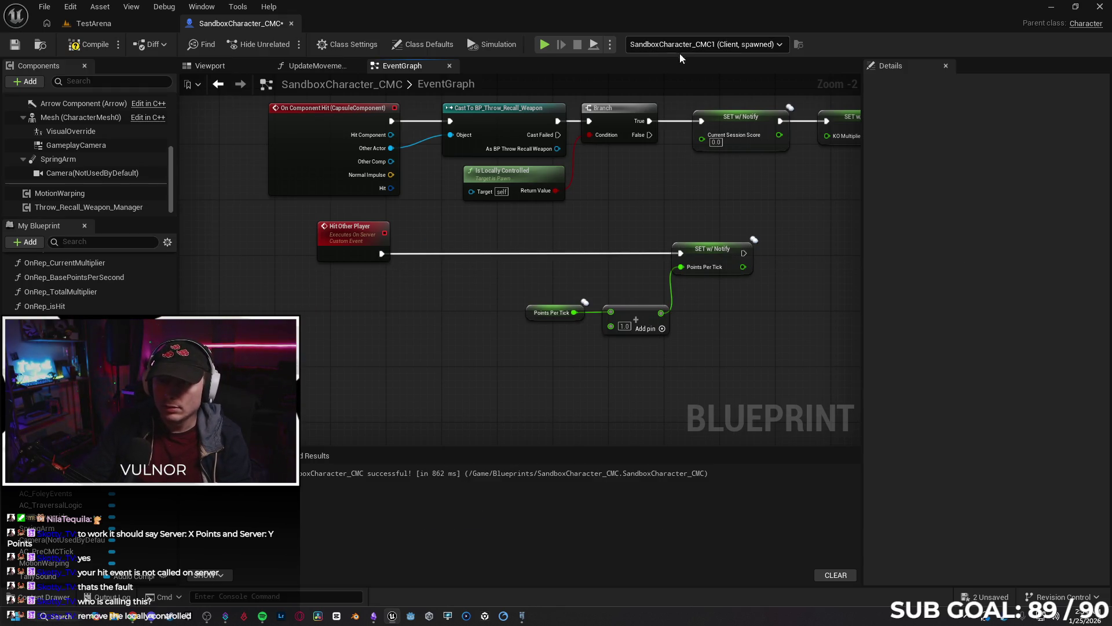
Set the play Net Mode to Play As Client.
click(610, 45)
mouse_move(677, 281)
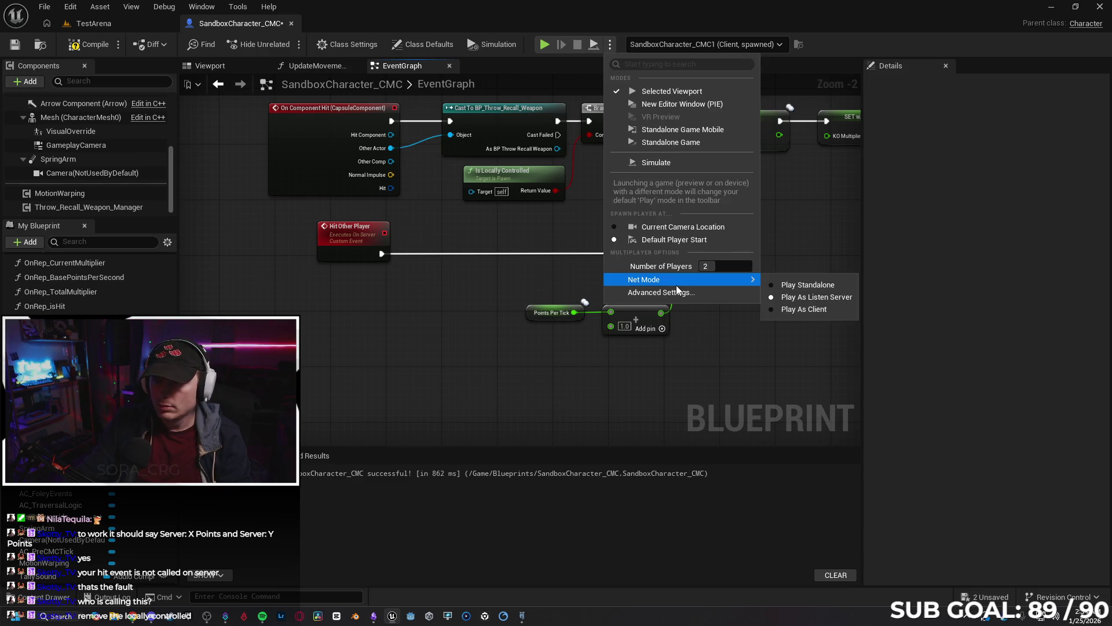
click(799, 309)
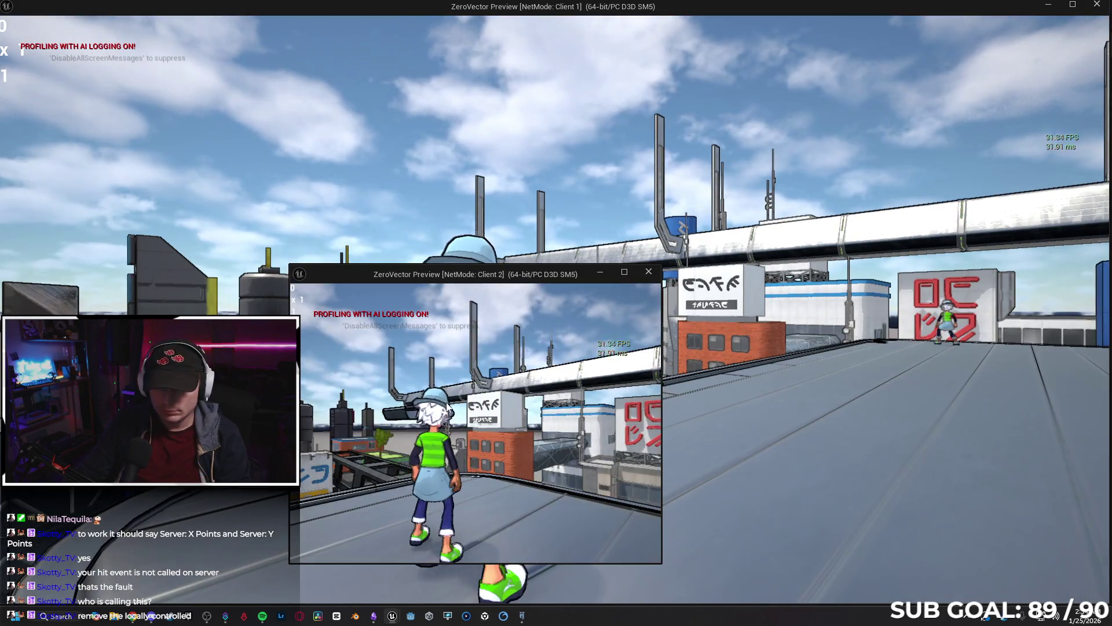
In the Client 2 window, run across the roof toward the other player and attack with a burst.
click(448, 407)
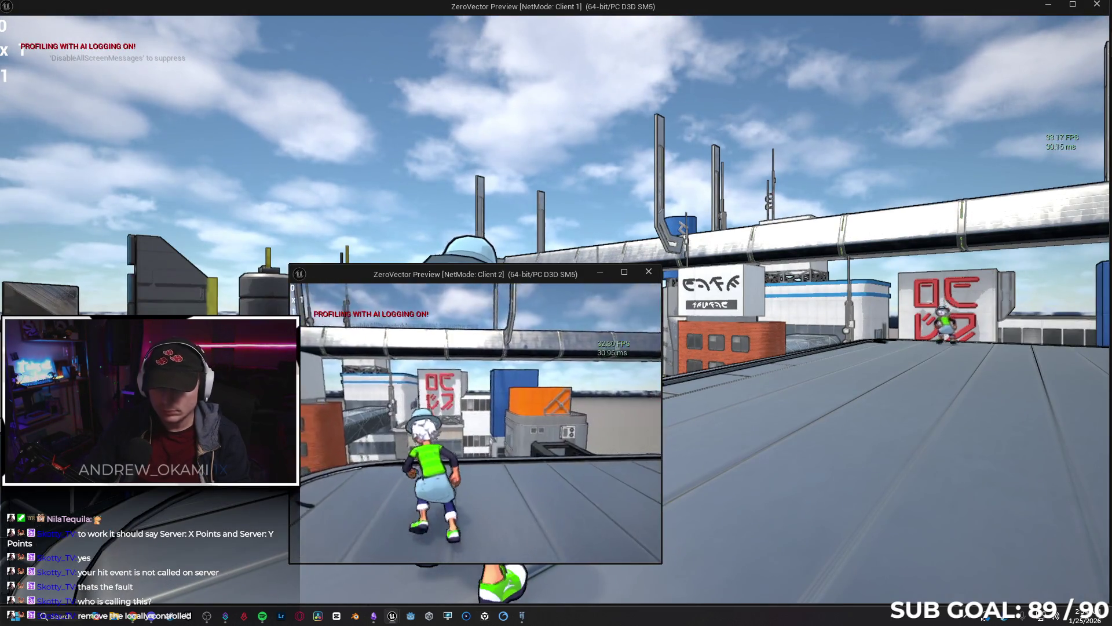
key(w)
key(w)
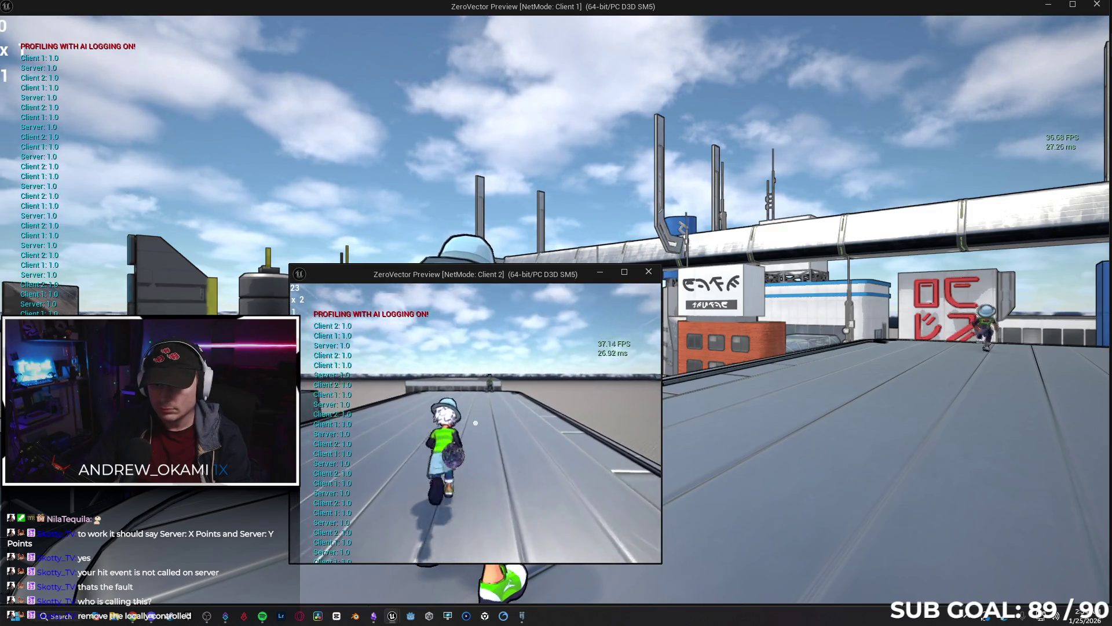
key(w)
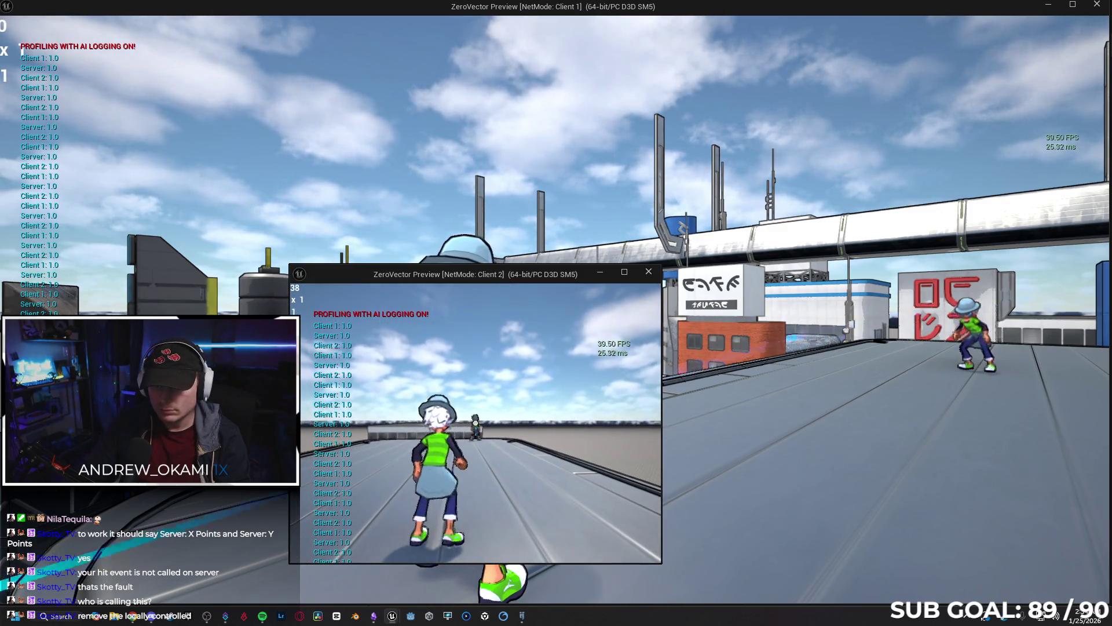
key(e)
key(w)
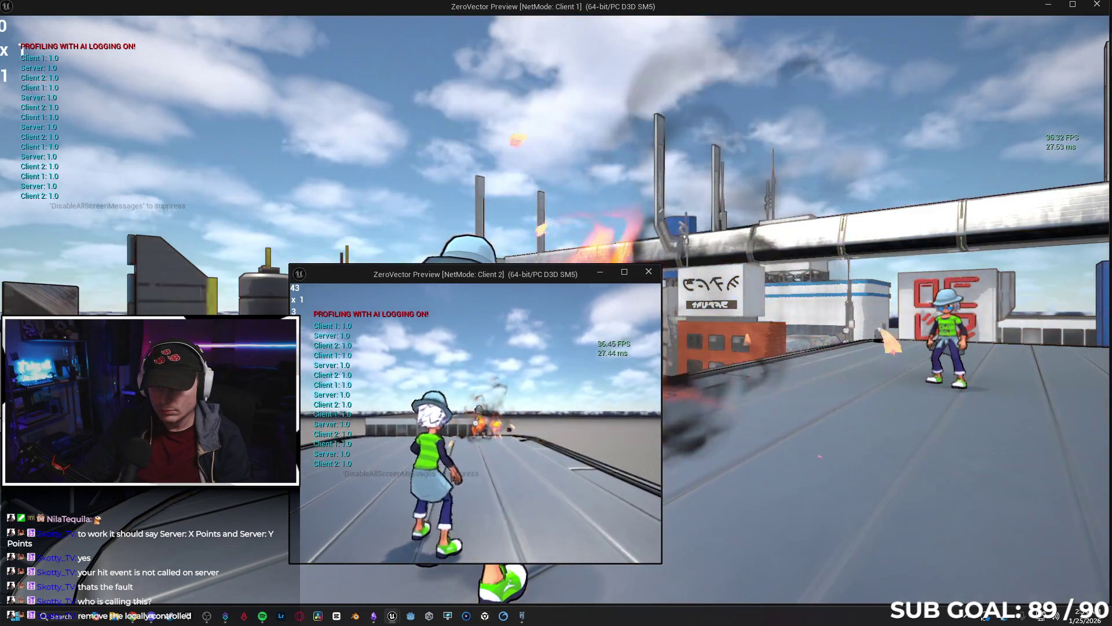
key(w)
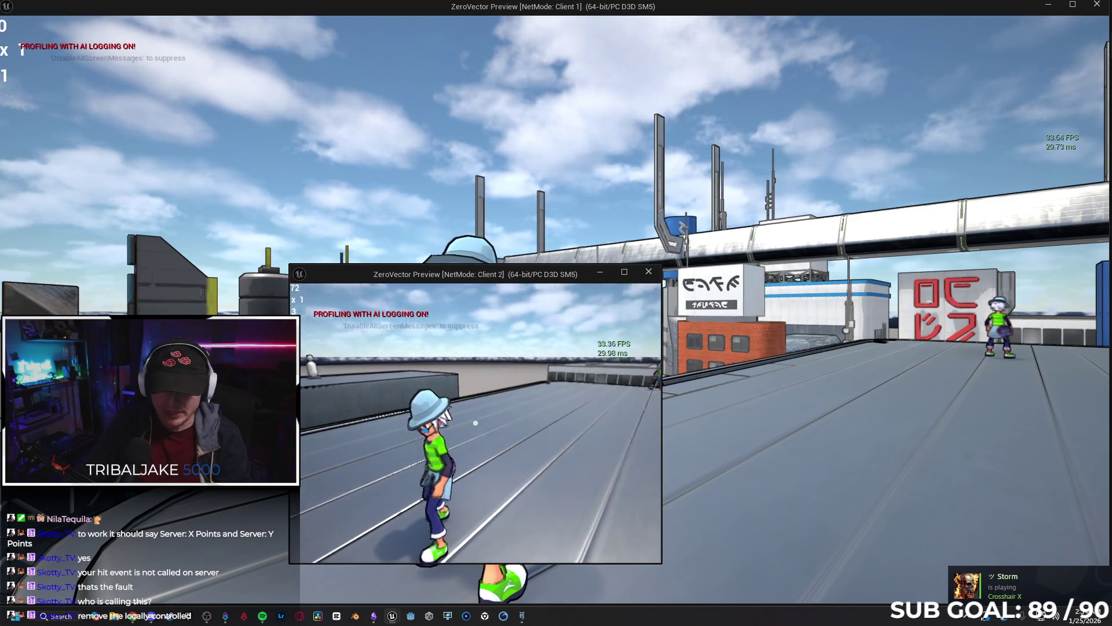
key(w)
key(w)
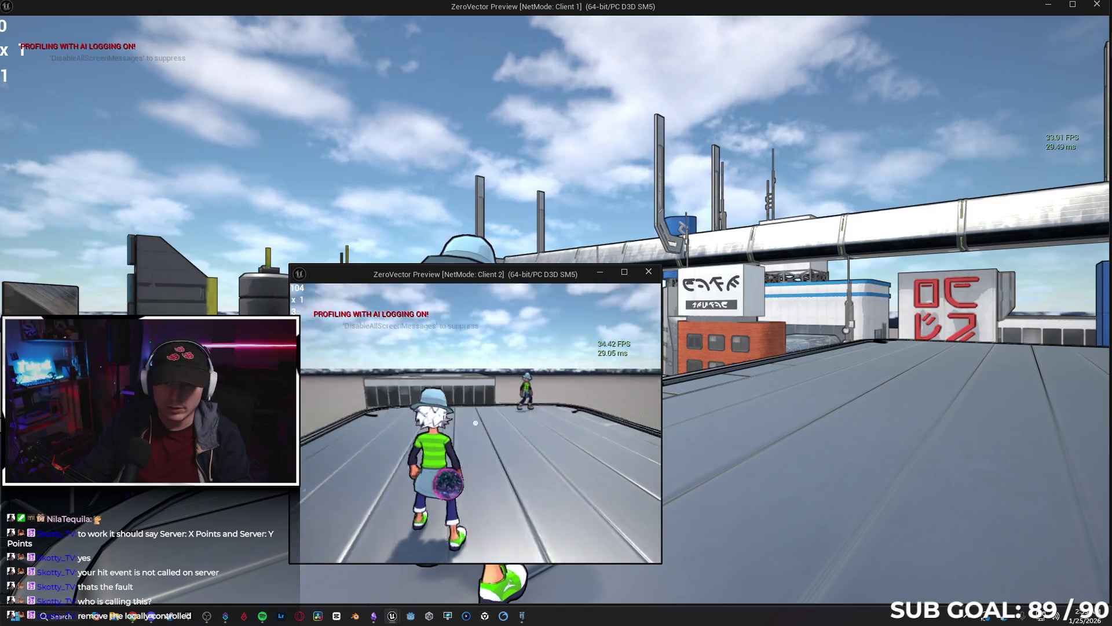
key(w)
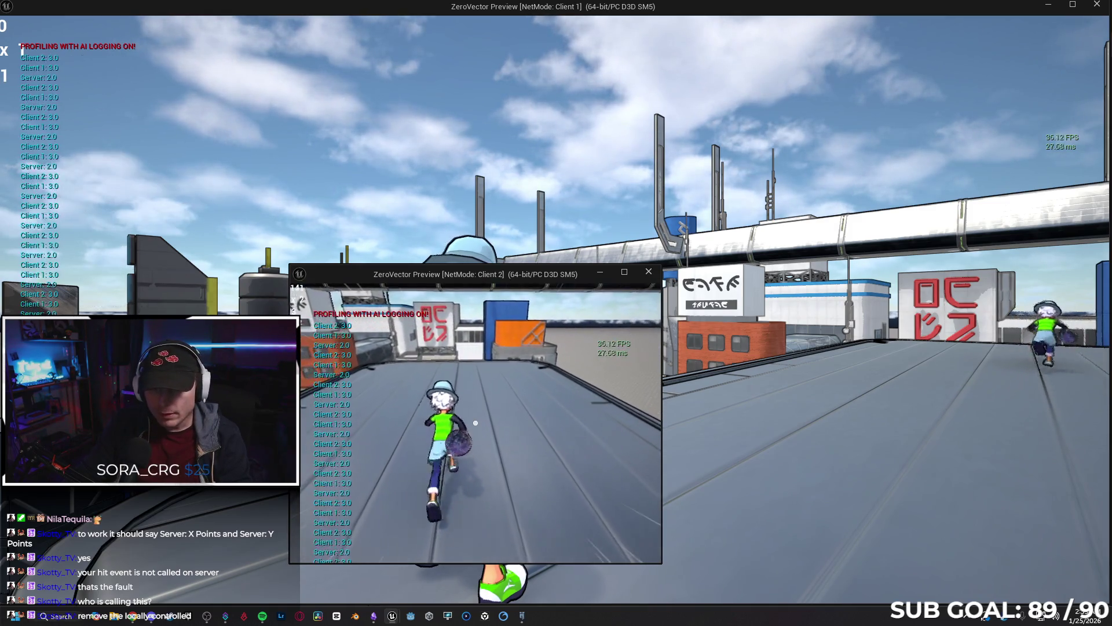
key(w)
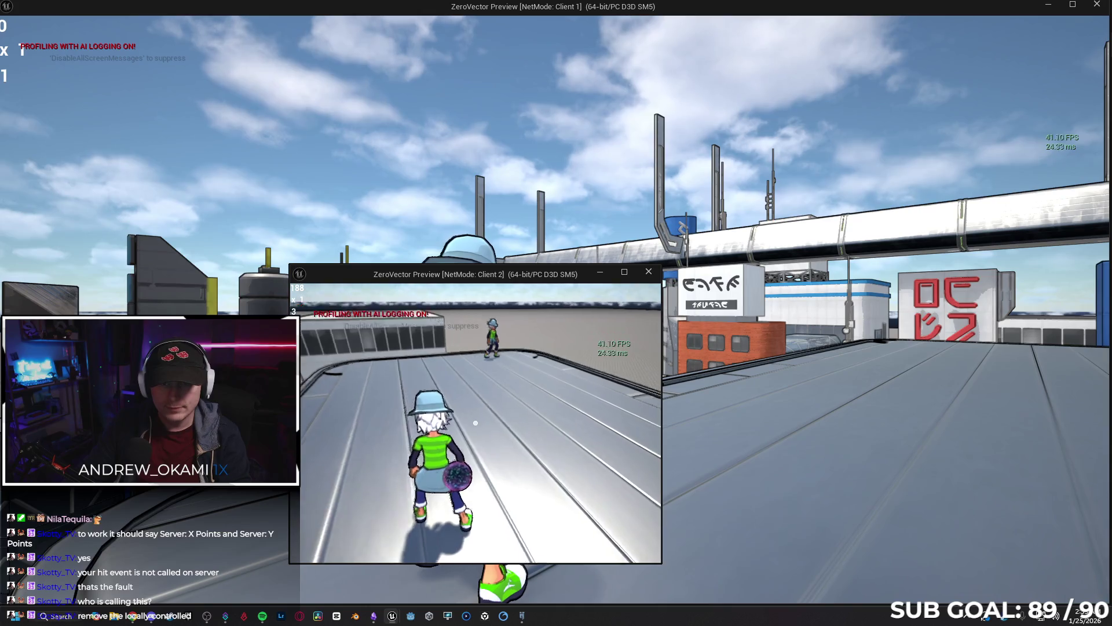
key(w)
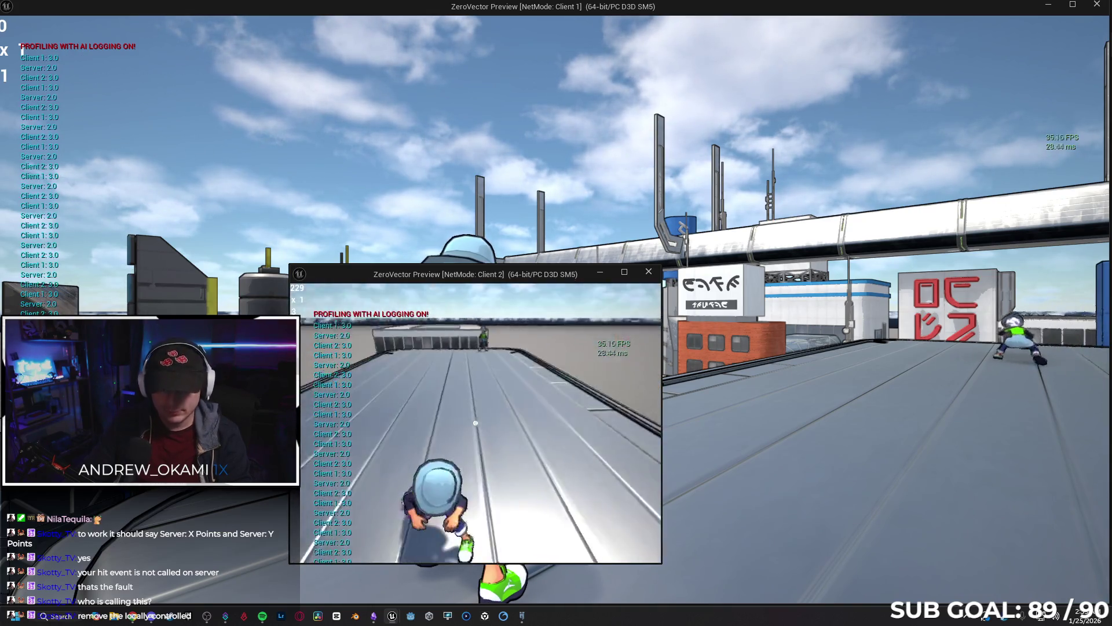
key(w)
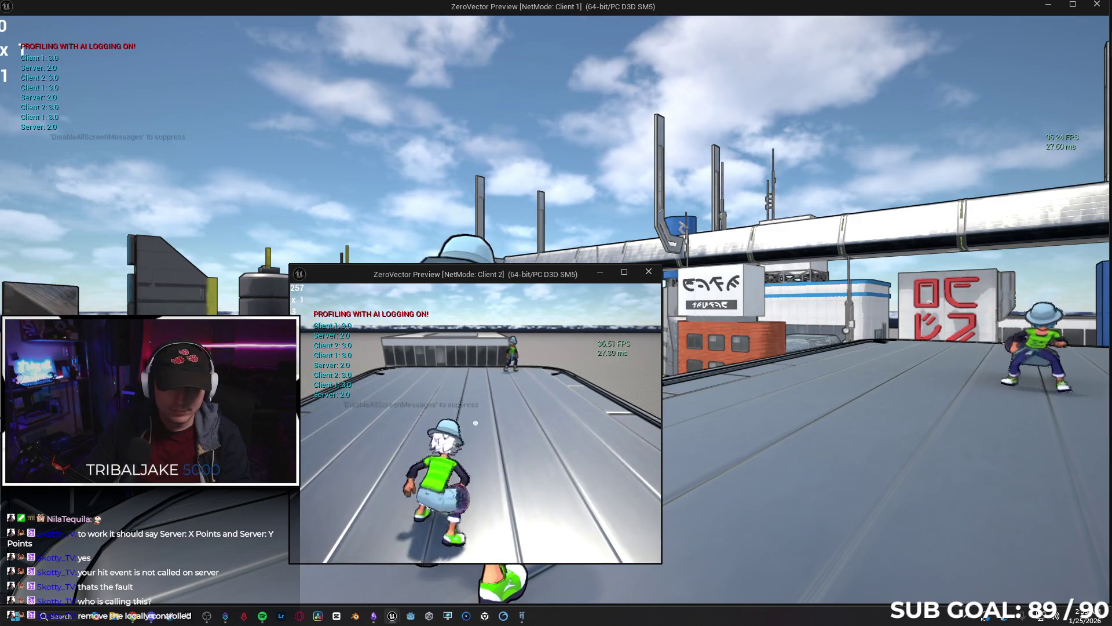
key(w)
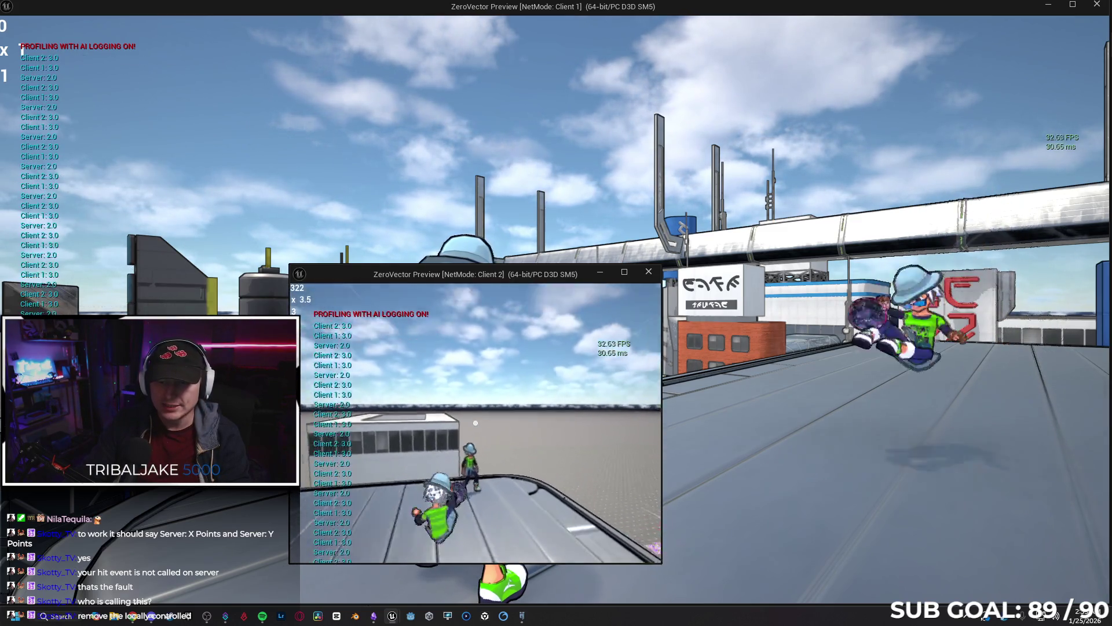
key(w)
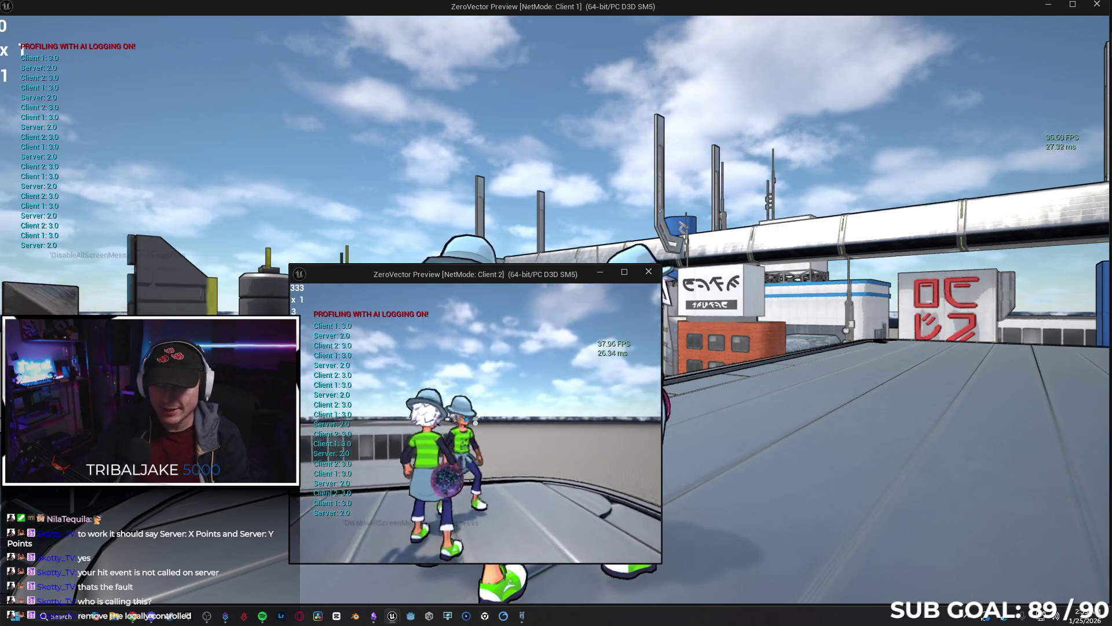
Keep chasing and swinging the orb at the other player, then stop the test and close the message log.
key(w)
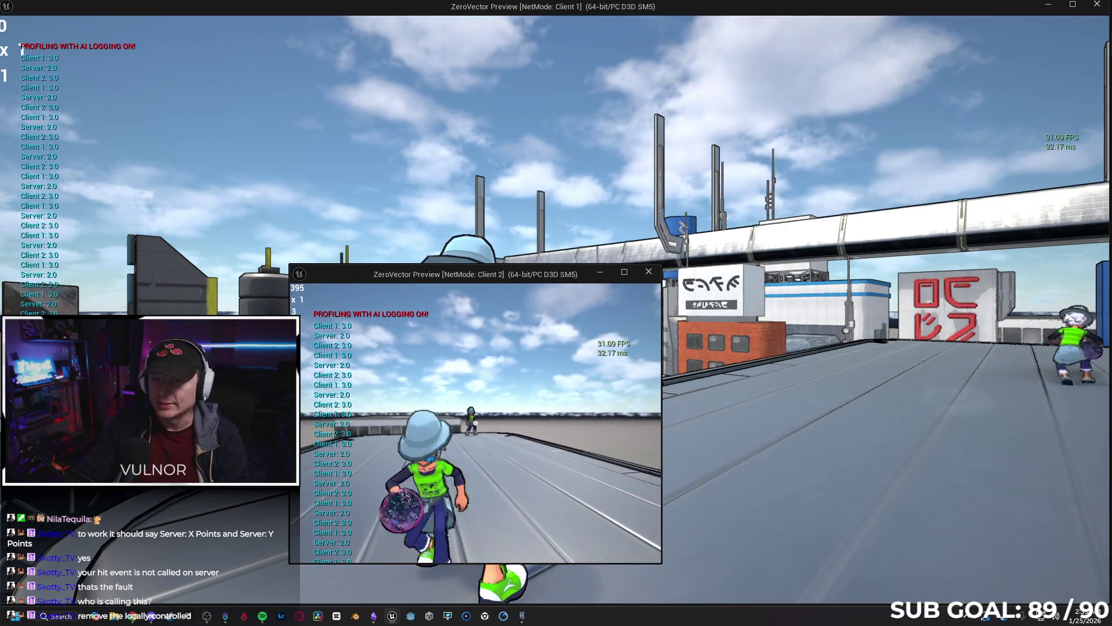
key(w)
key(d)
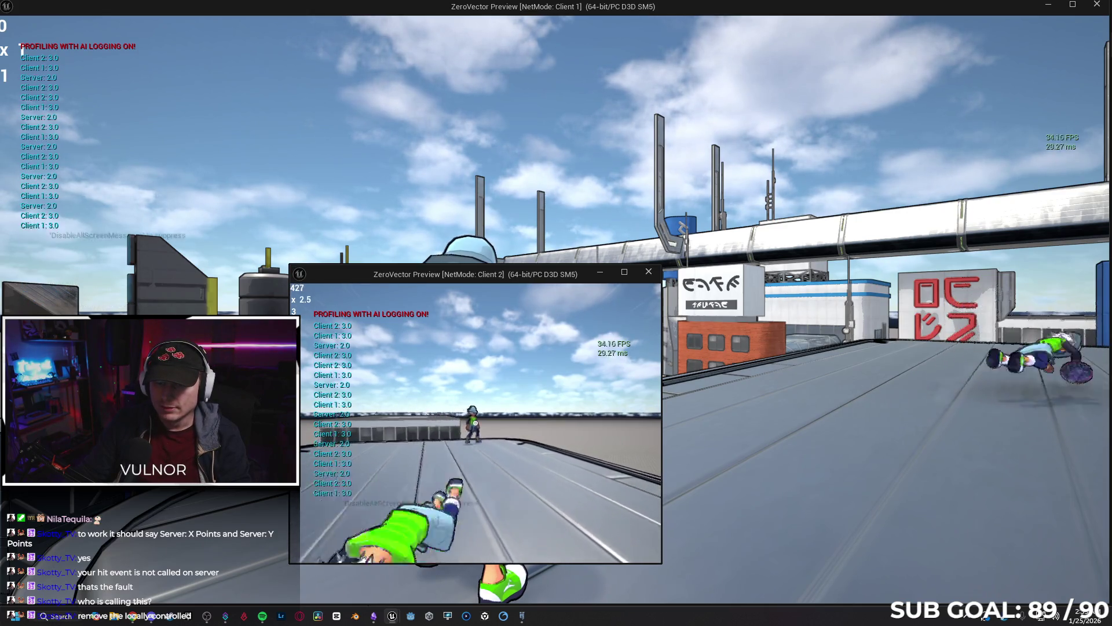
key(w)
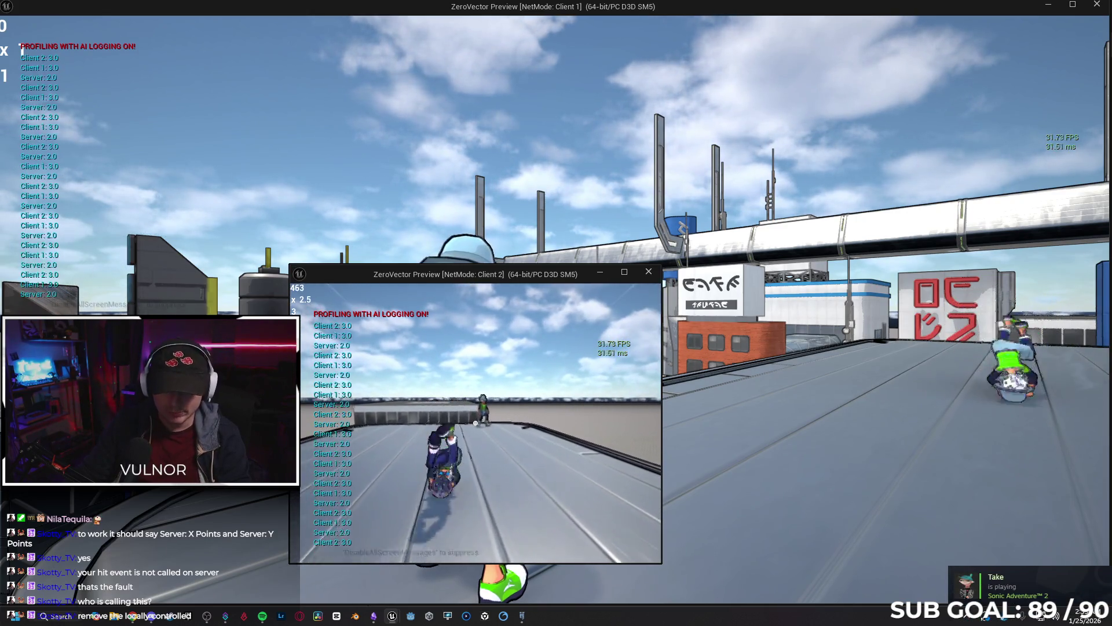
key(w)
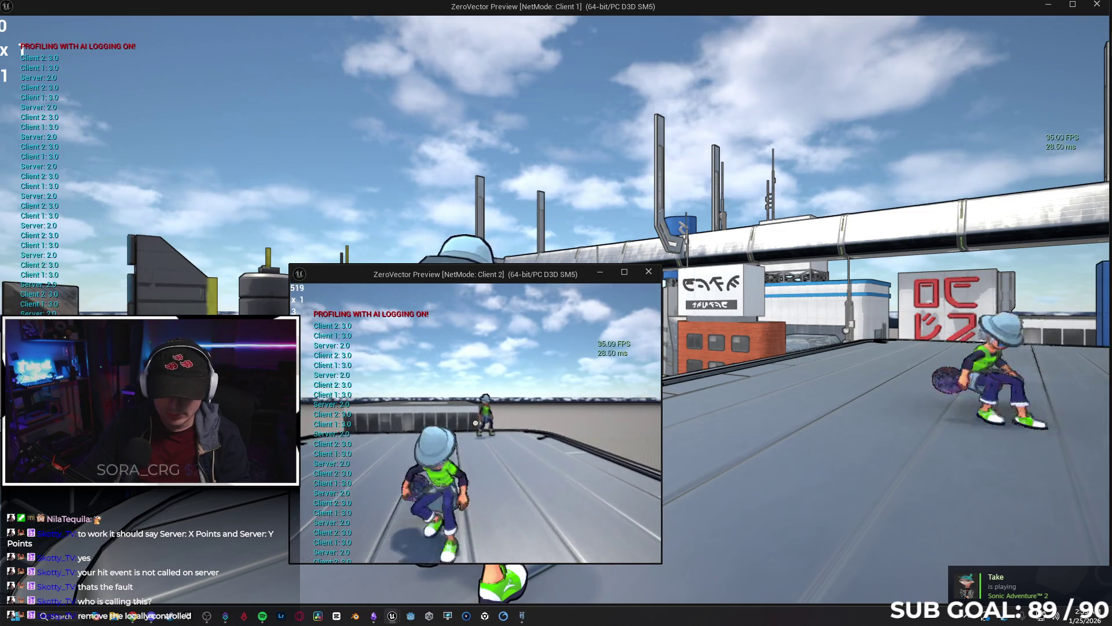
click(475, 423)
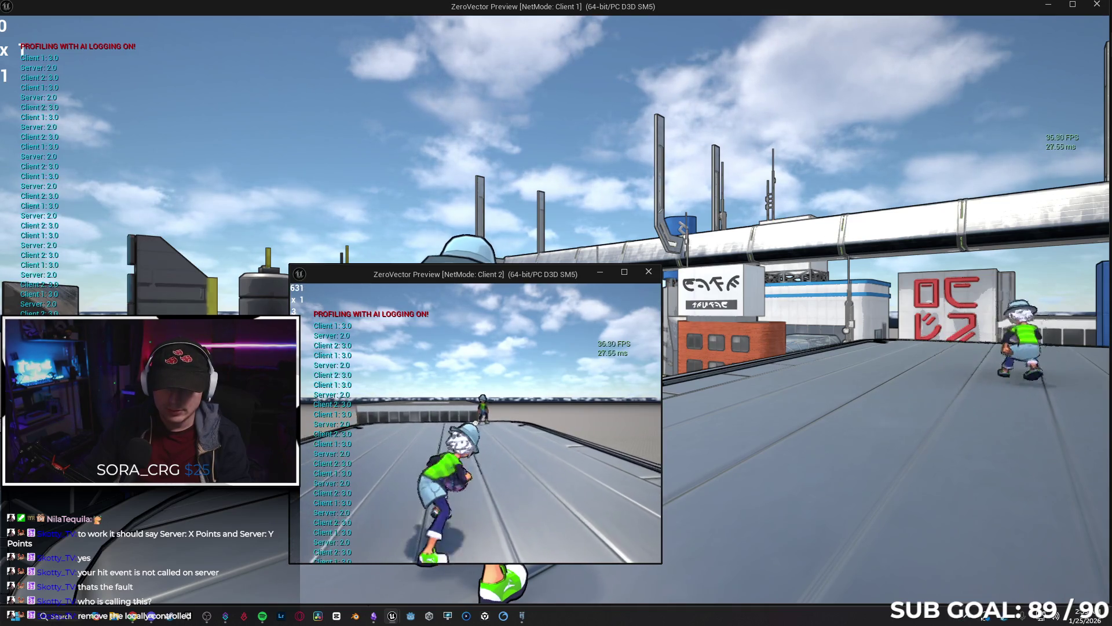
key(space)
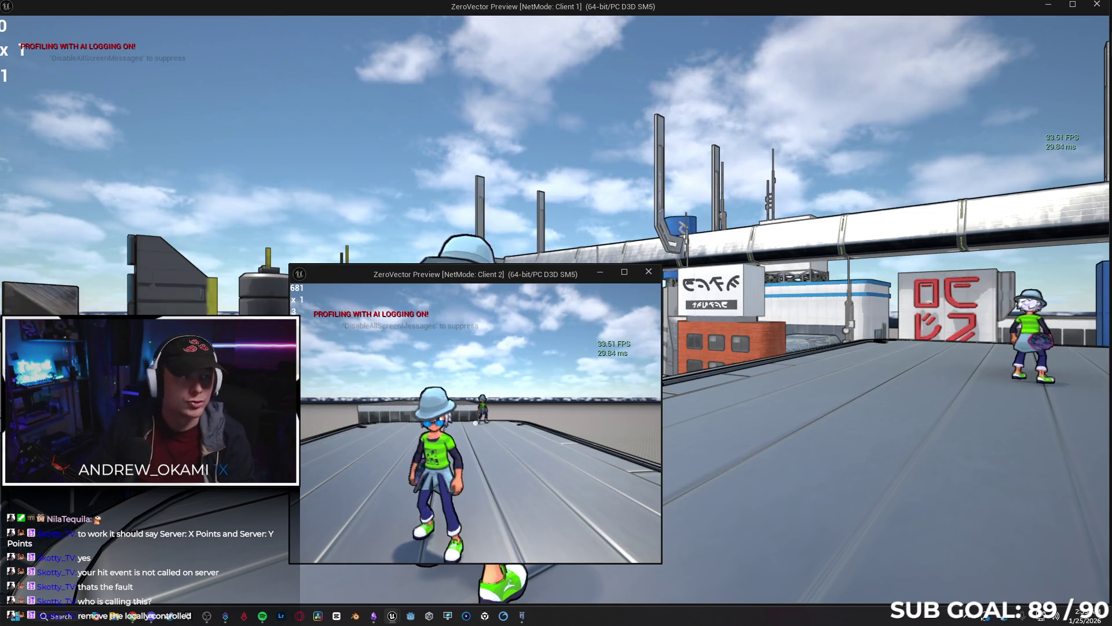
key(w)
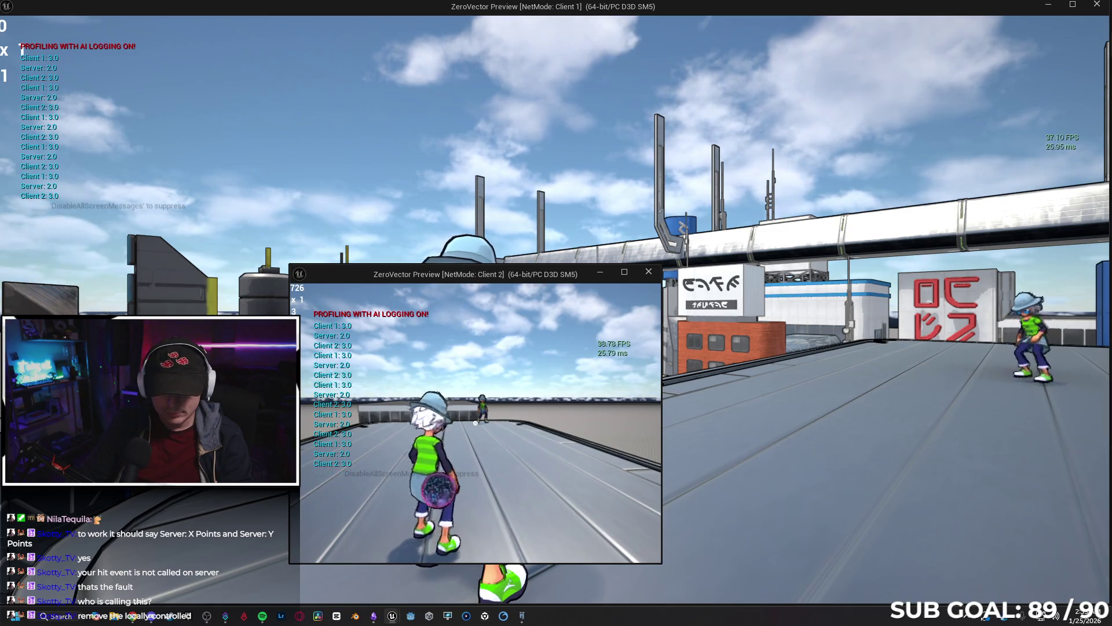
key(w)
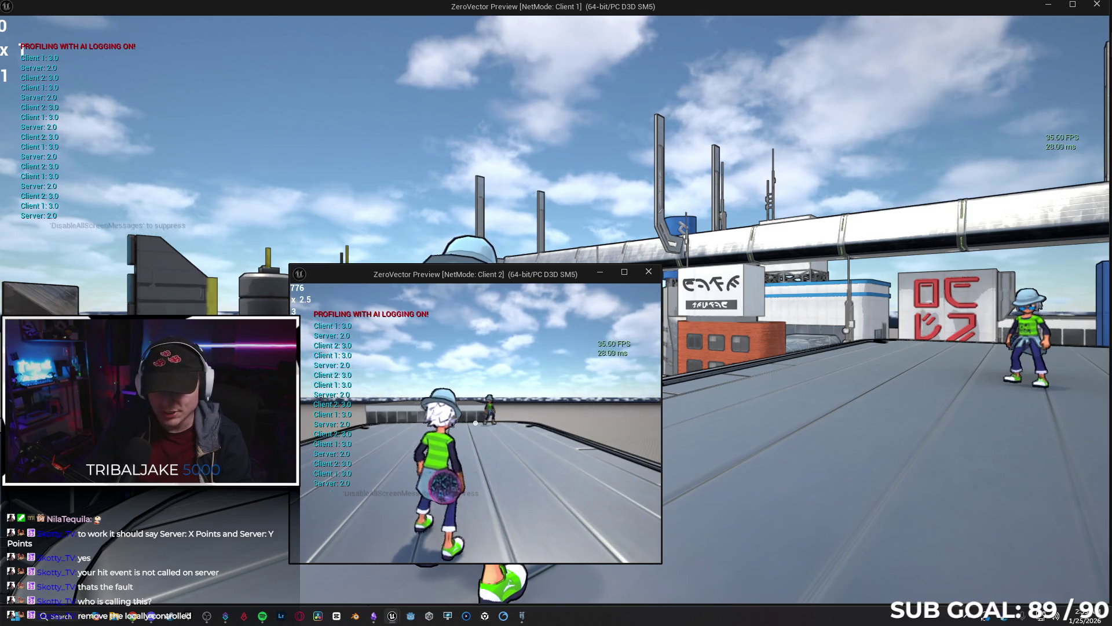
click(475, 422)
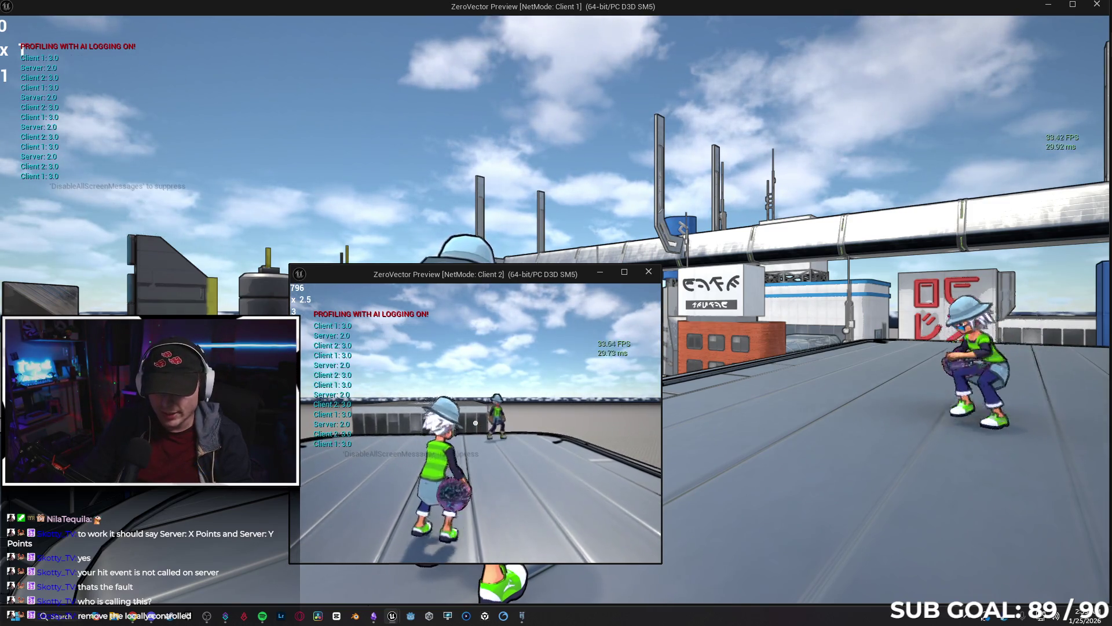
key(Escape)
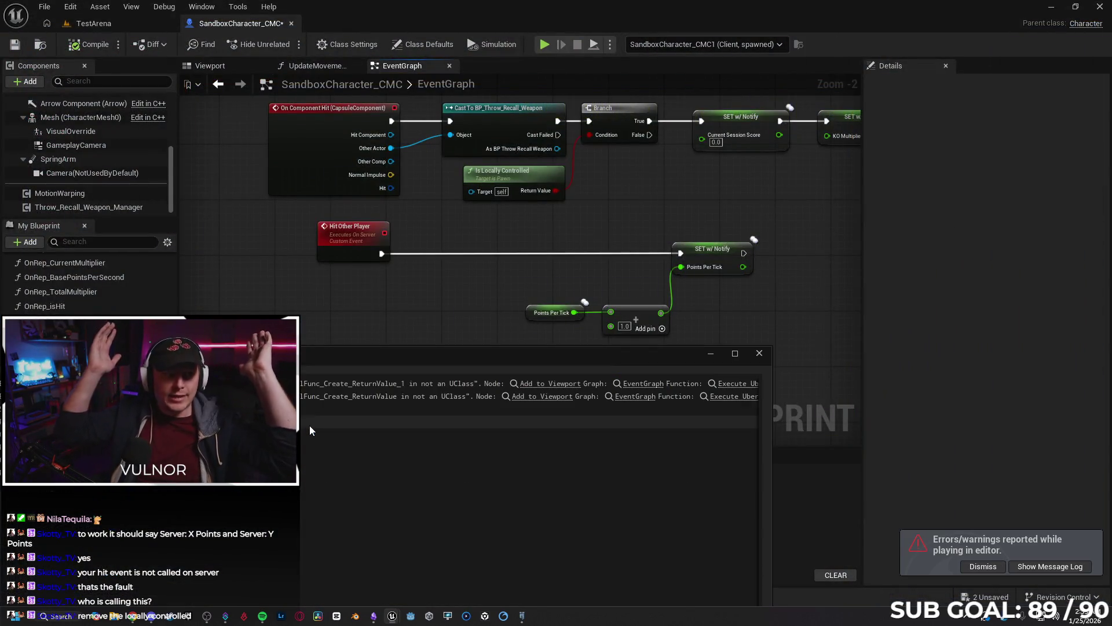
click(760, 352)
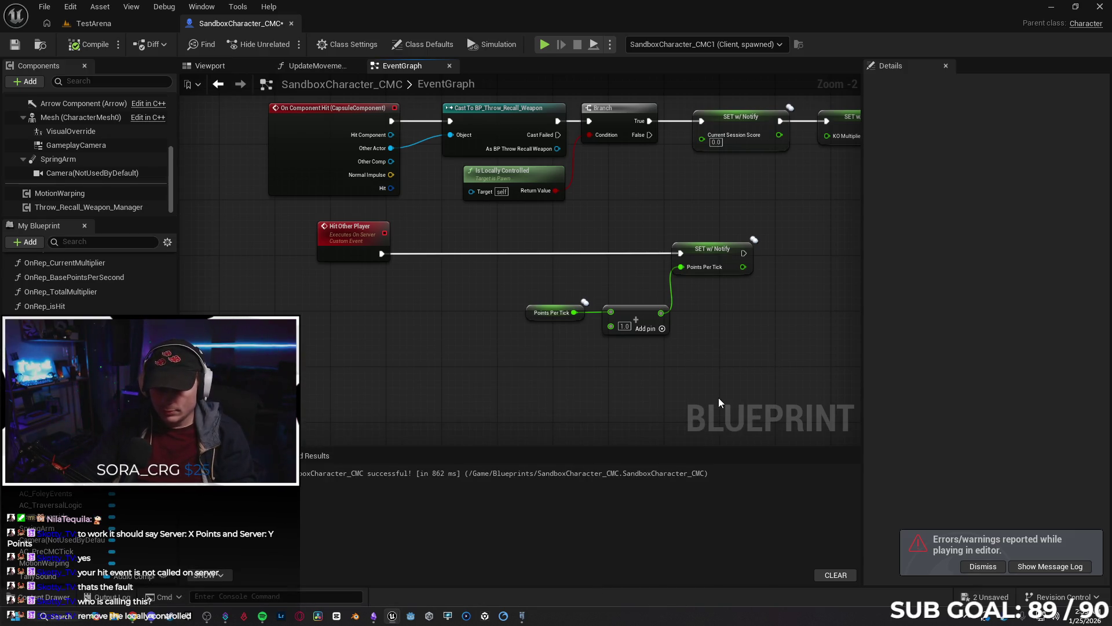
Undo twice to restore the Branch and Is Locally Controlled check, then switch to the Gemini chat.
key(ctrl+z)
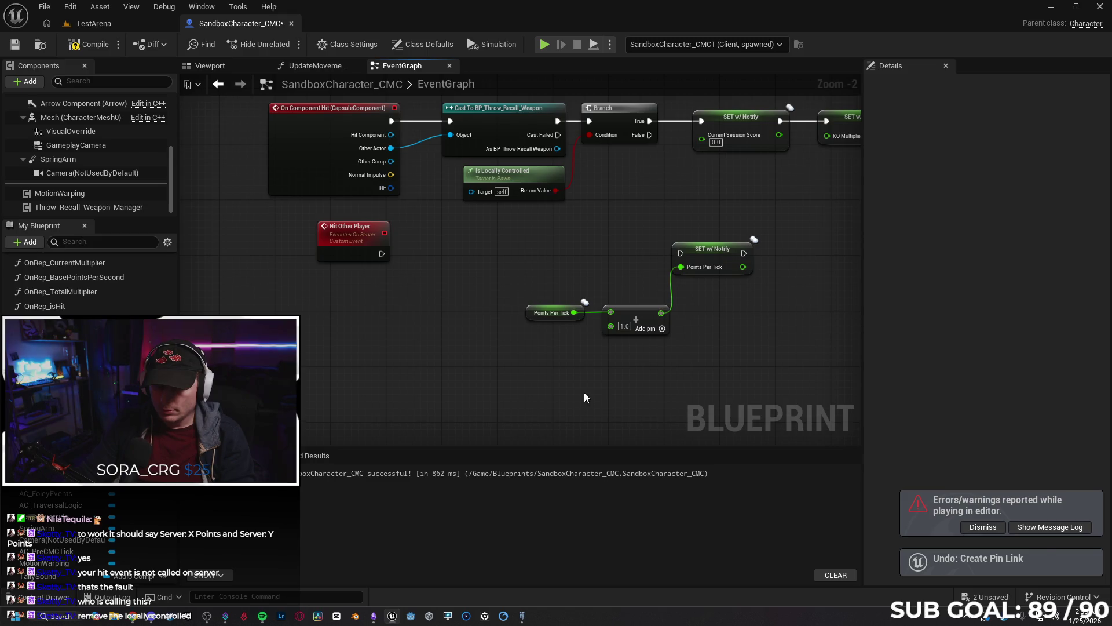
key(ctrl+z)
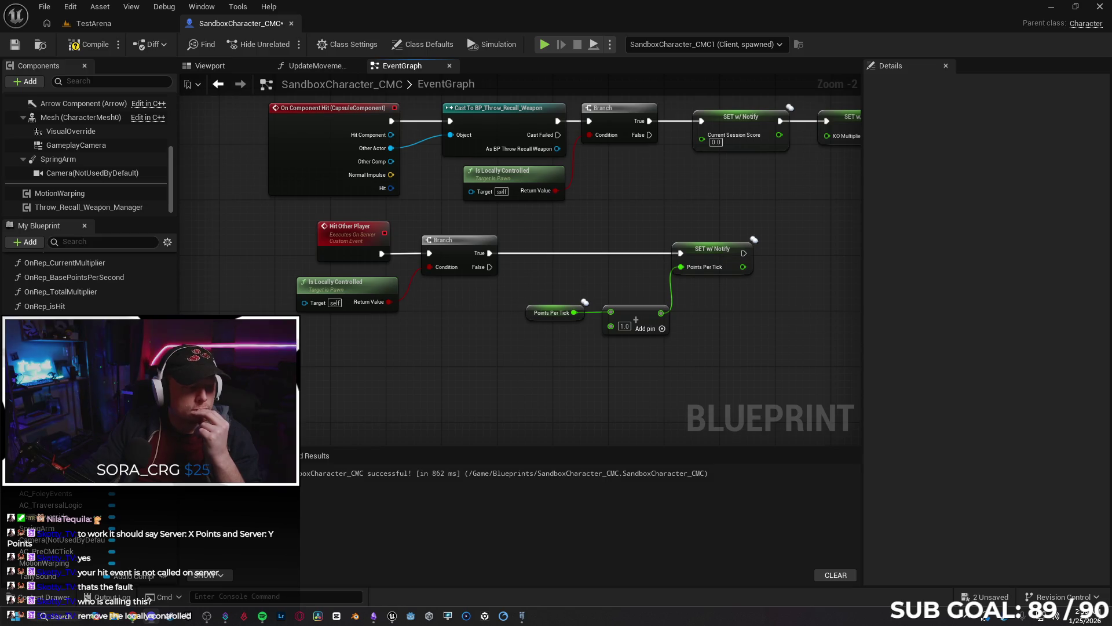
drag(456, 390, 406, 393)
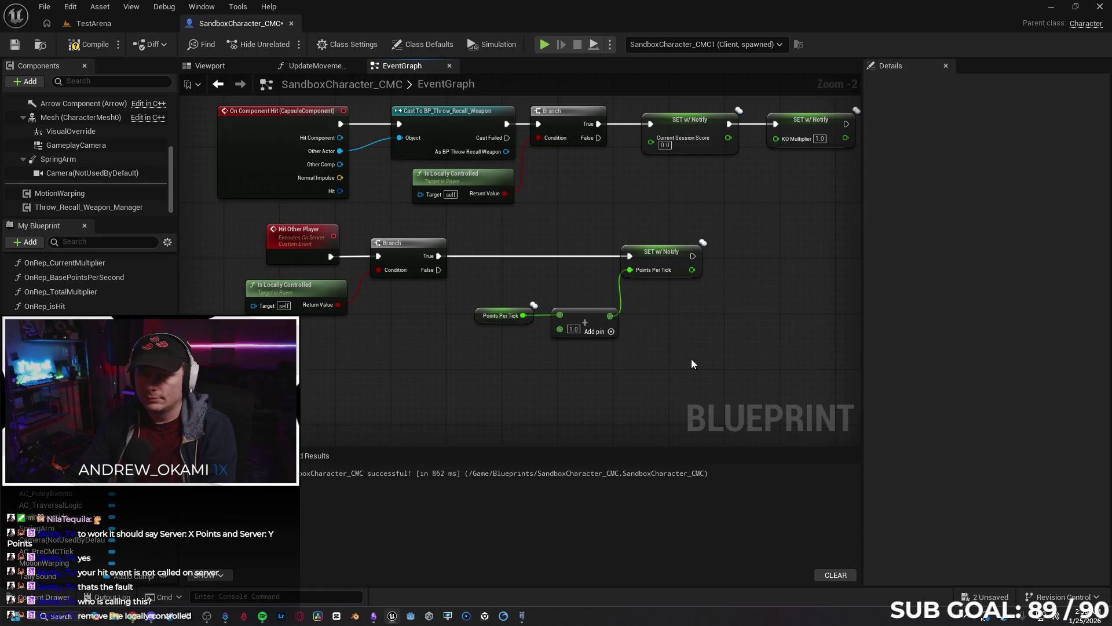
key(alt+Tab)
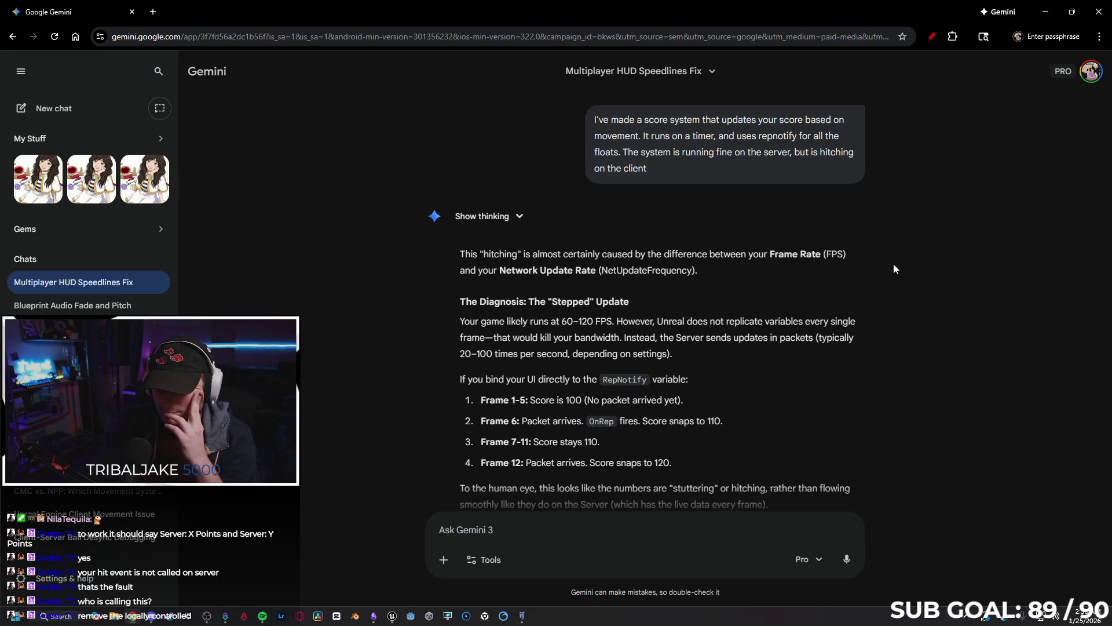
Read Gemini's advice on RepNotify hitching and interpolating a display score on Event Tick, then return to the event graph.
scroll(898, 267, down, 1)
scroll(904, 305, down, 1)
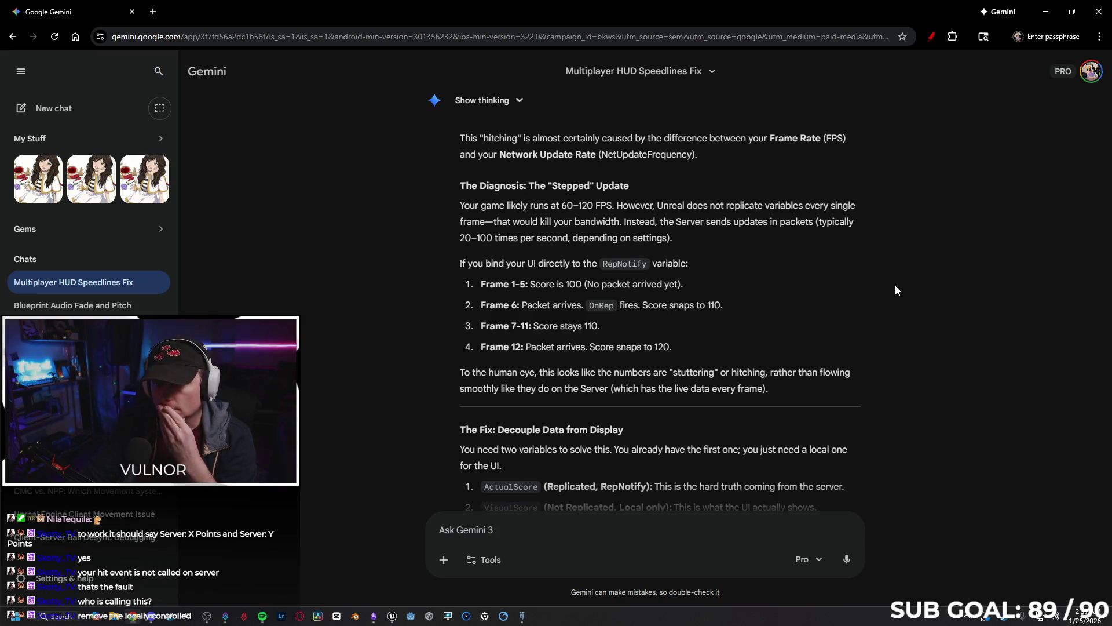
scroll(895, 285, down, 1)
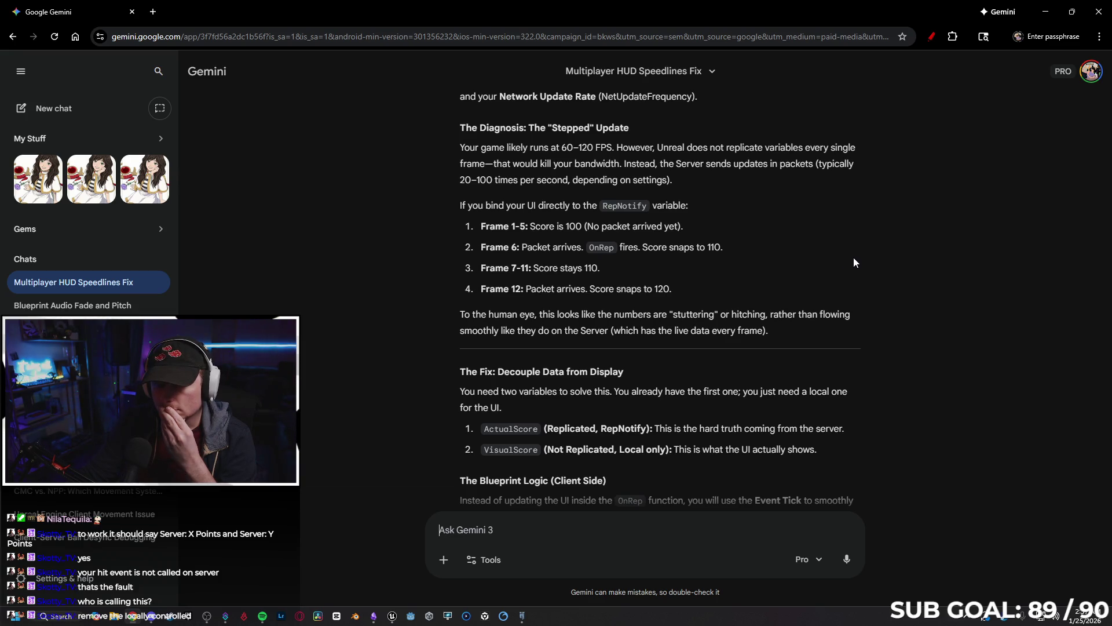
scroll(864, 261, down, 1)
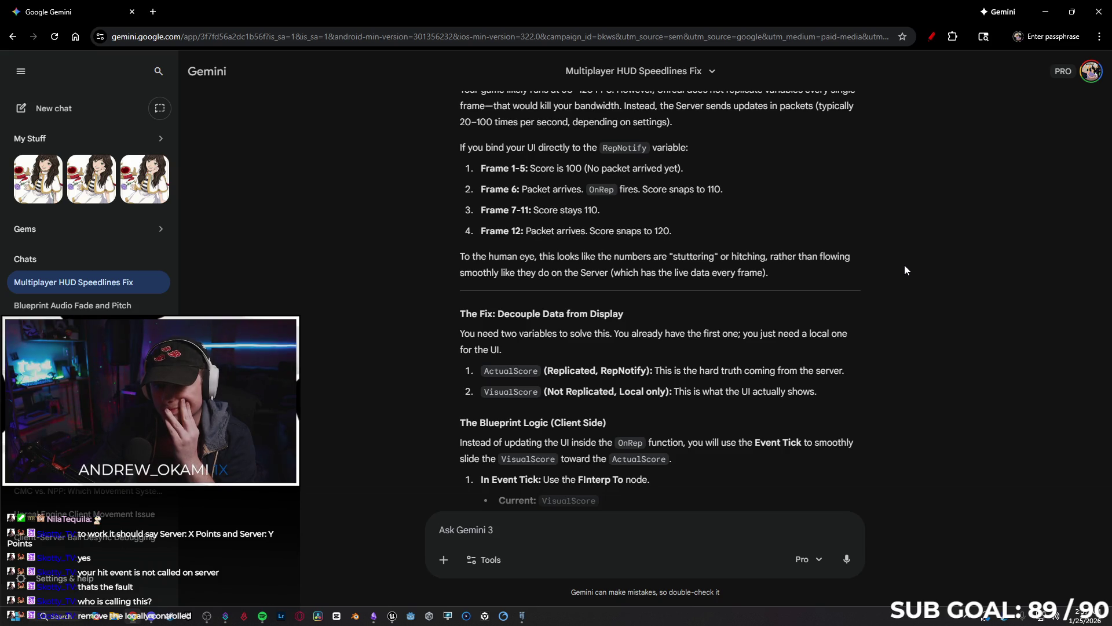
scroll(906, 270, down, 1)
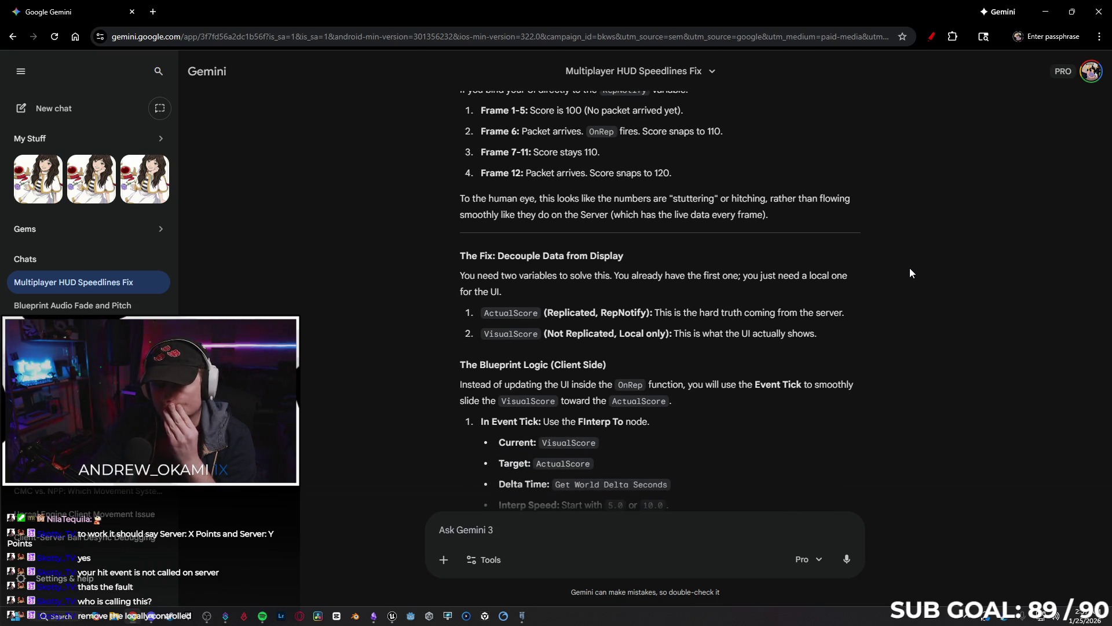
scroll(910, 269, down, 1)
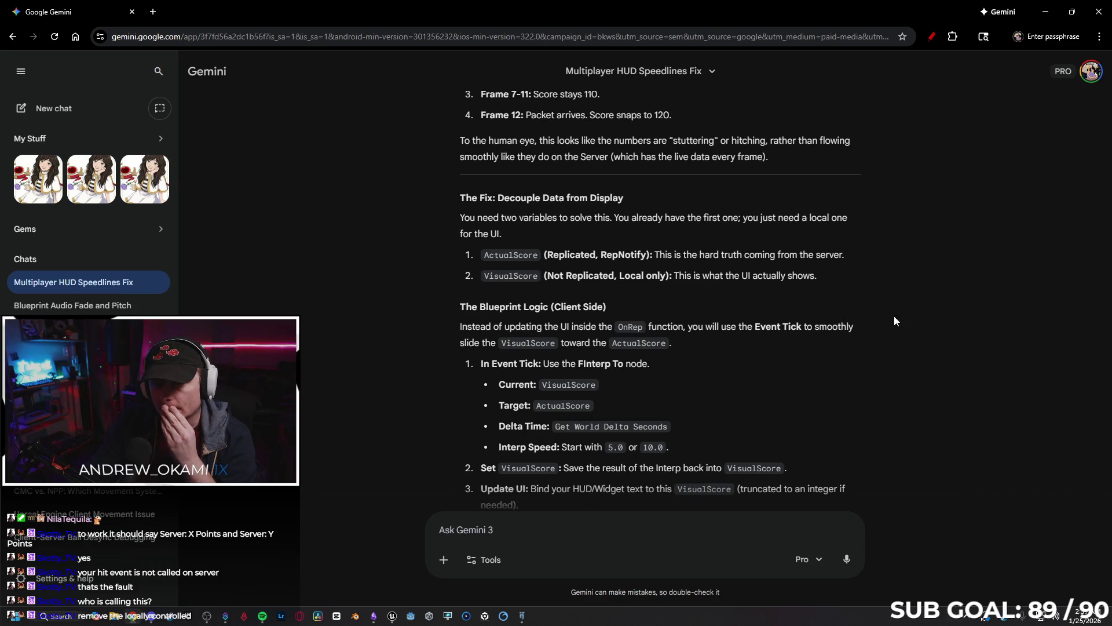
scroll(802, 292, down, 3)
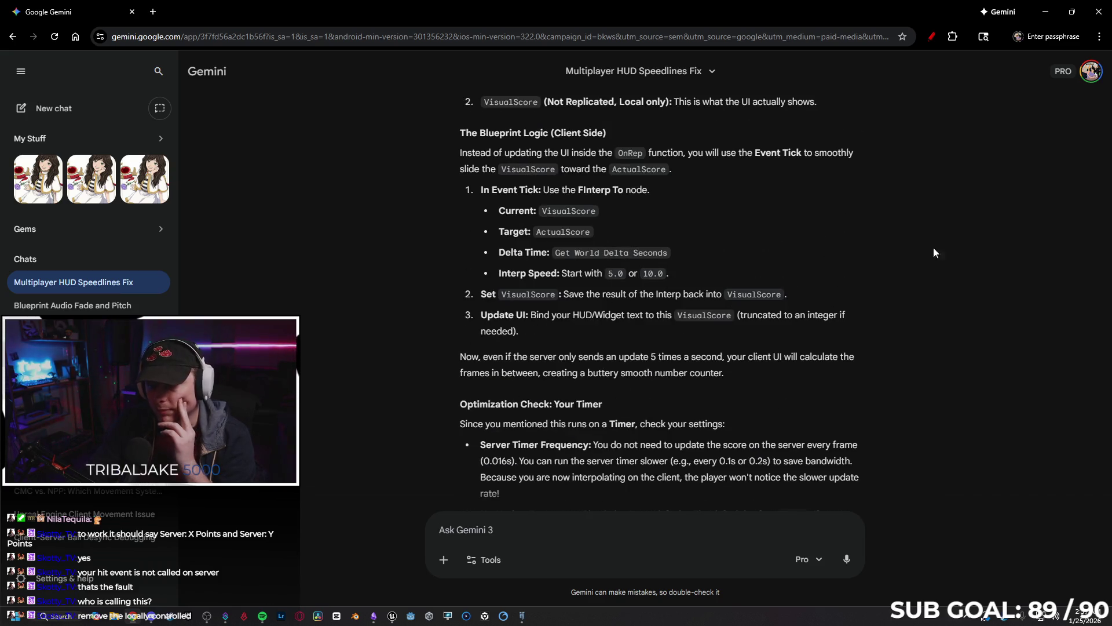
scroll(868, 259, down, 5)
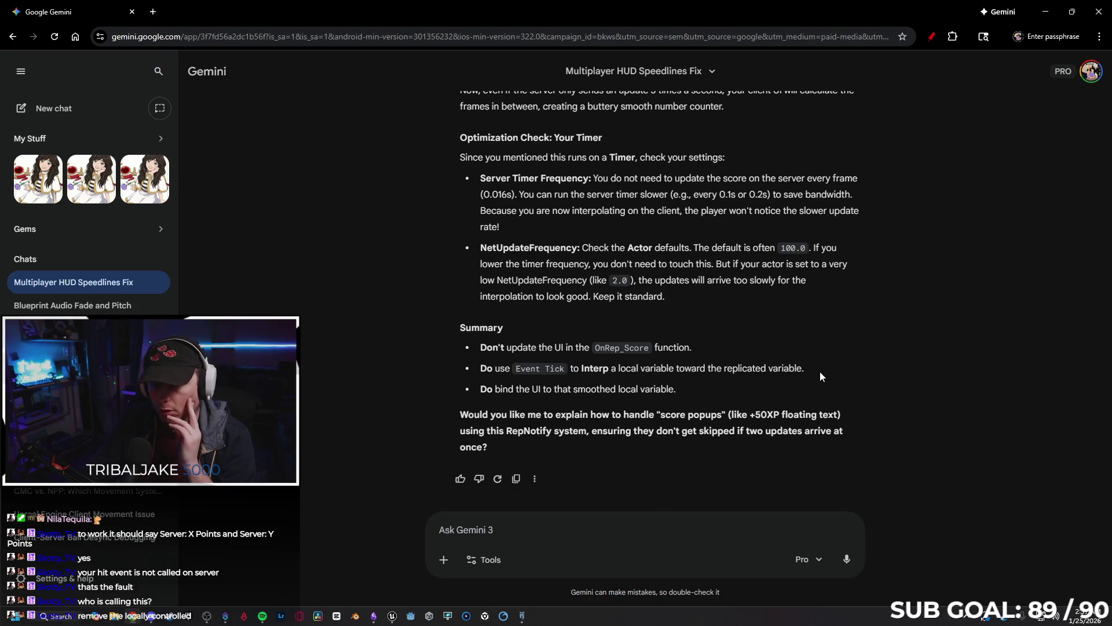
scroll(879, 353, up, 10)
scroll(878, 352, up, 5)
scroll(862, 369, down, 2)
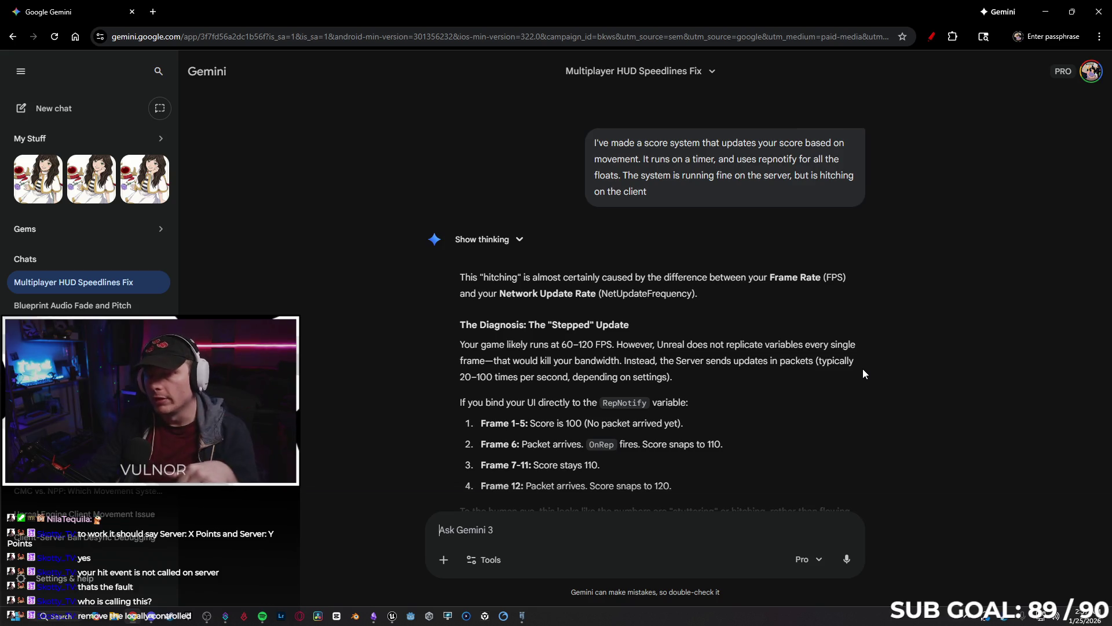
scroll(848, 339, down, 2)
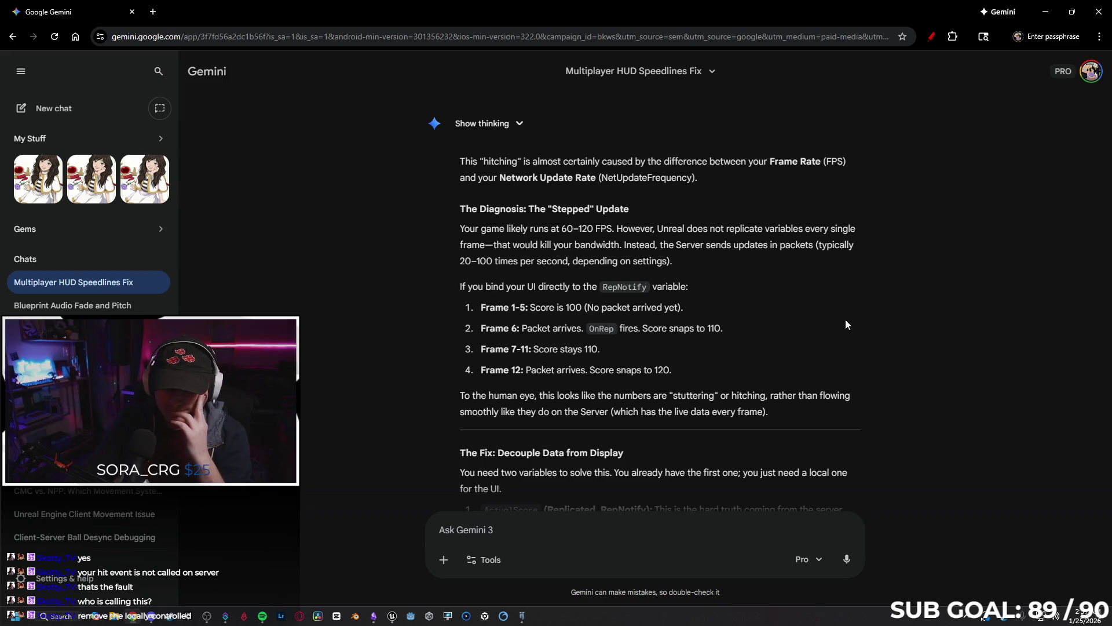
scroll(846, 324, down, 2)
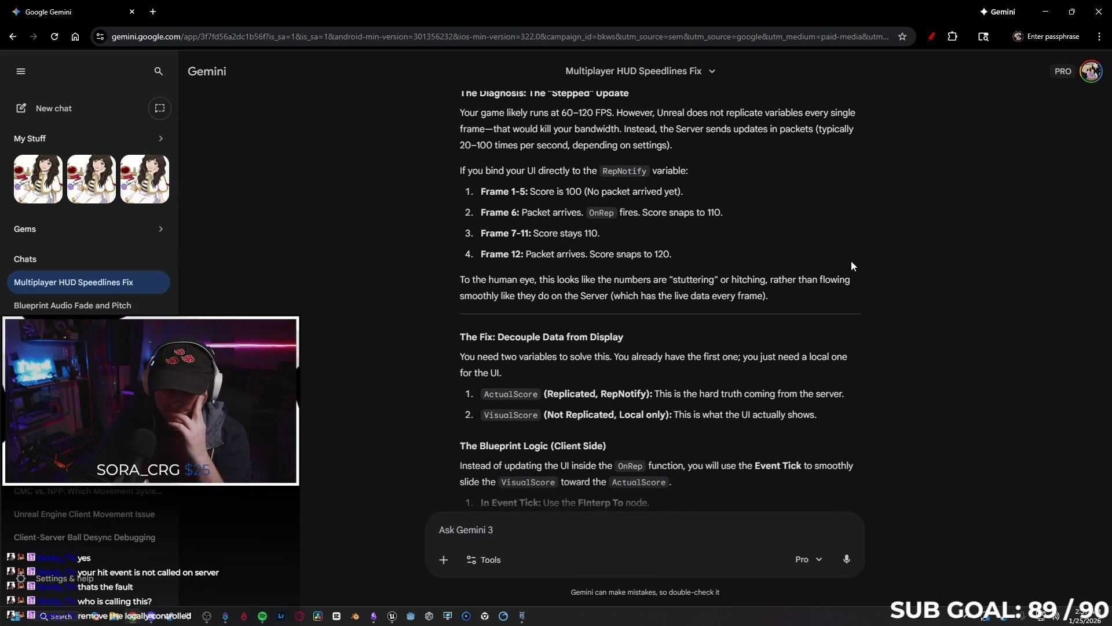
scroll(871, 282, down, 10)
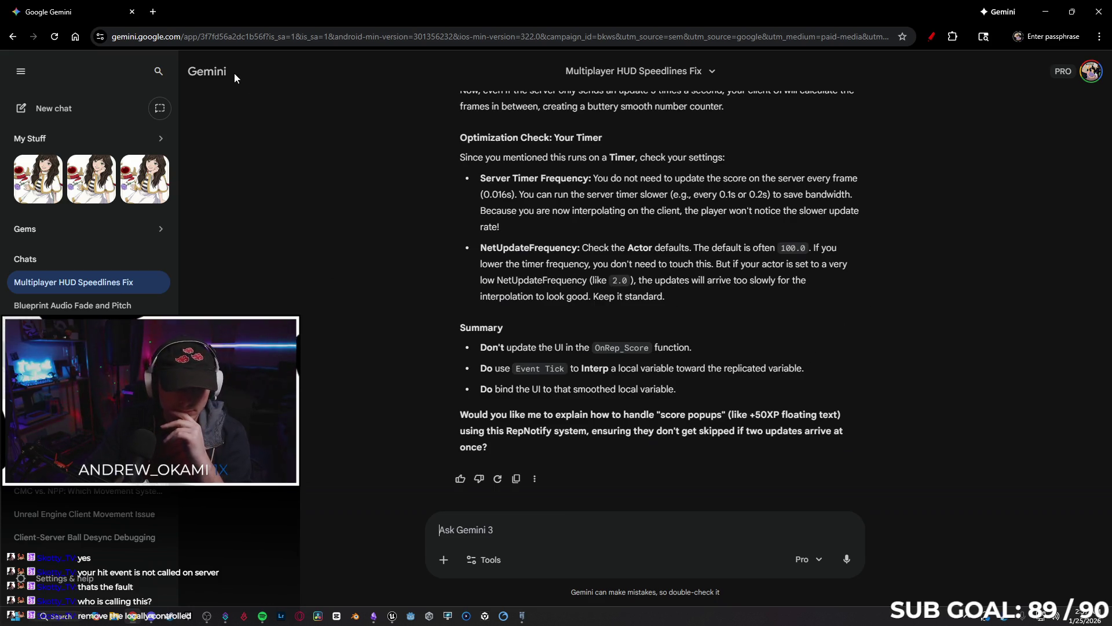
key(alt+Tab)
mouse_move(472, 401)
mouse_down()
mouse_move(472, 385)
mouse_move(509, 405)
mouse_up()
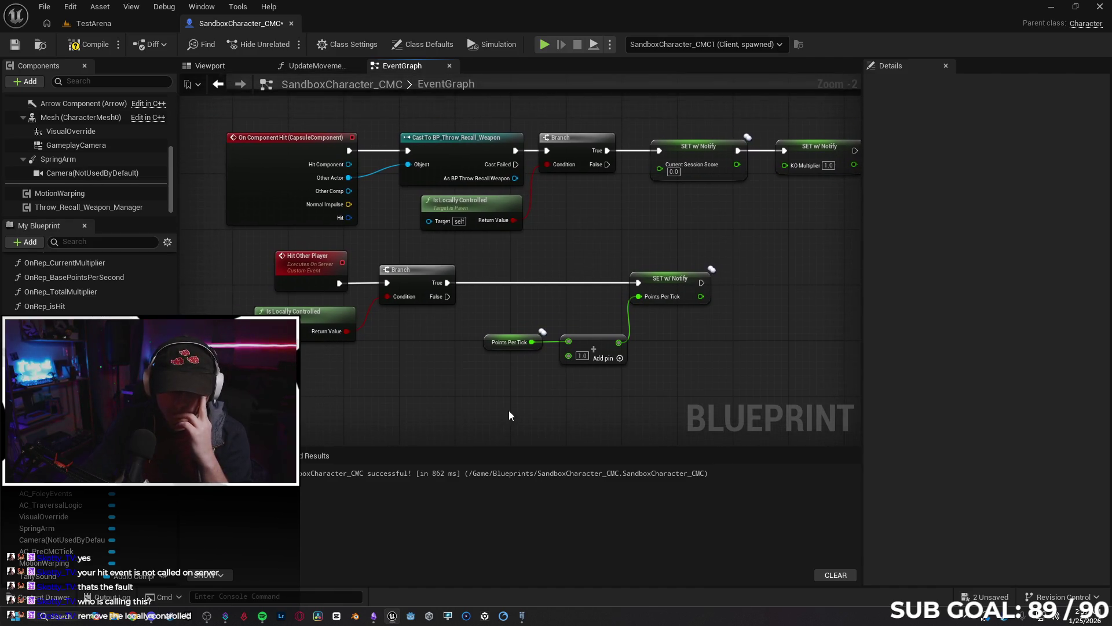
Change Points Per Tick's replication from RepNotify to Replicated and start the two-client play test.
click(506, 343)
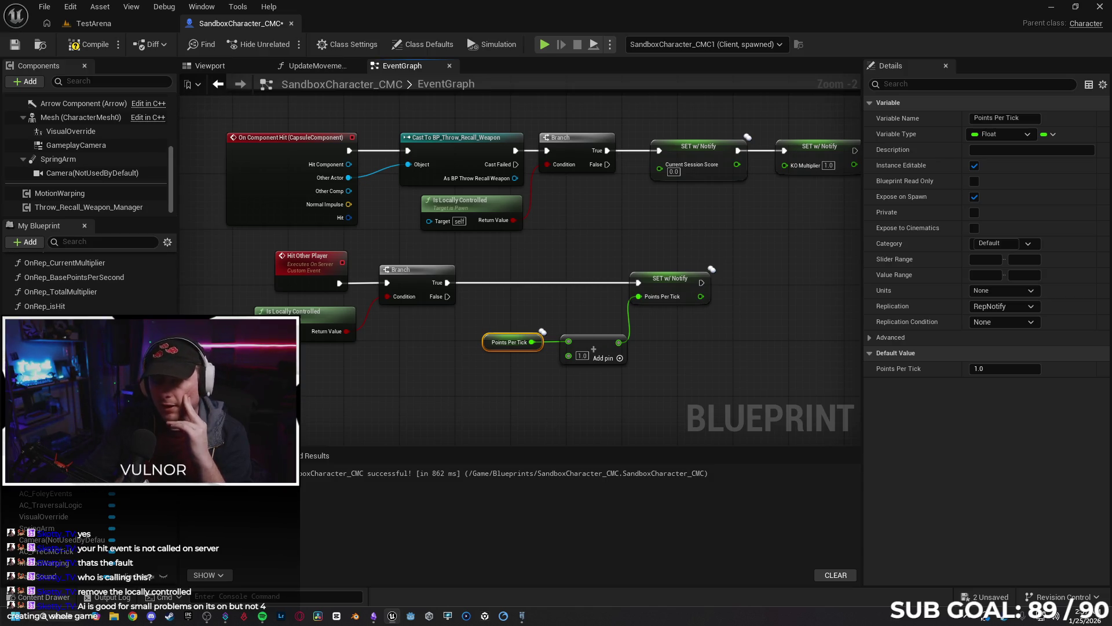
click(1002, 305)
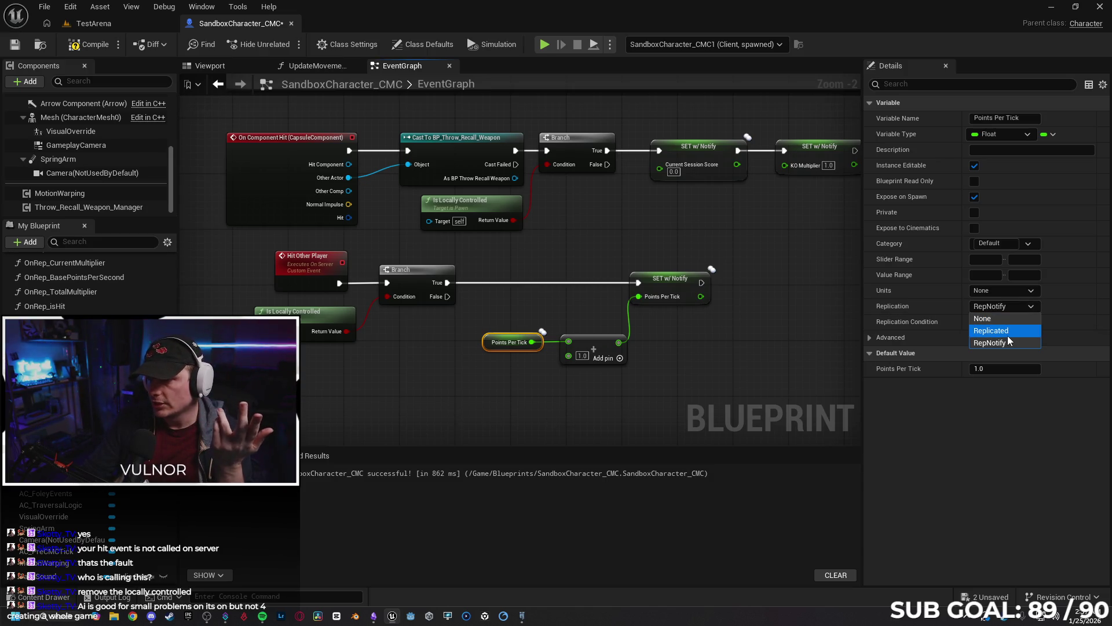
click(1005, 333)
click(658, 393)
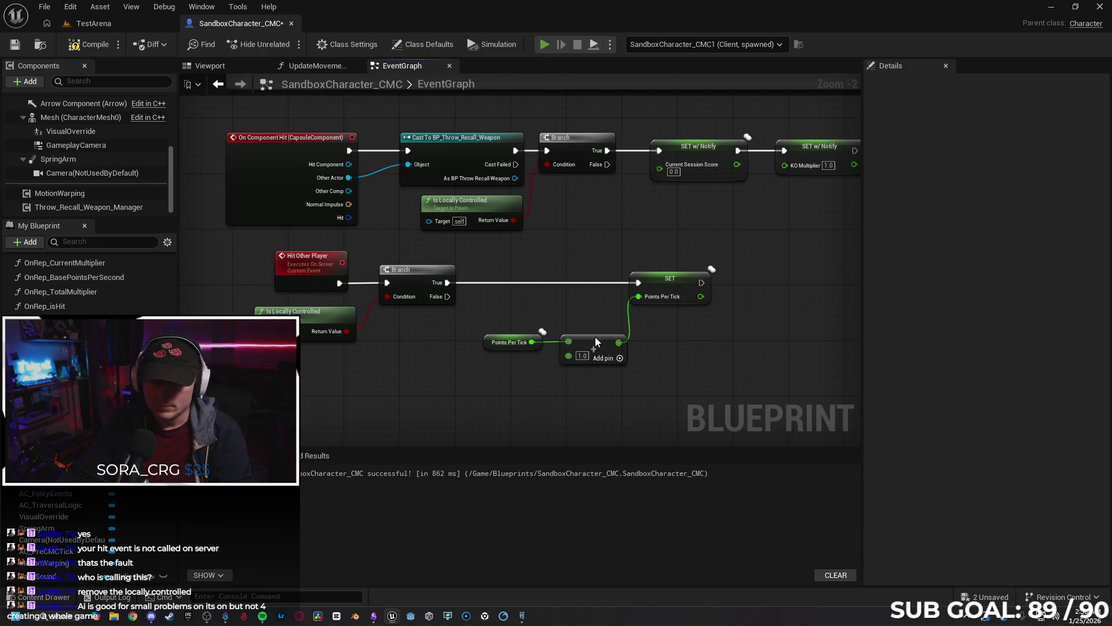
key(alt+p)
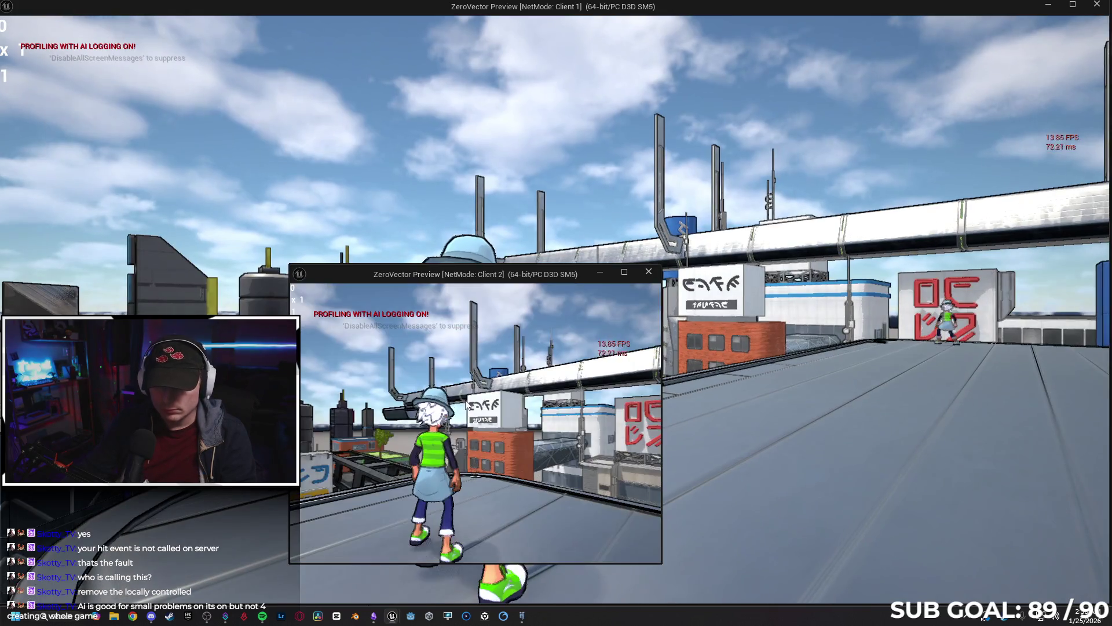
In the Client 2 window, run forward and throw a projectile at the other player, then stop the session.
click(465, 404)
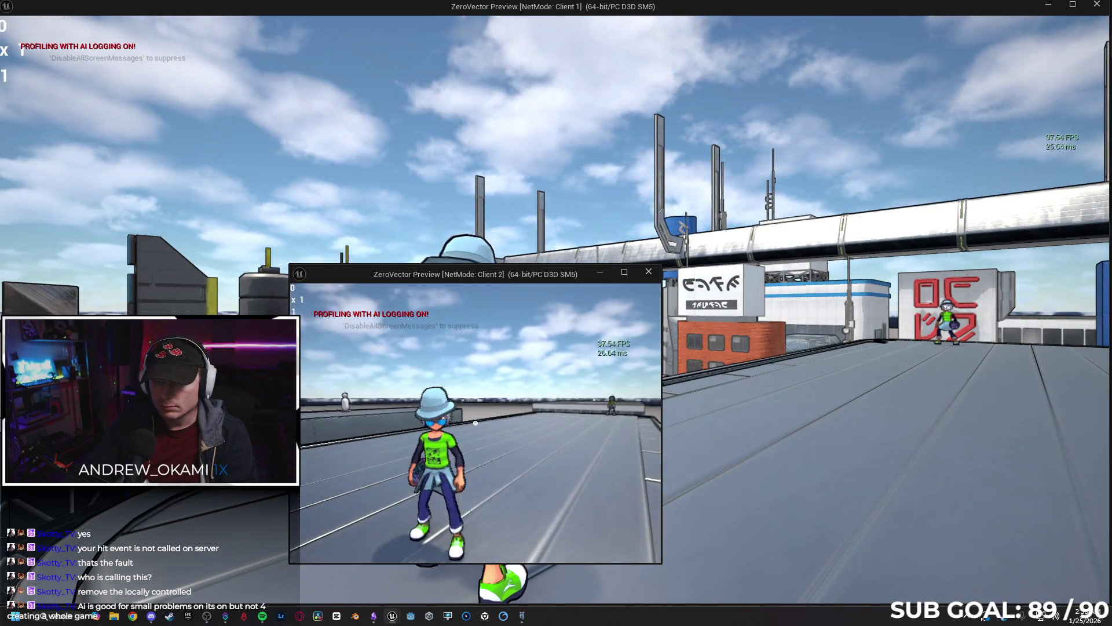
key(w)
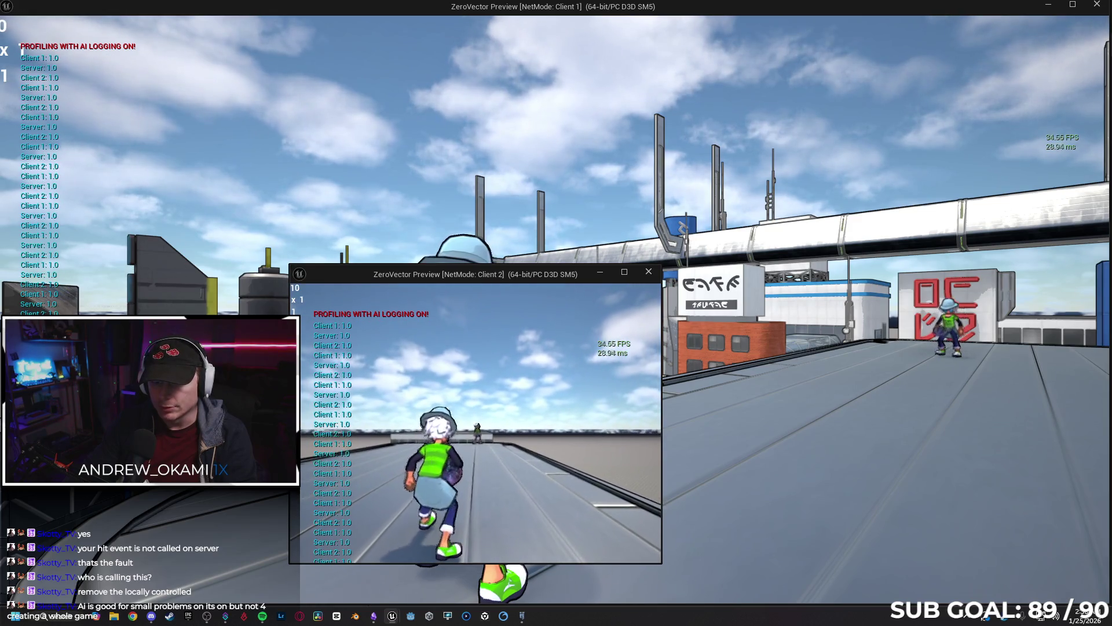
click(465, 404)
key(w)
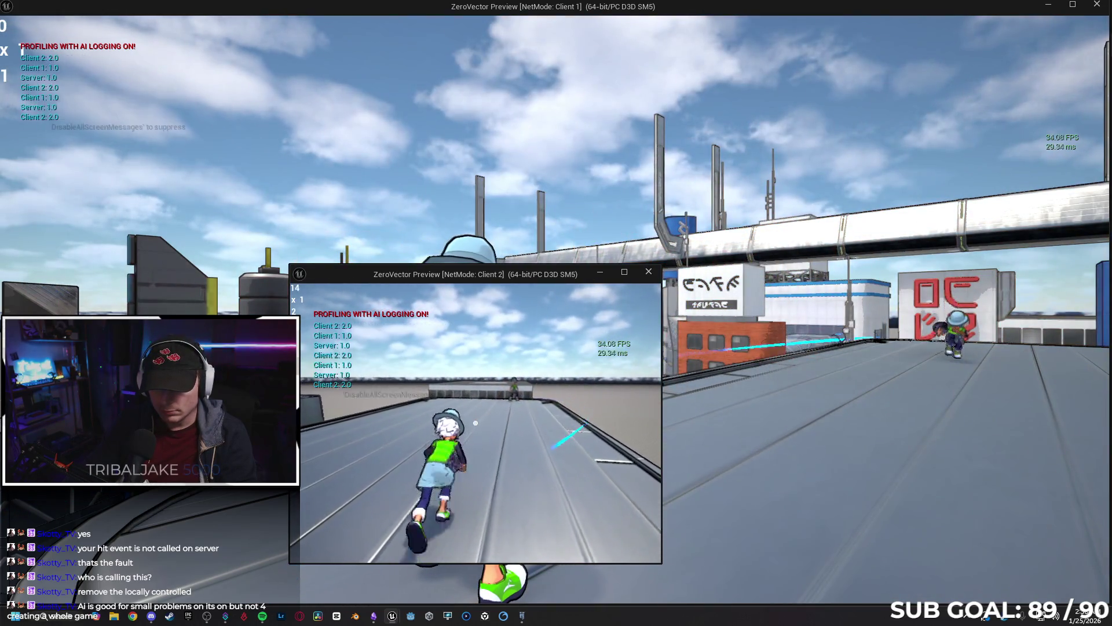
key(Escape)
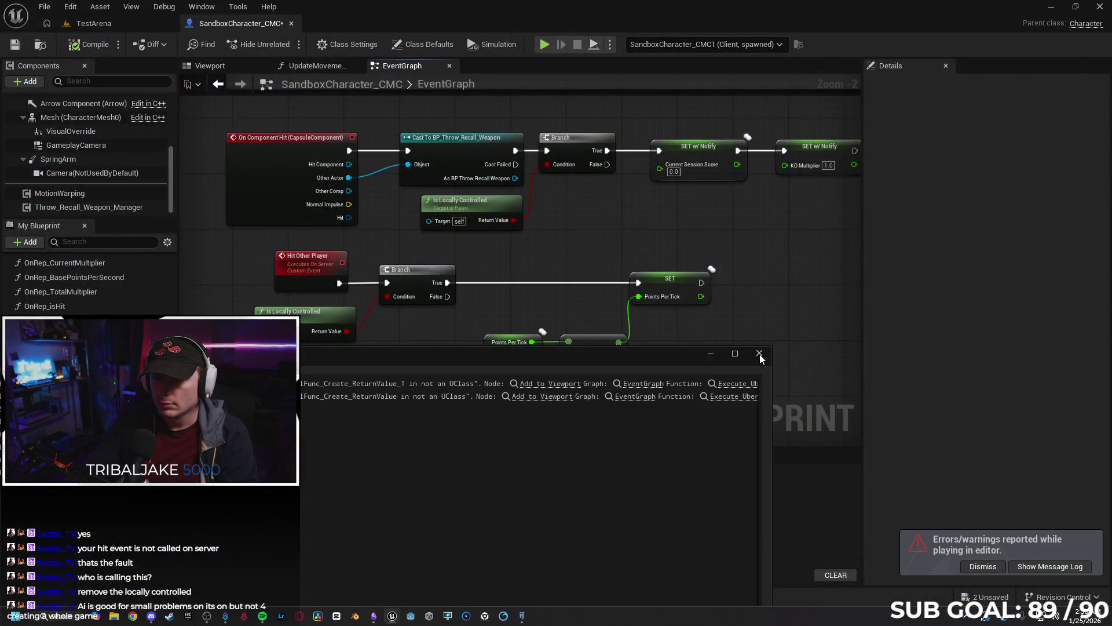
Switch Net Mode to Play As Client and replay, attacking twice until Client 1 prints 2.0.
click(759, 353)
click(610, 44)
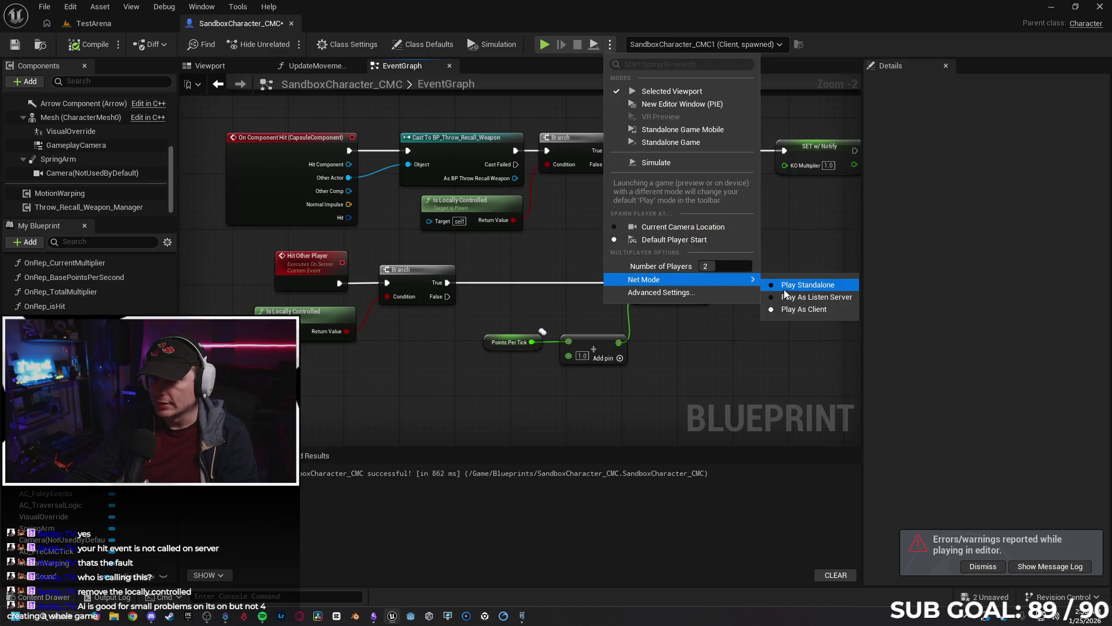
click(786, 296)
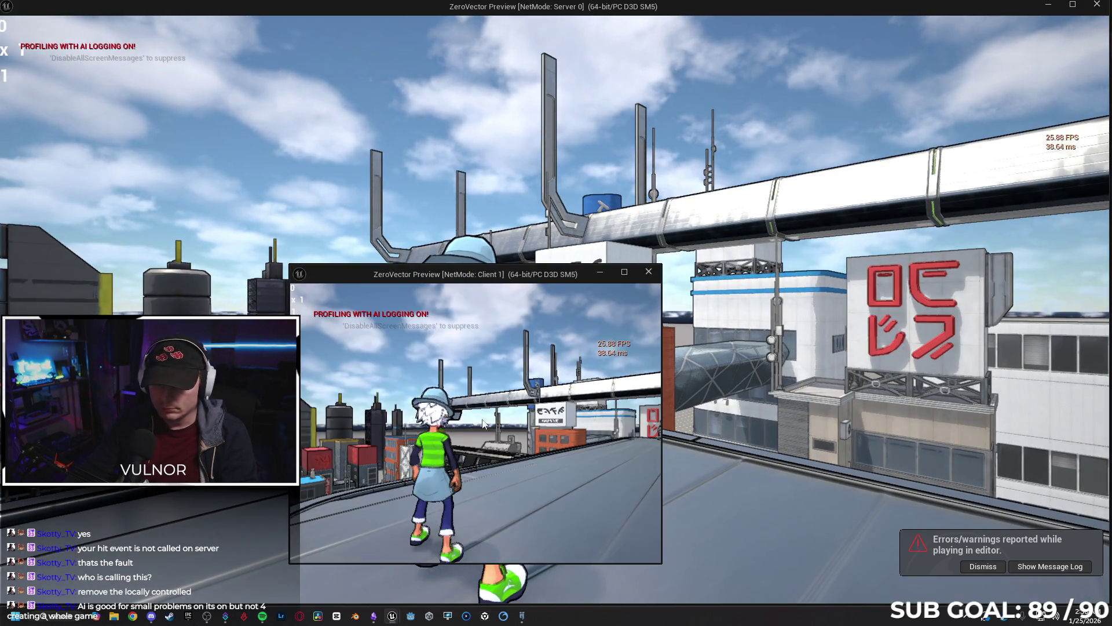
click(484, 424)
key(w)
key(w)
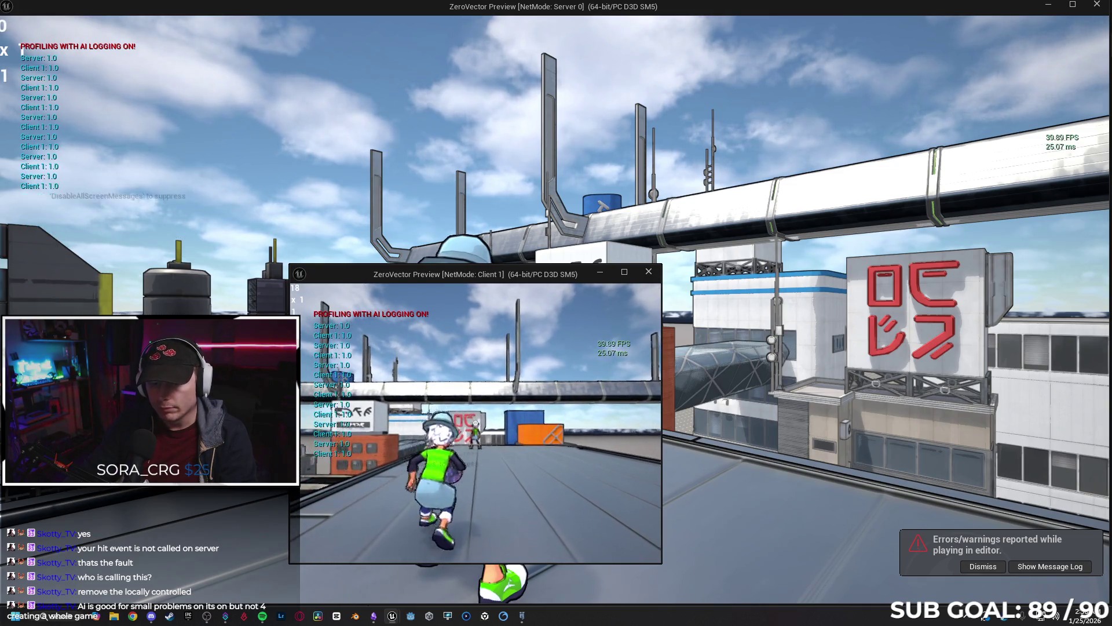
click(476, 422)
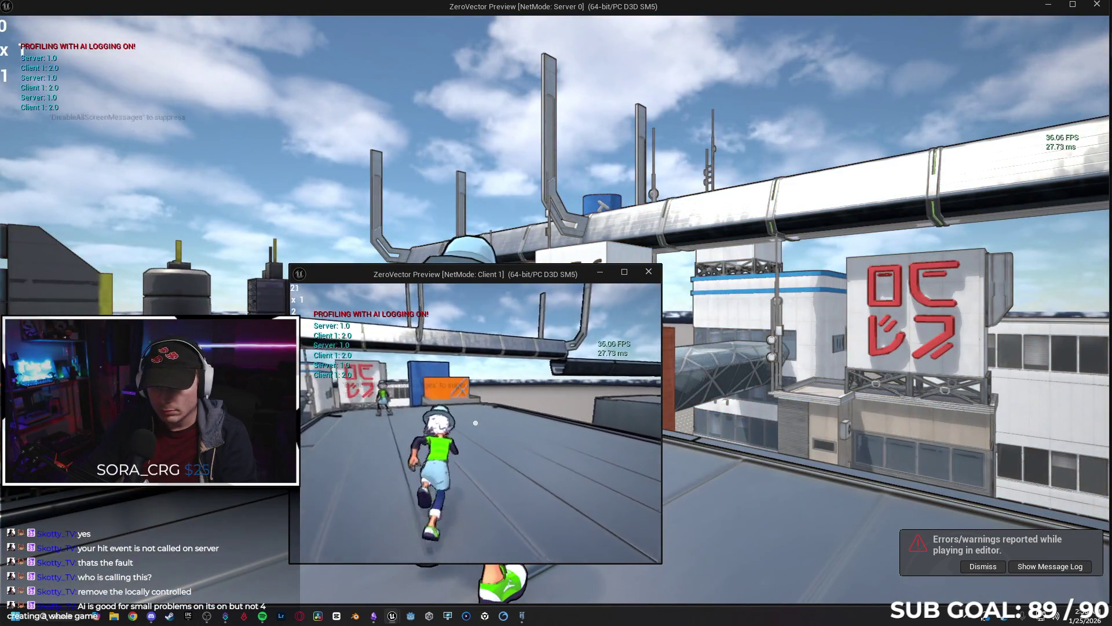
click(475, 422)
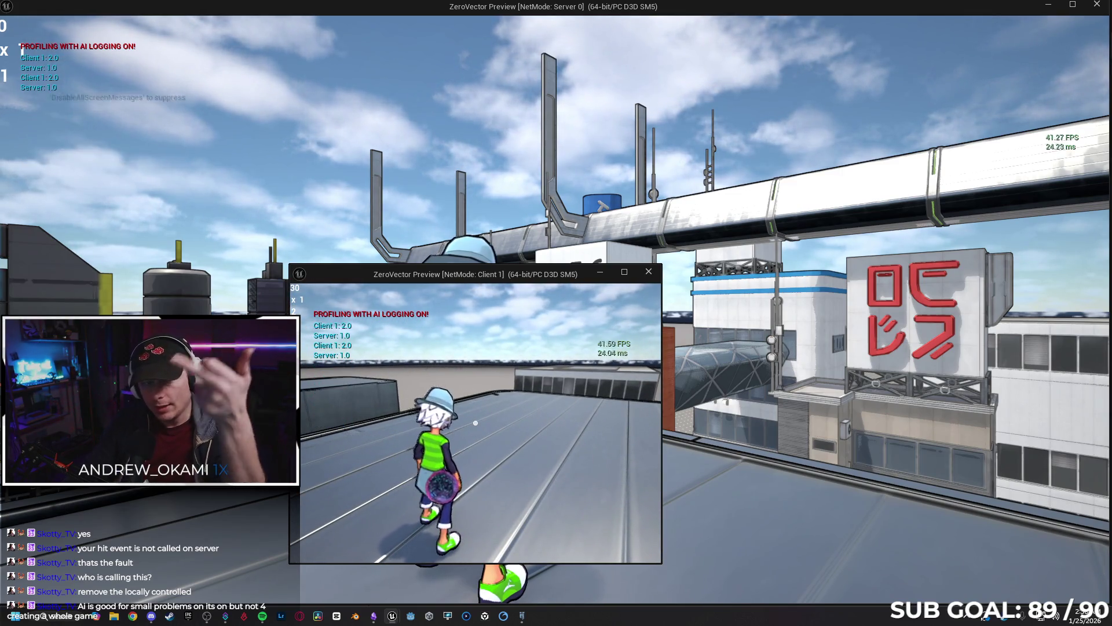
key(alt+Tab)
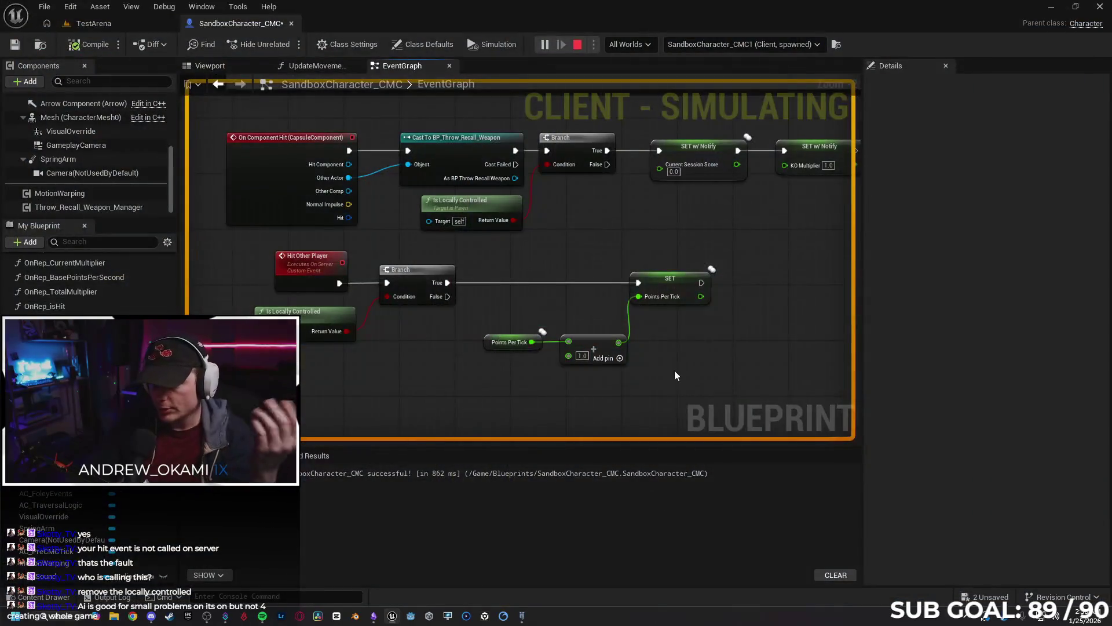
Stop the play session and set Points Per Tick's Replication to RepNotify.
key(Escape)
click(489, 341)
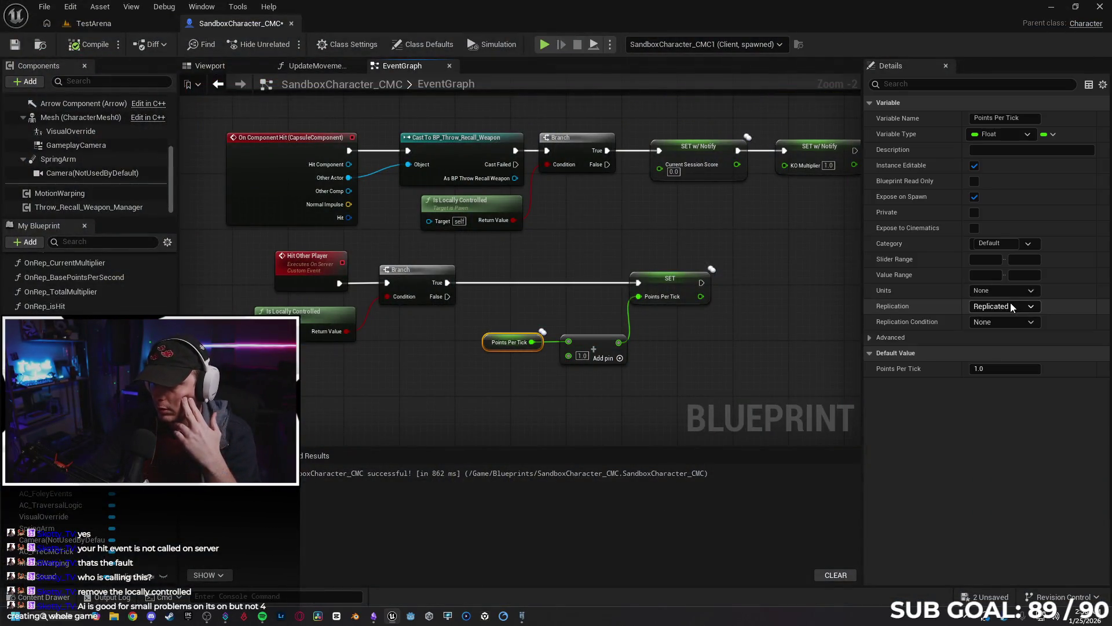
click(1010, 304)
click(1015, 343)
click(684, 404)
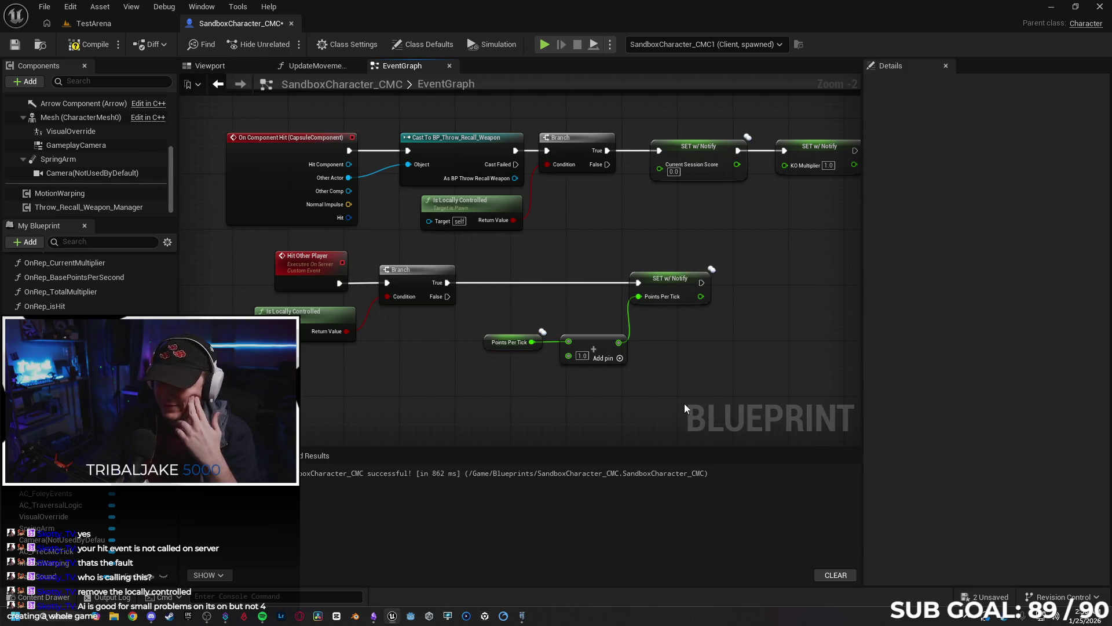
click(487, 341)
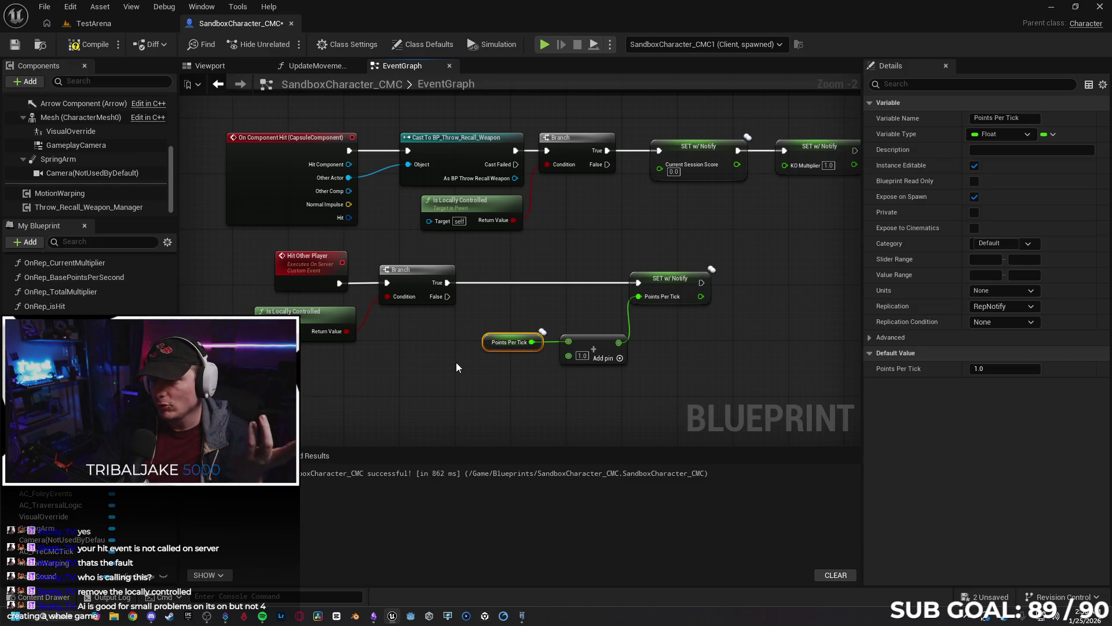
Inspect the Hit Other Player event and the SET w/ Notify node, panning around the graph.
click(322, 255)
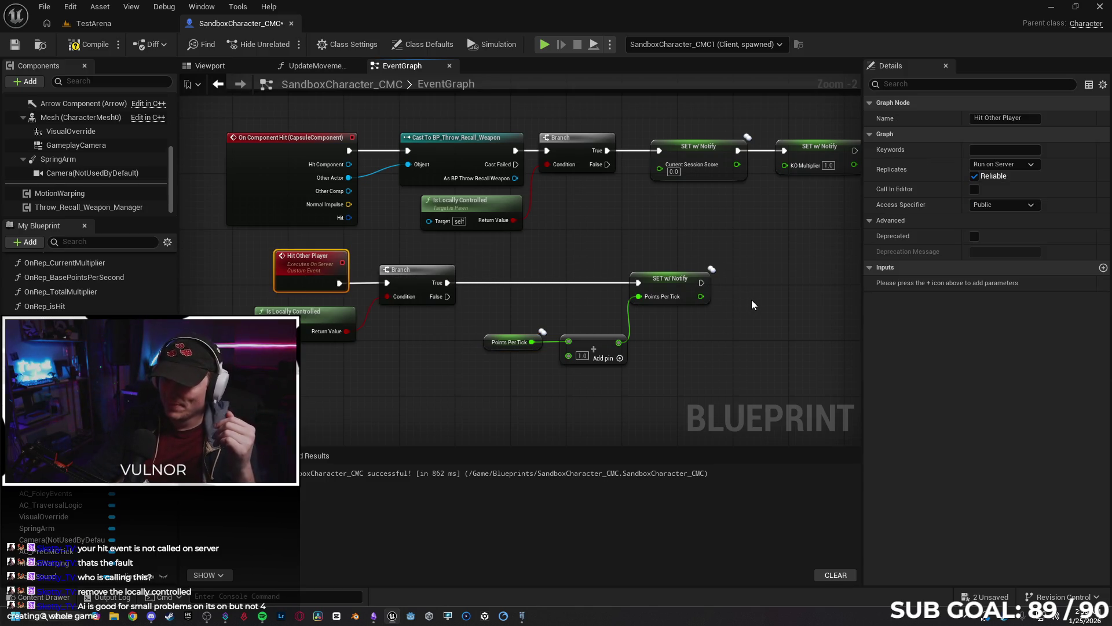
click(742, 331)
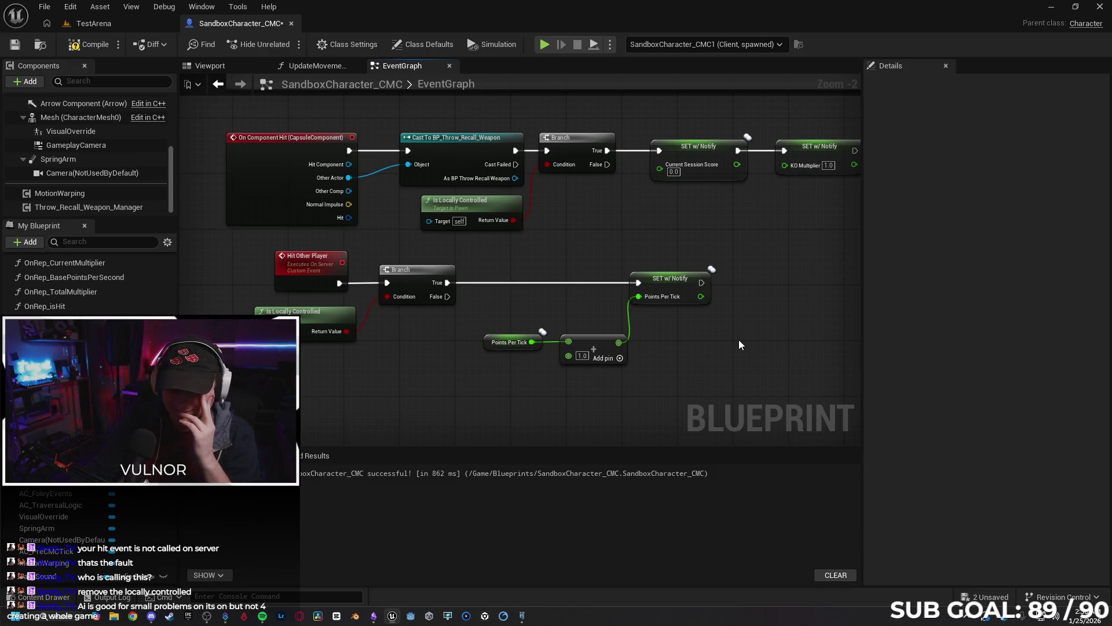
click(647, 280)
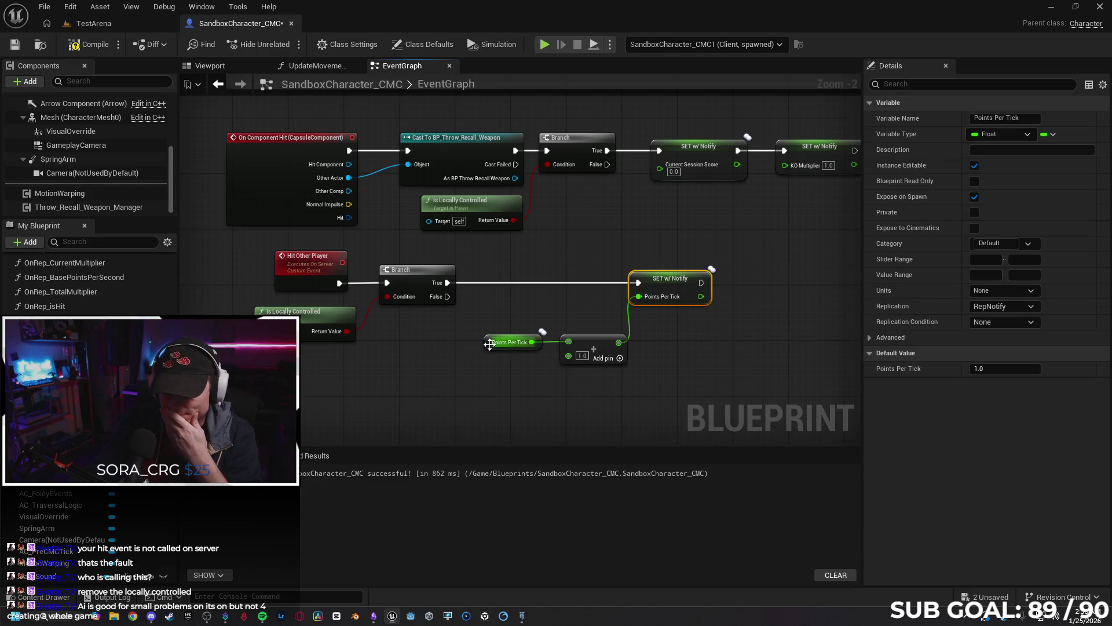
click(487, 390)
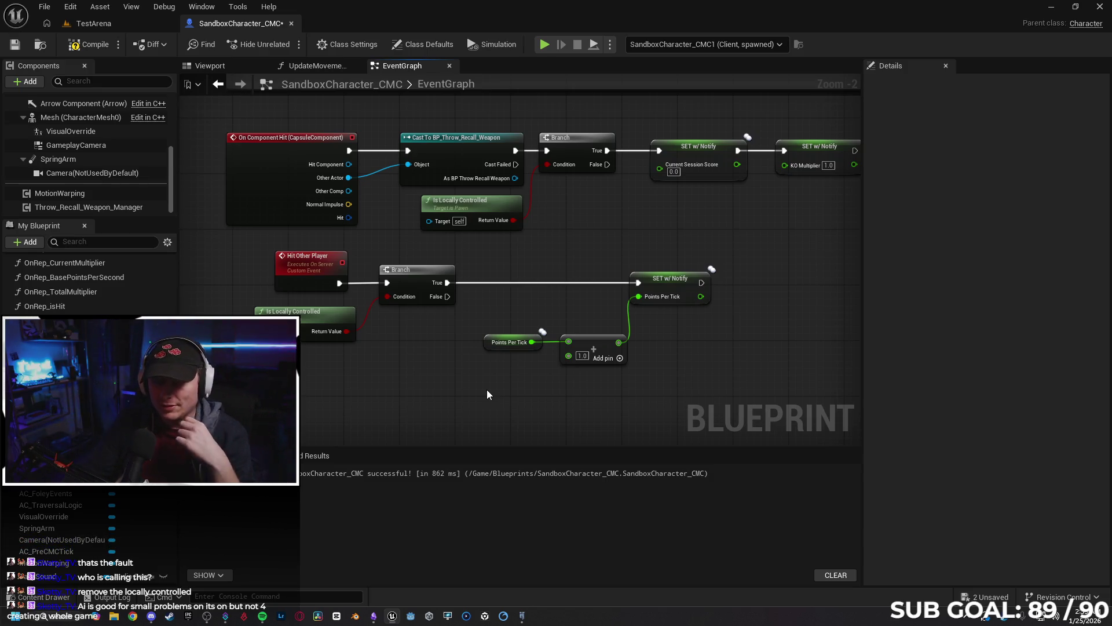
drag(456, 394, 439, 389)
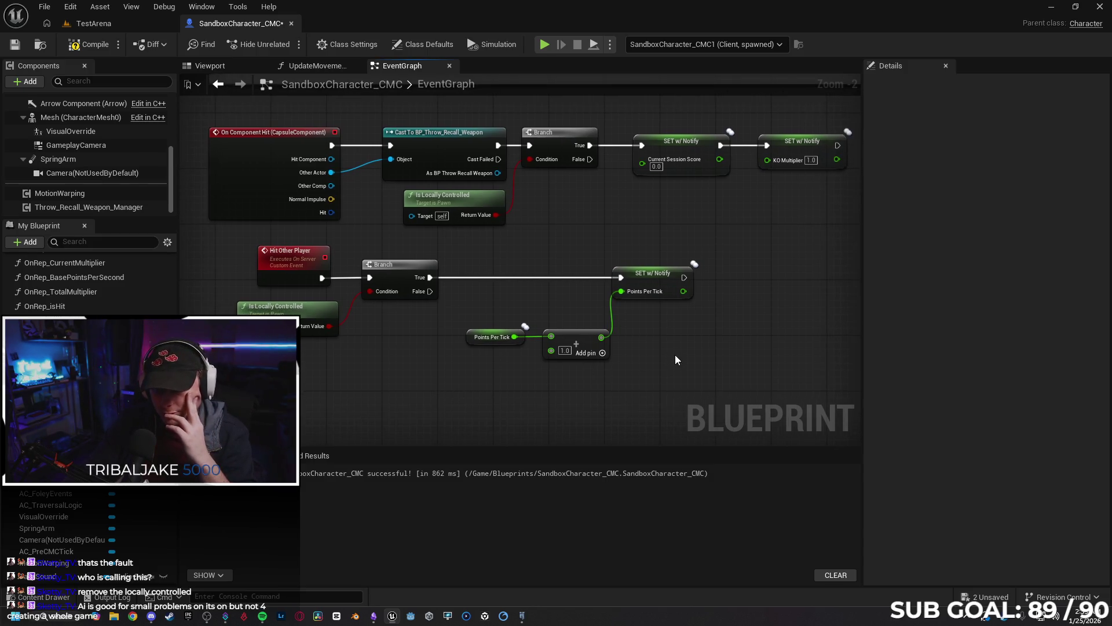
scroll(675, 353, down, 1)
drag(677, 350, 576, 360)
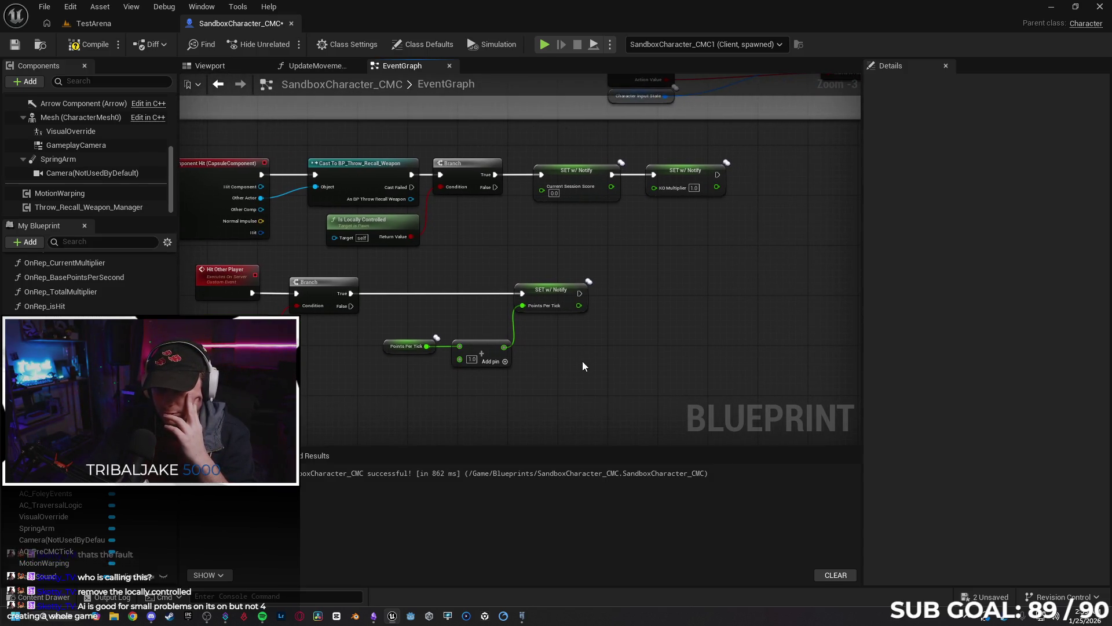
scroll(578, 364, up, 1)
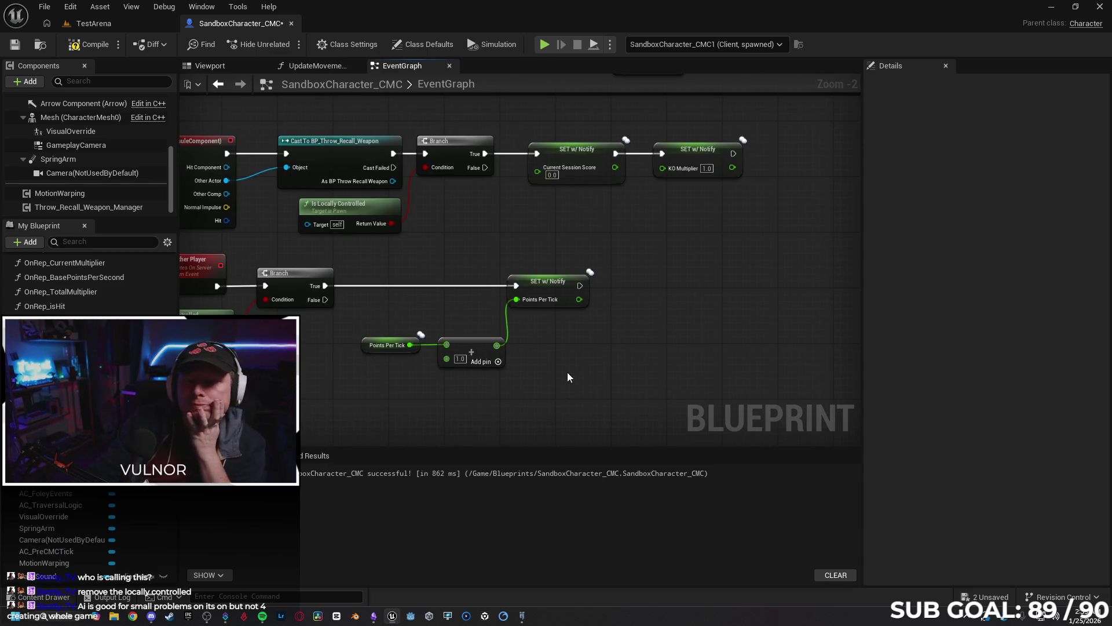
drag(568, 372, 612, 362)
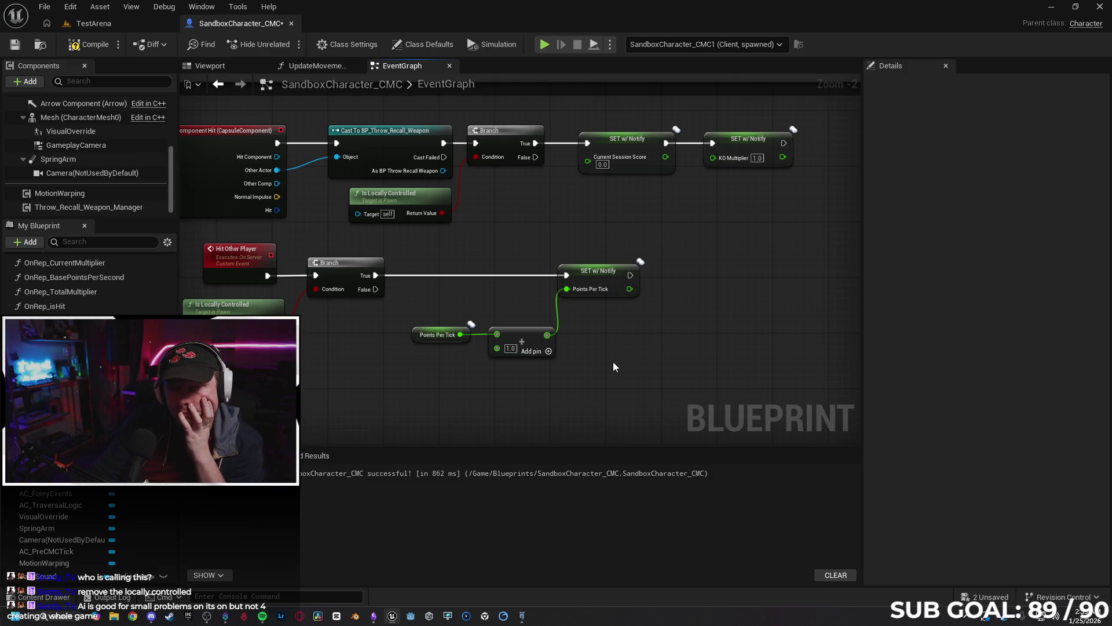
drag(327, 364, 350, 368)
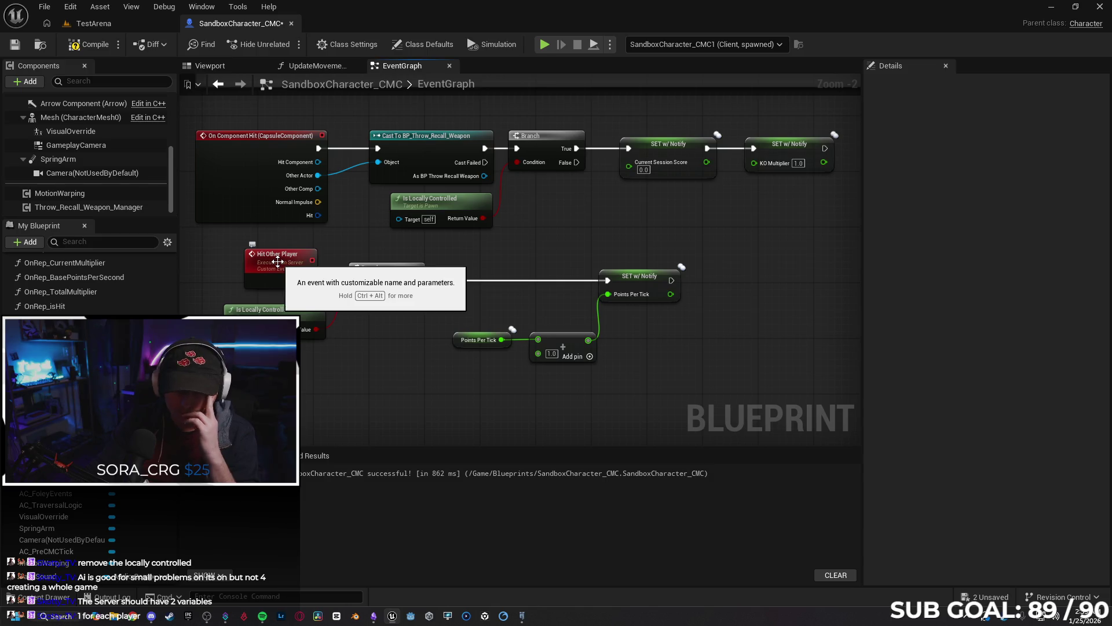
Delete the Hit Other Player custom event node, leaving its Branch unconnected.
click(278, 262)
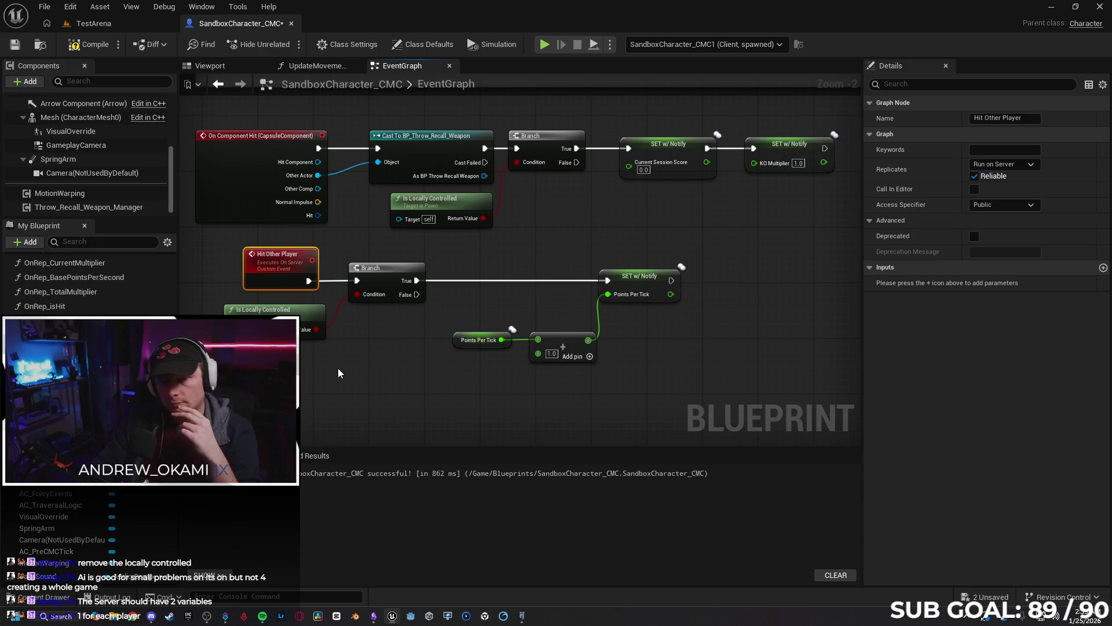
key(Delete)
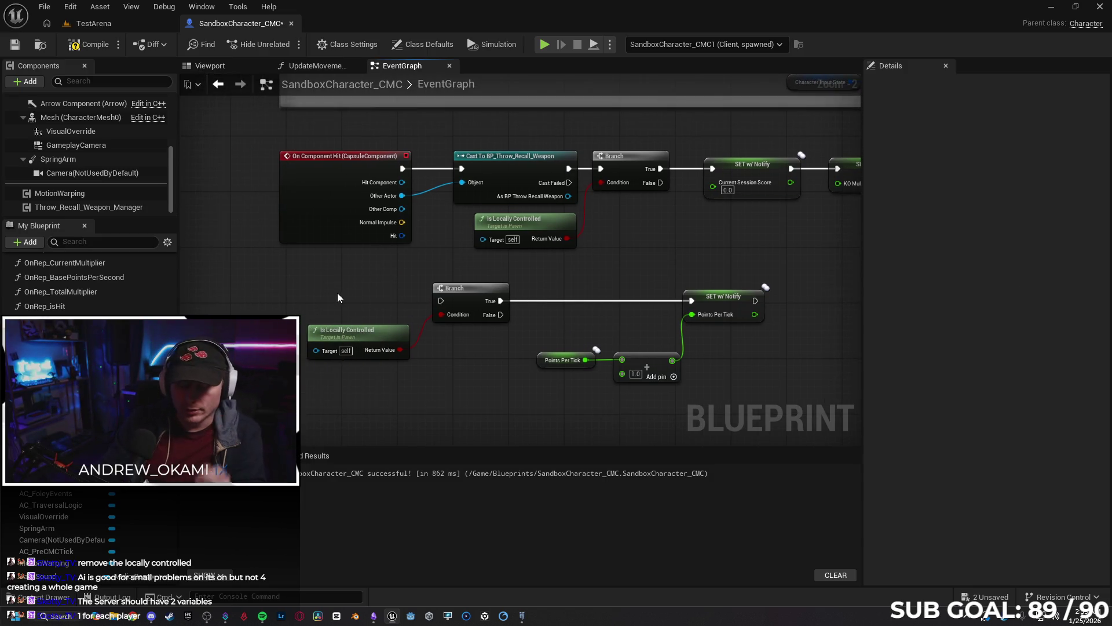
right_click(339, 298)
text(damage)
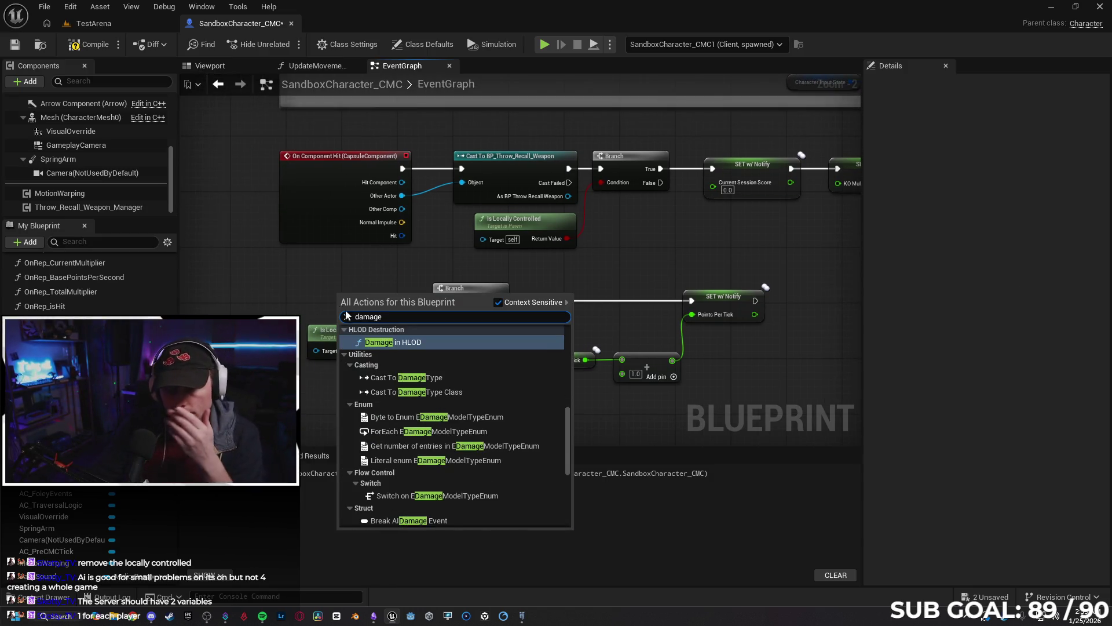
scroll(550, 408, up, 10)
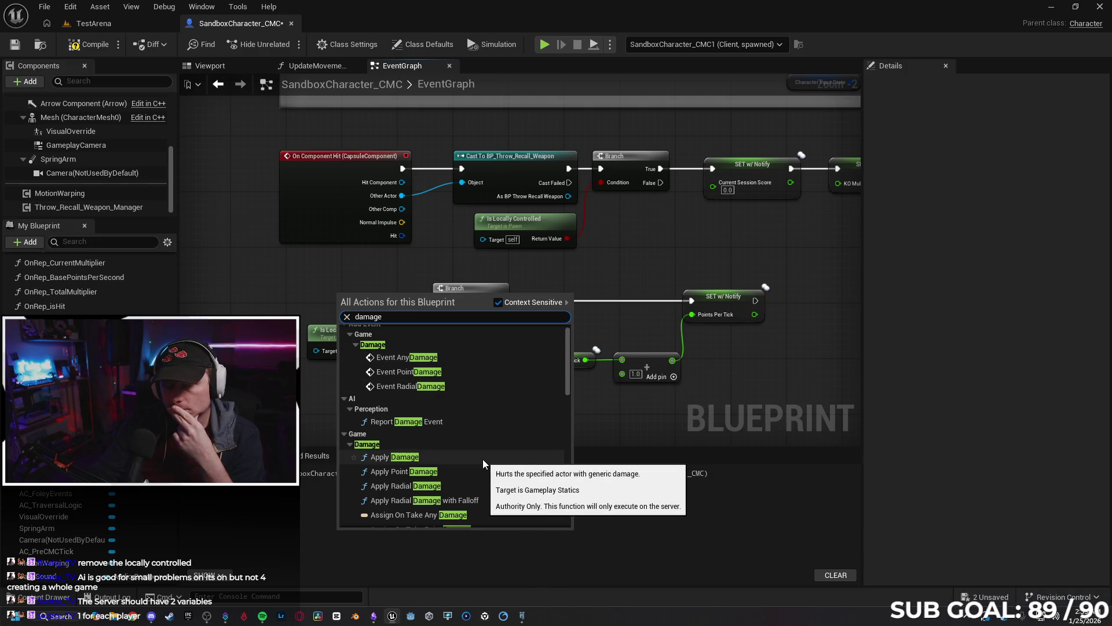
scroll(489, 462, up, 1)
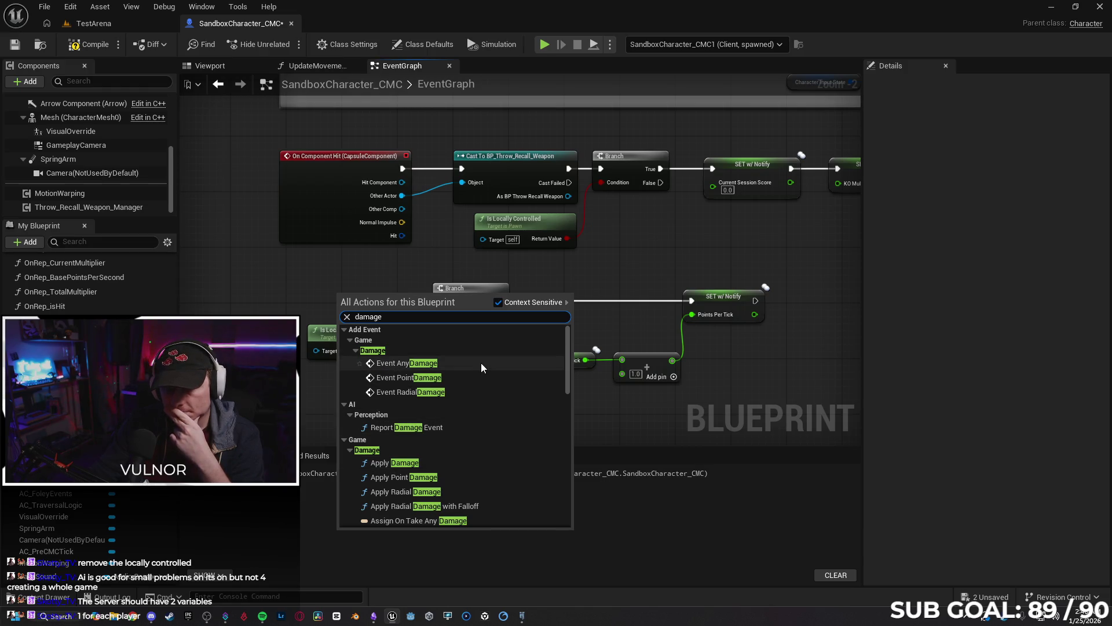
key(Escape)
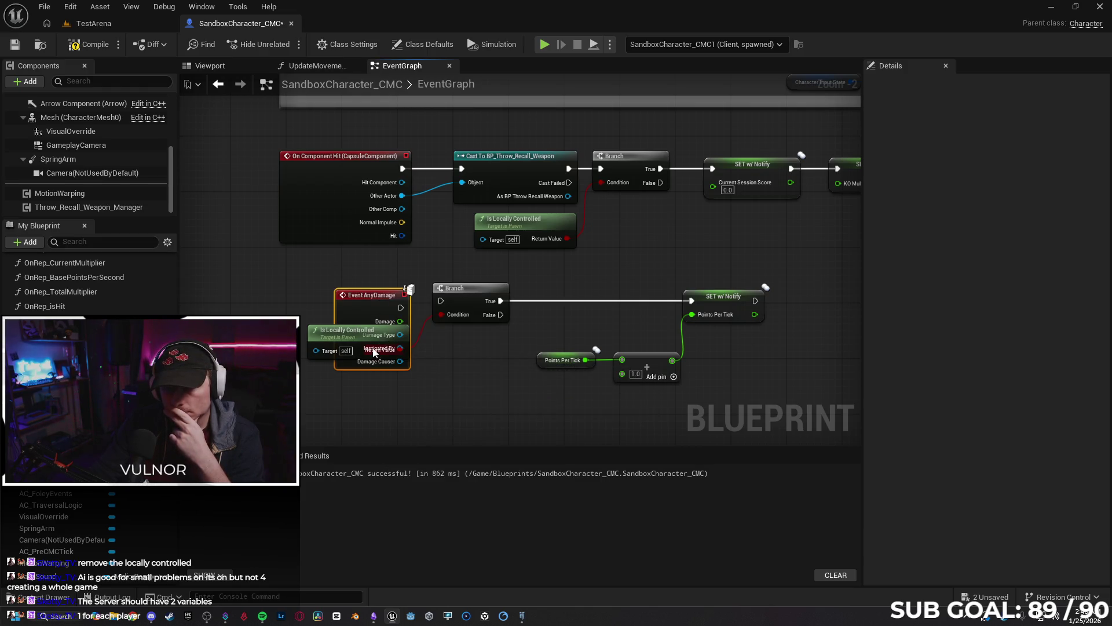
drag(342, 283, 238, 279)
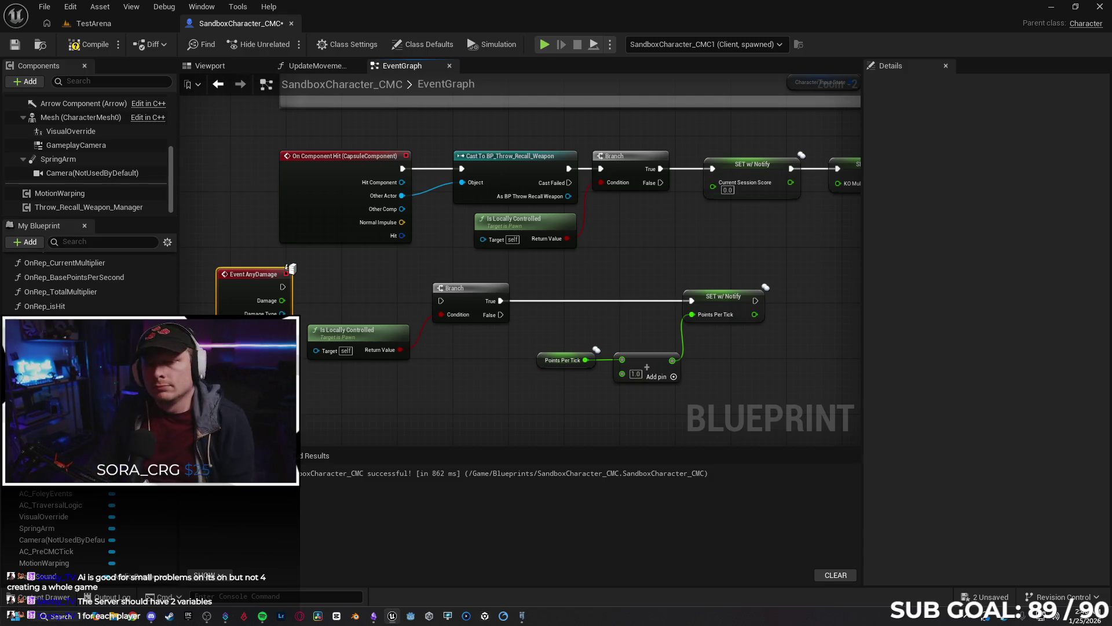
drag(253, 294, 441, 300)
drag(362, 336, 347, 364)
mouse_move(250, 283)
mouse_down()
mouse_move(286, 293)
mouse_move(290, 281)
mouse_move(276, 287)
mouse_up()
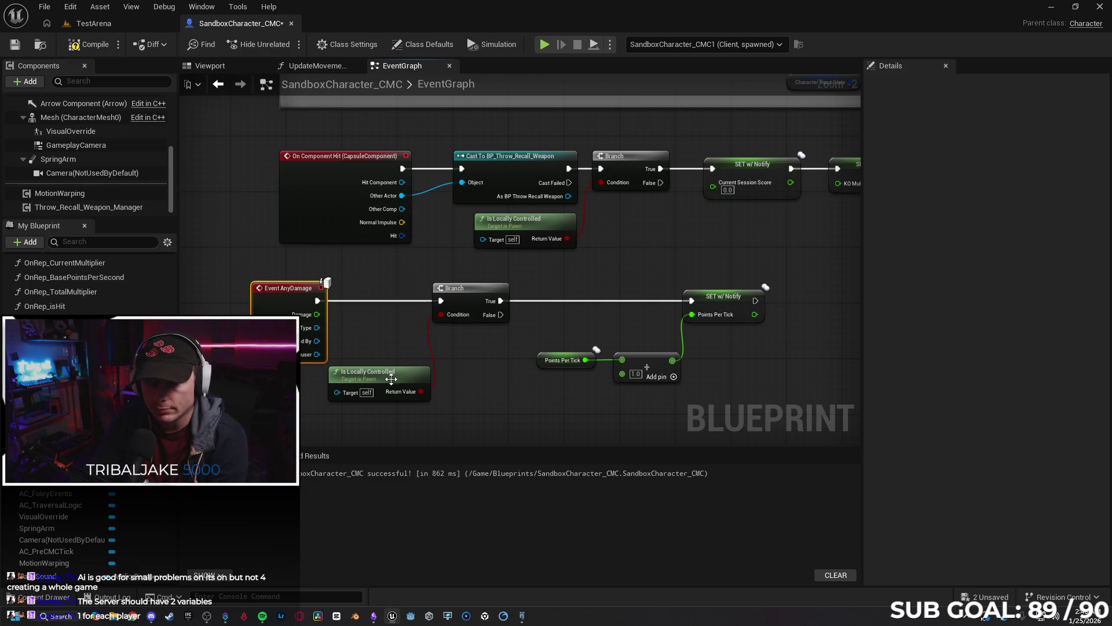
drag(389, 380, 407, 359)
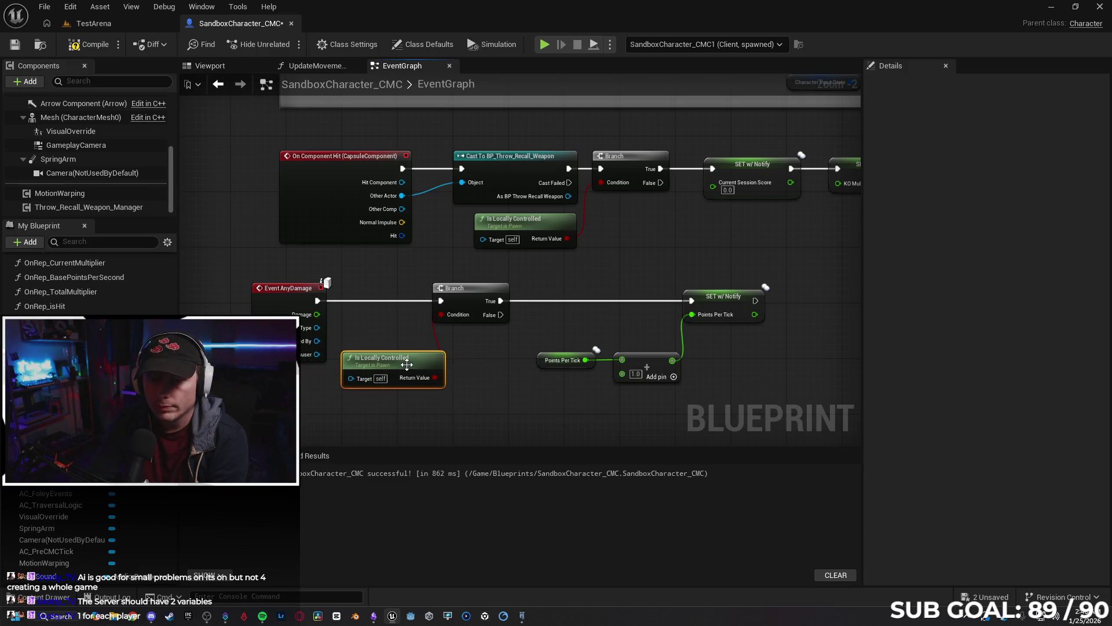
drag(407, 364, 400, 350)
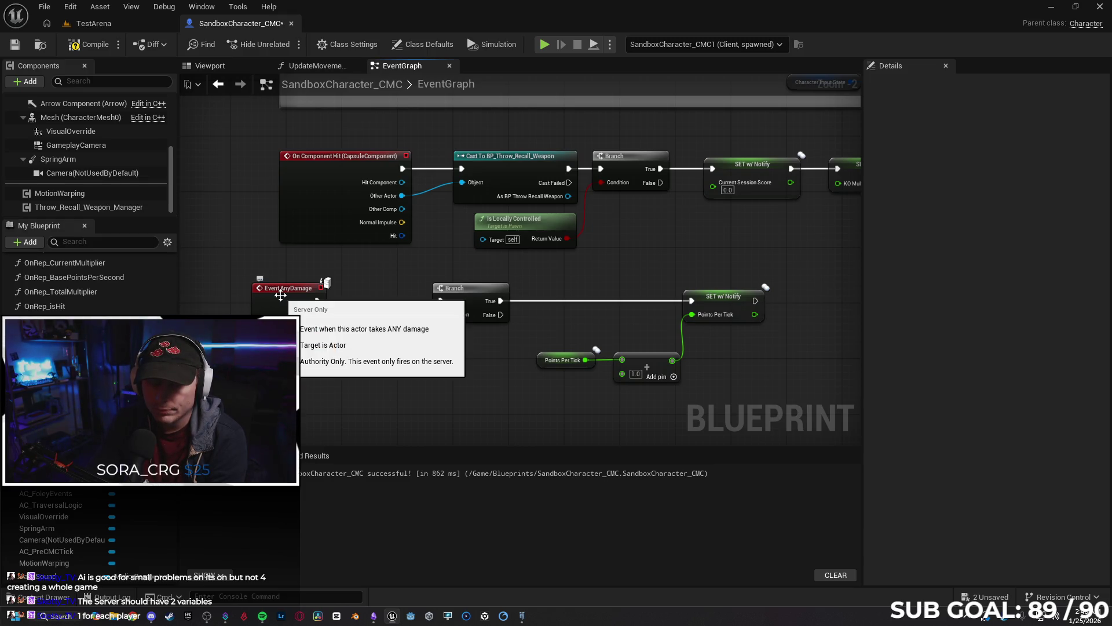
click(281, 294)
key(Delete)
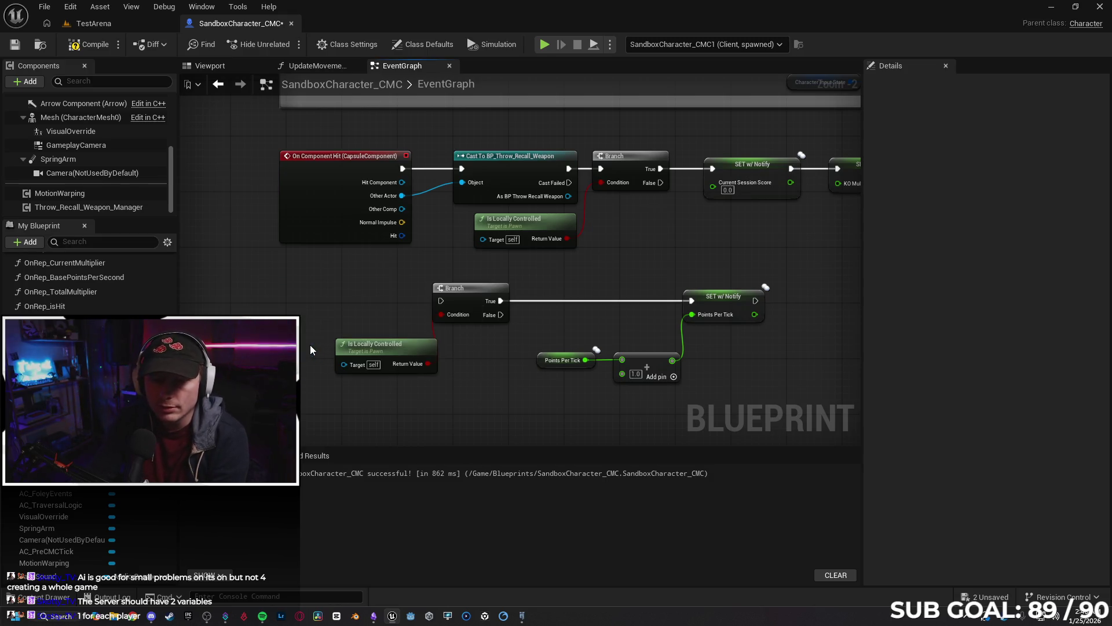
right_click(307, 287)
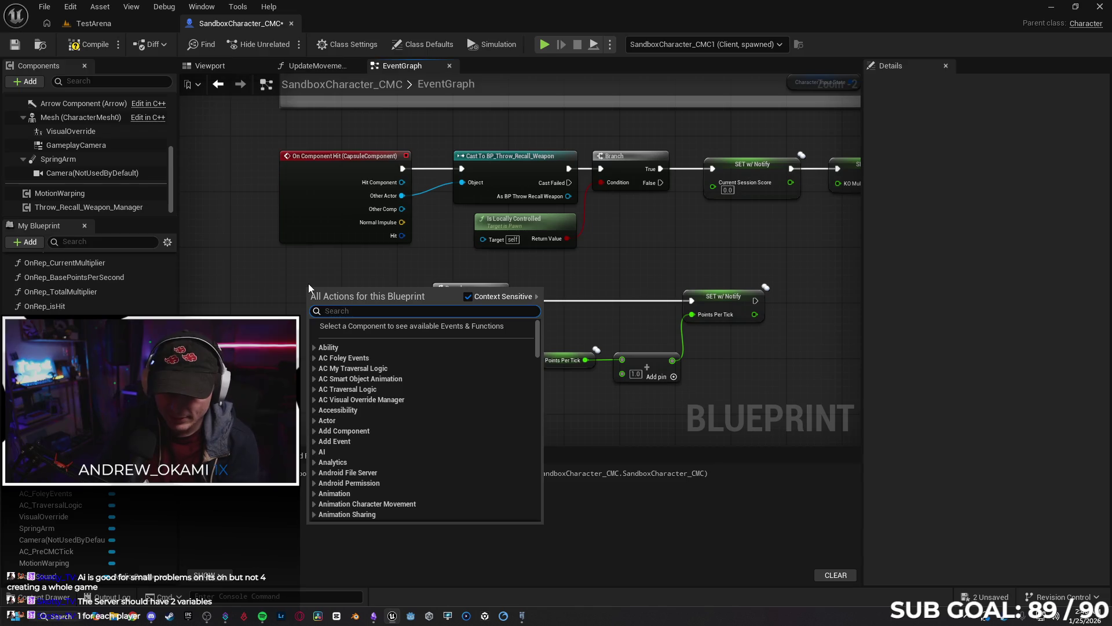
Add an Event AnyDamage node via 'damage' search, placing it left of the Points Per Tick Branch.
text(damage)
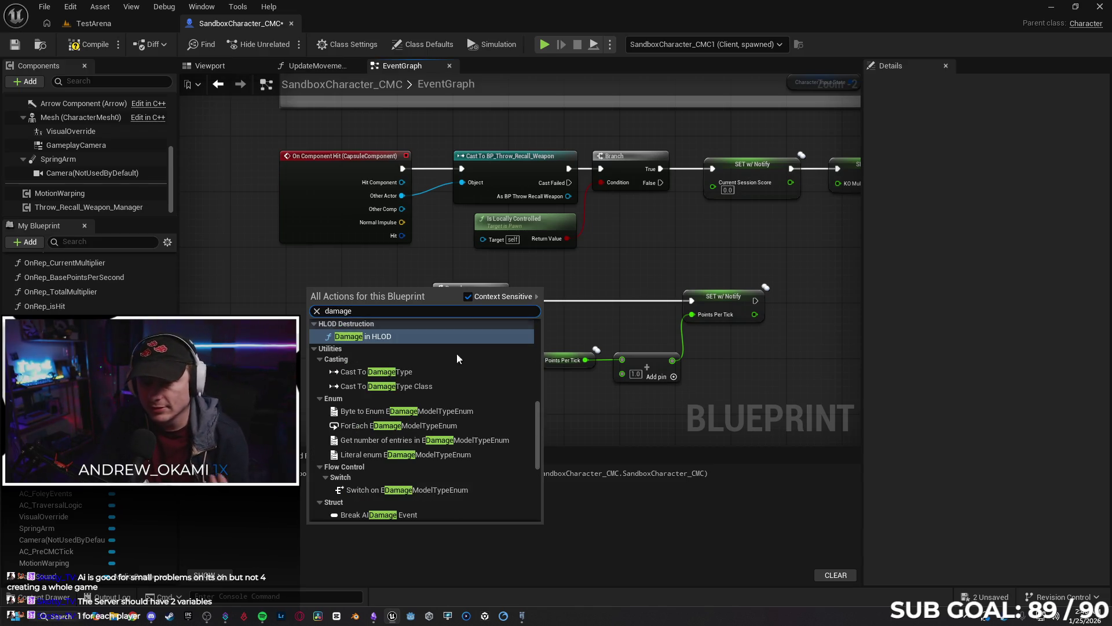
scroll(455, 428, up, 8)
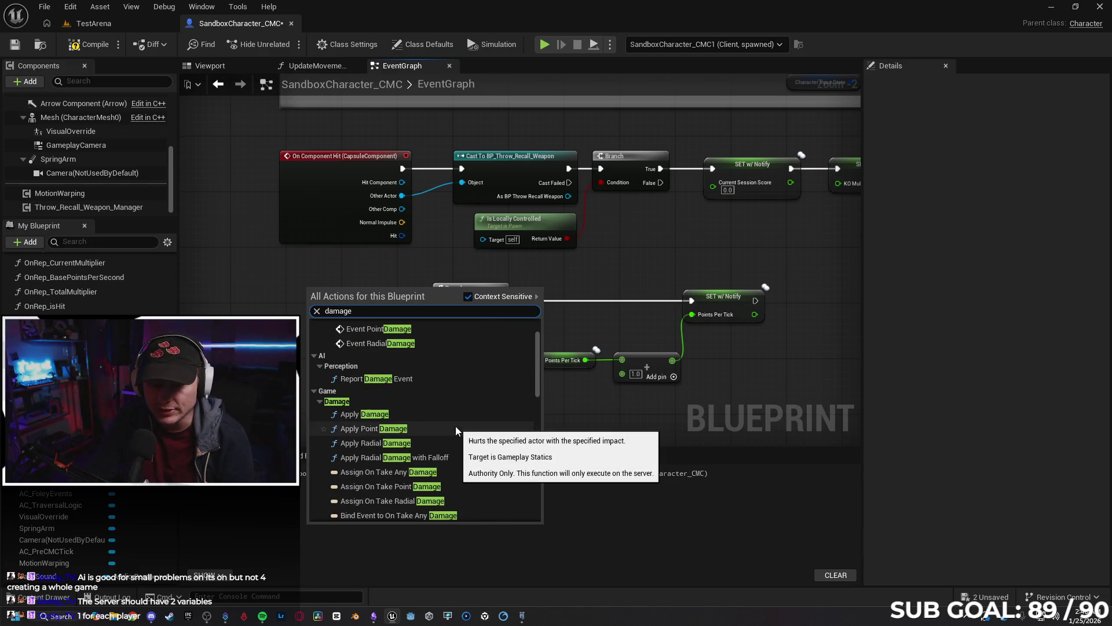
scroll(455, 428, up, 1)
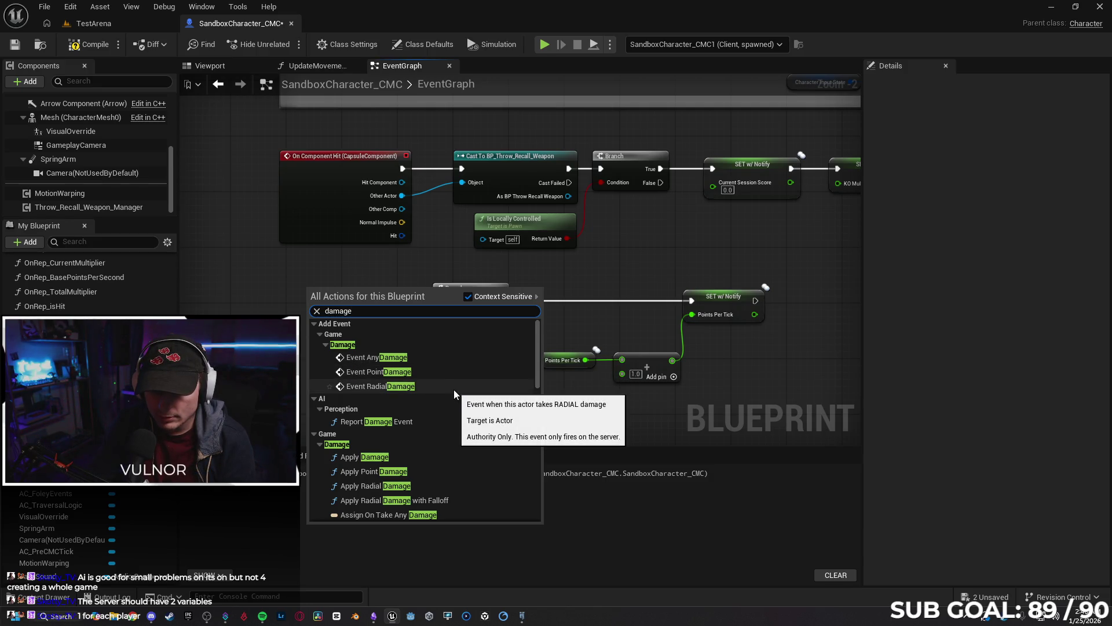
scroll(454, 389, down, 2)
scroll(446, 387, down, 1)
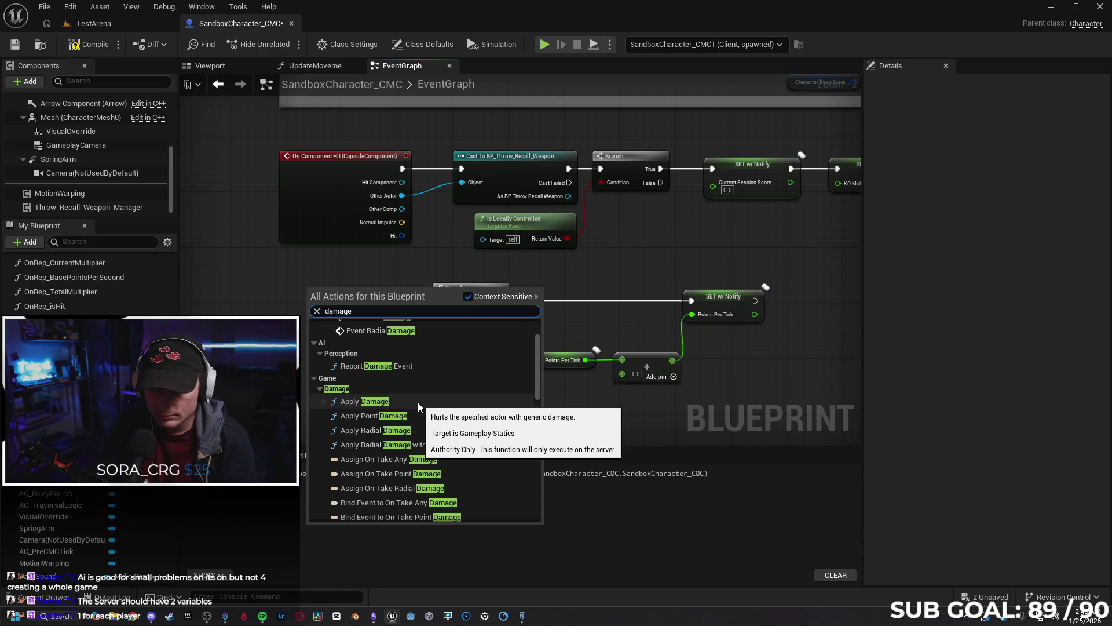
scroll(417, 414, down, 5)
scroll(420, 433, down, 8)
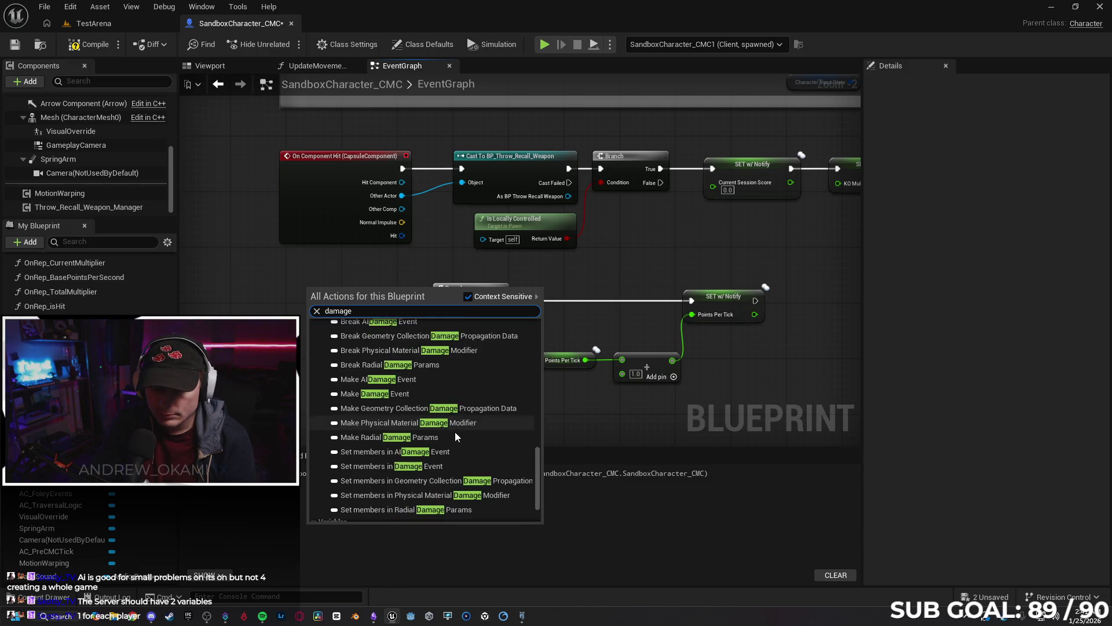
scroll(456, 434, down, 2)
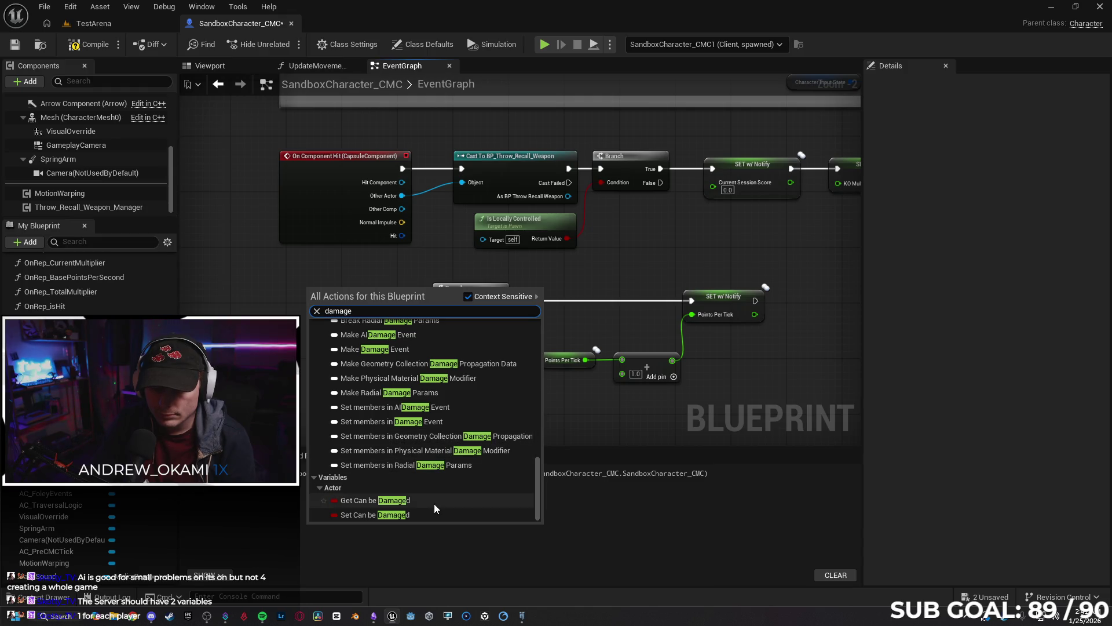
scroll(433, 503, up, 15)
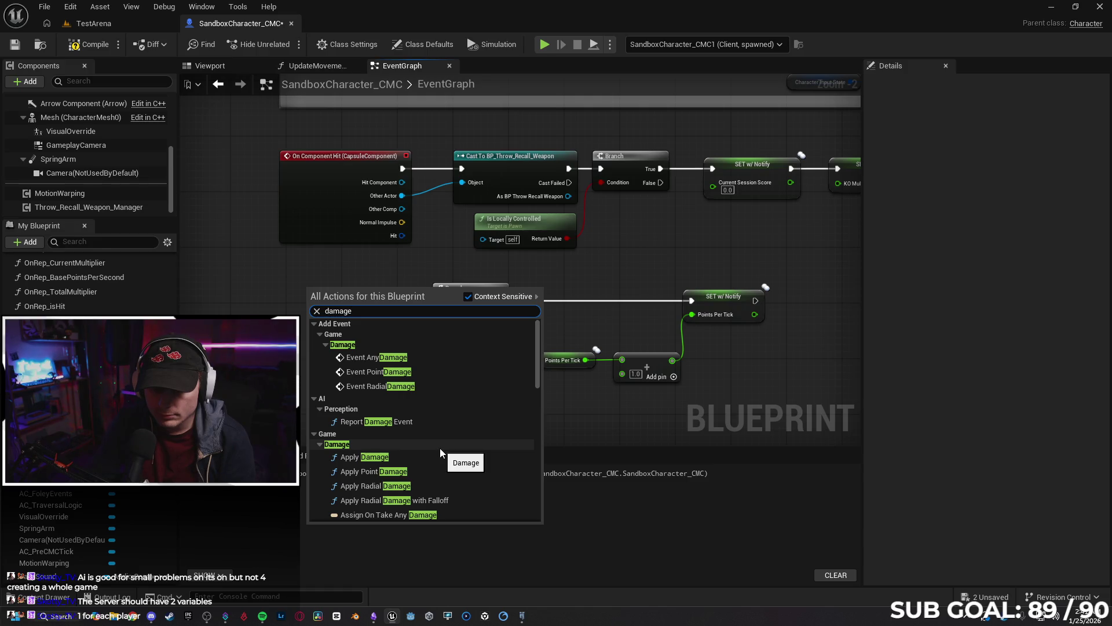
click(307, 405)
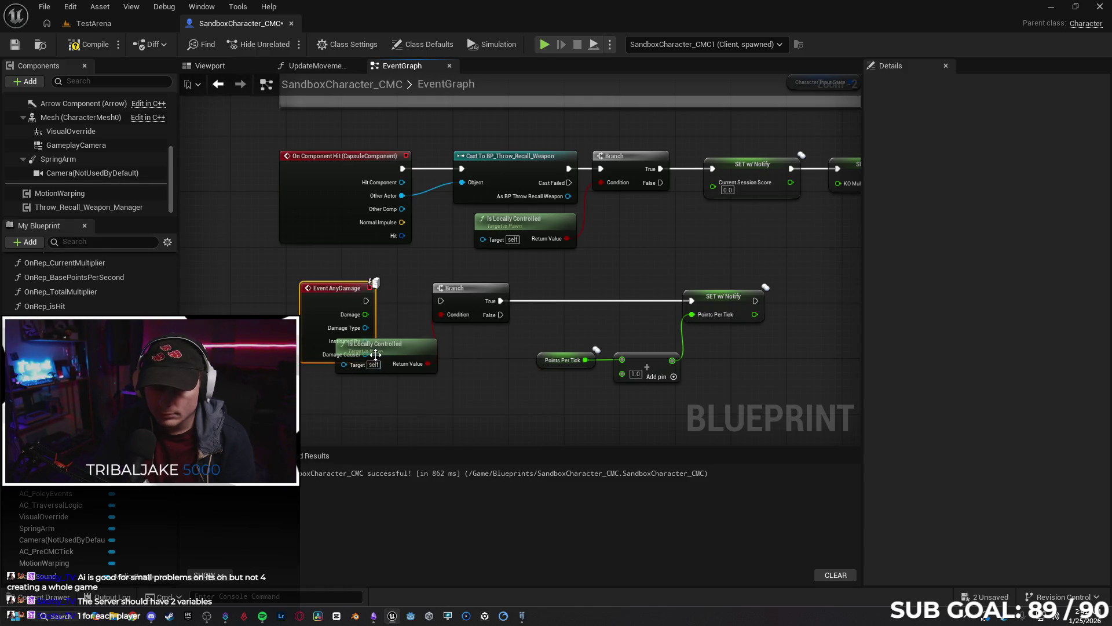
drag(406, 345, 442, 368)
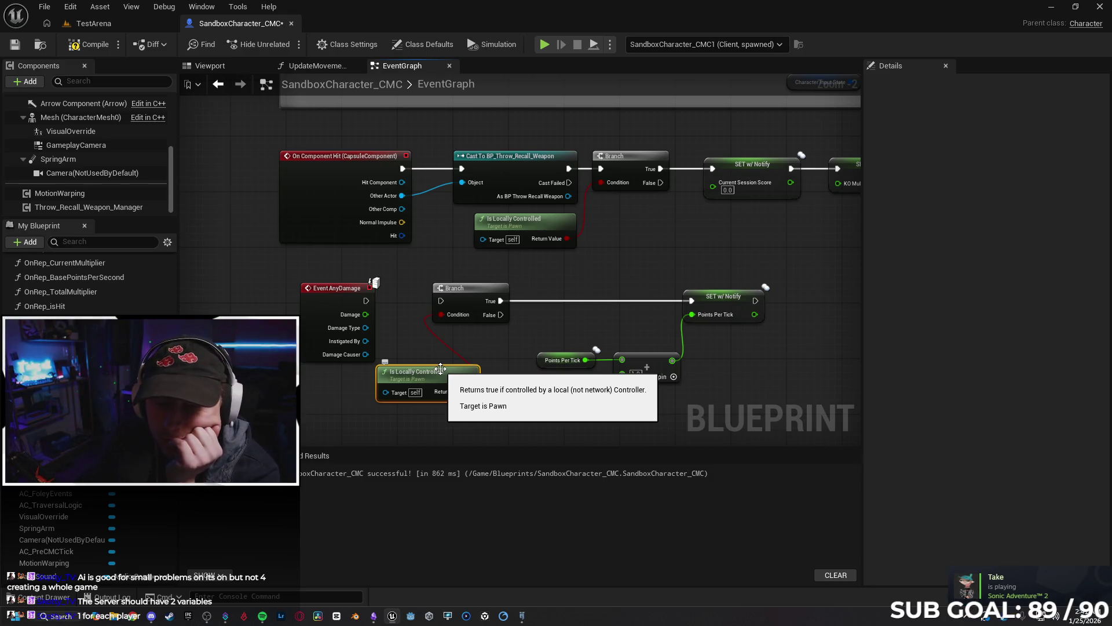
mouse_move(327, 287)
mouse_down()
mouse_move(271, 287)
mouse_move(297, 277)
mouse_move(284, 266)
mouse_up()
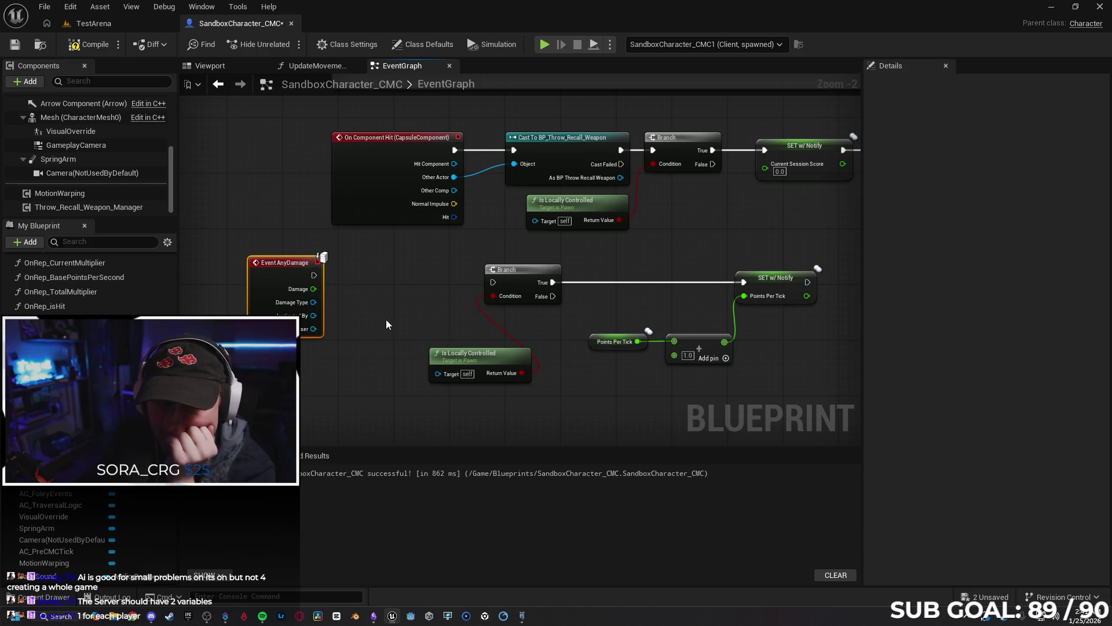
Add a Cast To BPI_SandboxCharacter_Pawn node from Instigated By, beside Event AnyDamage.
mouse_move(313, 315)
mouse_down()
mouse_move(345, 313)
mouse_move(359, 298)
mouse_up()
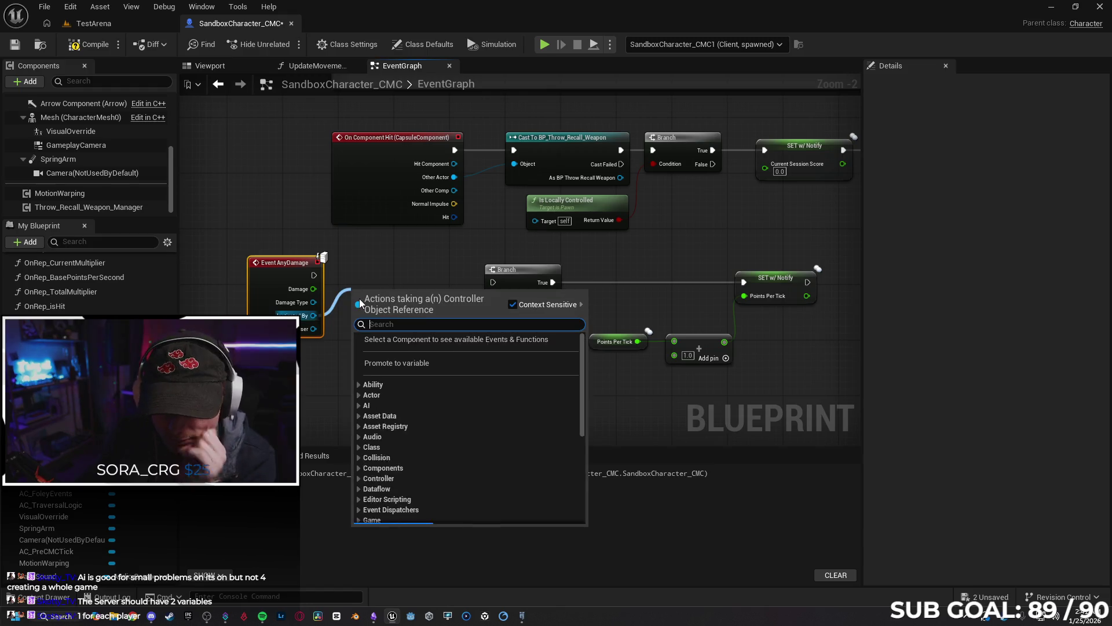
text(cast to)
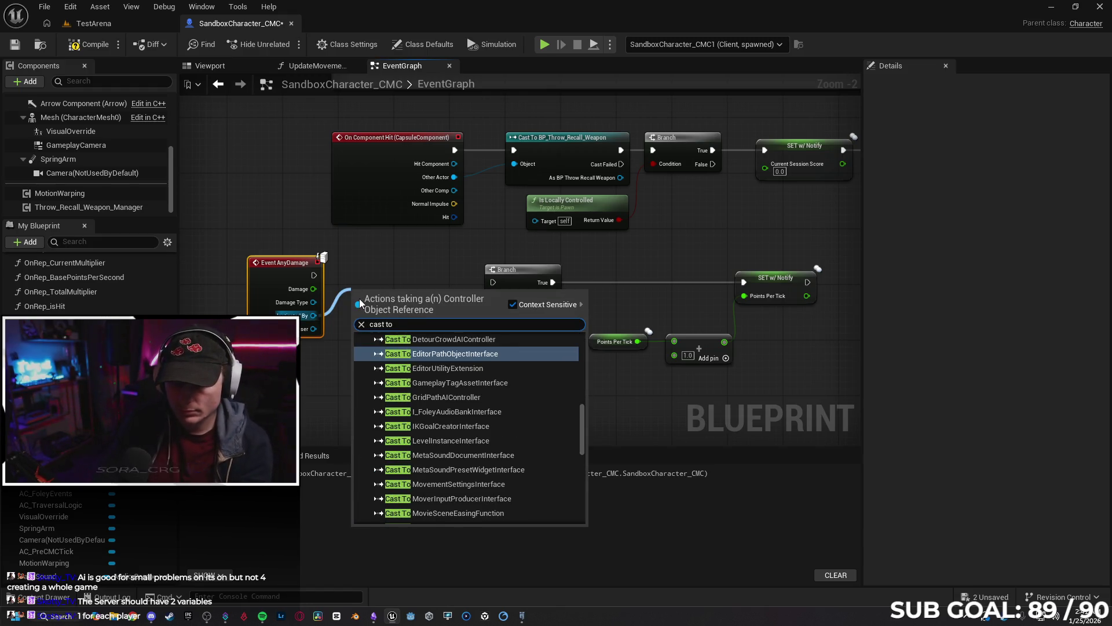
text( sand)
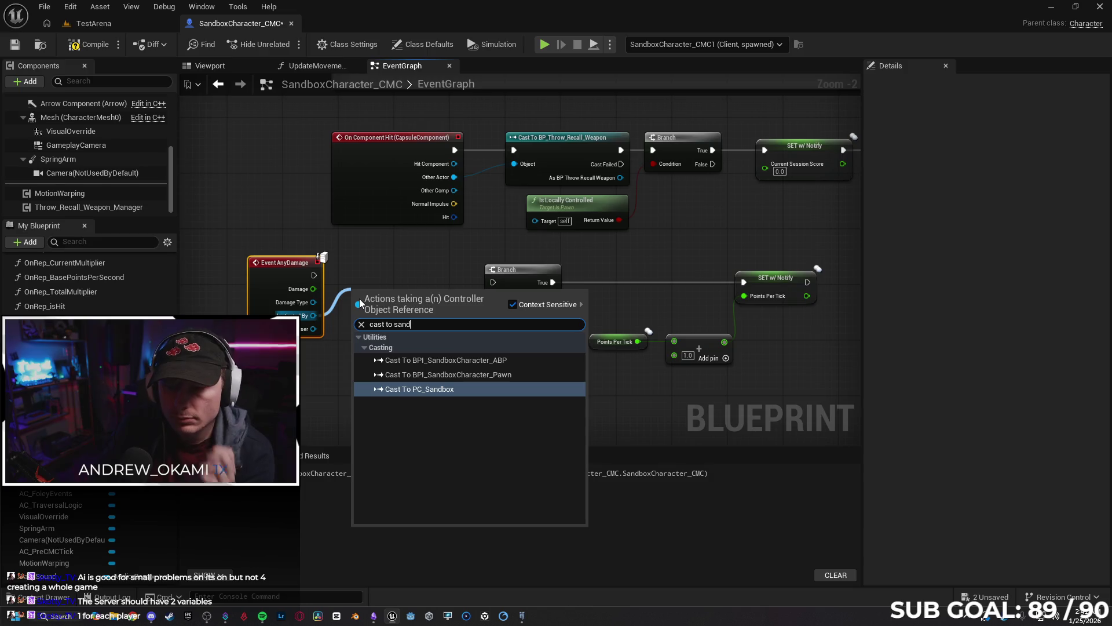
key(Up)
key(Down)
key(Up)
key(Return)
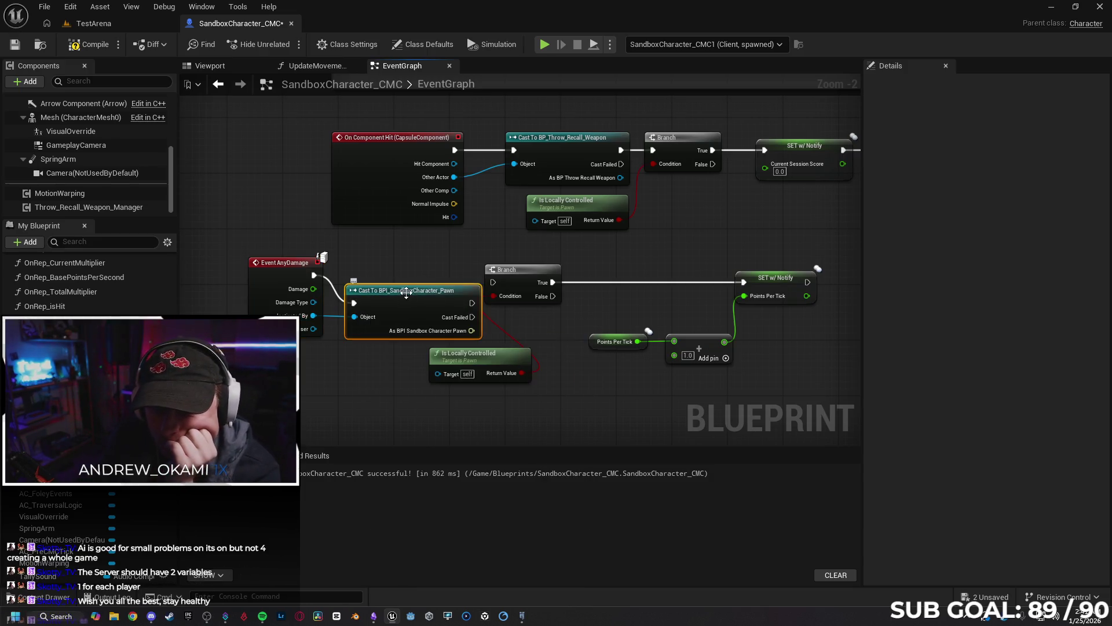
click(398, 273)
drag(399, 273, 388, 269)
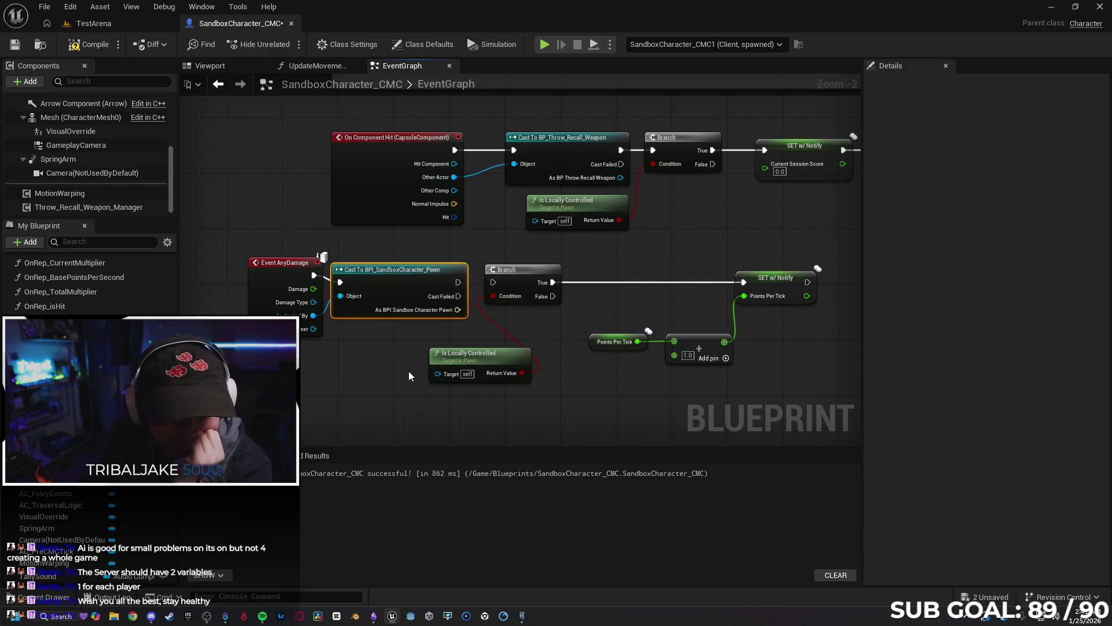
drag(381, 274, 388, 274)
Wire the cast's success output into the Branch and recompile the blueprint.
mouse_move(465, 282)
mouse_down()
mouse_move(484, 298)
mouse_move(493, 282)
mouse_up()
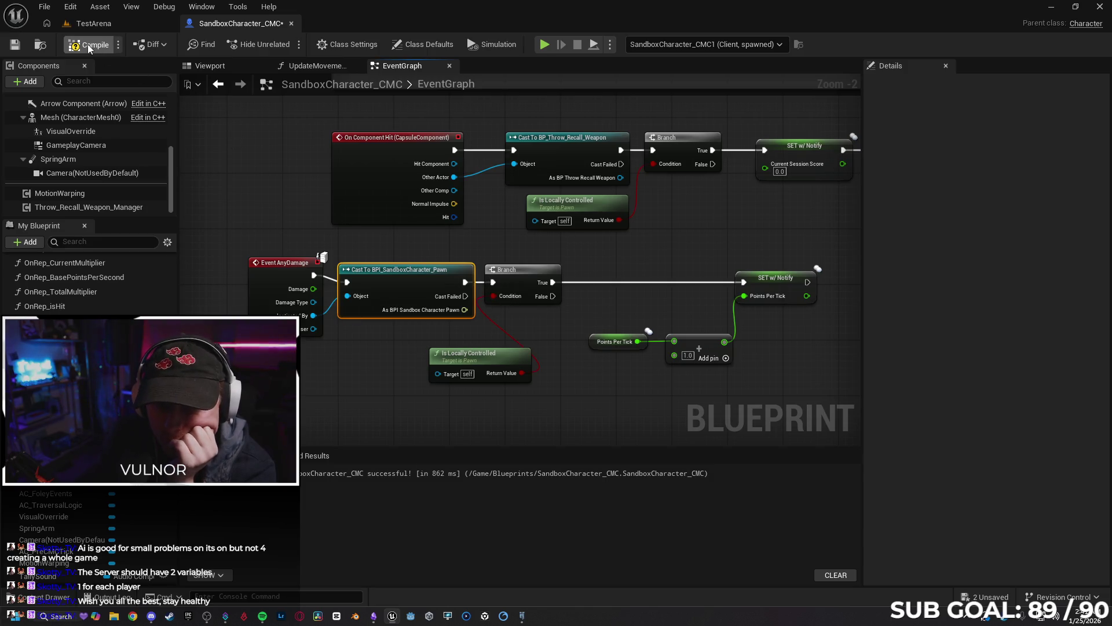
key(F7)
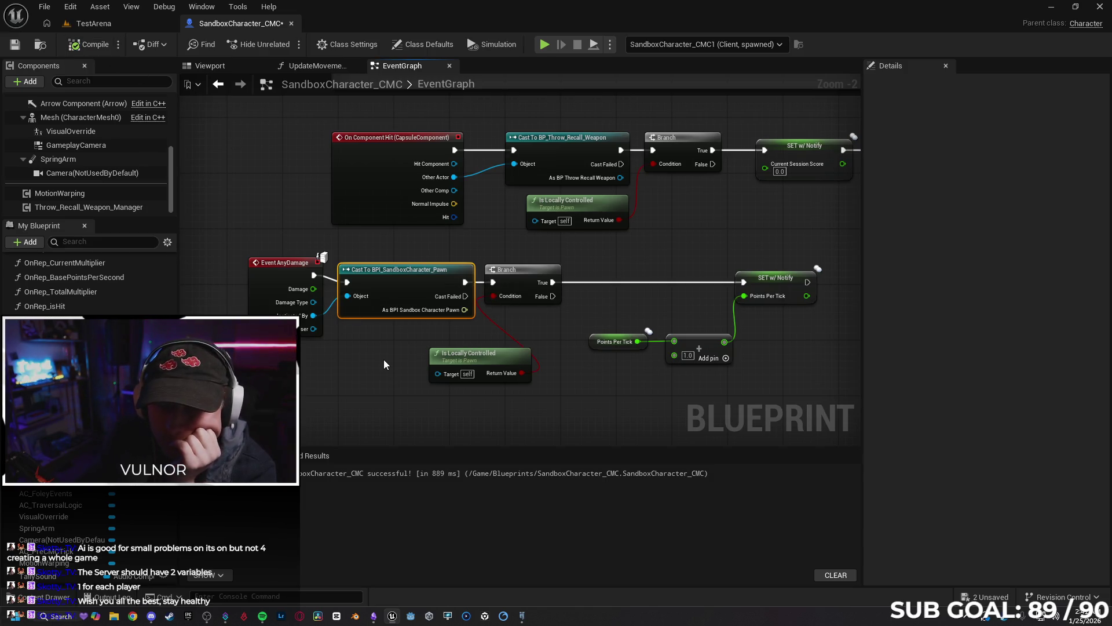
drag(626, 389, 575, 388)
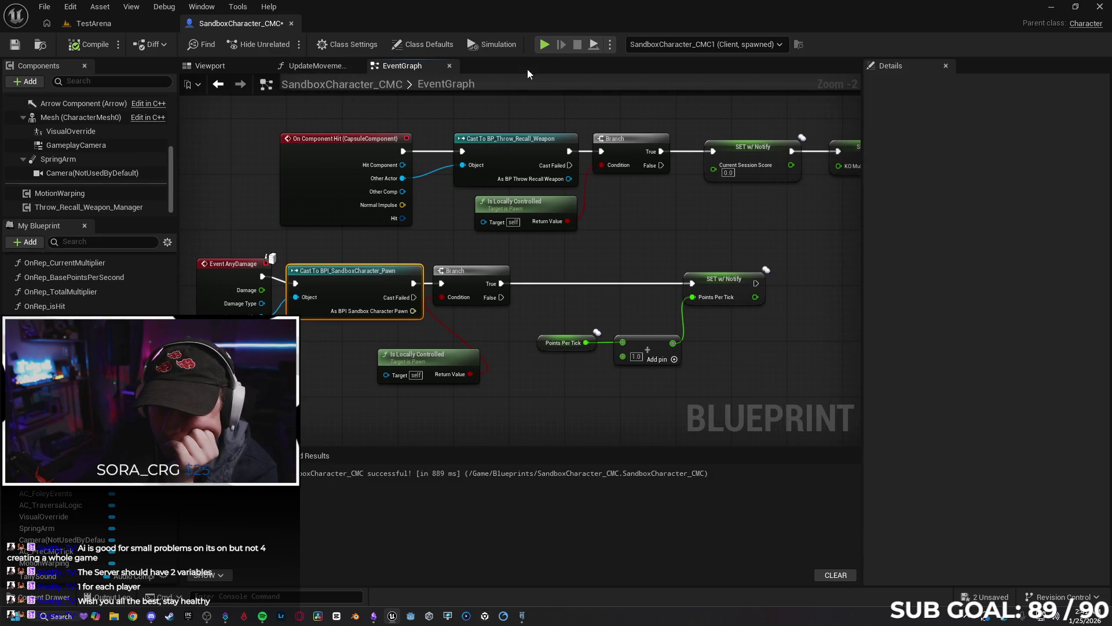
Play-test with server and one client, running and firing two projectiles at the other player.
key(alt+p)
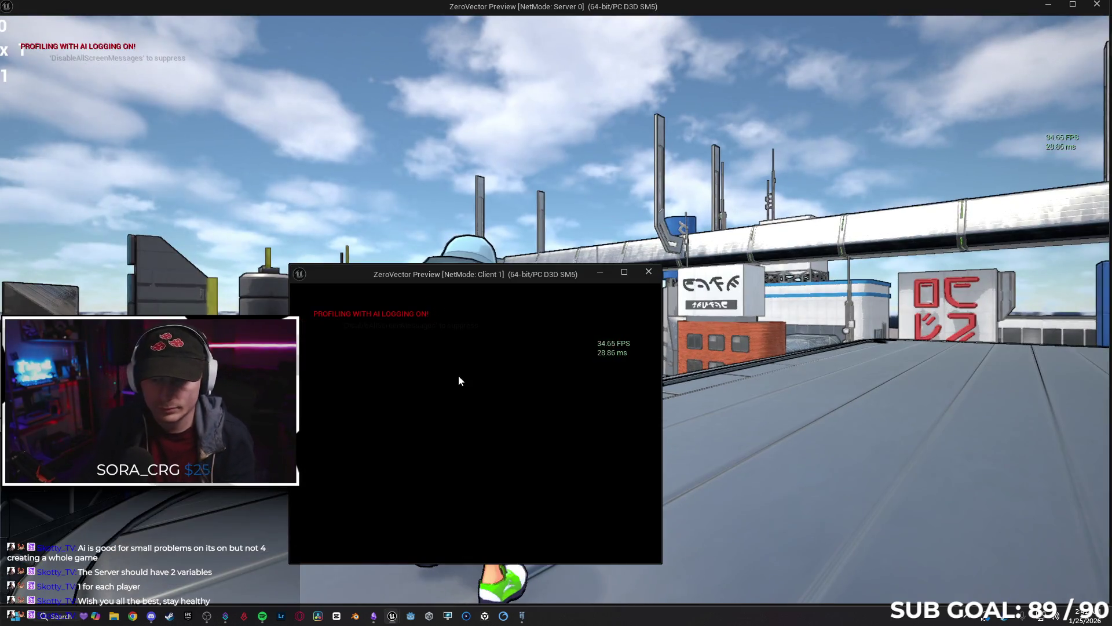
click(449, 444)
key(w)
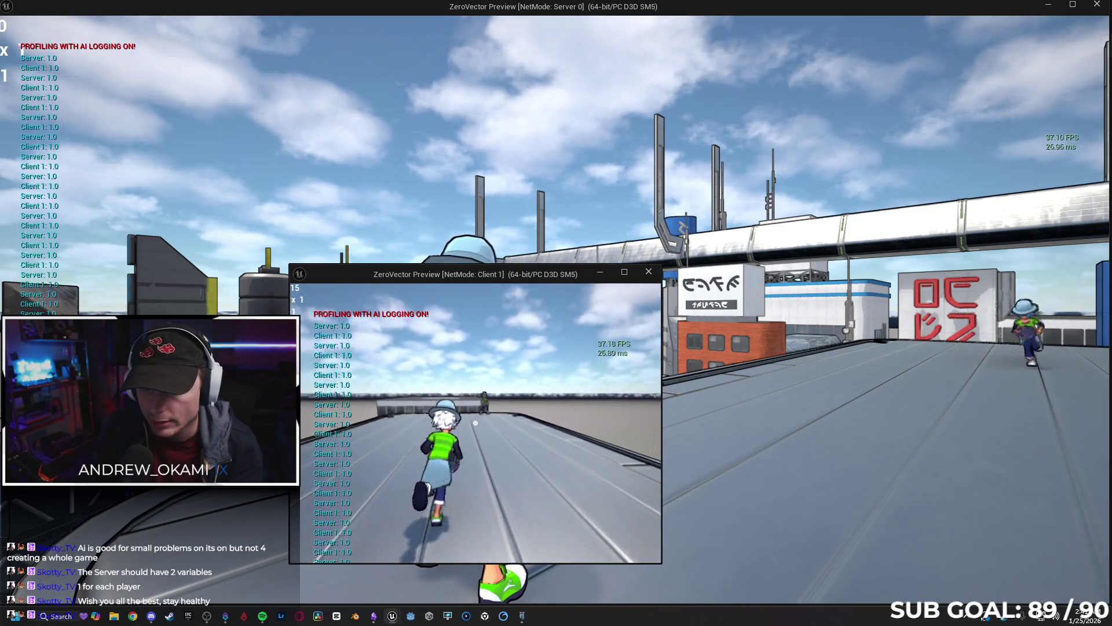
click(475, 423)
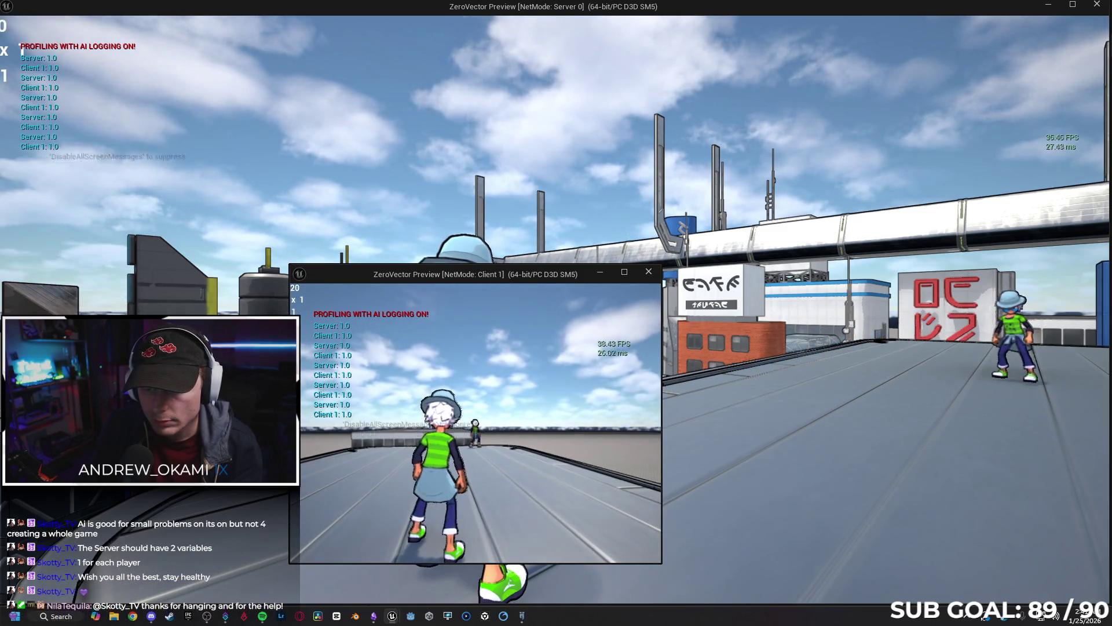
key(w)
click(475, 423)
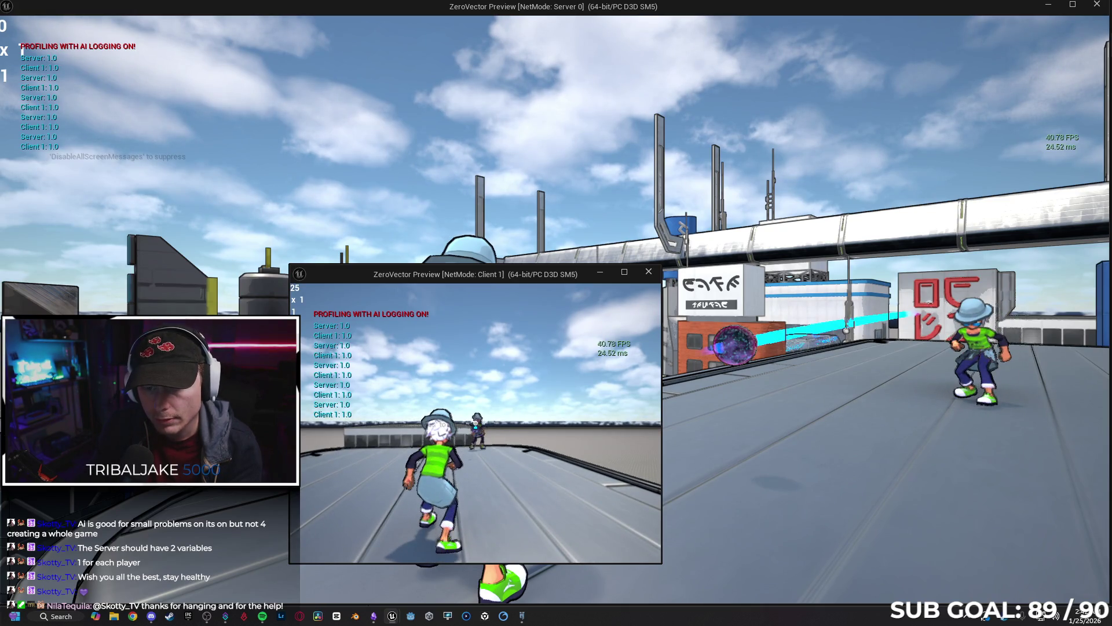
key(Escape)
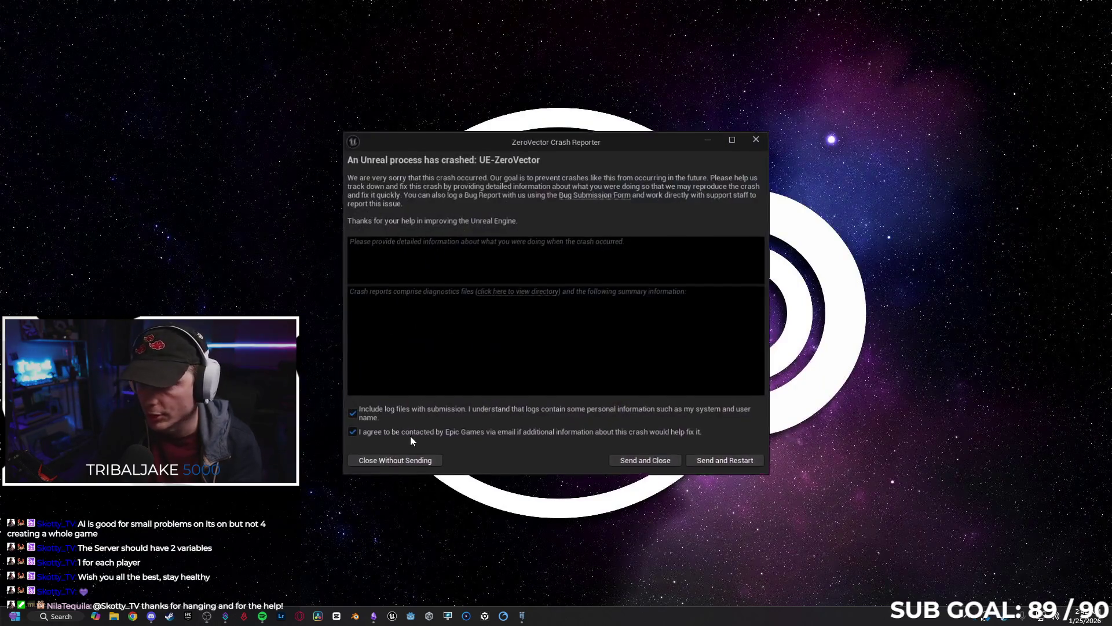
Close the crash report without sending and restore the GM_Sandbox autosave, dismissing the source control warning.
click(707, 467)
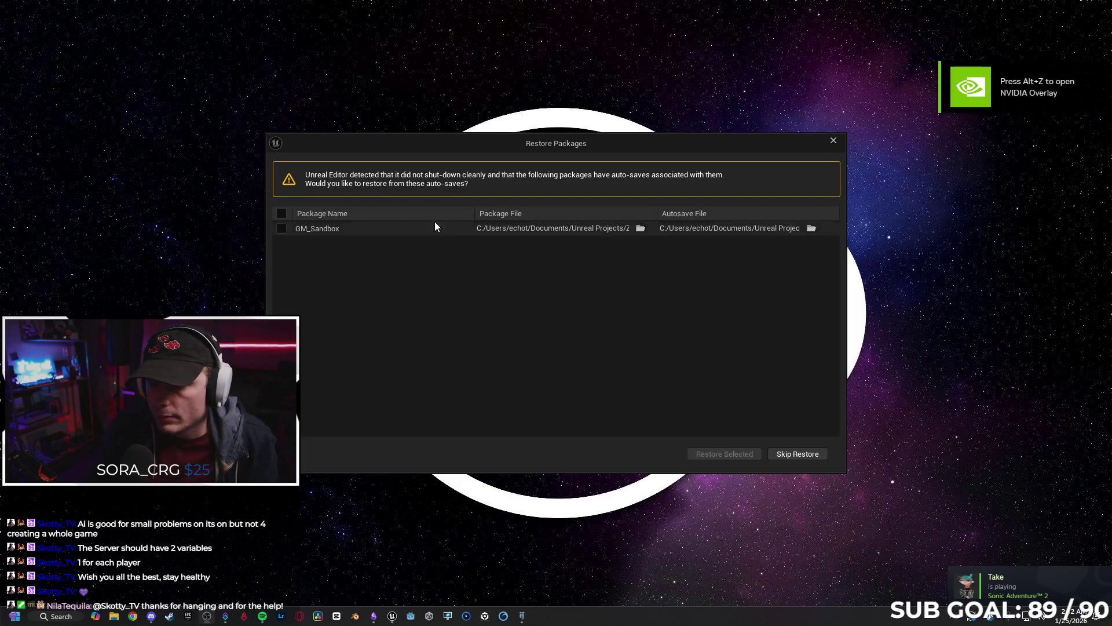
click(347, 226)
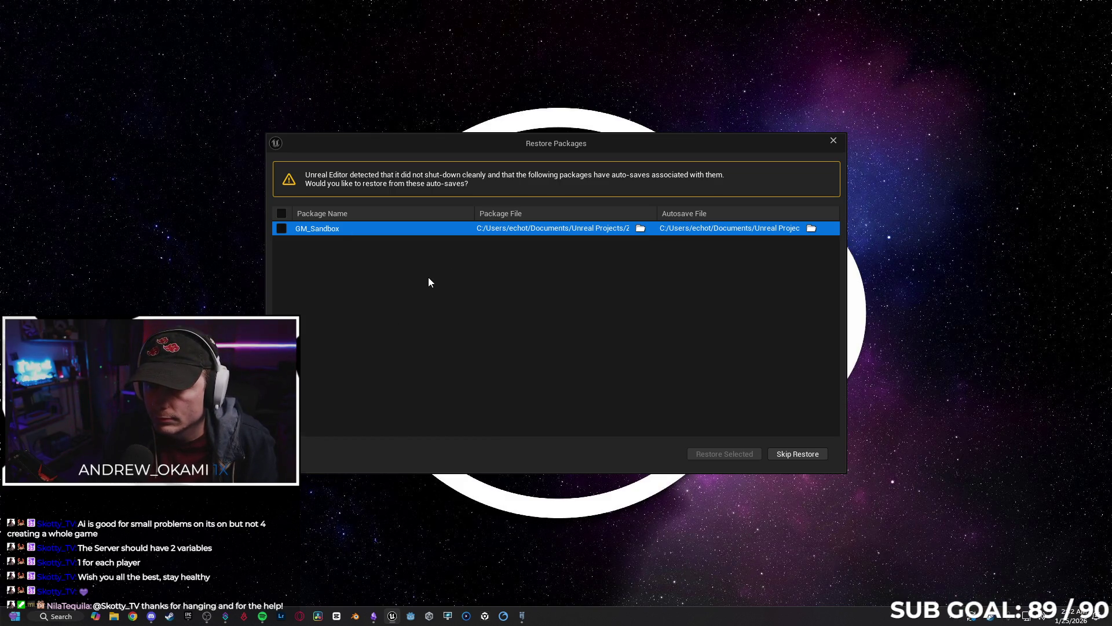
click(281, 227)
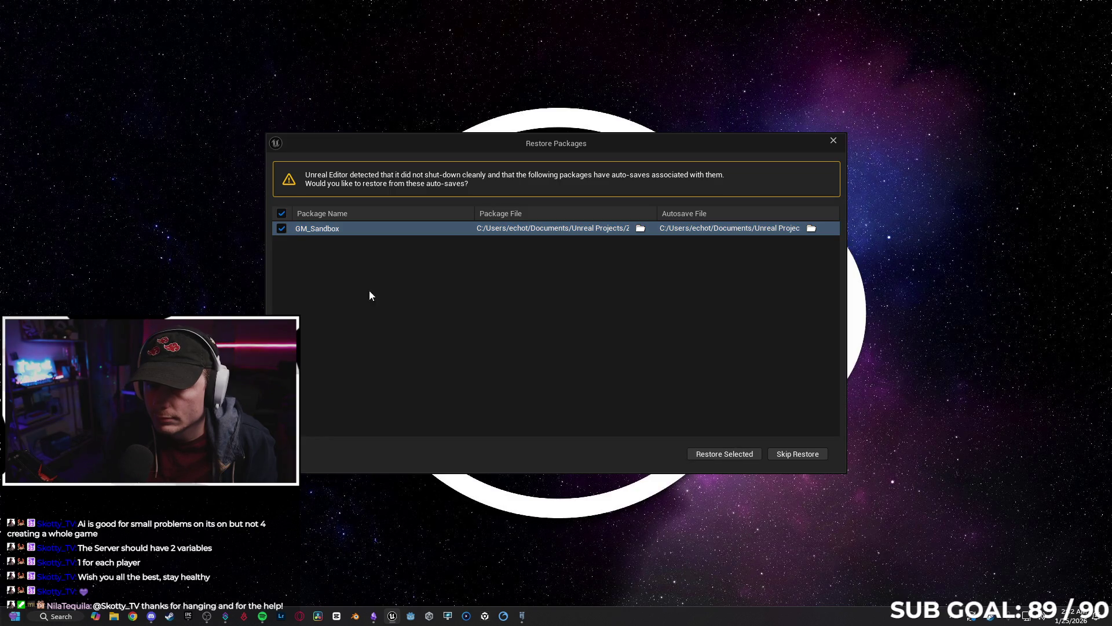
click(724, 454)
click(681, 332)
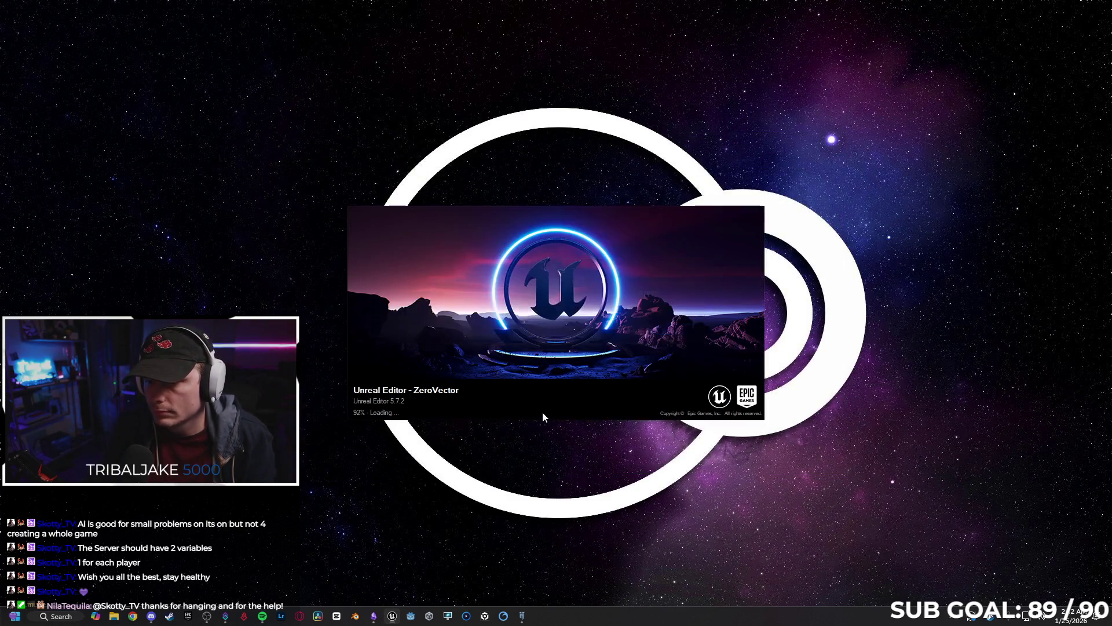
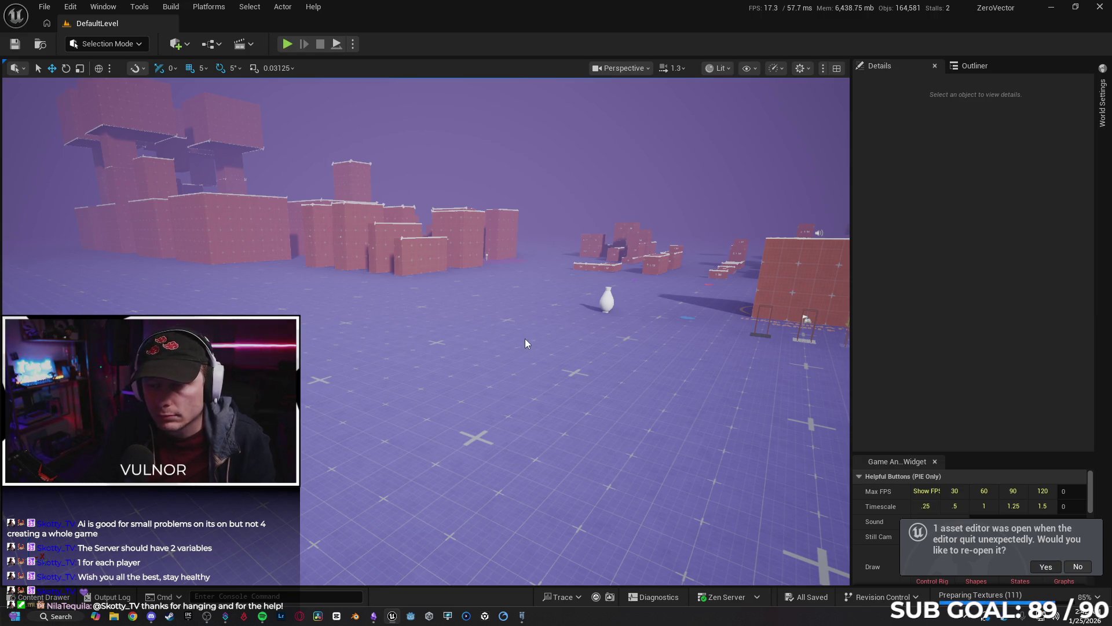
In the EventGraph, move the Hit Other Player event node to the left.
scroll(591, 280, down, 3)
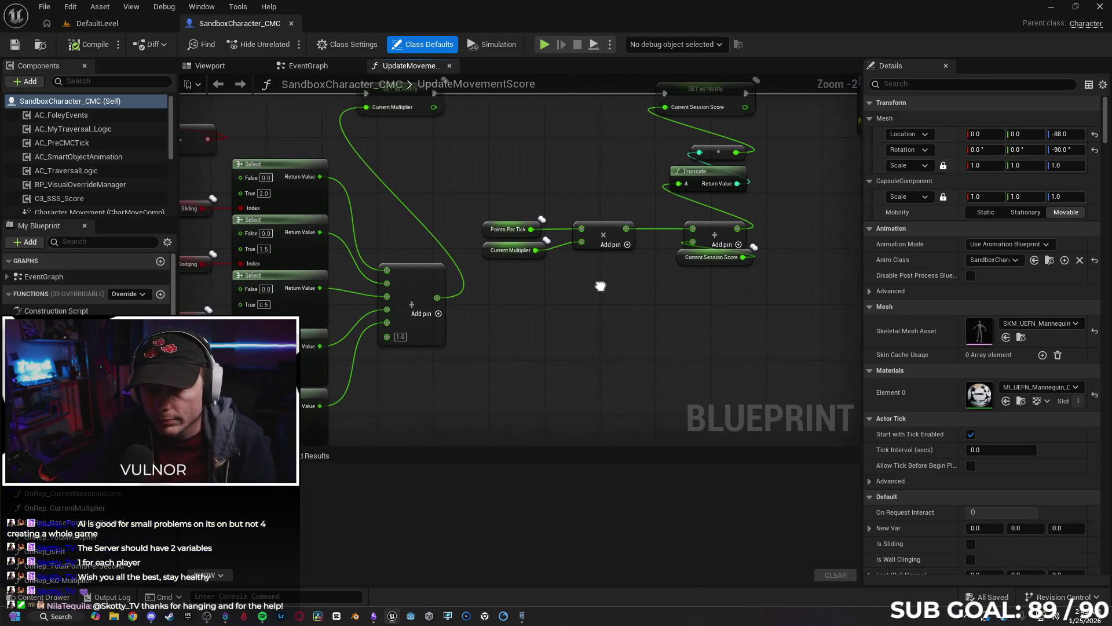
scroll(363, 316, up, 3)
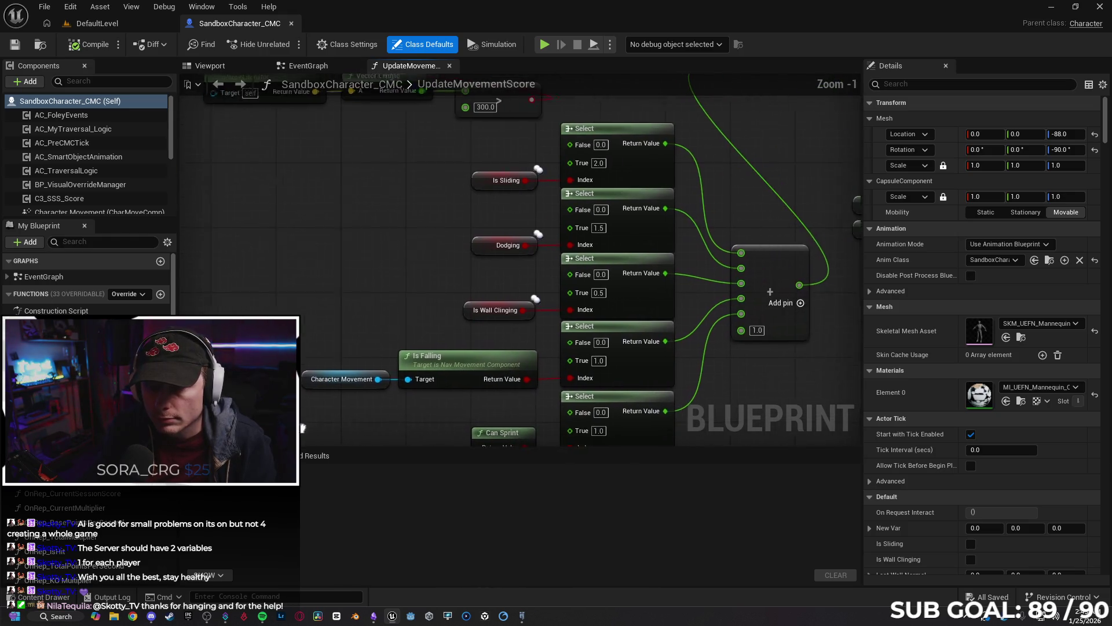
scroll(305, 249, down, 1)
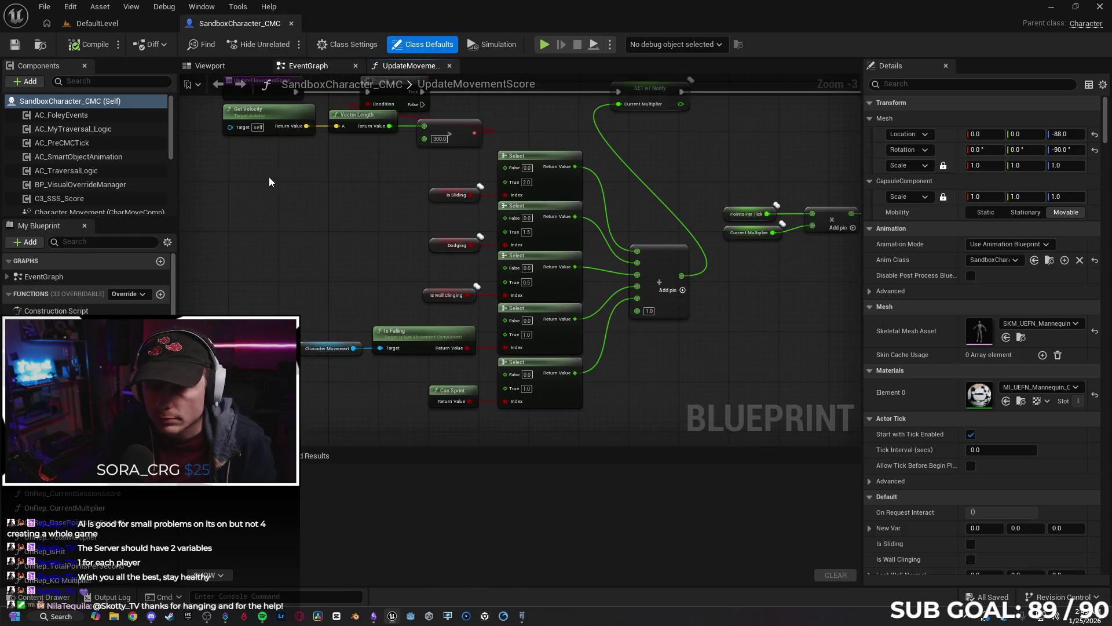
key(ctrl+Tab)
drag(419, 345, 460, 342)
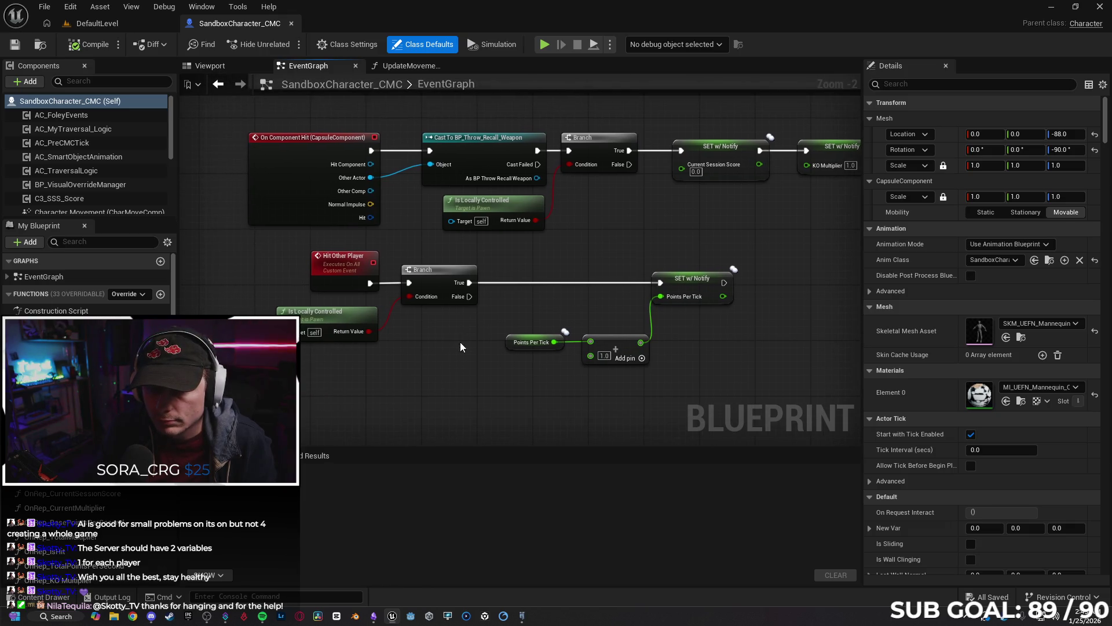
drag(387, 335, 327, 352)
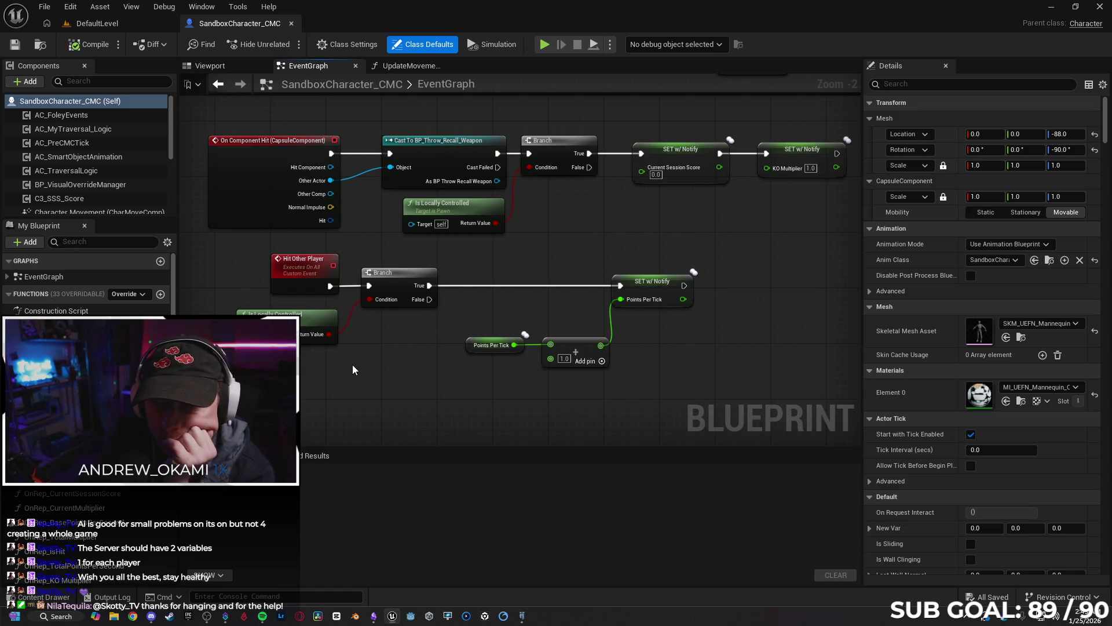
drag(378, 366, 392, 350)
mouse_move(323, 259)
mouse_down()
mouse_move(289, 263)
mouse_move(301, 259)
mouse_up()
click(408, 350)
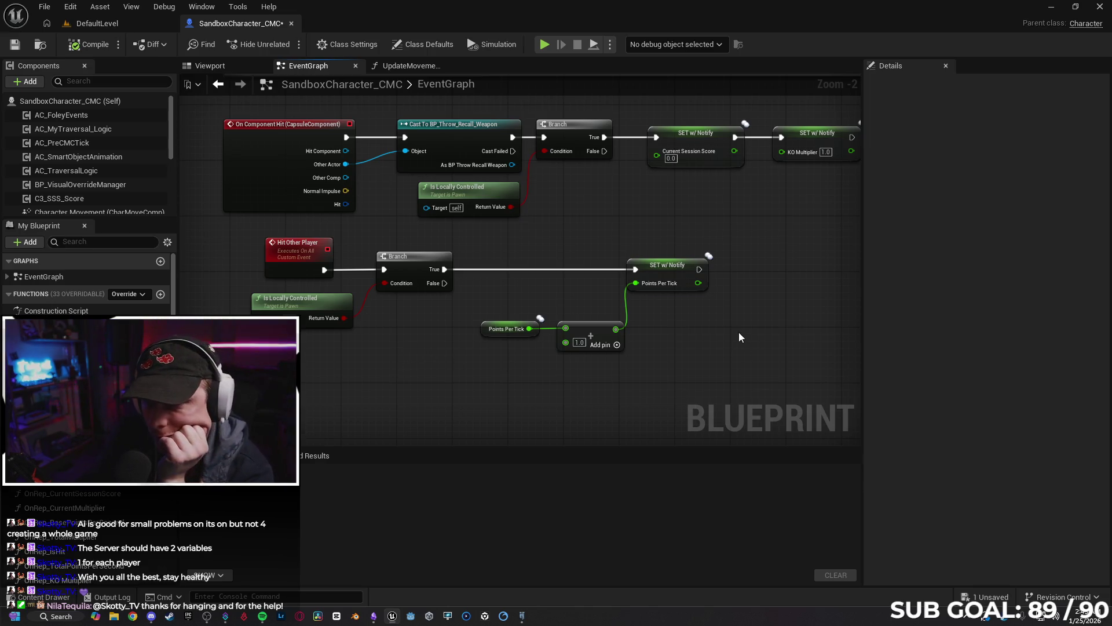
Shift the SET, add and Points Per Tick nodes left, then return to UpdateMovementScore.
drag(679, 330, 516, 281)
drag(655, 278, 608, 278)
click(630, 342)
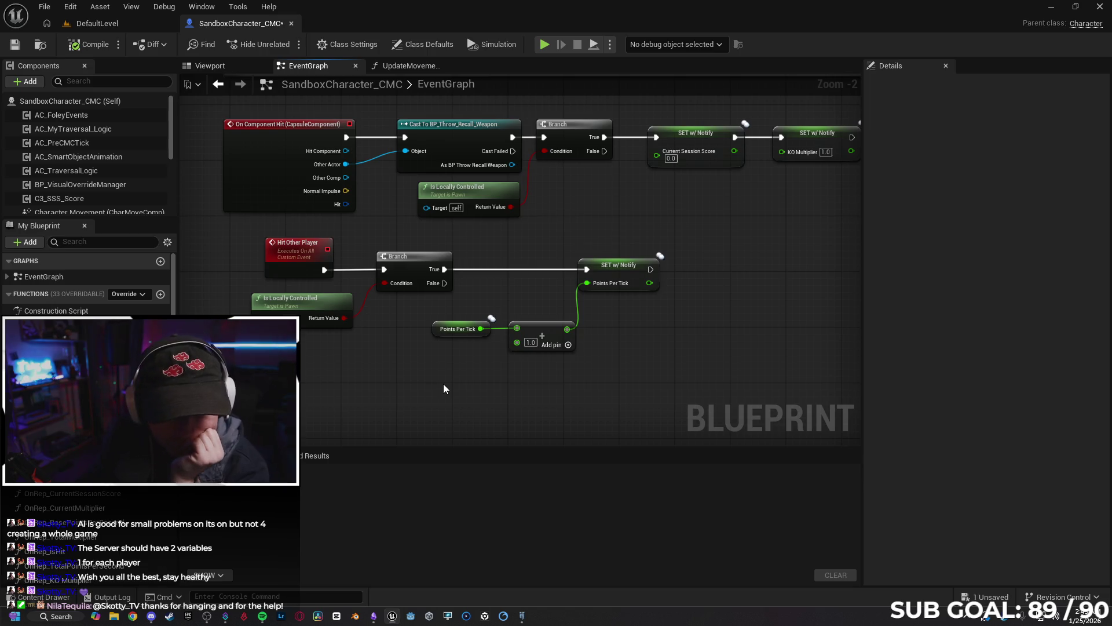
mouse_move(432, 379)
mouse_down()
mouse_move(468, 377)
mouse_move(415, 370)
mouse_up()
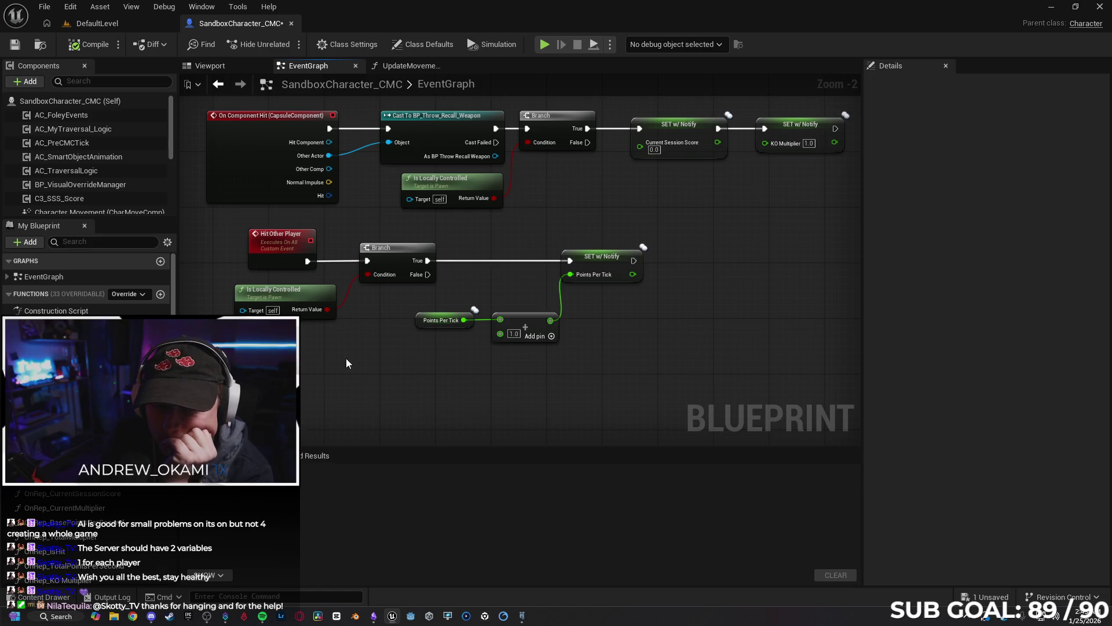
mouse_move(339, 361)
mouse_down()
mouse_move(380, 346)
mouse_move(418, 354)
mouse_move(341, 358)
mouse_move(364, 365)
mouse_up()
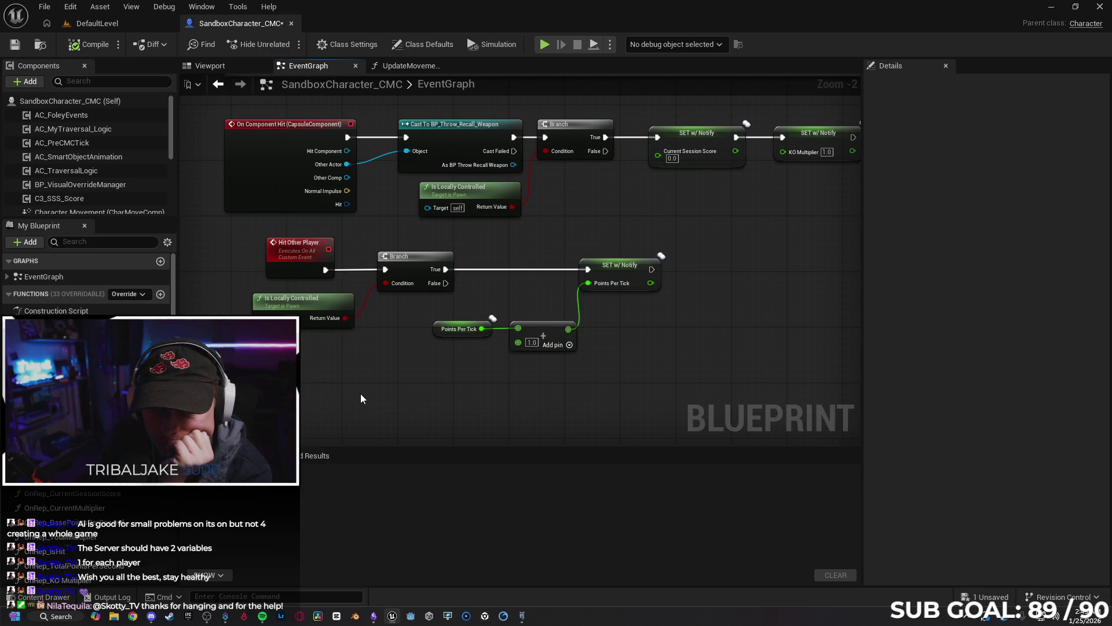
mouse_move(361, 398)
mouse_down()
mouse_move(400, 389)
mouse_move(416, 402)
mouse_move(395, 402)
mouse_up()
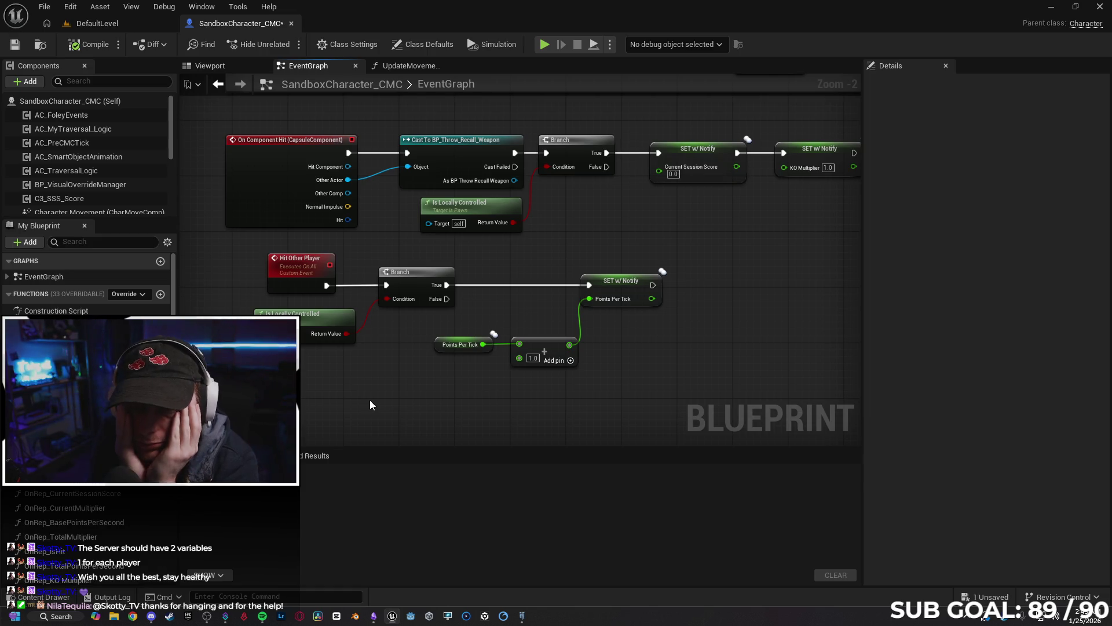
click(412, 66)
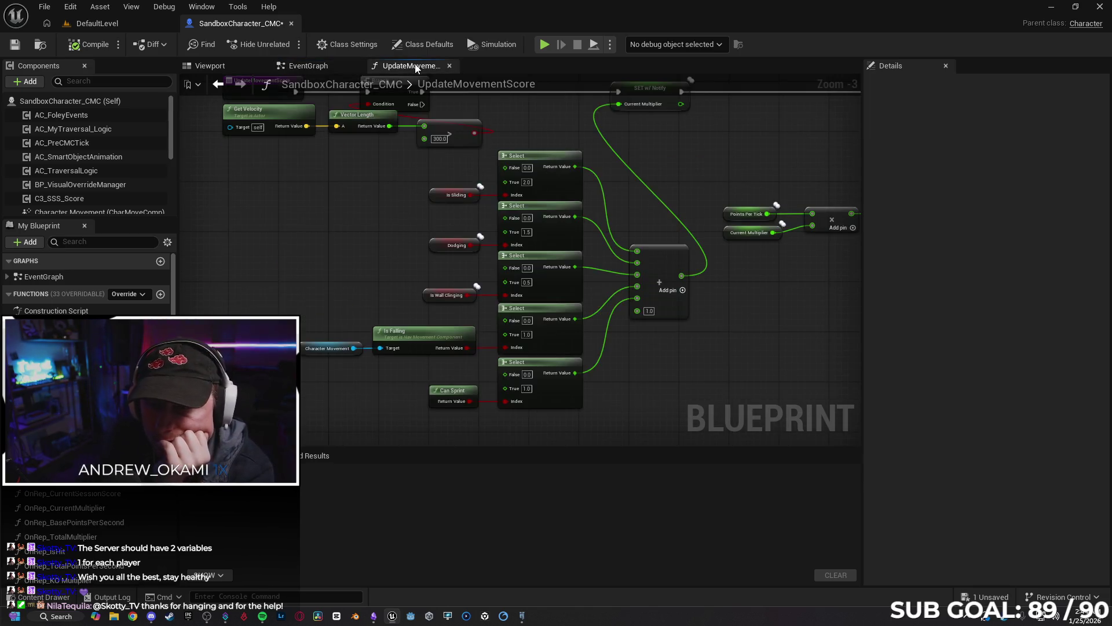
Delete the Points Per Tick getter feeding the add node in the EventGraph's Hit Other Player chain.
scroll(336, 232, down, 1)
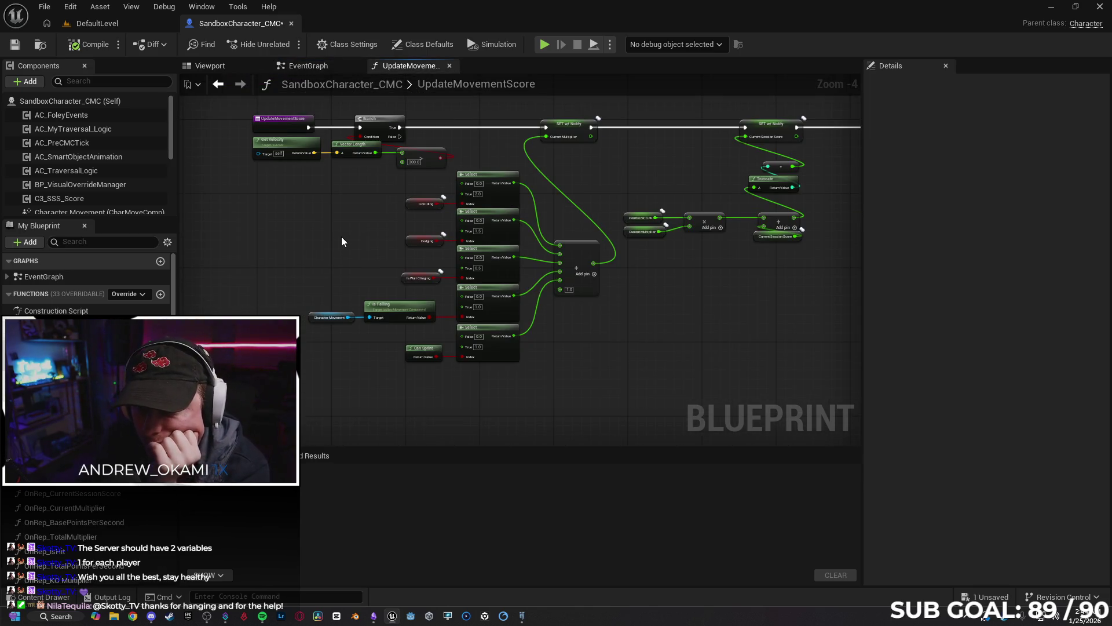
drag(341, 236, 269, 255)
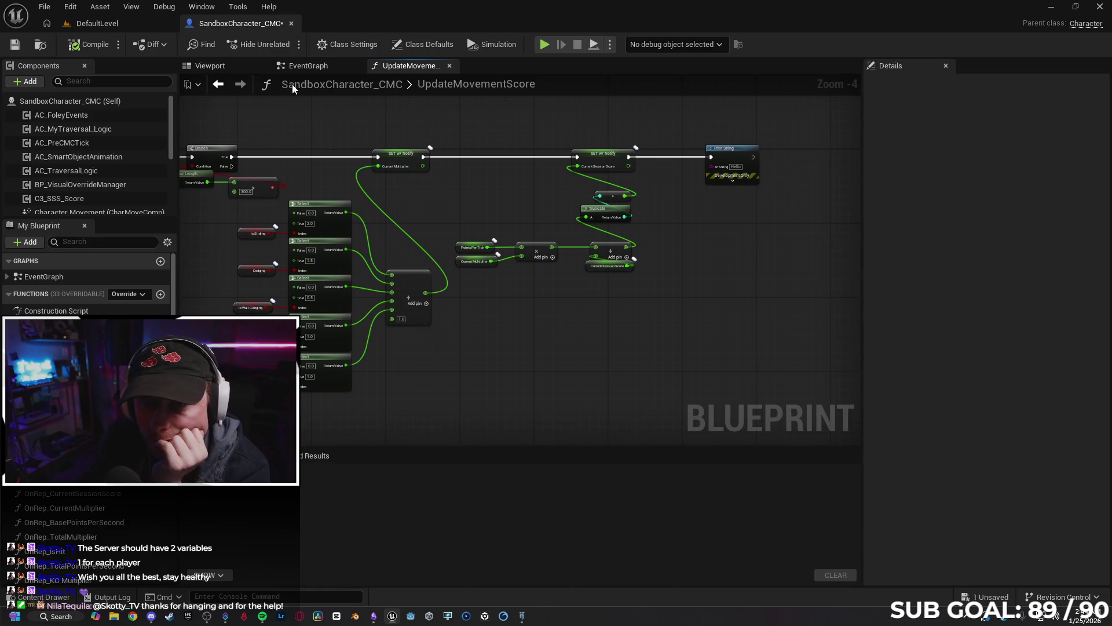
click(293, 67)
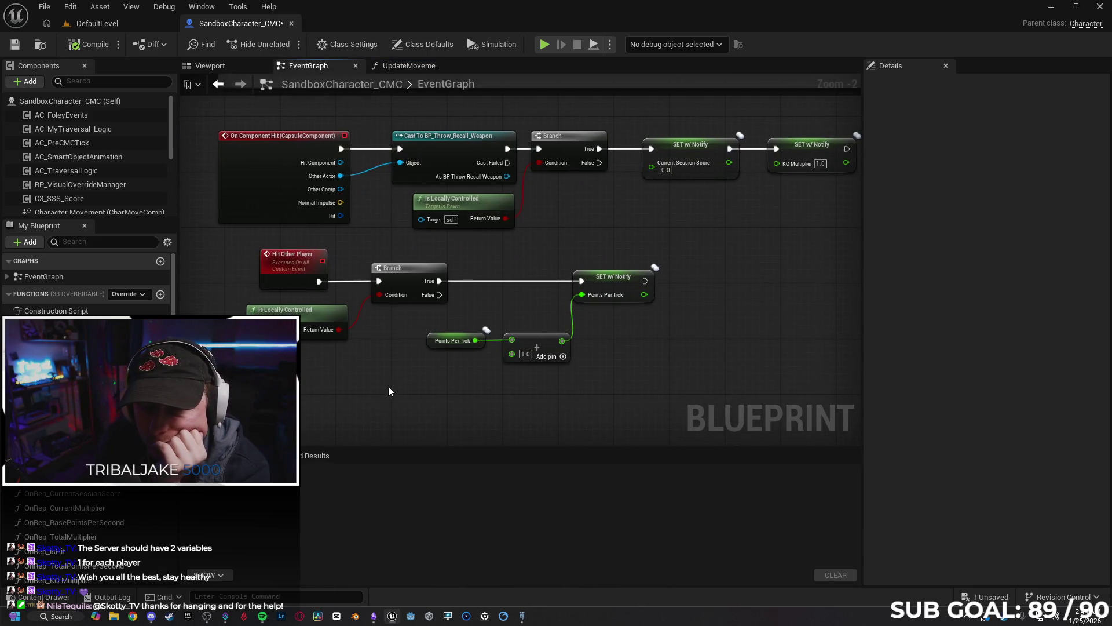
drag(681, 347, 475, 351)
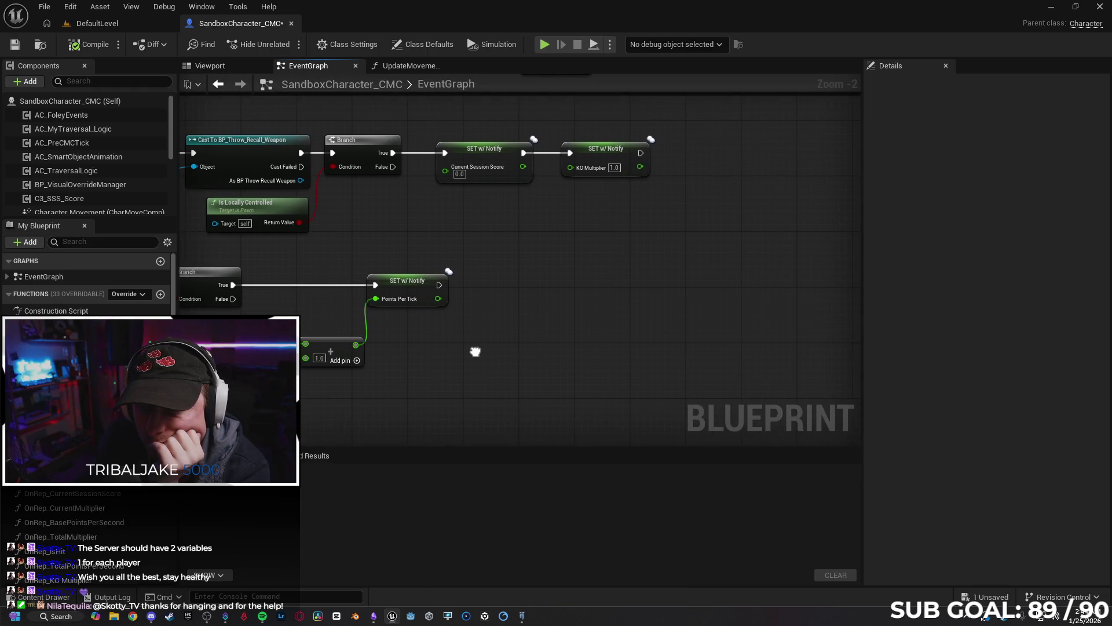
drag(475, 351, 540, 360)
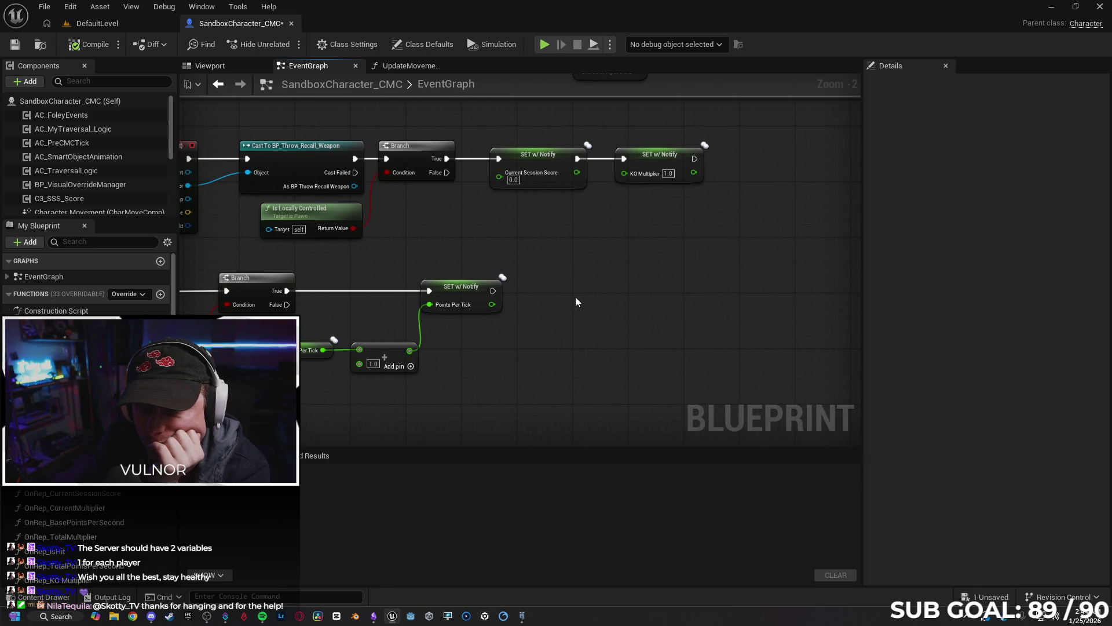
drag(537, 306, 679, 280)
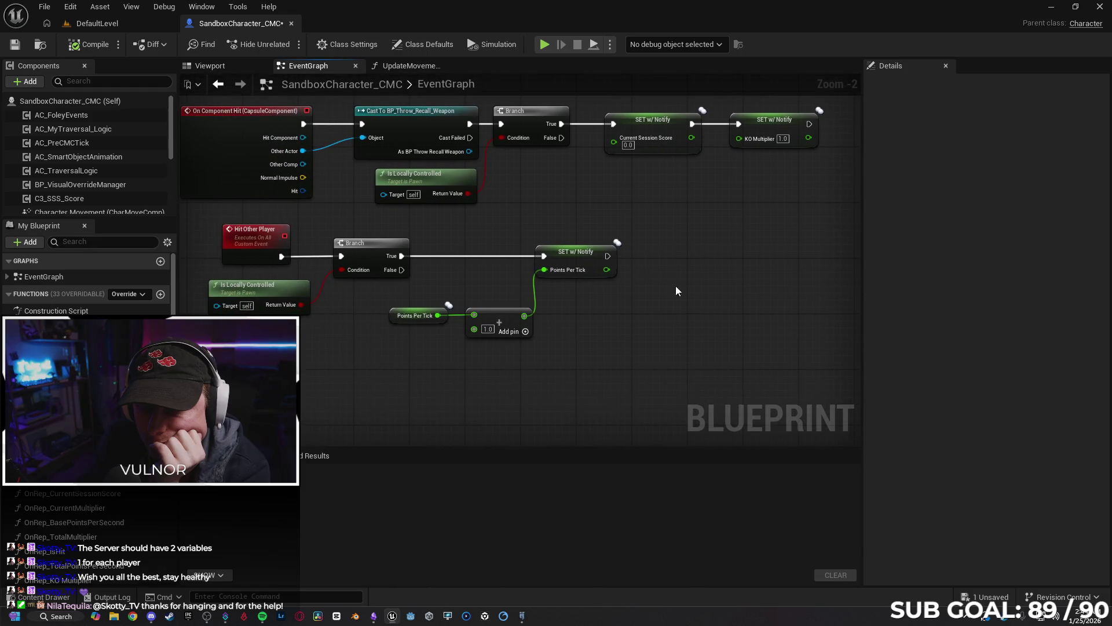
click(392, 316)
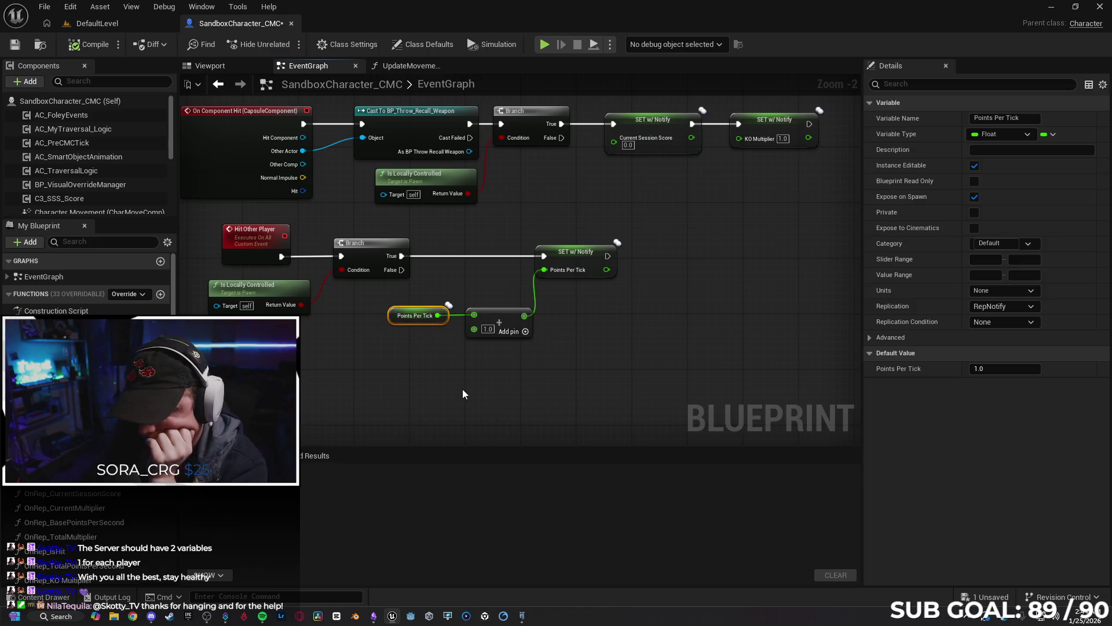
key(Delete)
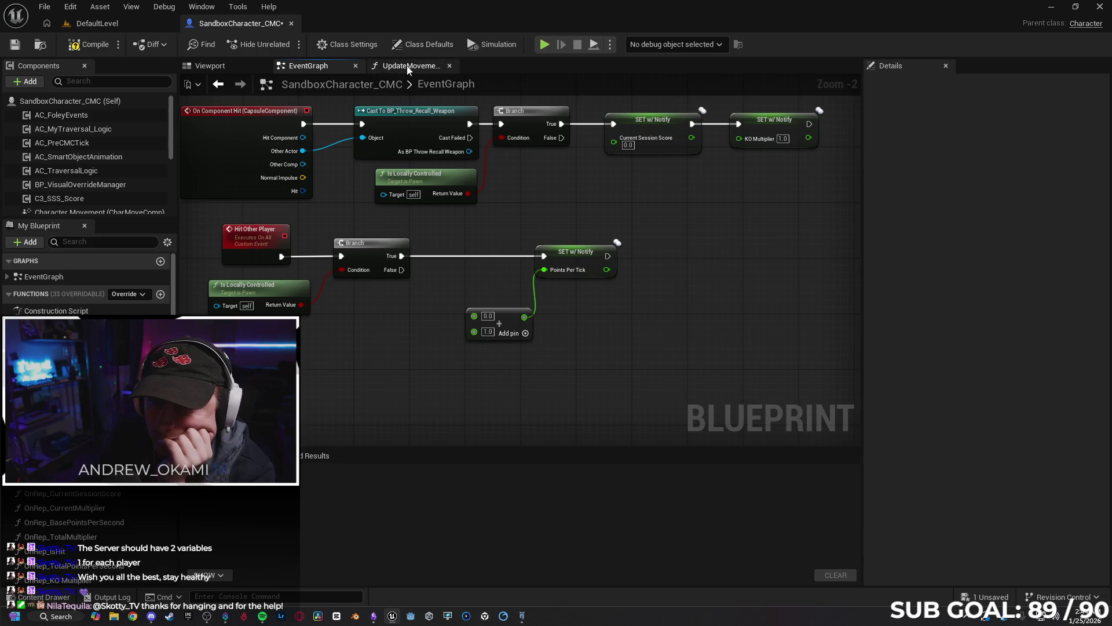
click(388, 67)
Insert a Multiply node between the Points Per Tick × Current Multiplier product and the add node.
scroll(495, 302, up, 2)
drag(493, 305, 420, 321)
click(336, 219)
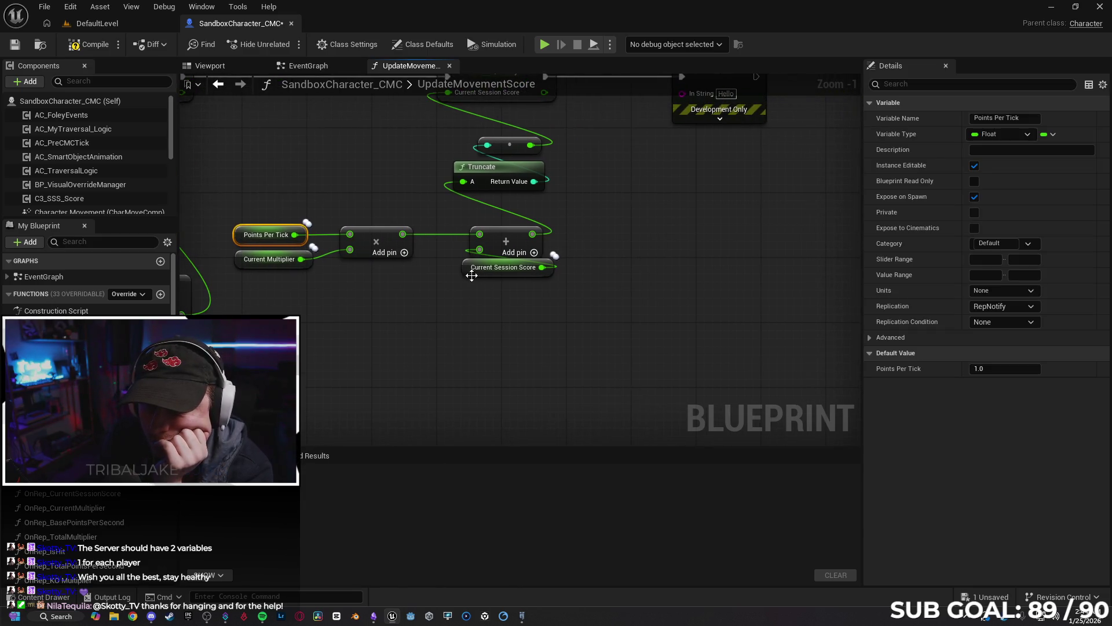
mouse_move(466, 278)
mouse_down()
mouse_move(555, 219)
mouse_move(603, 238)
mouse_up()
click(561, 293)
drag(417, 241, 463, 277)
text(multi)
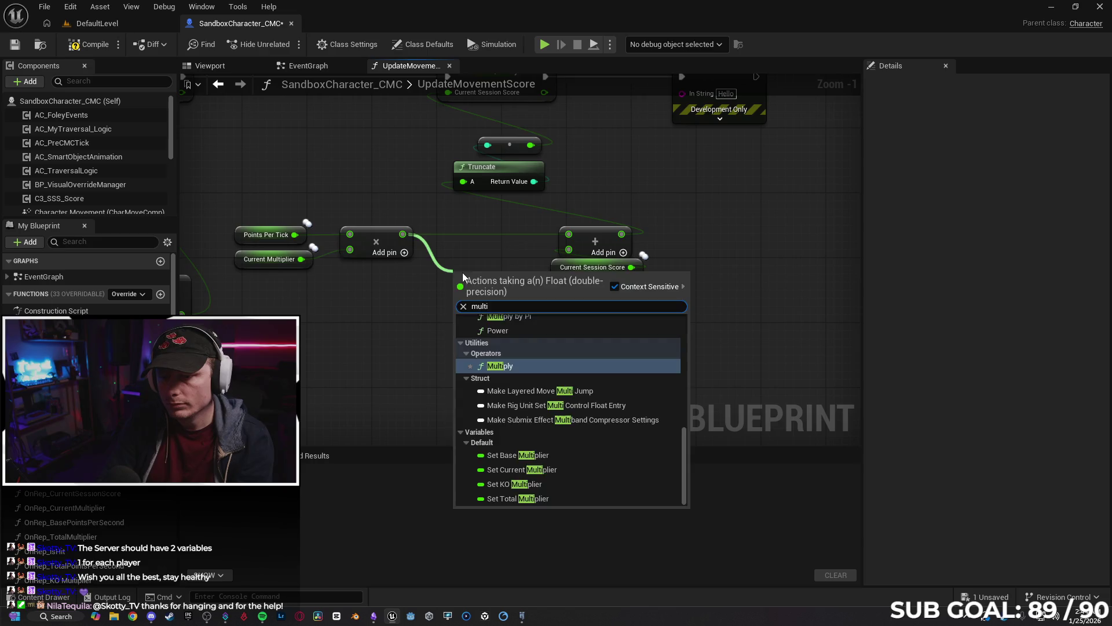
key(Return)
mouse_move(510, 279)
mouse_down()
mouse_move(518, 255)
mouse_move(569, 234)
mouse_up()
drag(493, 251, 500, 235)
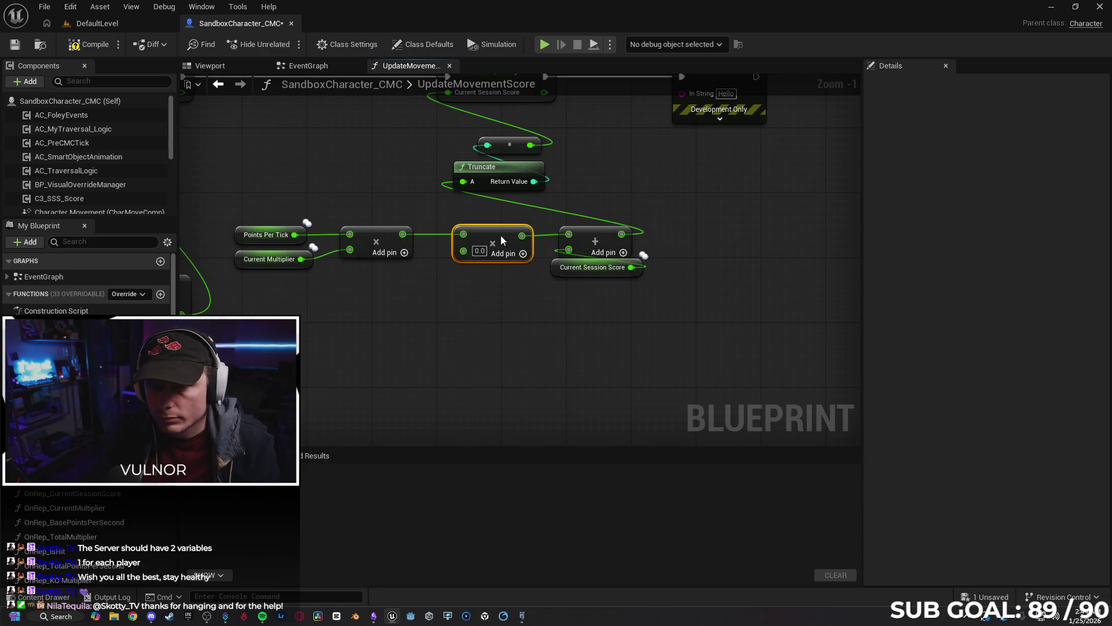
Feed a KO Multiplier getter into the new Multiply node, then open the Content Drawer.
scroll(87, 278, down, 10)
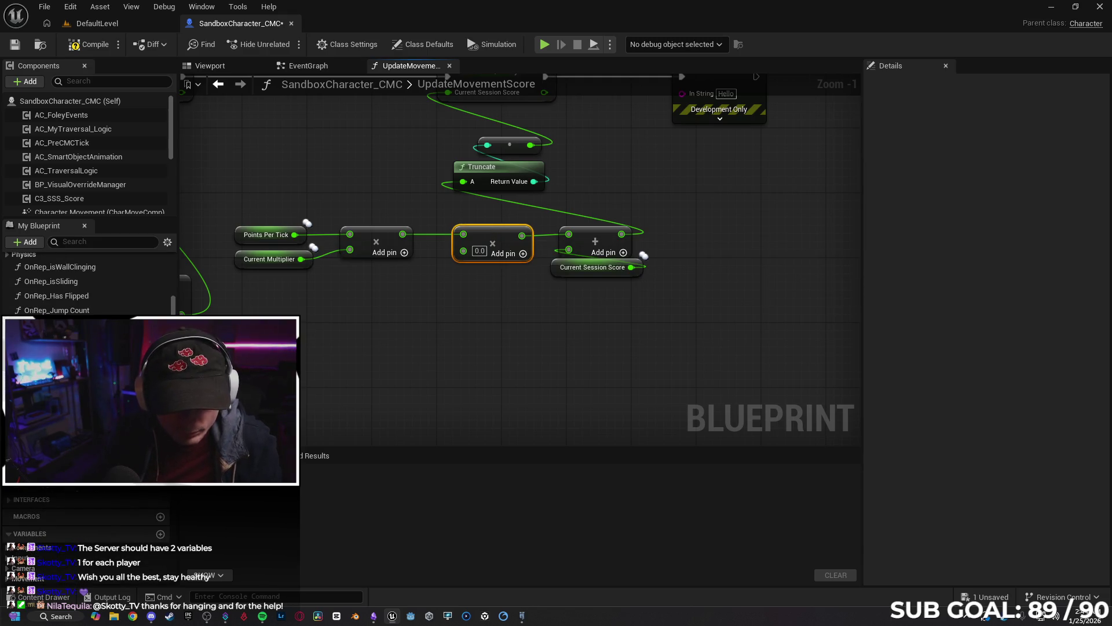
scroll(68, 493, down, 10)
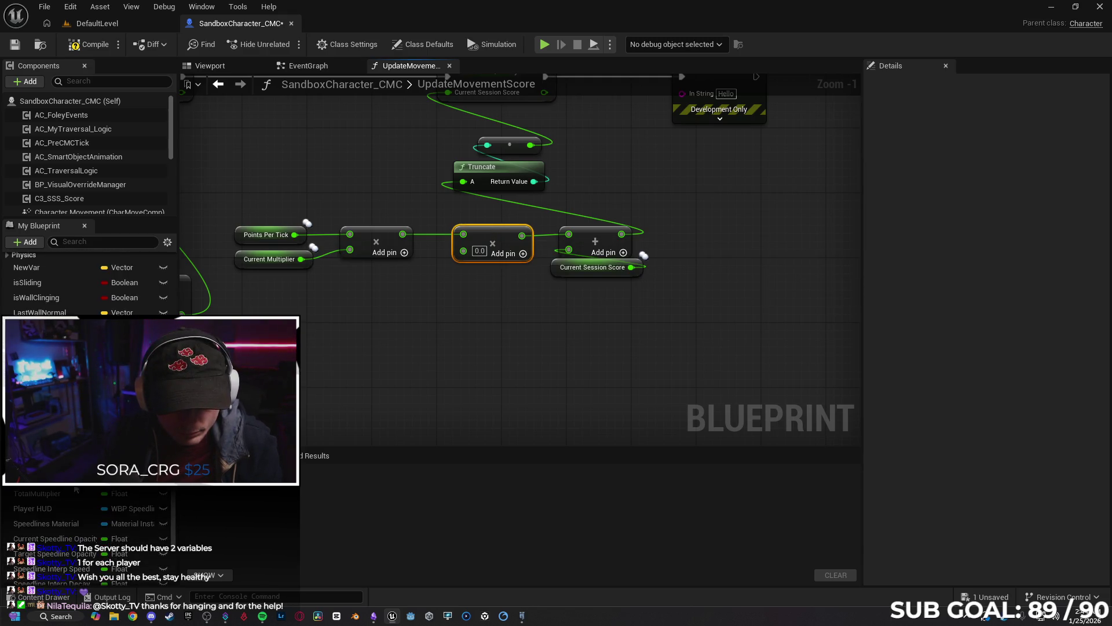
drag(46, 521, 465, 249)
click(398, 312)
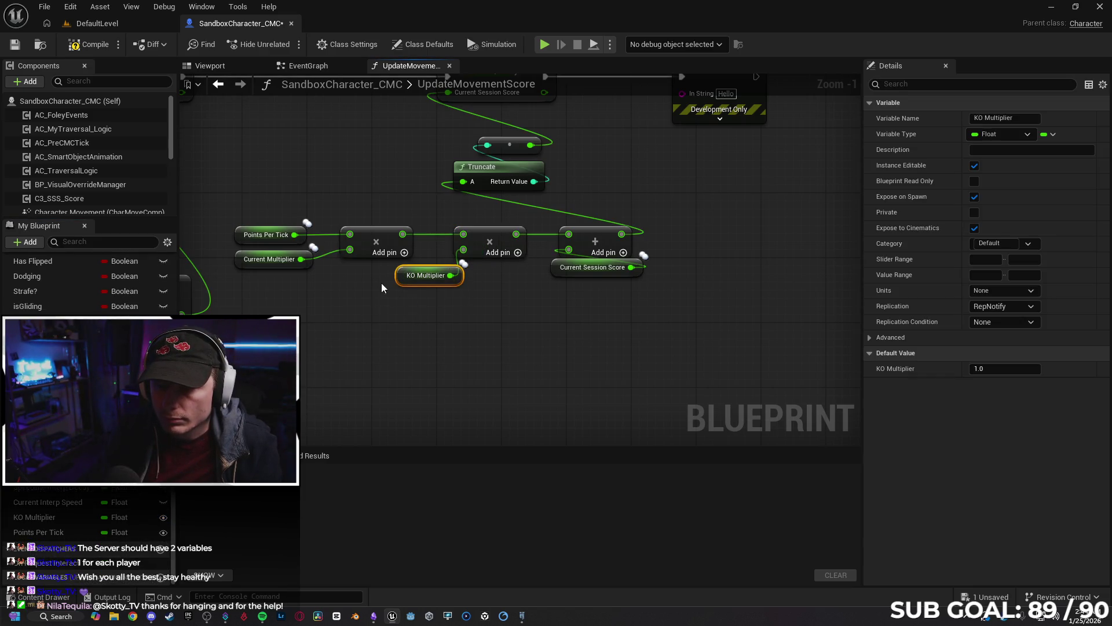
drag(400, 283, 368, 299)
click(418, 374)
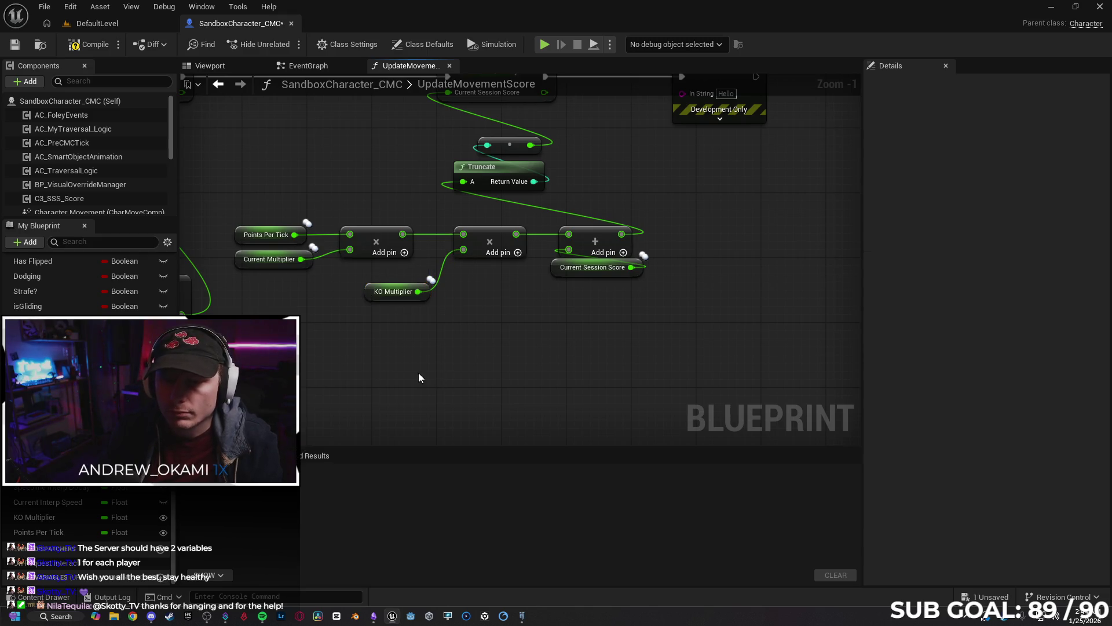
click(318, 70)
click(394, 68)
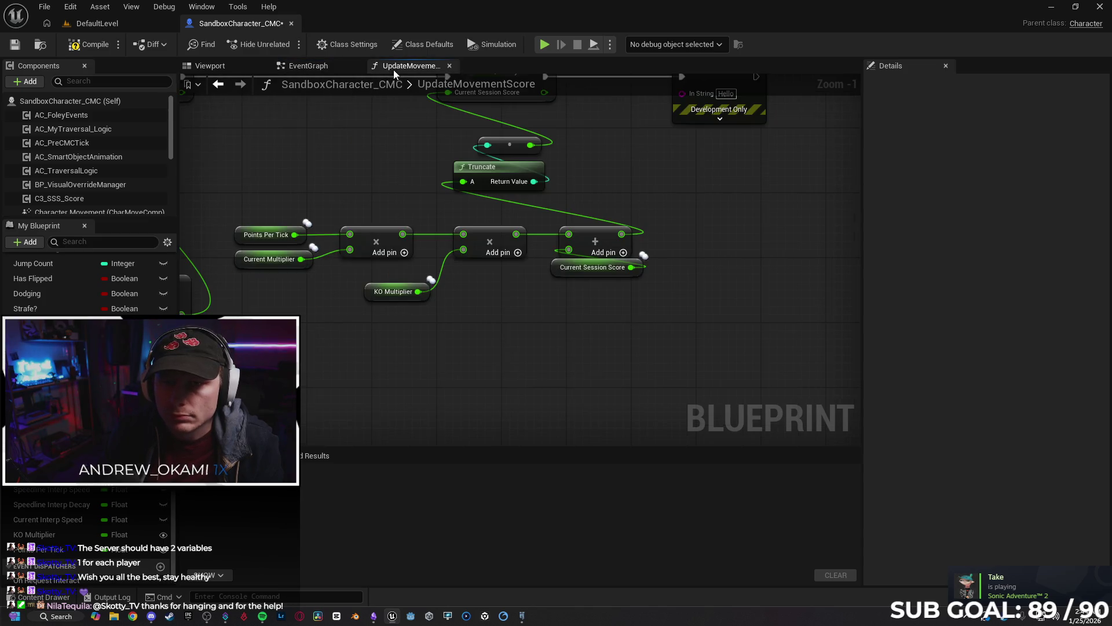
click(47, 596)
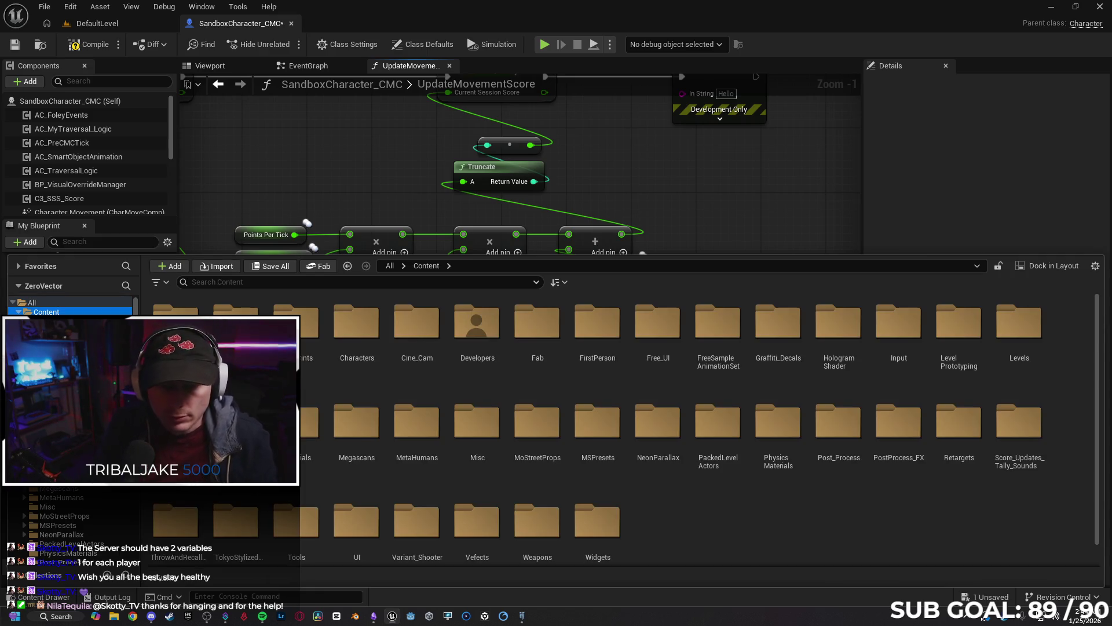
In the UI folder, look at the SessionScore widget, then open the ScoreUI widget blueprint.
scroll(788, 534, down, 1)
double_click(356, 503)
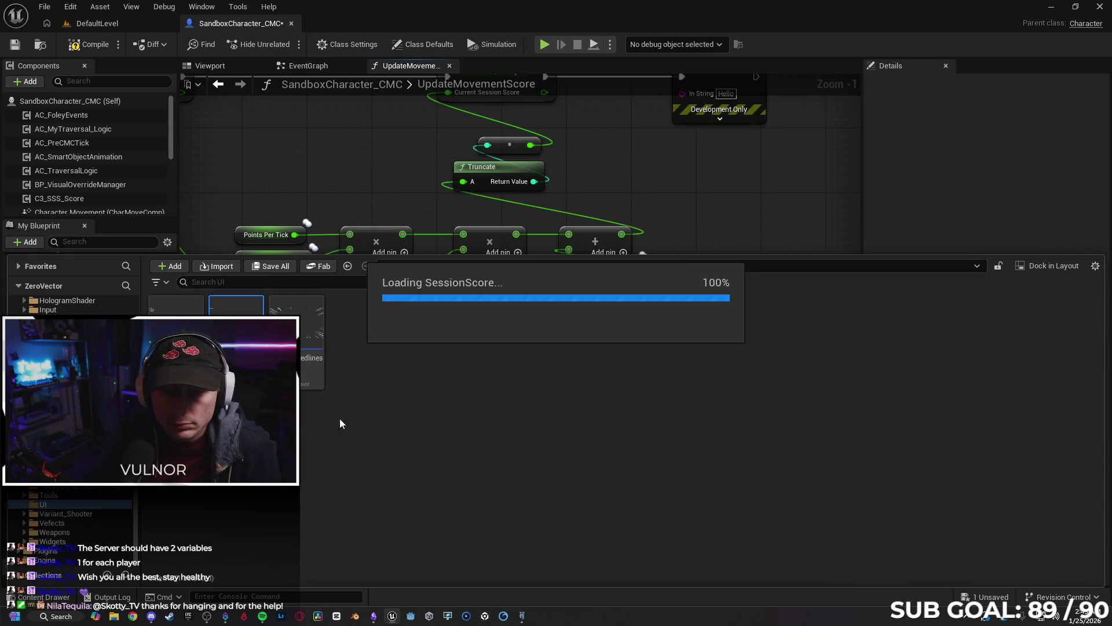
double_click(236, 307)
click(415, 24)
click(43, 597)
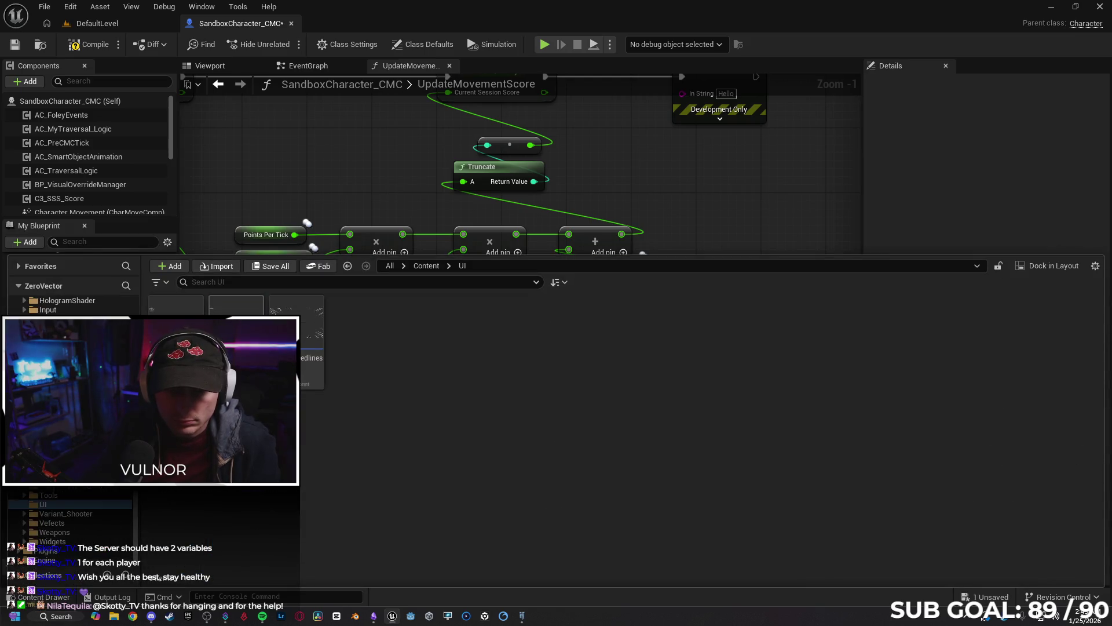
double_click(176, 306)
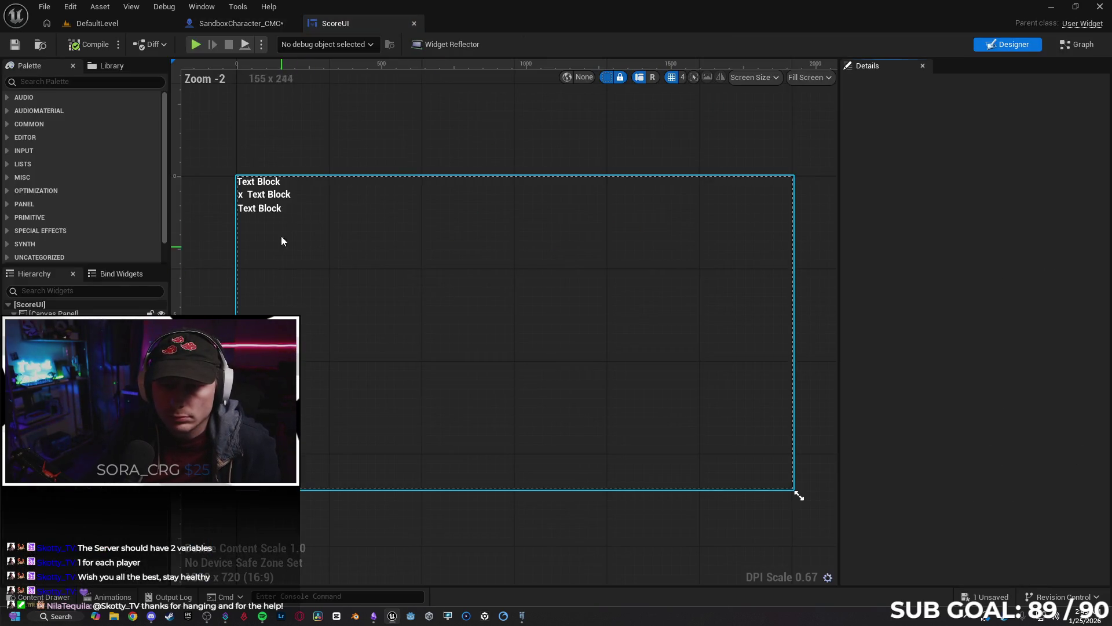
Confirm the Current KO X text block's binding is Get_CurrentKOX_Text, then view the Graph.
click(276, 212)
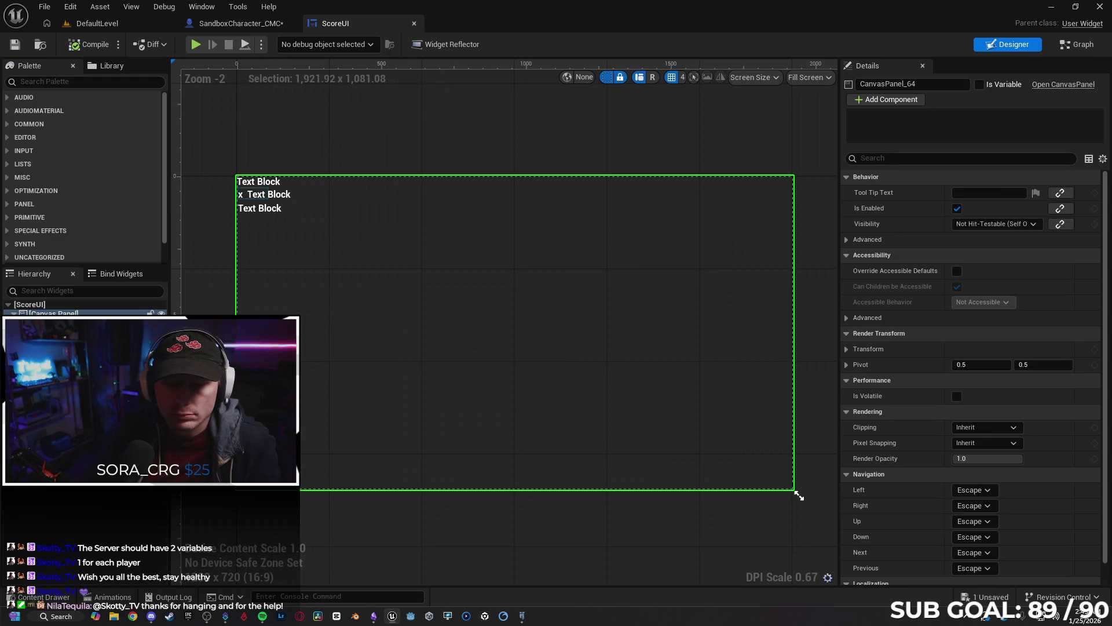
click(259, 208)
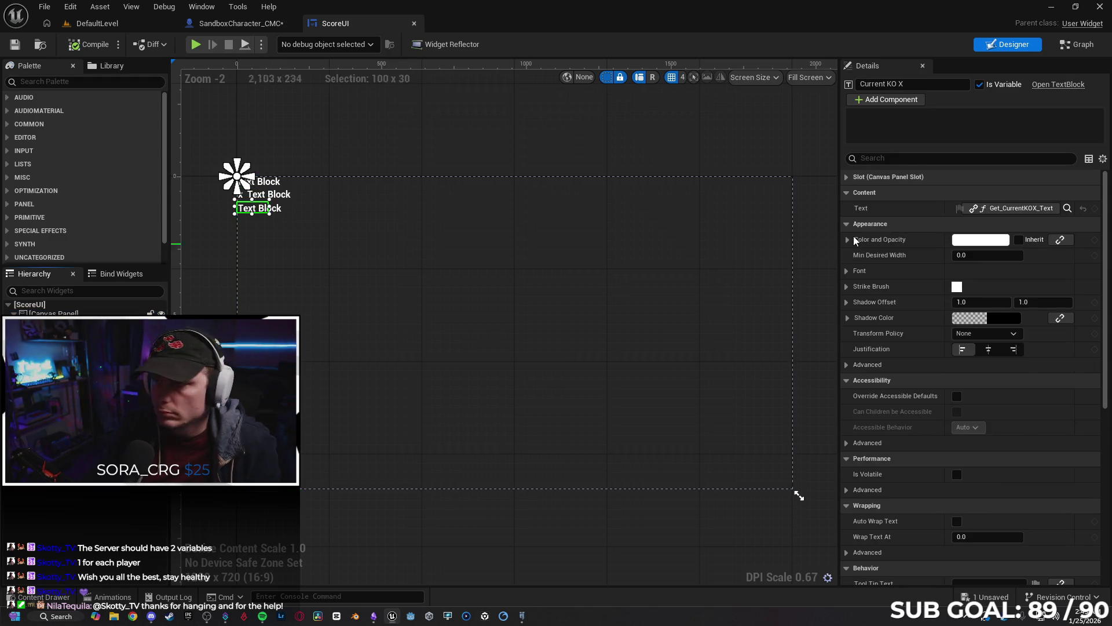
click(1028, 210)
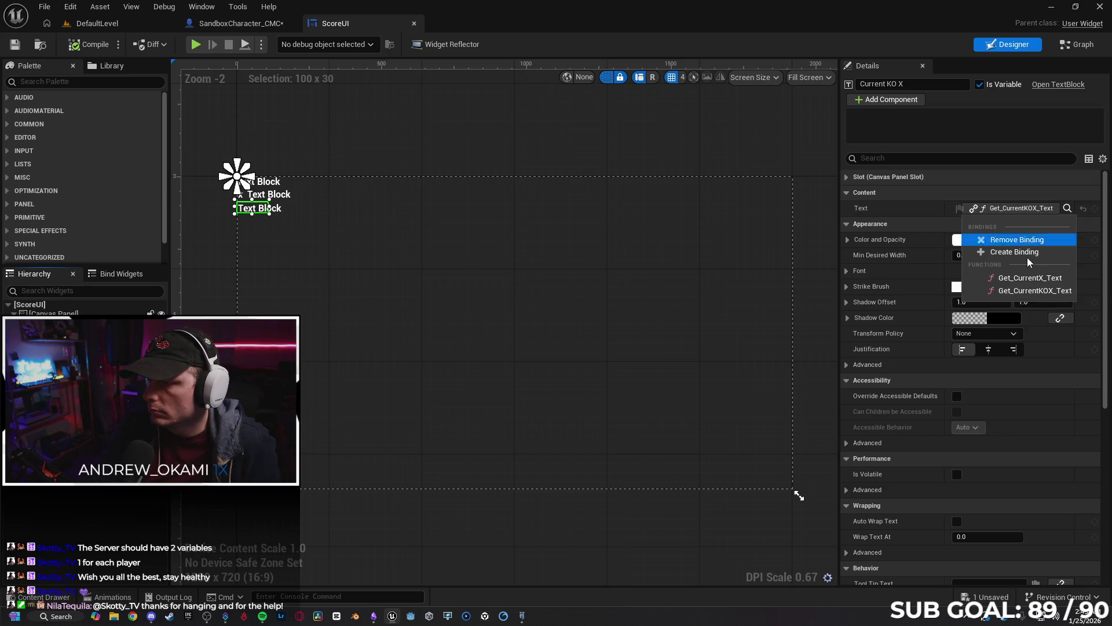
click(1040, 294)
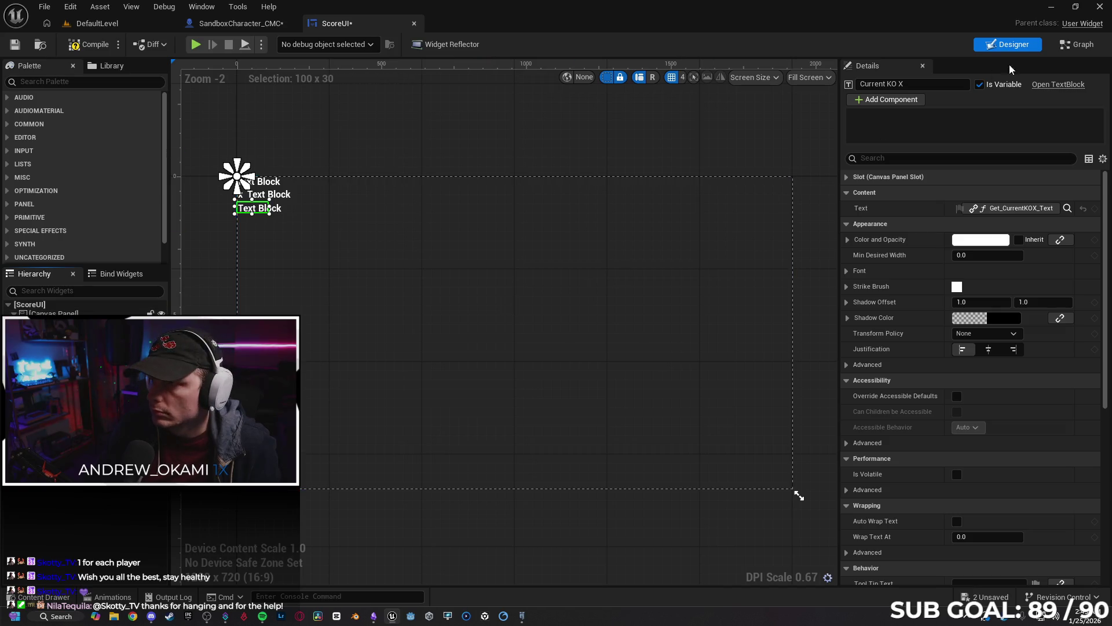
click(1076, 44)
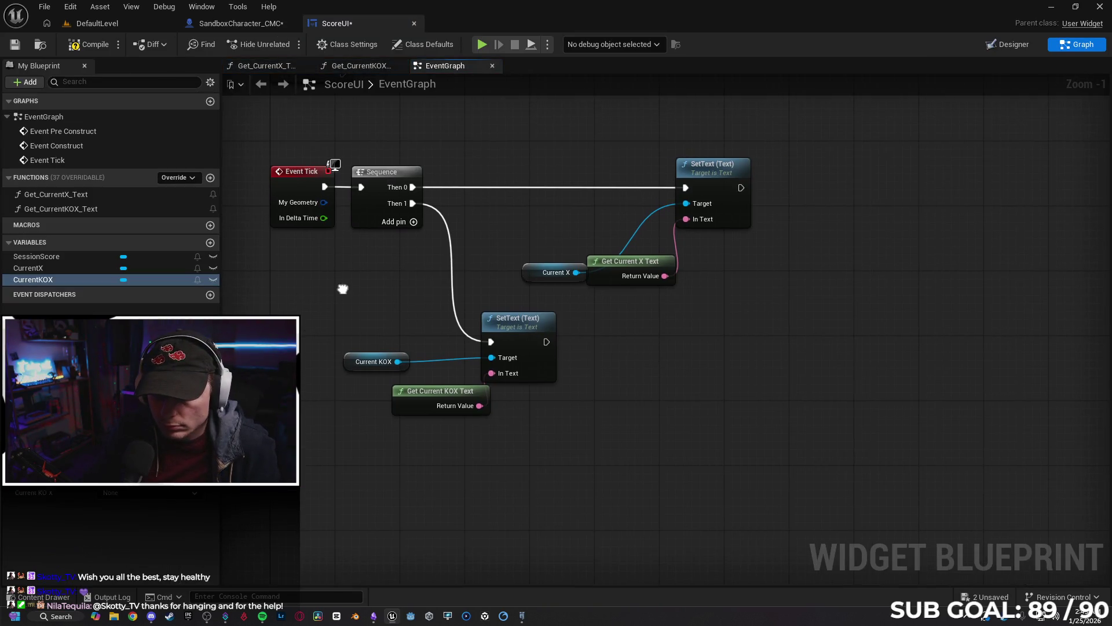
Open Get_CurrentKOX_Text and delete its Points Per Tick getter.
drag(435, 392, 403, 392)
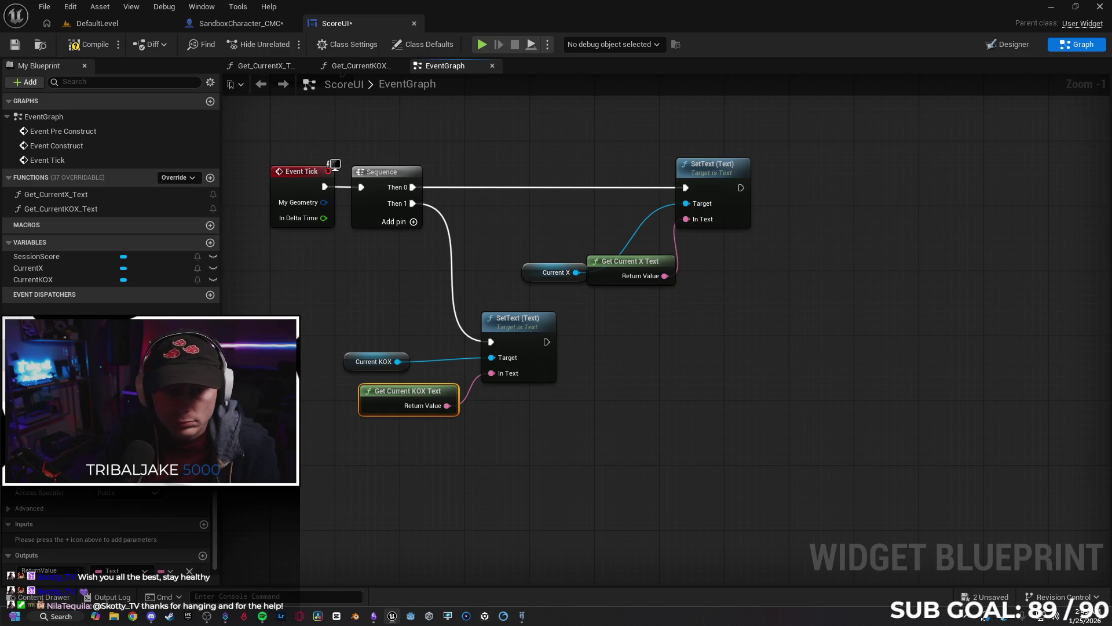
double_click(100, 206)
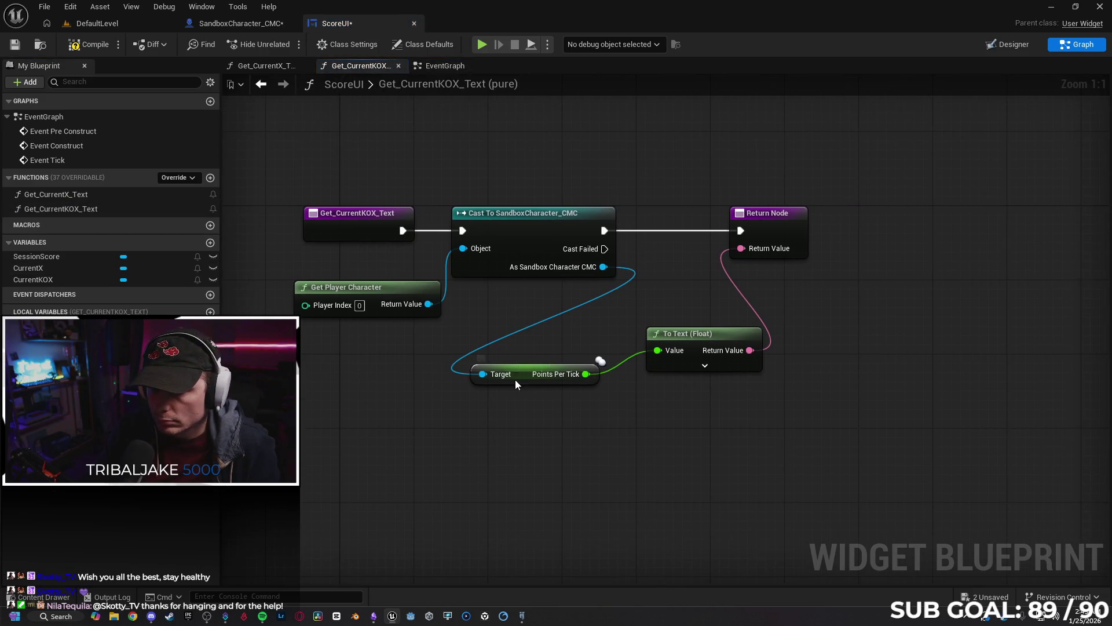
click(515, 384)
key(Delete)
Add Get KO Multiplier from the cast output and wire it into To Text's Value.
drag(606, 269, 482, 370)
text(current)
key(BackSpace)
key(BackSpace)
key(BackSpace)
text(ko)
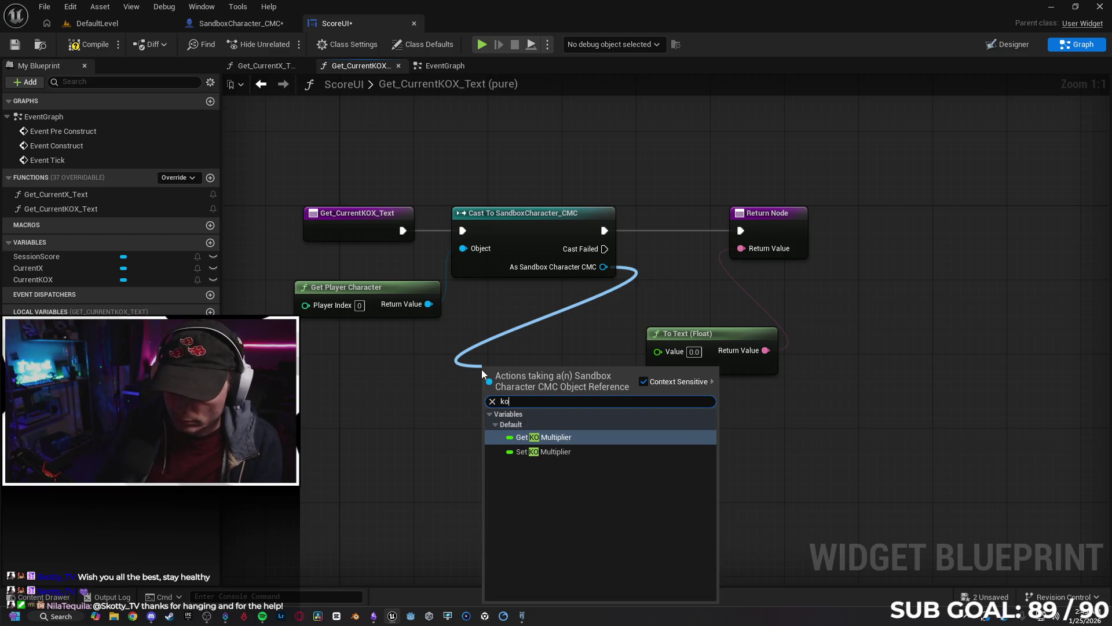
key(Return)
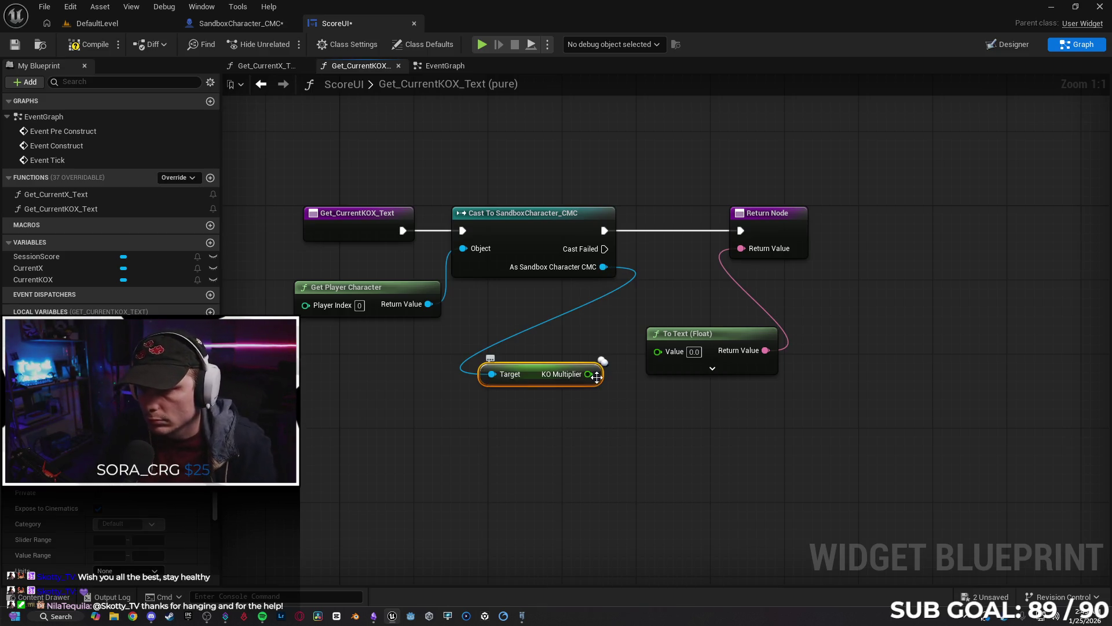
drag(622, 373, 658, 351)
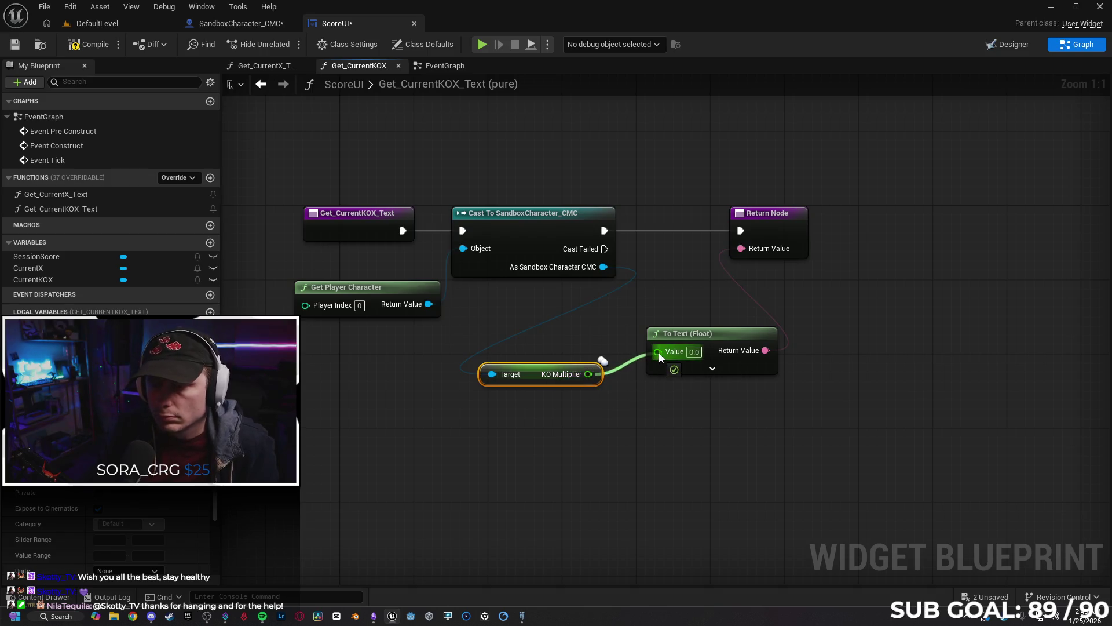
Compile and save the ScoreUI widget blueprint and return to DefaultLevel.
click(81, 44)
click(14, 45)
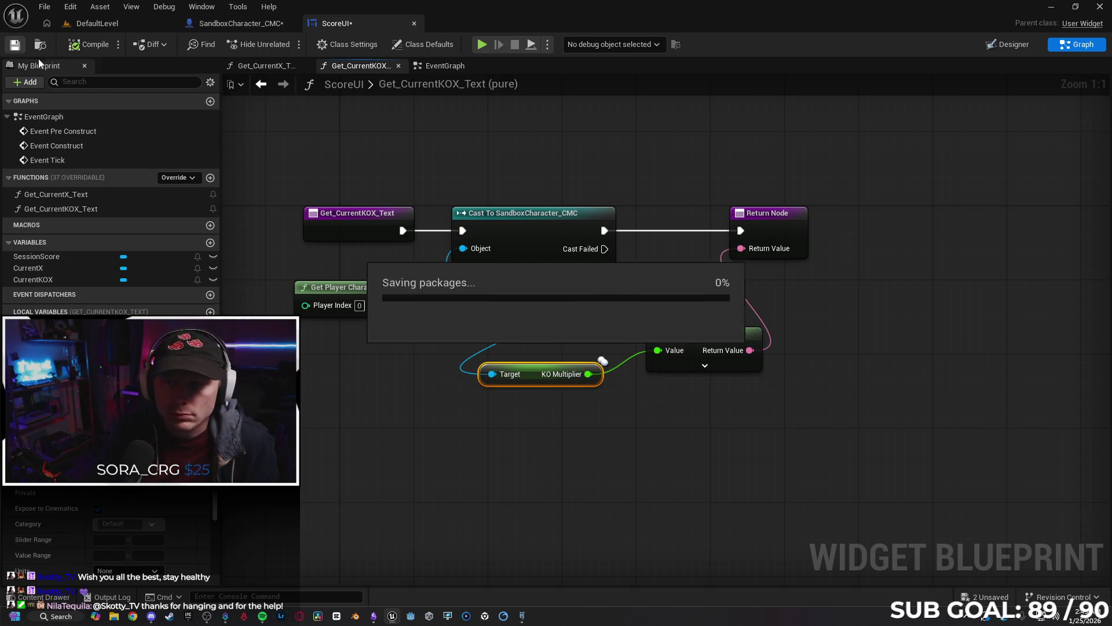
click(138, 24)
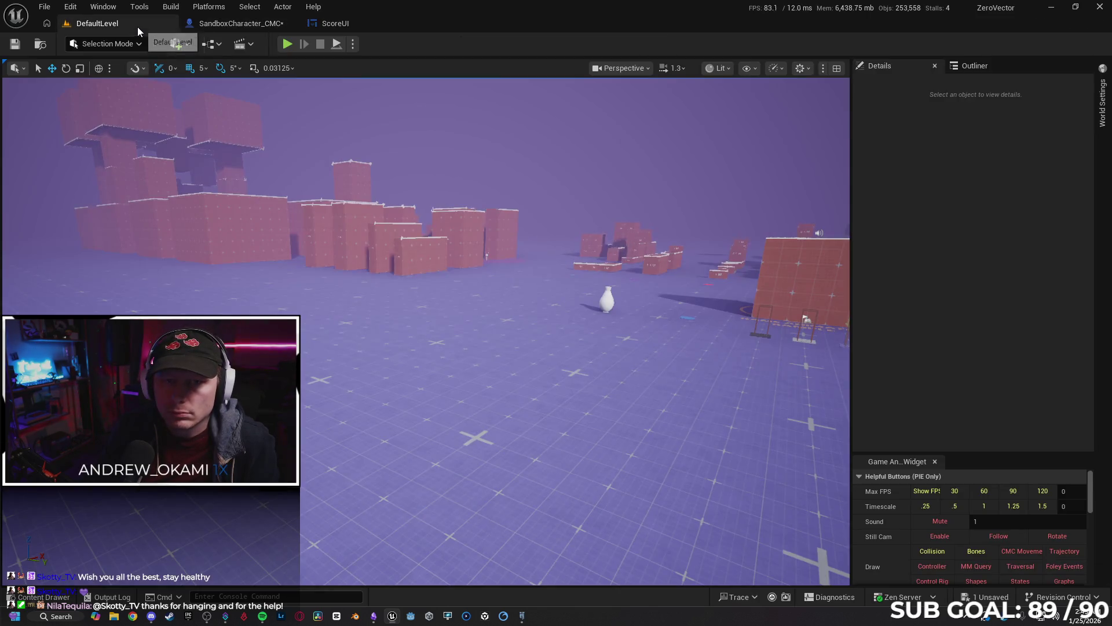
Set the play Net Mode to Play As Client.
click(352, 44)
mouse_move(460, 278)
click(547, 307)
Run a play session, move the character to raise the score, then stop it.
click(288, 44)
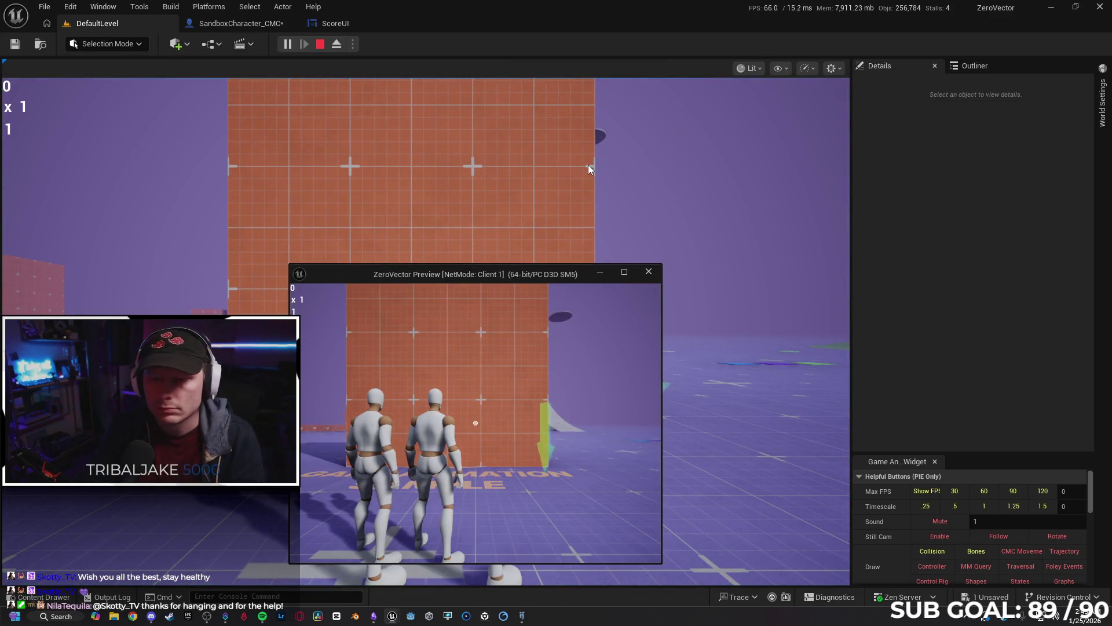
click(561, 189)
key(s)
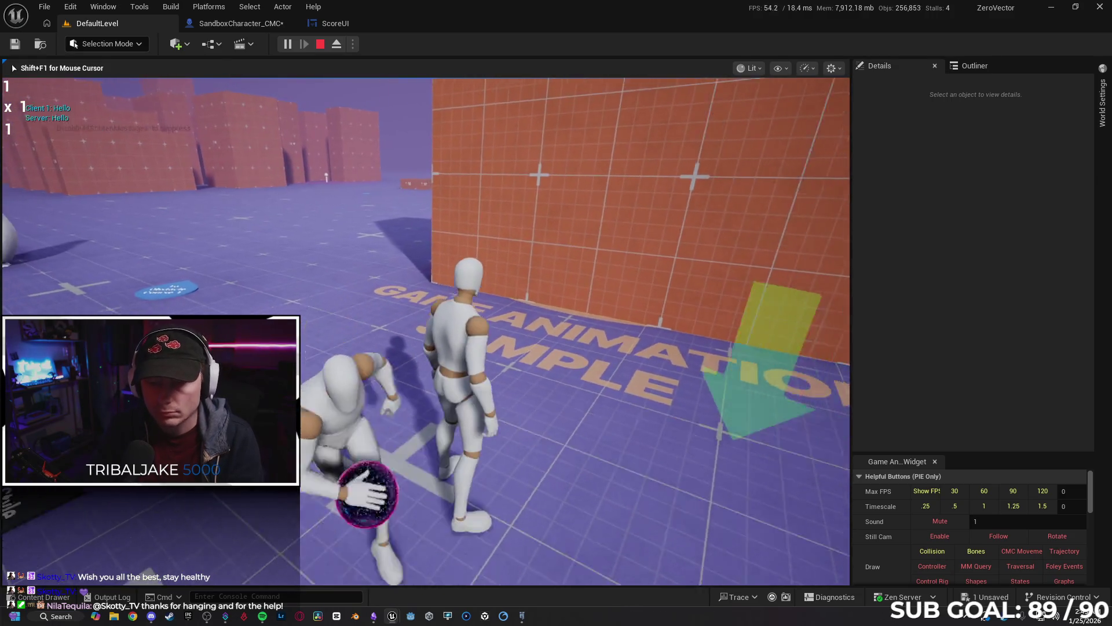
key(Escape)
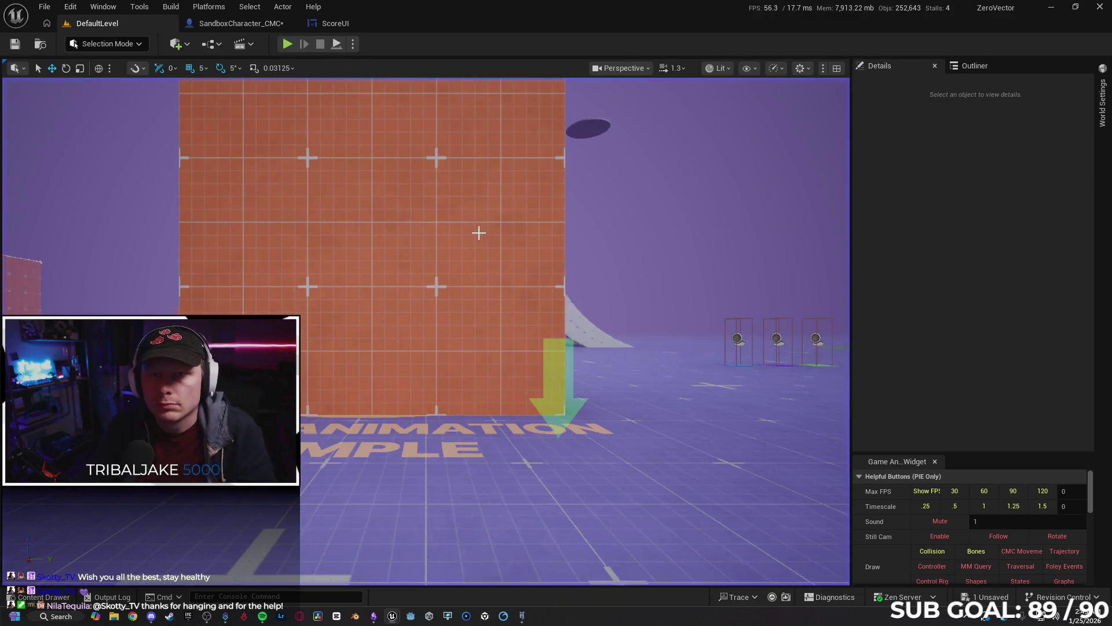
Review the ScoreUI text functions, then open the character's UpdateMovementScore function graph.
click(240, 23)
click(350, 23)
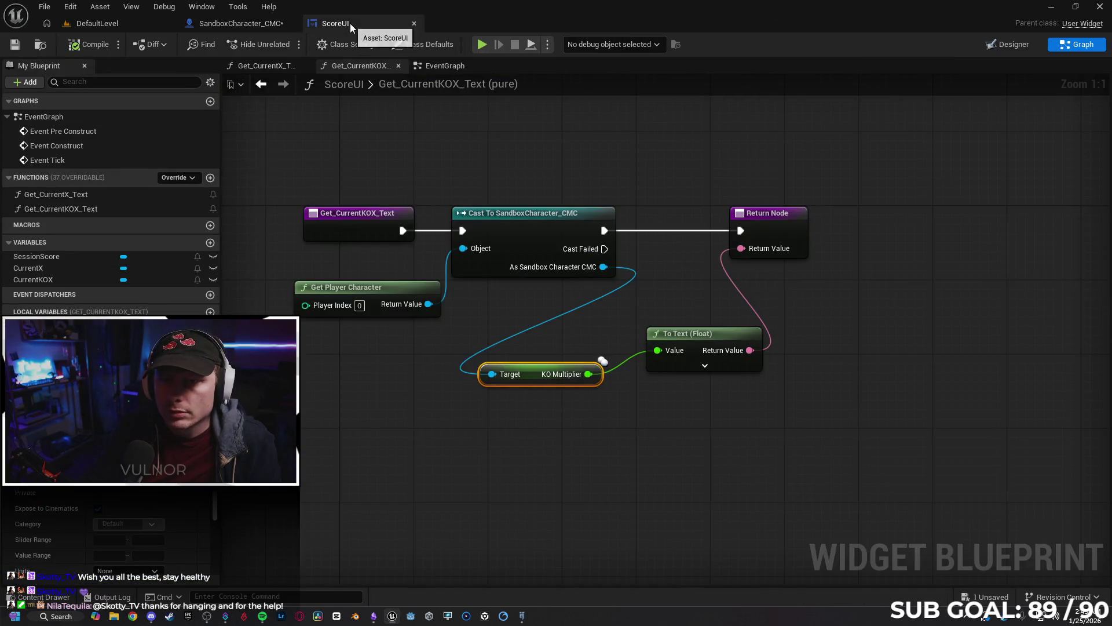
click(273, 67)
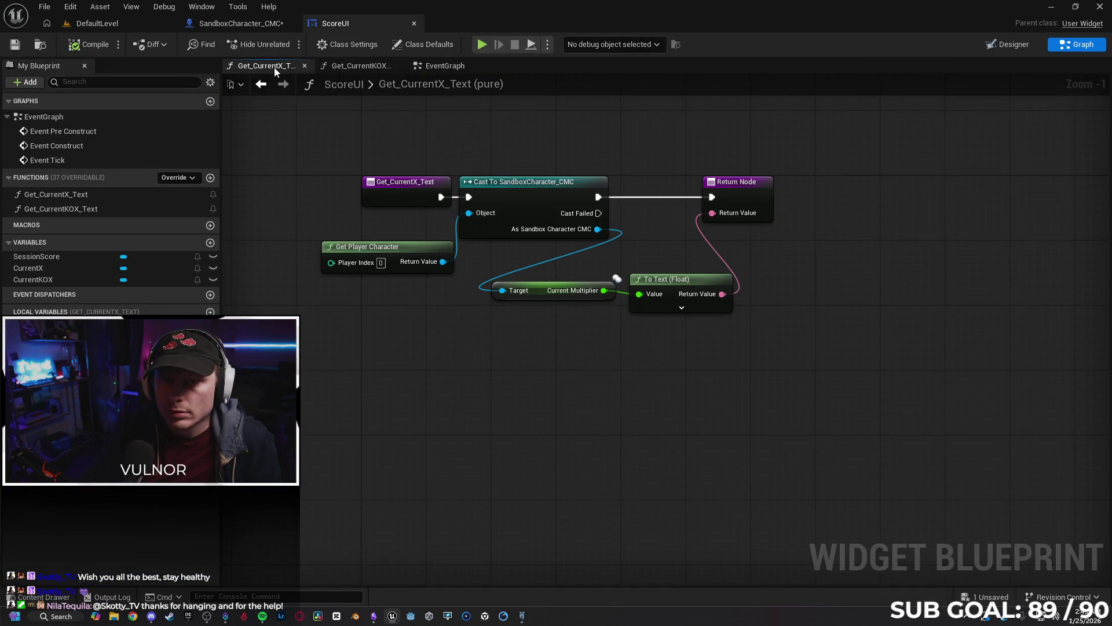
click(350, 68)
click(447, 70)
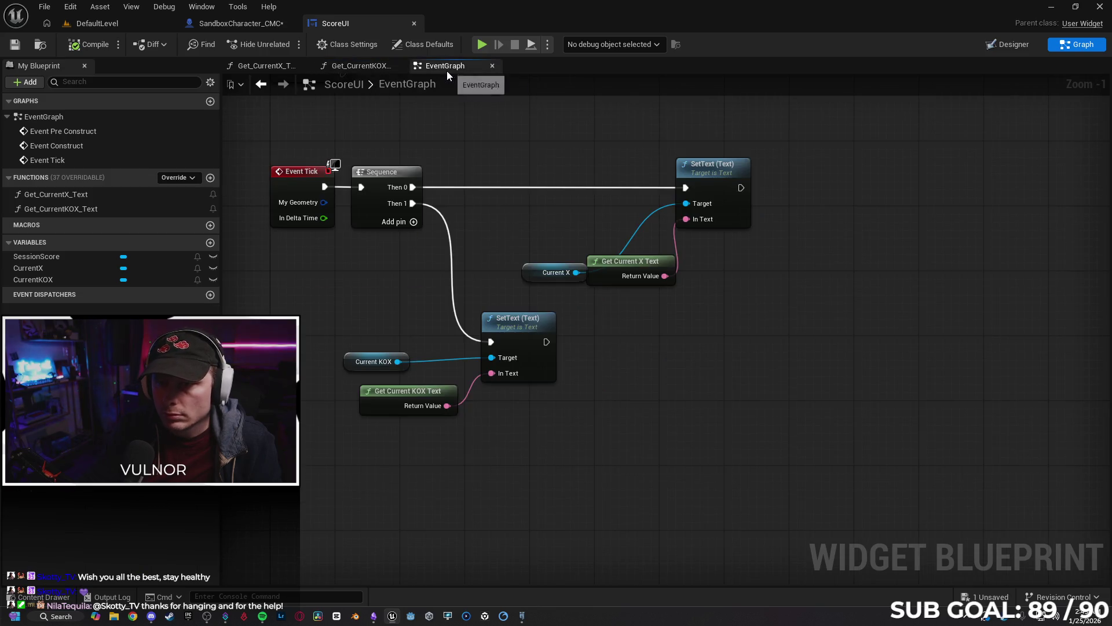
click(245, 25)
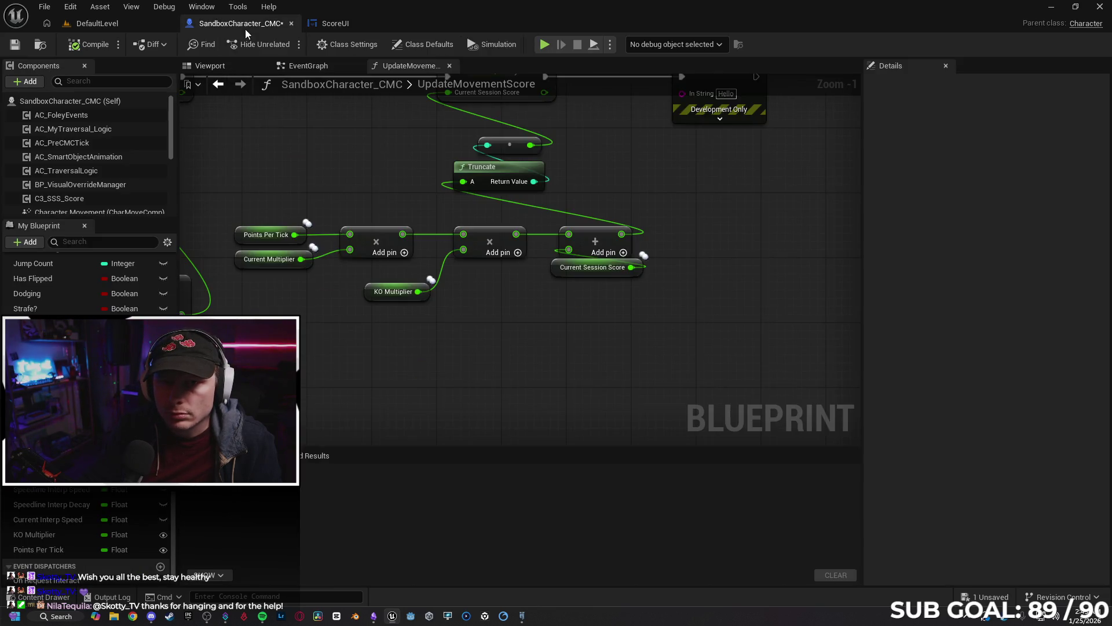
click(308, 66)
click(408, 66)
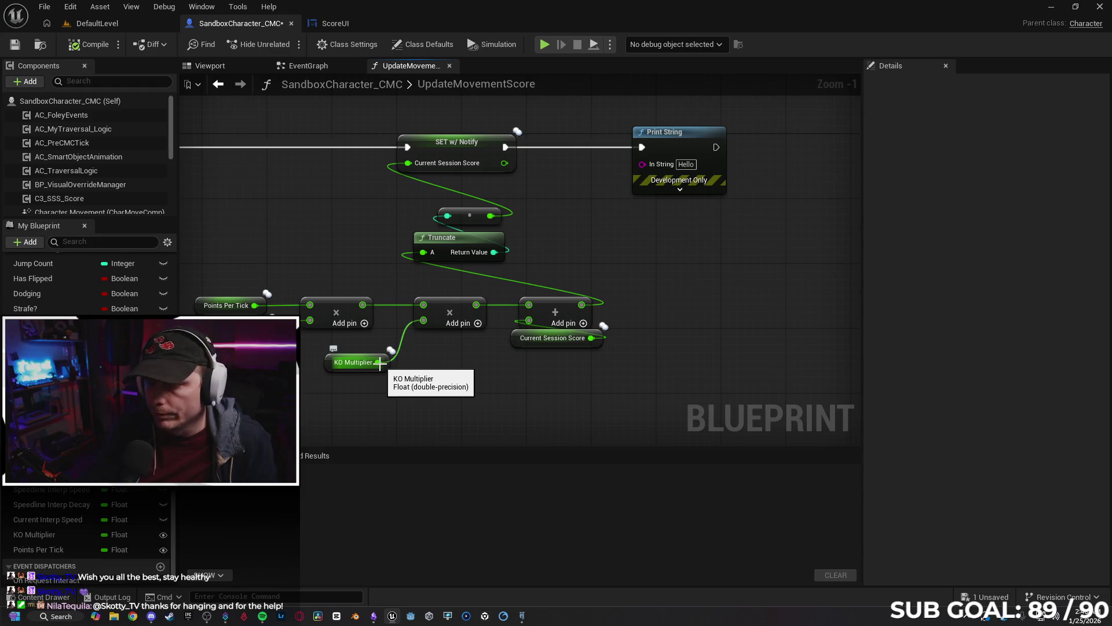
Wire KO Multiplier into Print String's In String, compile and save, and return to DefaultLevel.
mouse_move(379, 363)
mouse_down()
mouse_move(439, 346)
mouse_move(643, 163)
mouse_up()
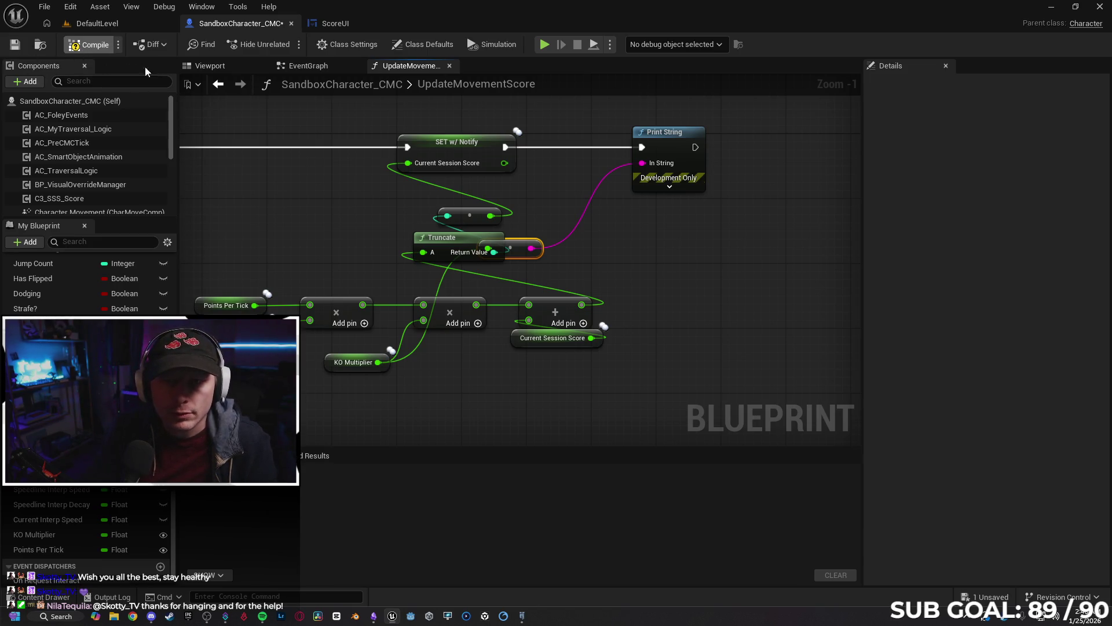
click(14, 46)
click(116, 21)
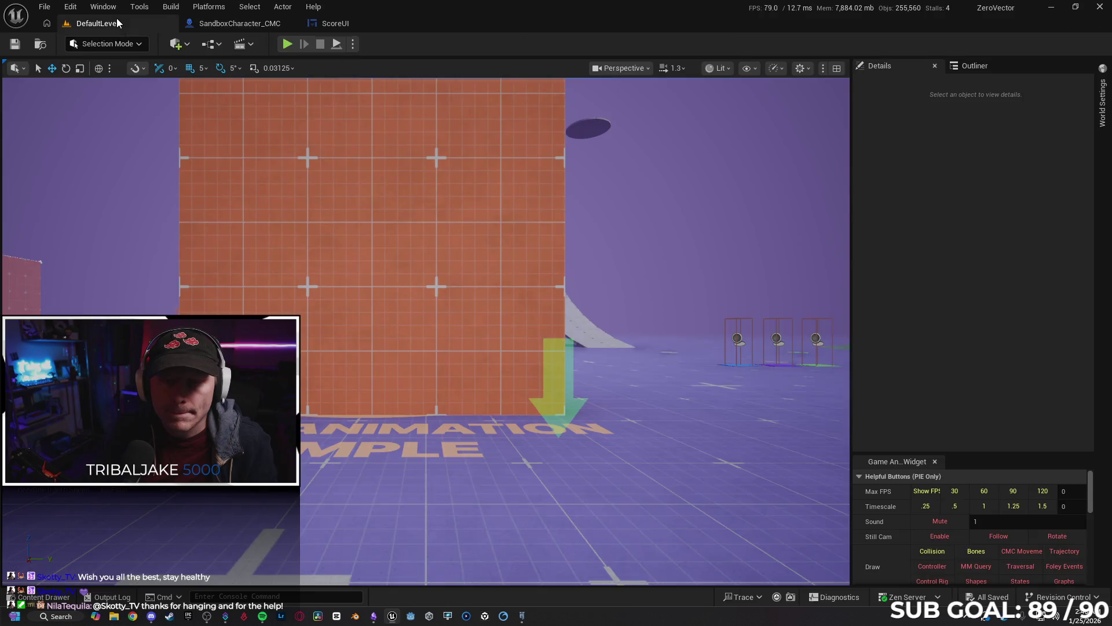
Start a multiplayer play session and take control of the server view.
click(287, 44)
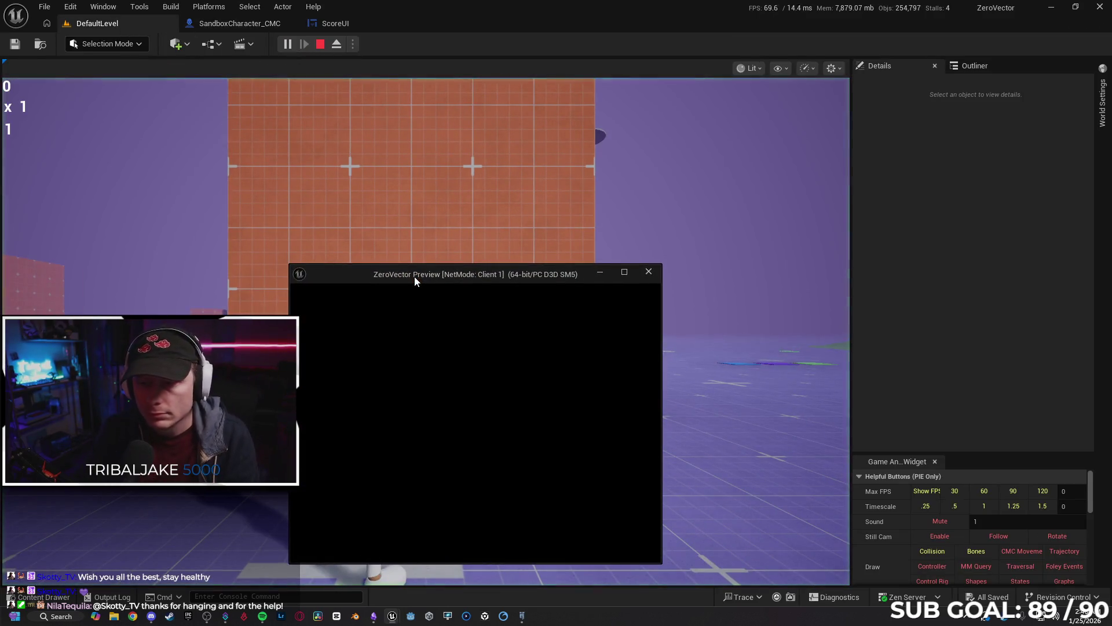
click(457, 199)
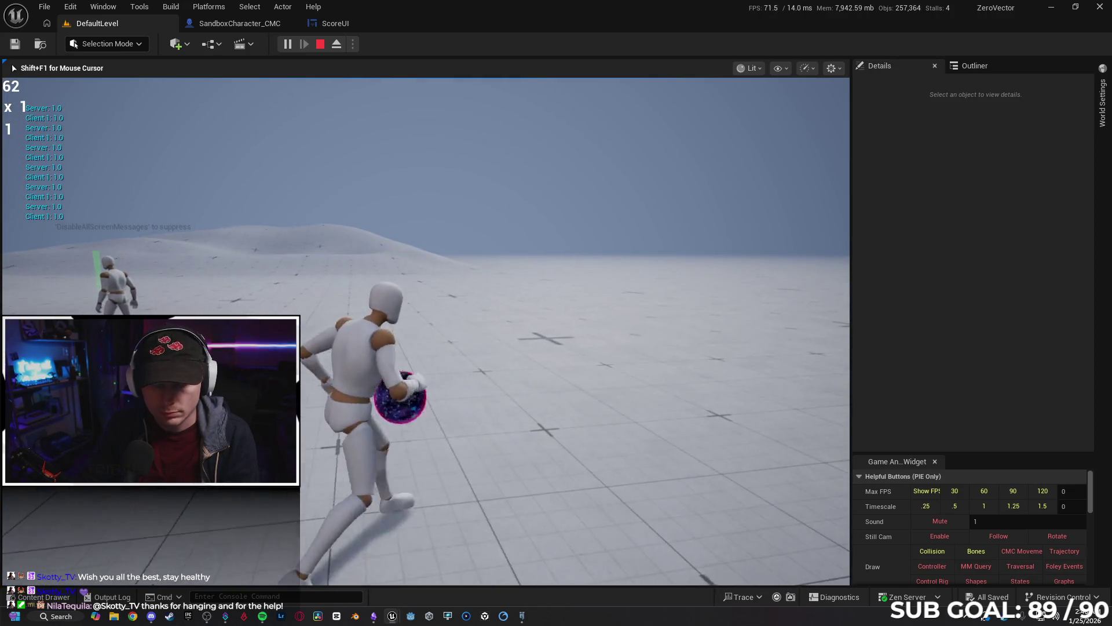
key(super)
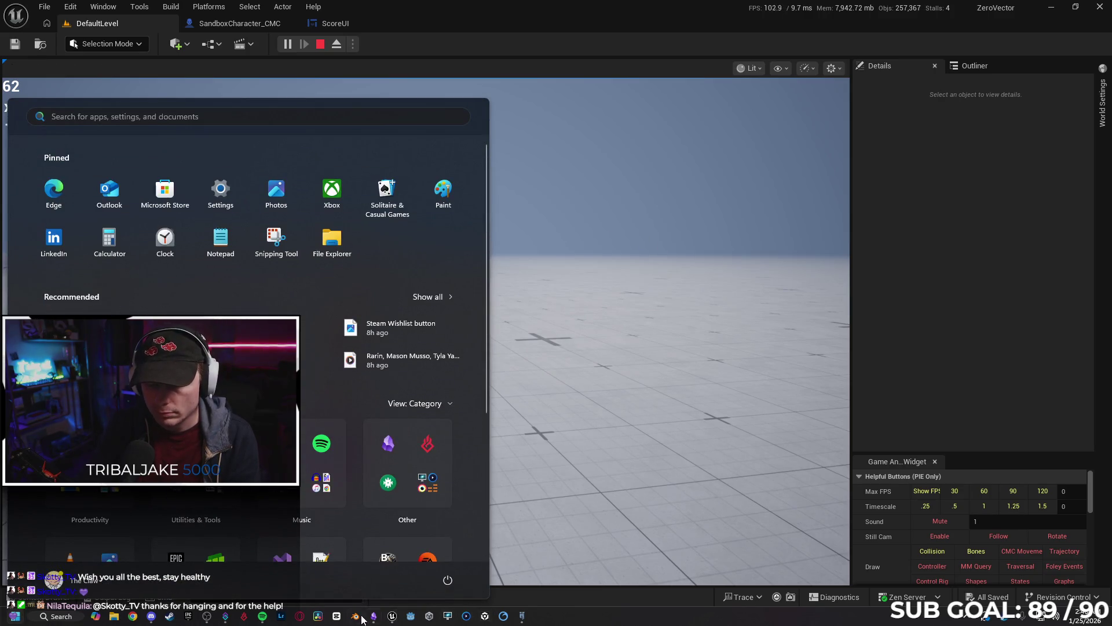
Run the client character around in the client window, then stop the session.
mouse_move(393, 617)
click(457, 558)
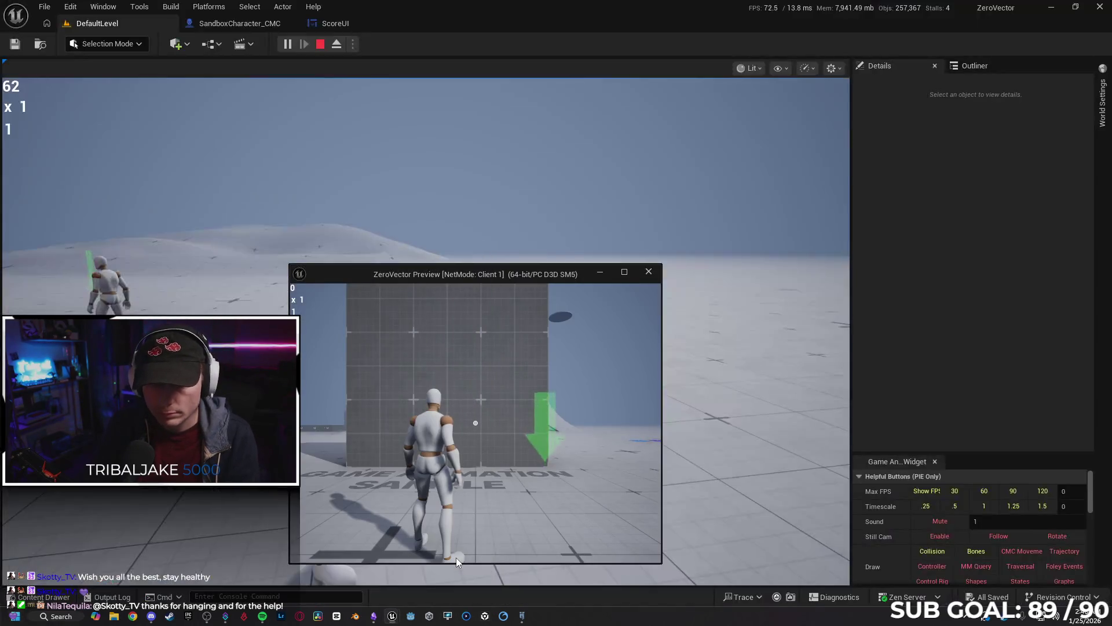
click(493, 531)
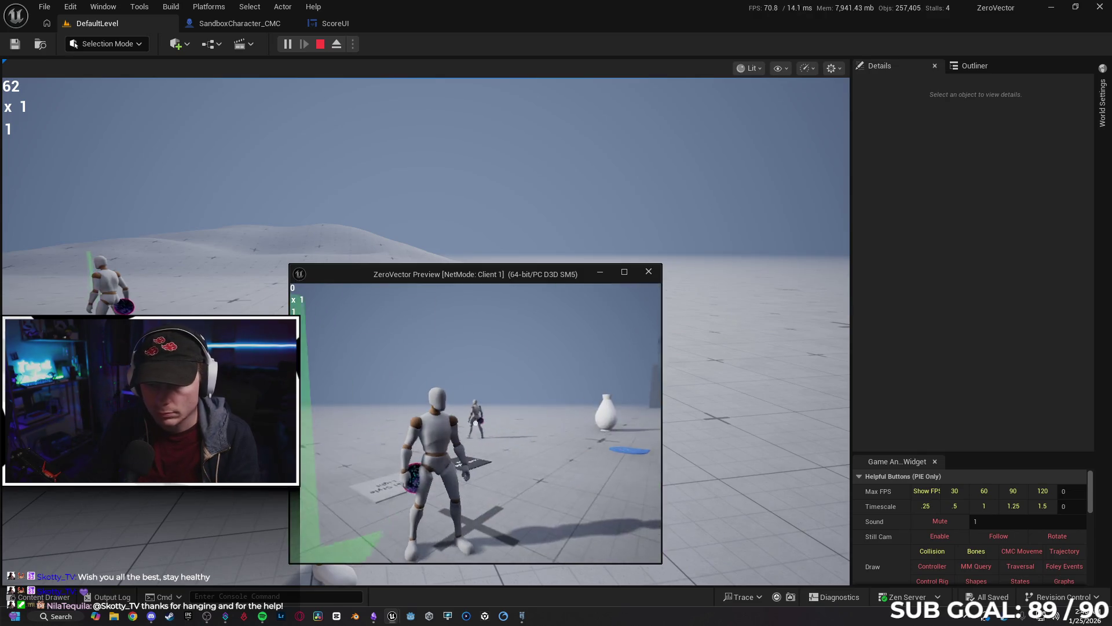
key(w)
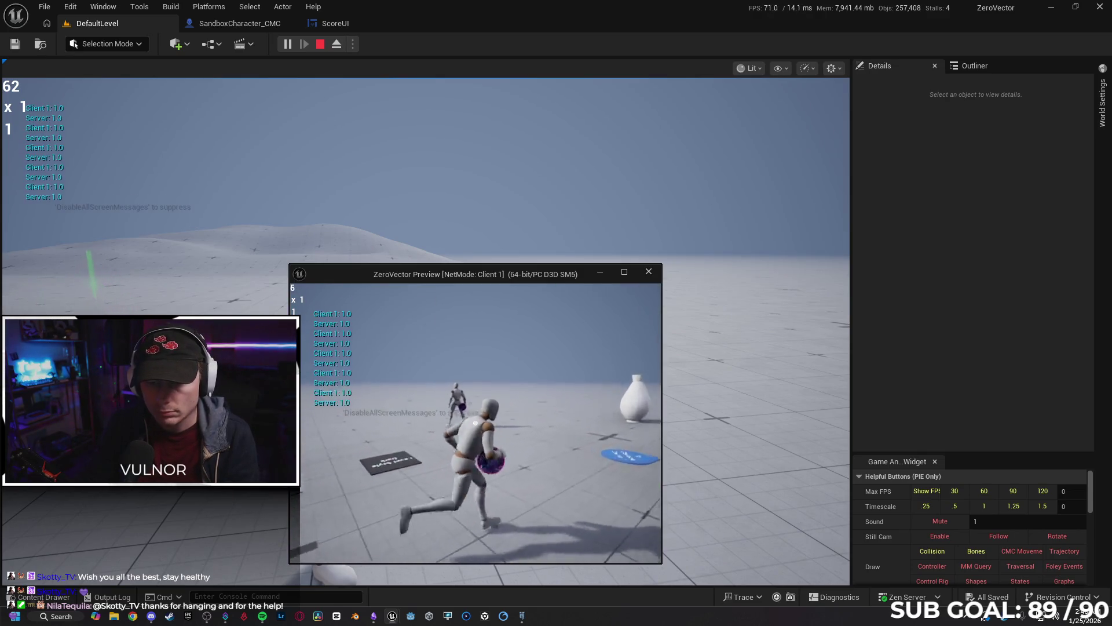
key(s)
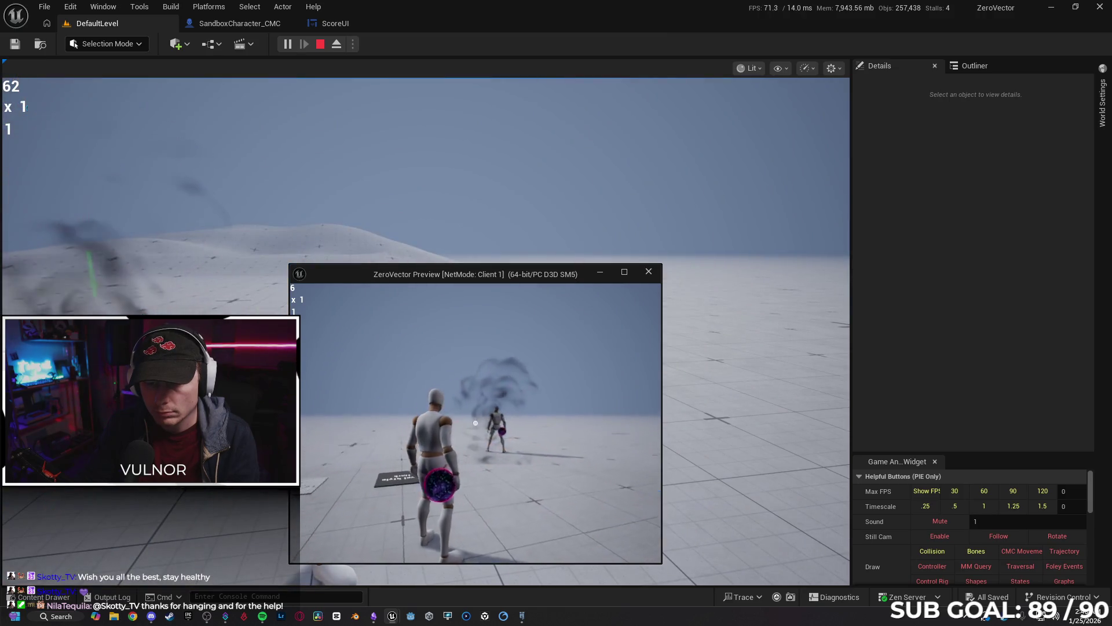
key(w)
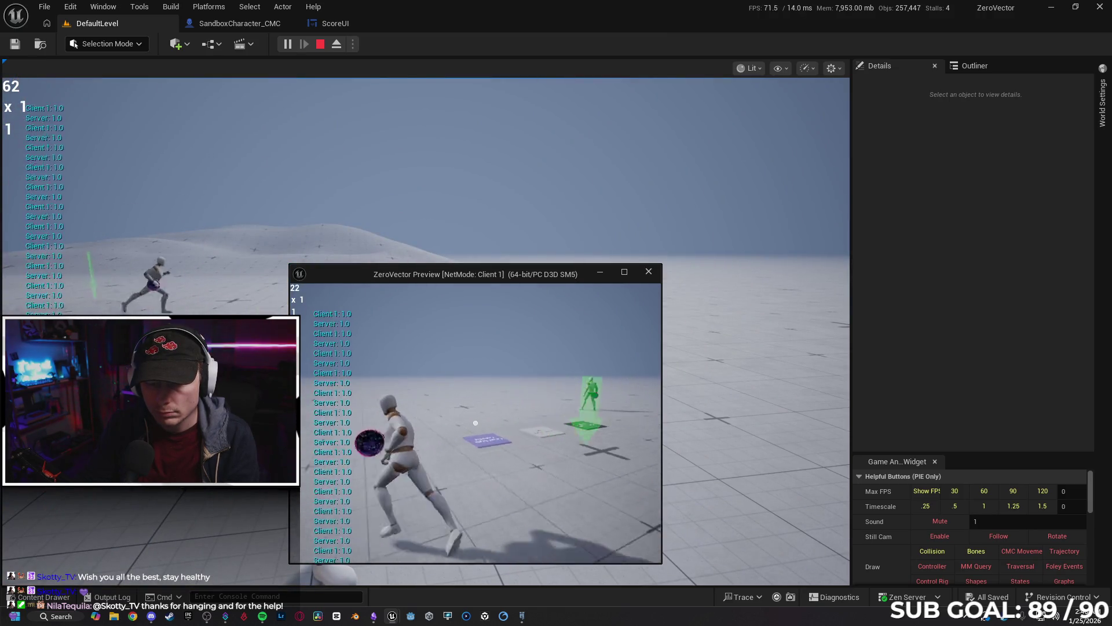
key(Escape)
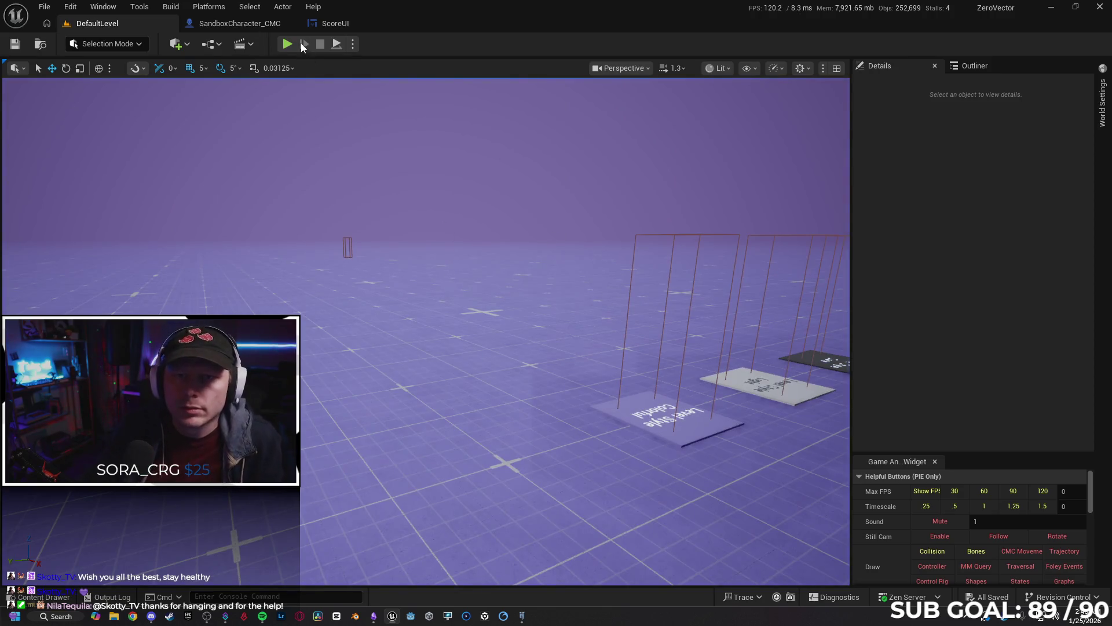
click(243, 27)
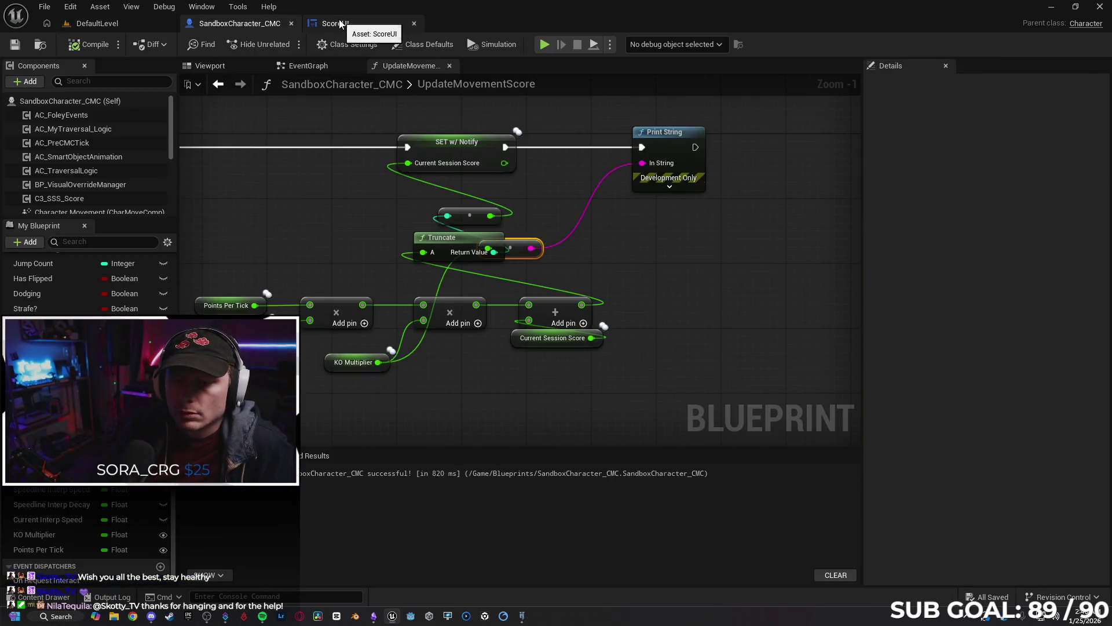
Delete the Set Points Per Tick node from the Hit Other Player chain.
click(315, 69)
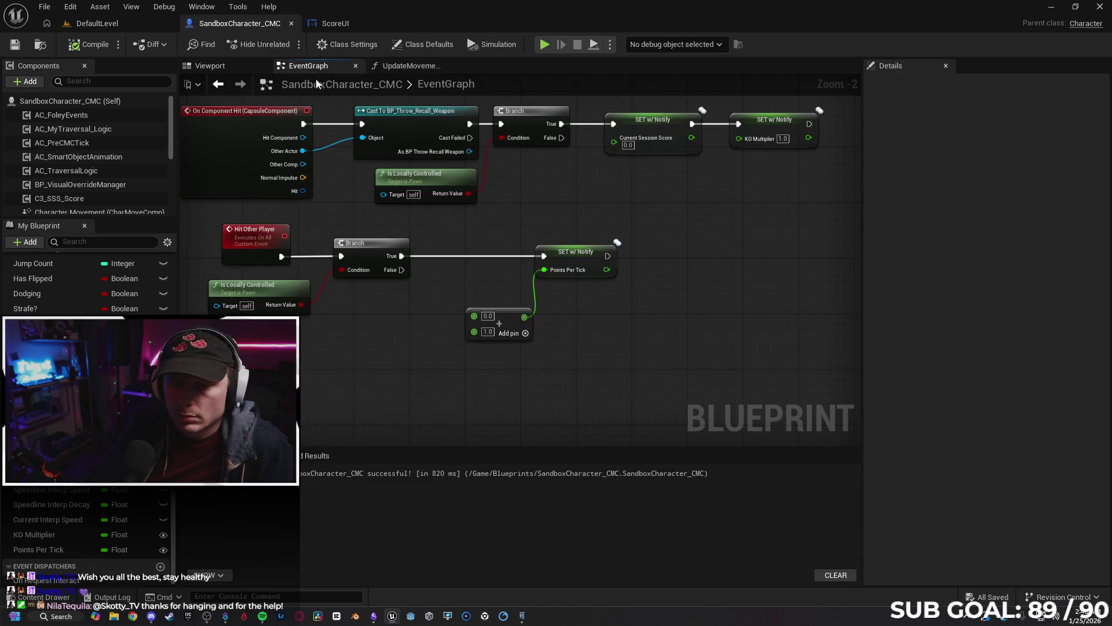
drag(479, 291, 472, 290)
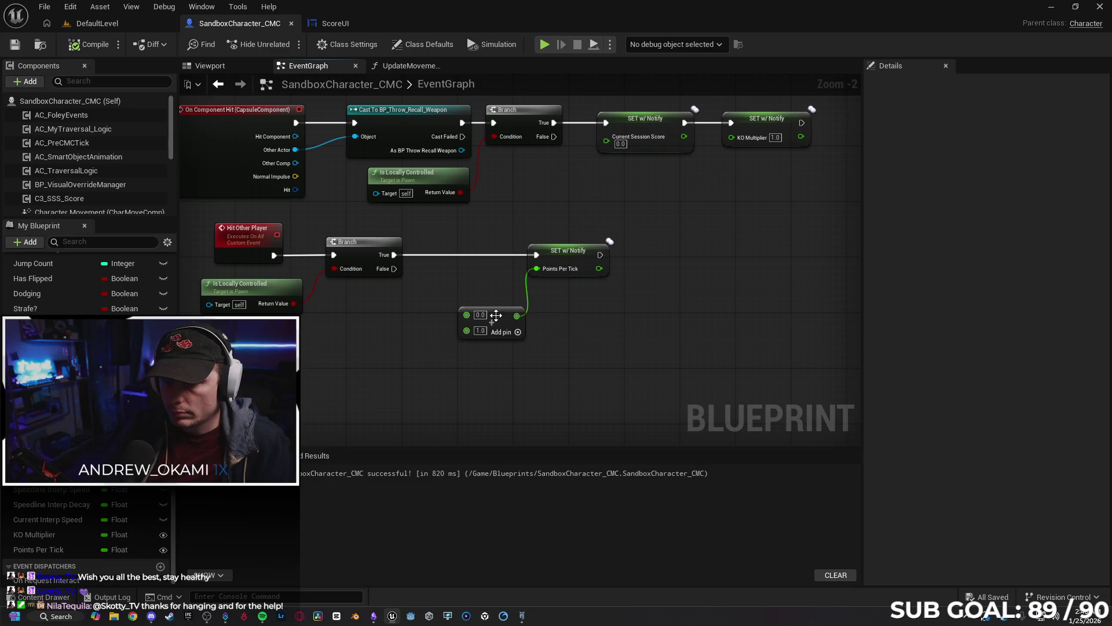
click(575, 262)
key(Delete)
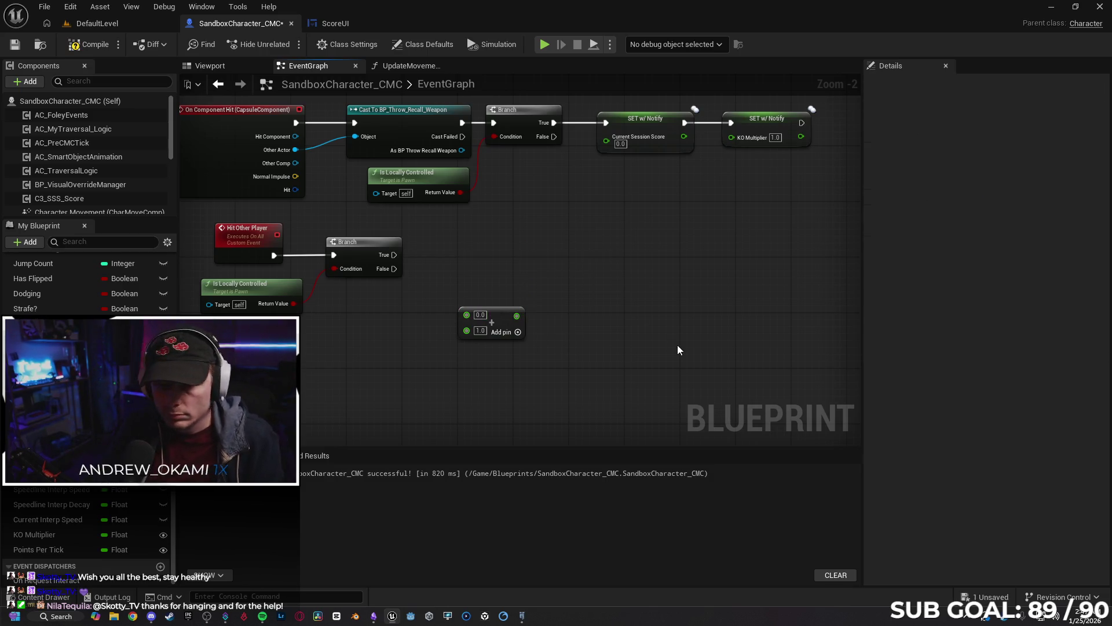
Set KO Multiplier to KO Multiplier + 1.0 from the Branch's True output, then launch a multiplayer test.
click(41, 549)
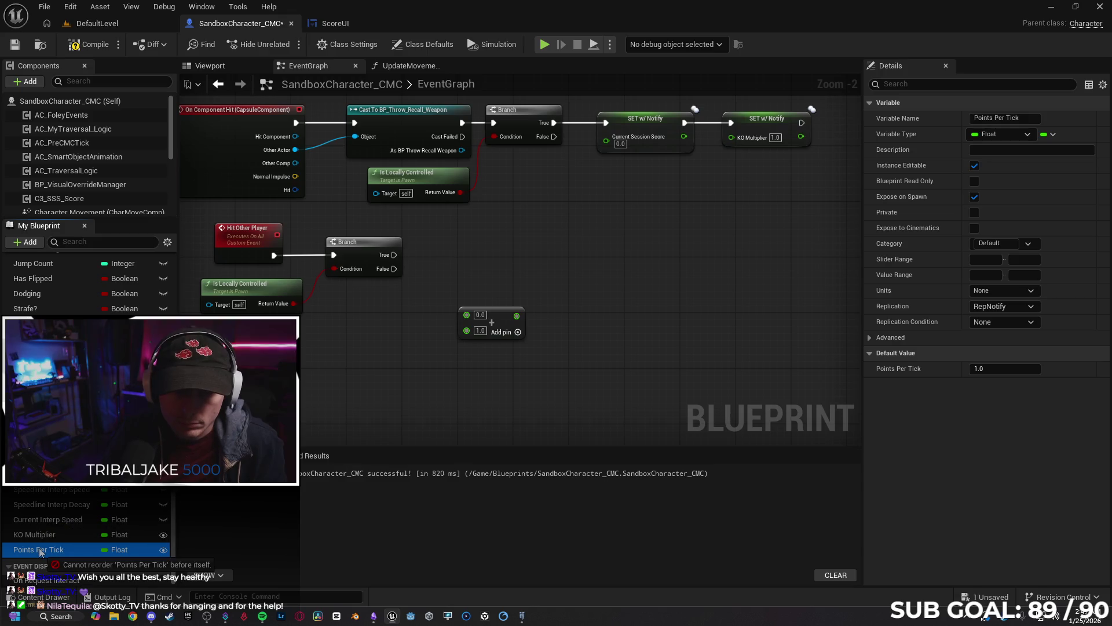
mouse_move(50, 534)
mouse_down()
mouse_move(310, 339)
mouse_move(390, 330)
mouse_move(391, 317)
mouse_up()
click(427, 334)
drag(394, 255, 593, 242)
text(set ko)
key(Return)
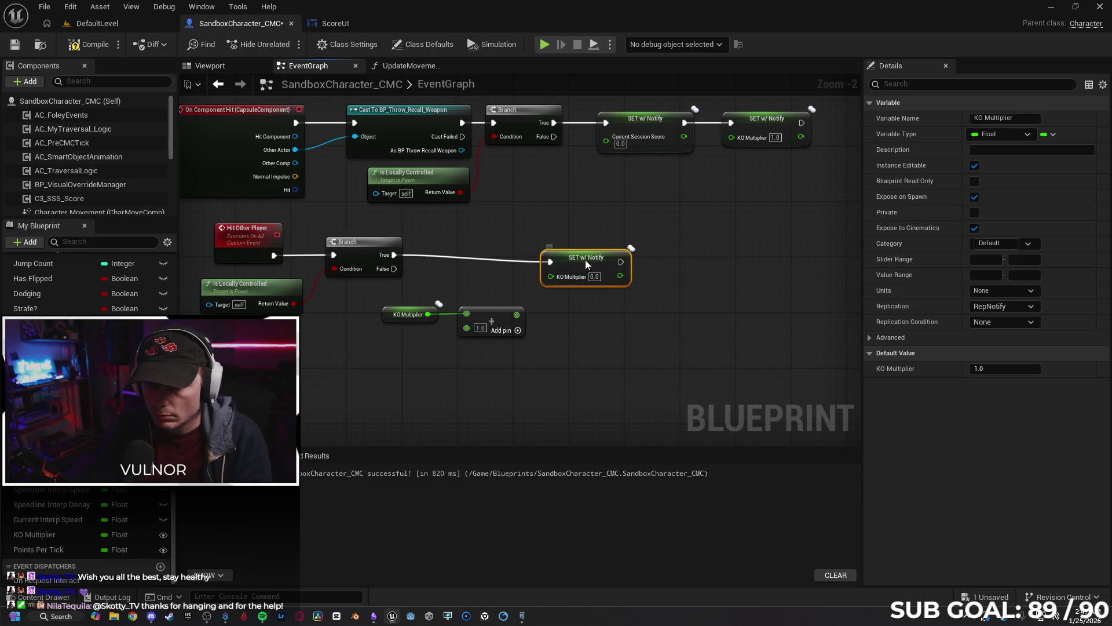
drag(522, 314, 552, 269)
click(560, 376)
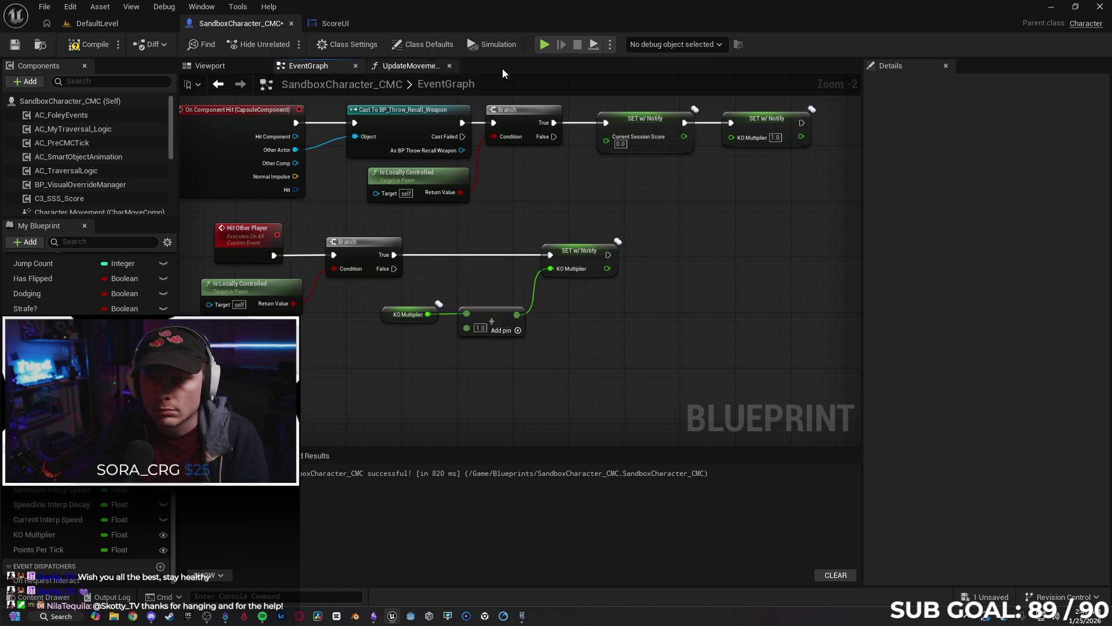
key(alt+p)
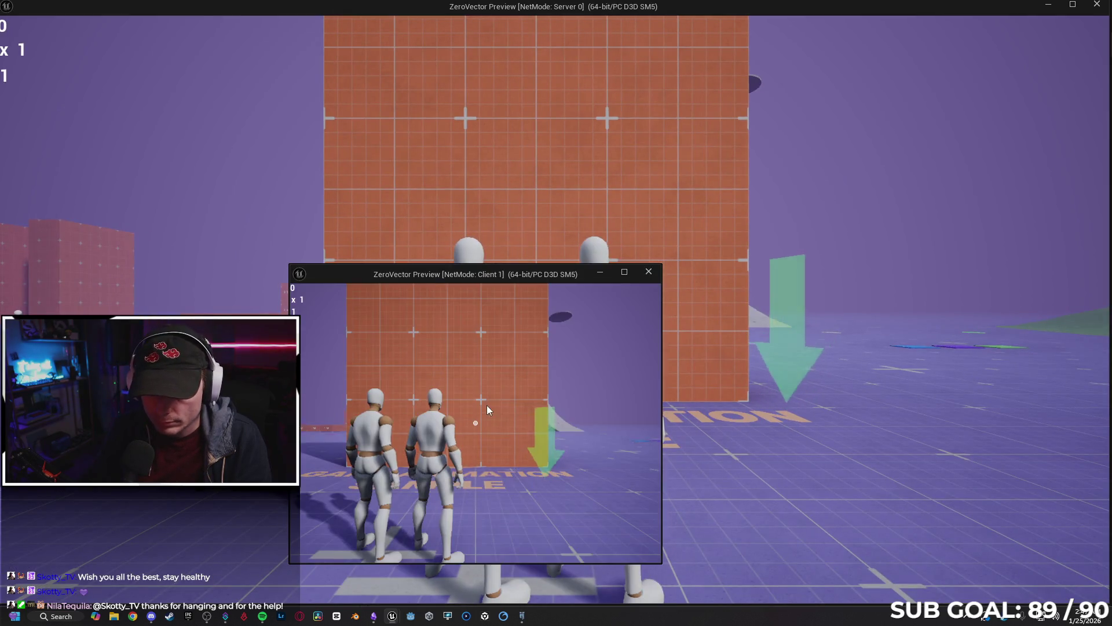
From the client, hit the other player twice while moving until Client prints 3.0, then stop.
click(486, 405)
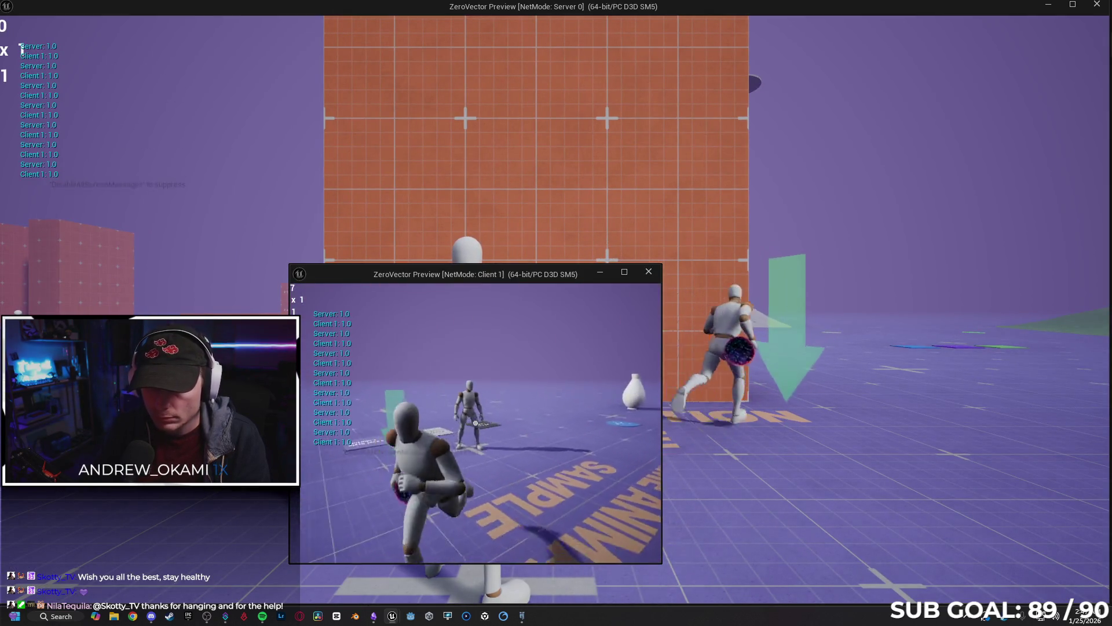
click(475, 423)
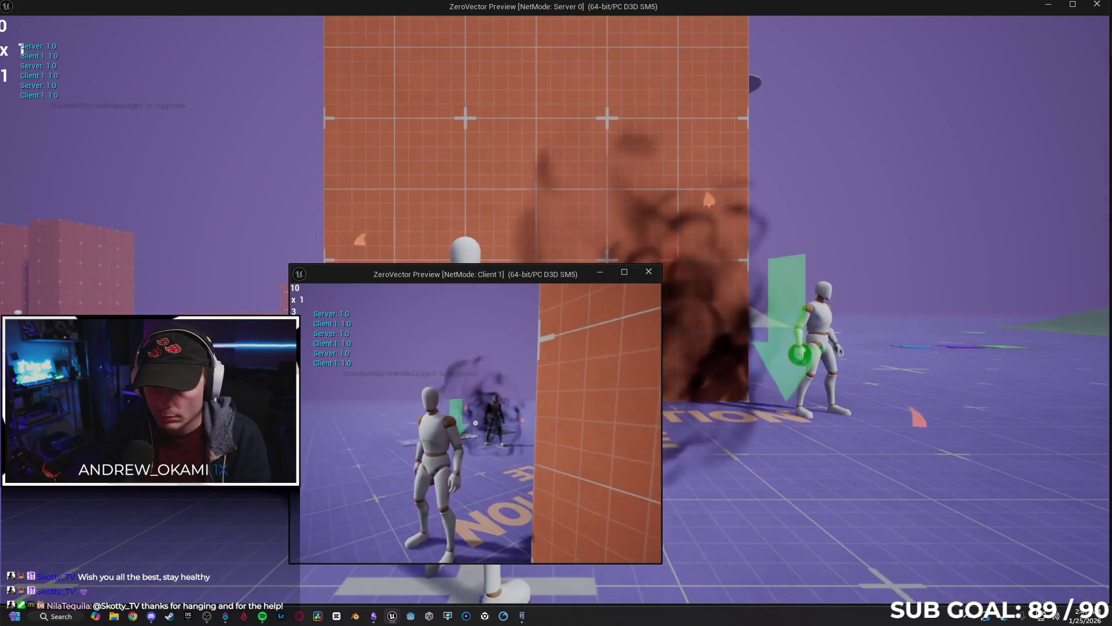
key(w)
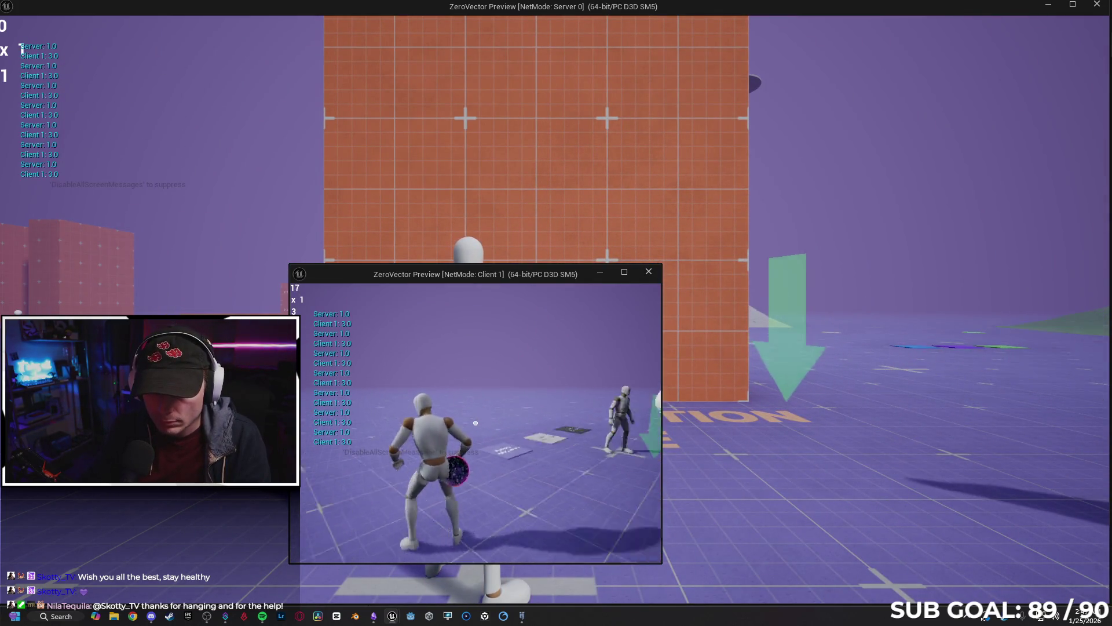
key(w)
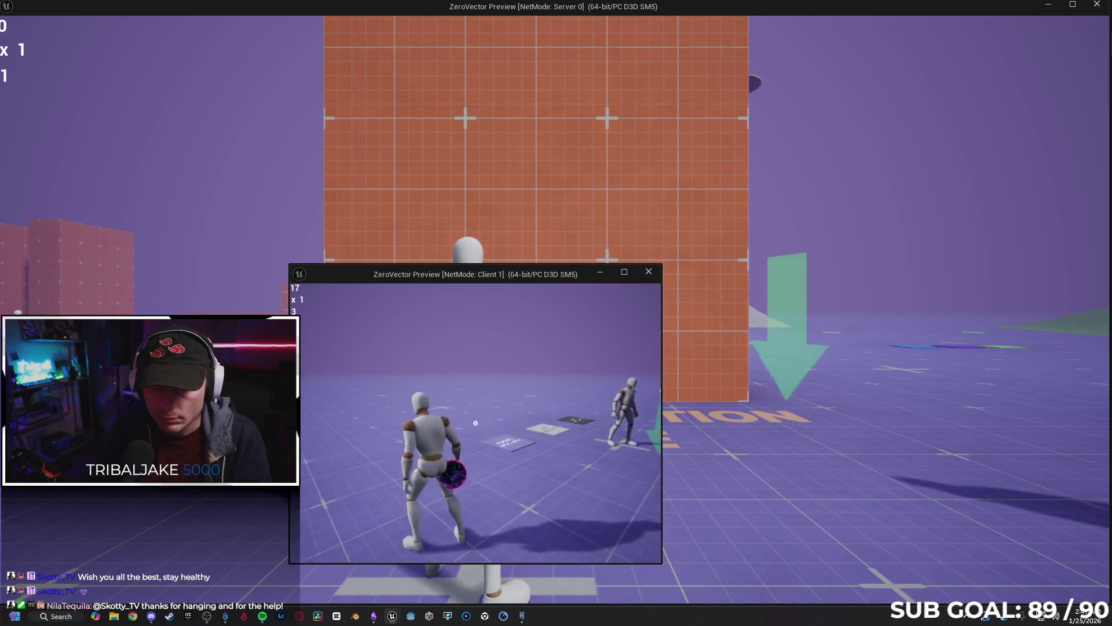
click(476, 422)
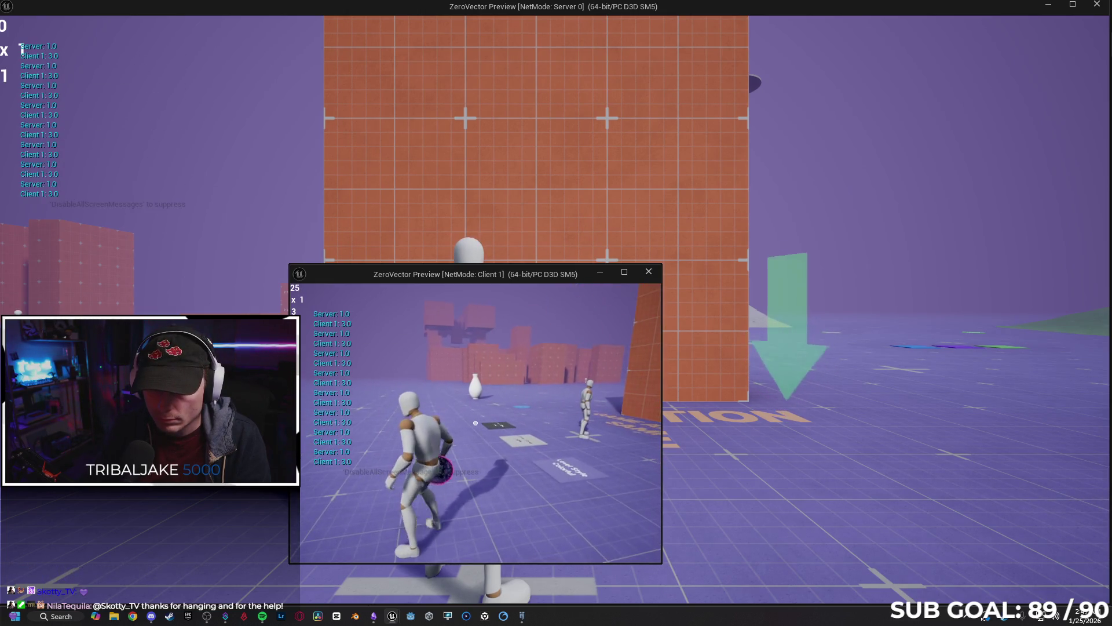
key(w)
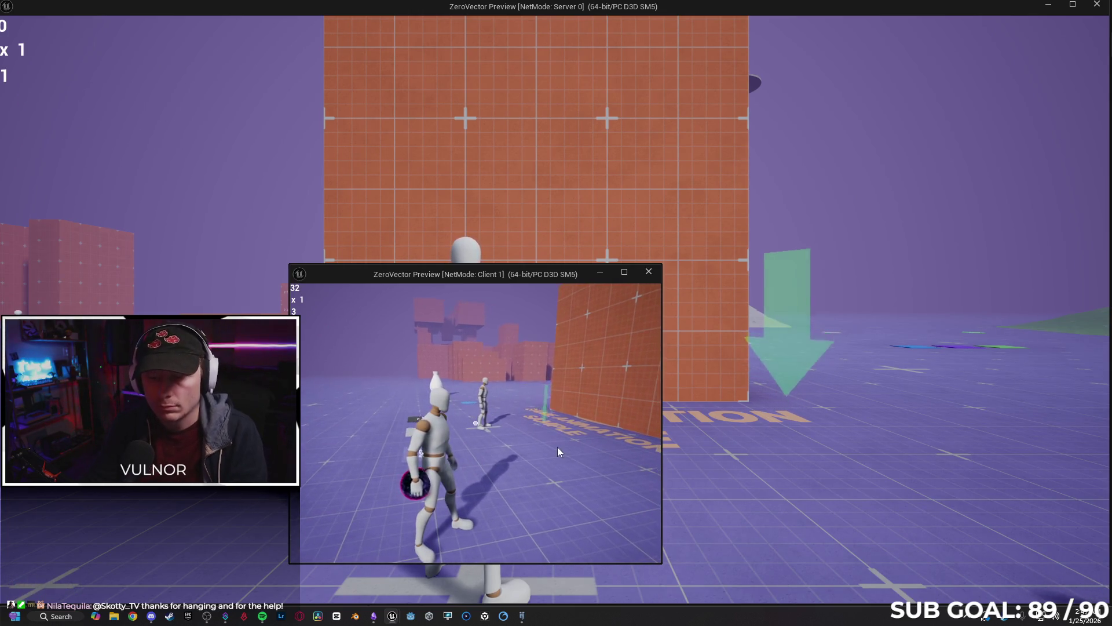
key(Escape)
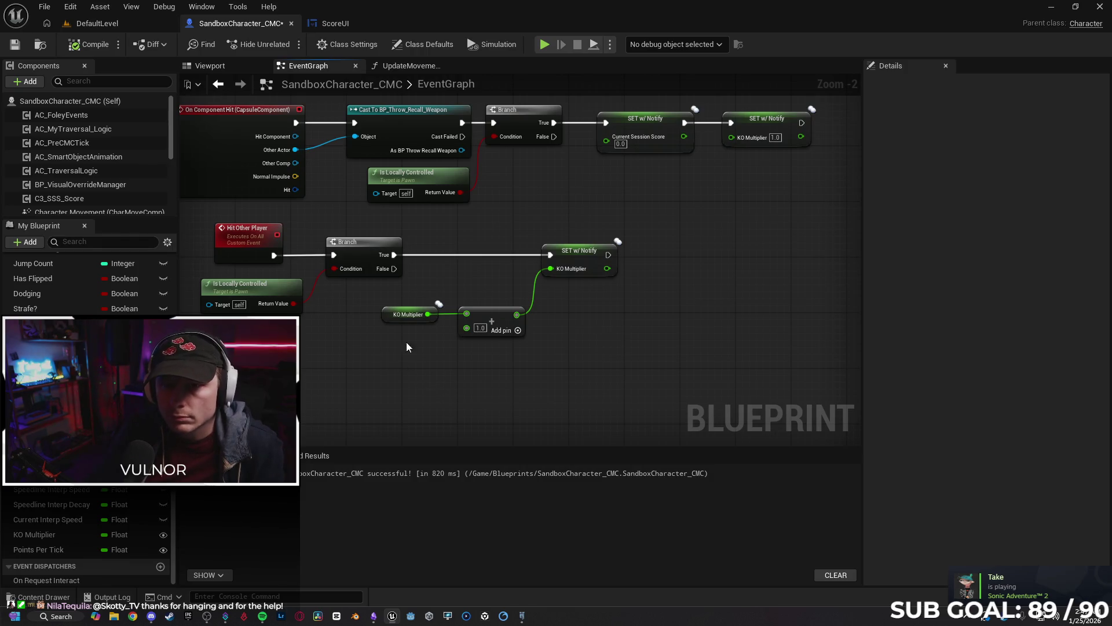
Move the KO Multiplier getter up and left in UpdateMovementScore.
click(397, 69)
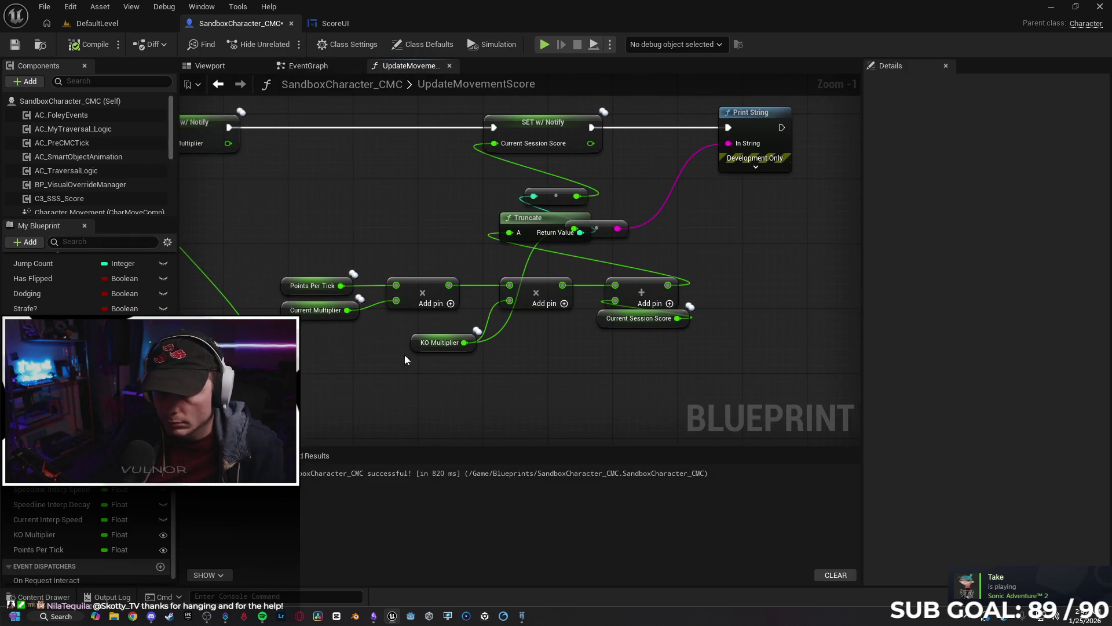
click(440, 343)
mouse_move(412, 347)
mouse_down()
mouse_move(387, 353)
mouse_move(384, 376)
mouse_up()
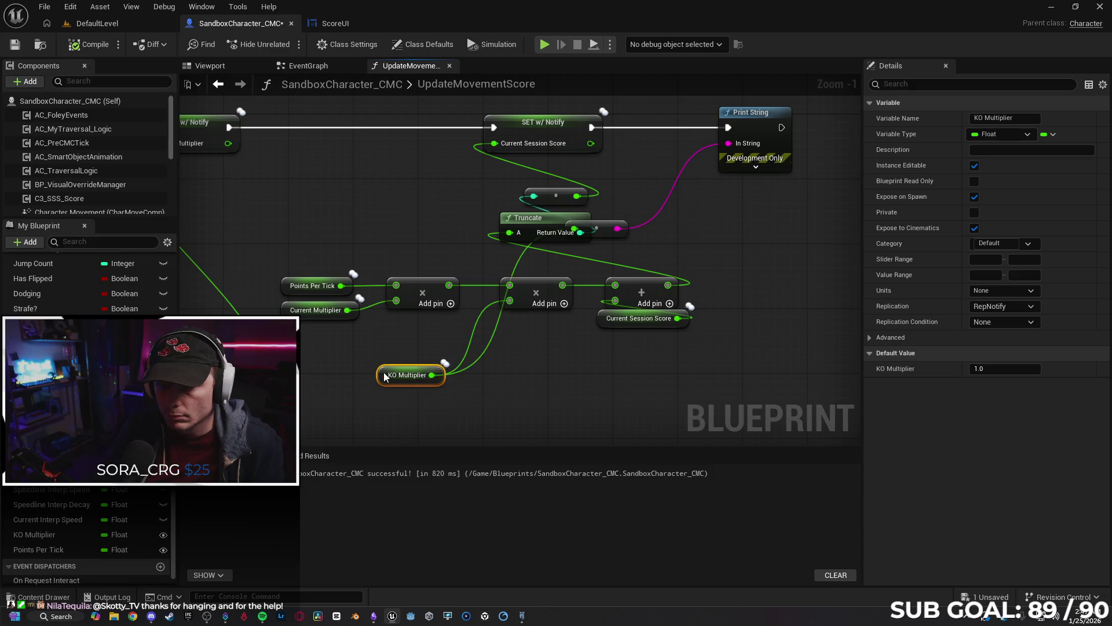
click(471, 364)
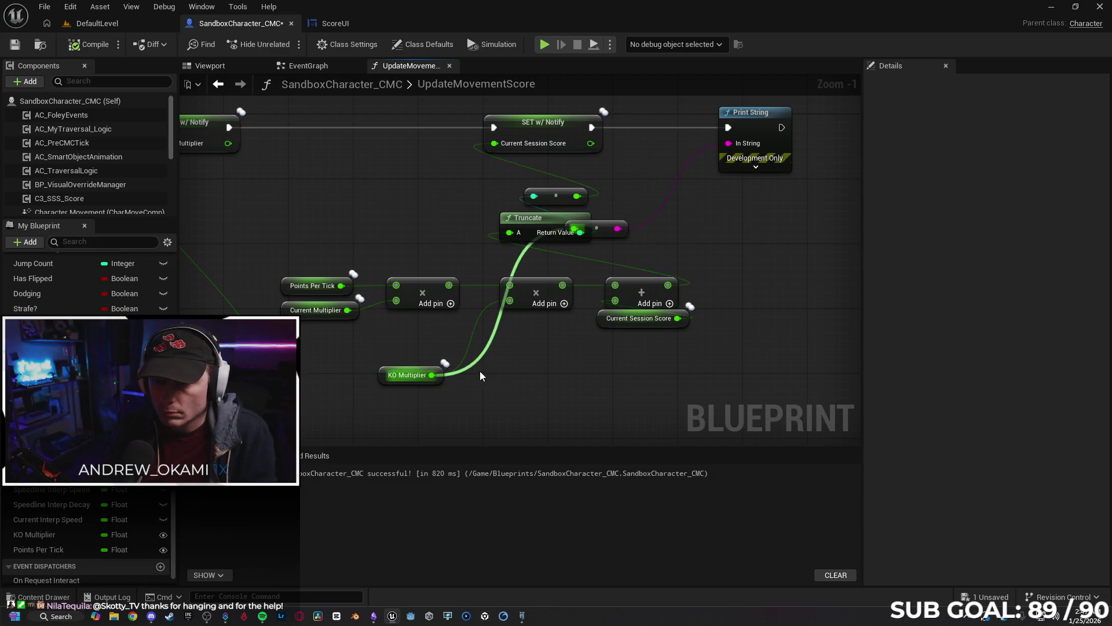
mouse_move(401, 380)
mouse_down()
mouse_move(377, 360)
mouse_move(396, 371)
mouse_up()
Check the Points Per Tick, Current Multiplier and KO Multiplier settings, then view ScoreUI's event graph.
click(286, 284)
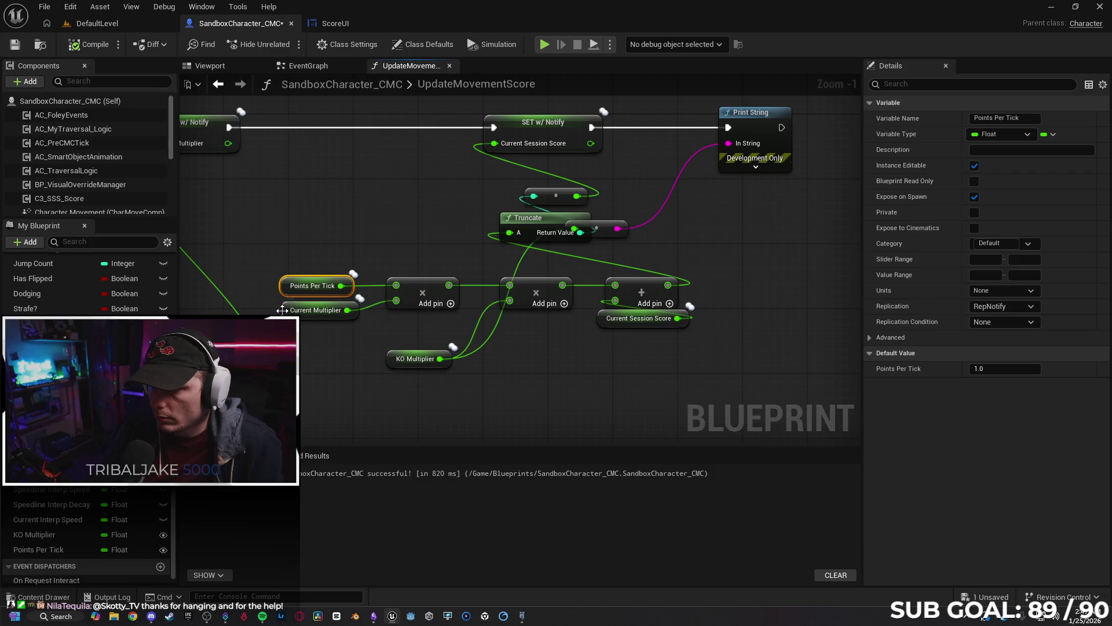
click(298, 311)
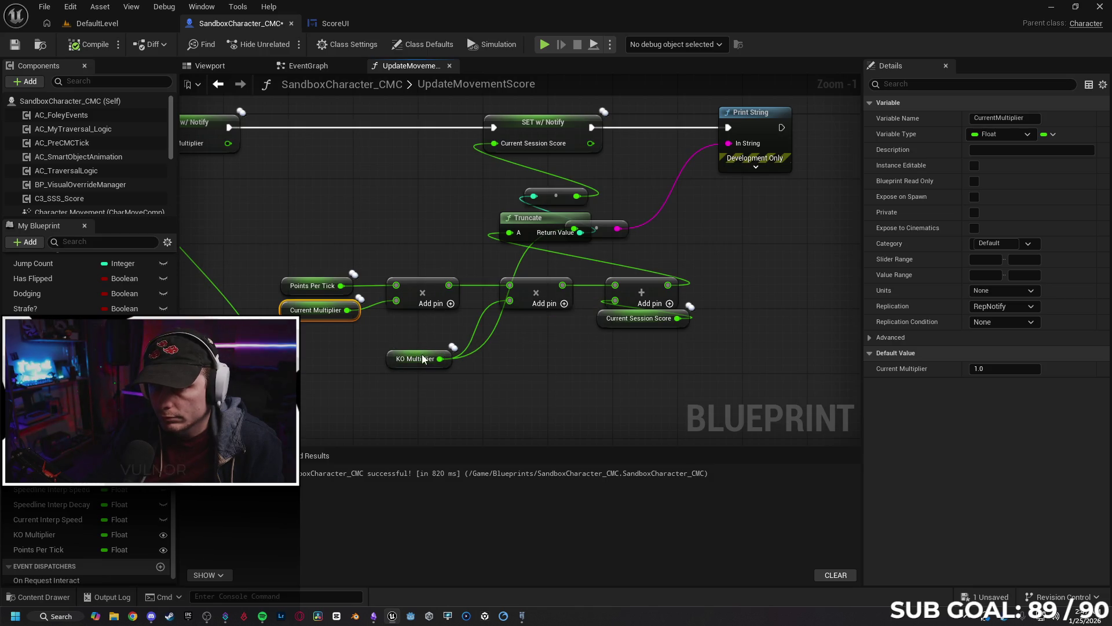
click(523, 300)
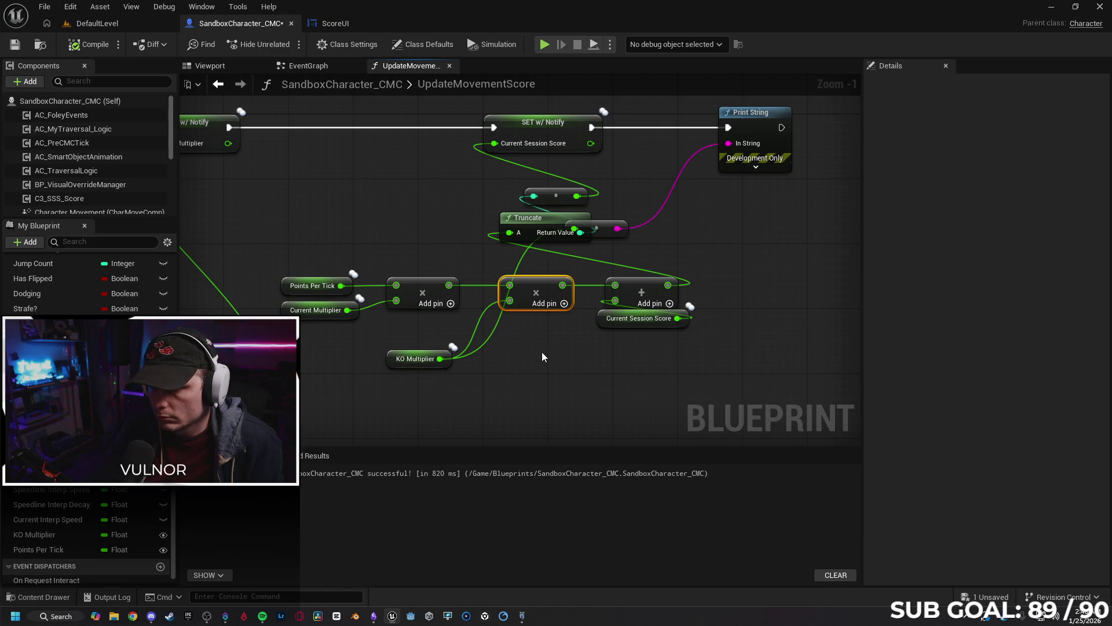
click(395, 362)
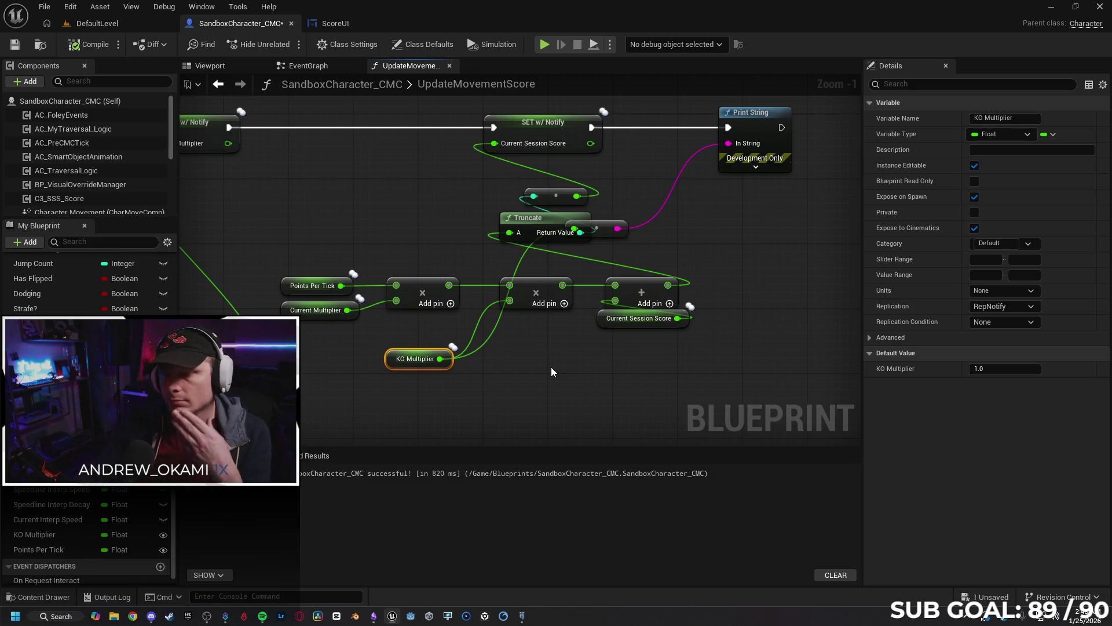
click(356, 26)
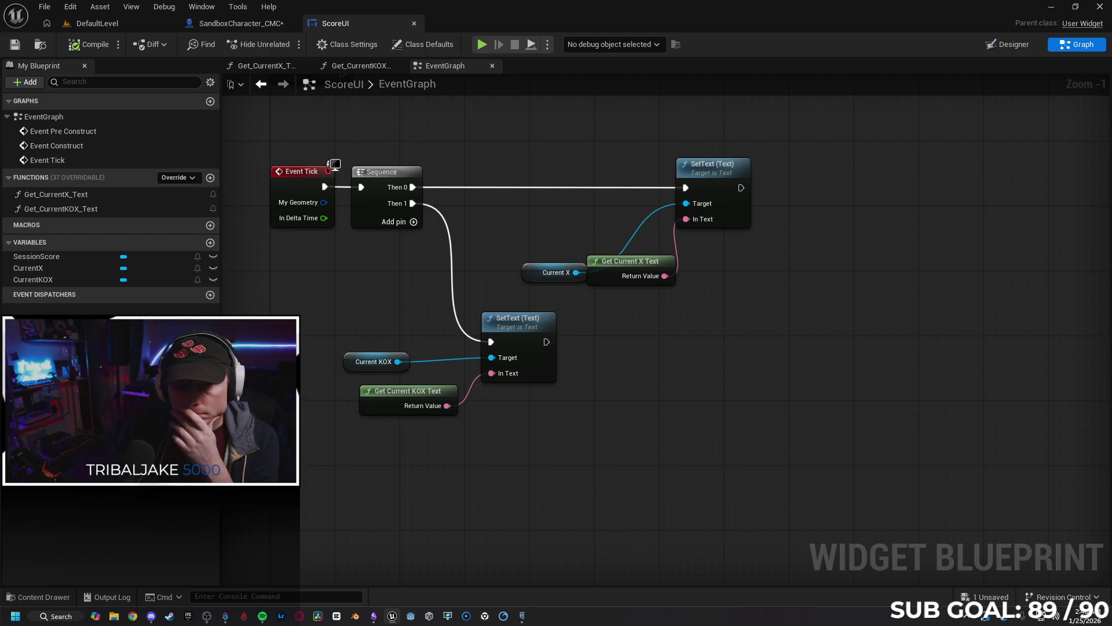
click(375, 65)
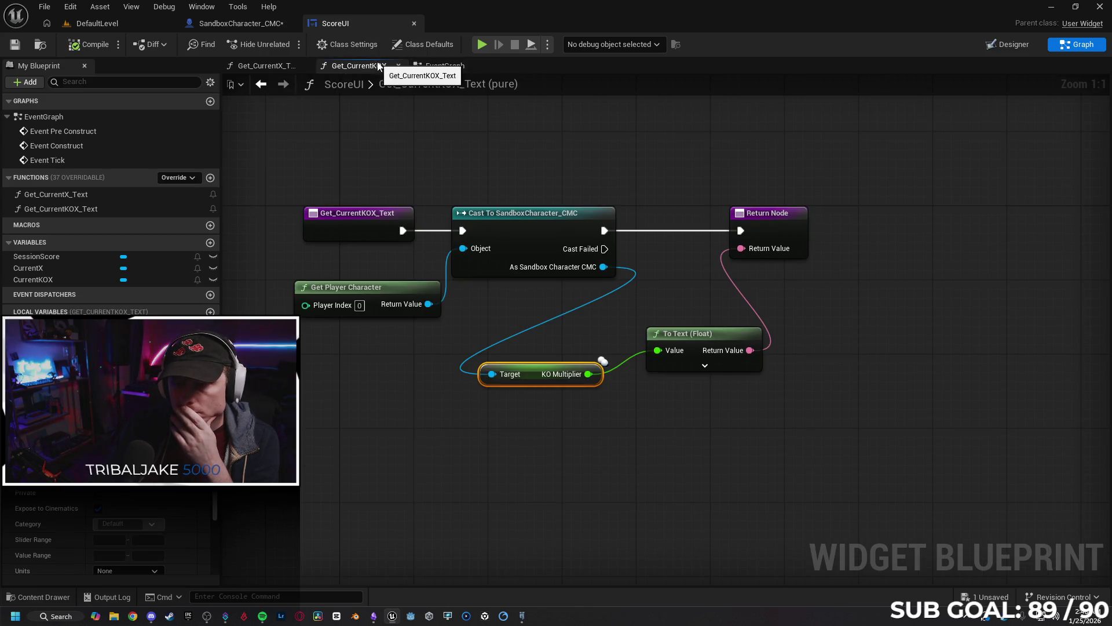
key(ctrl+Tab)
key(ctrl+Tab)
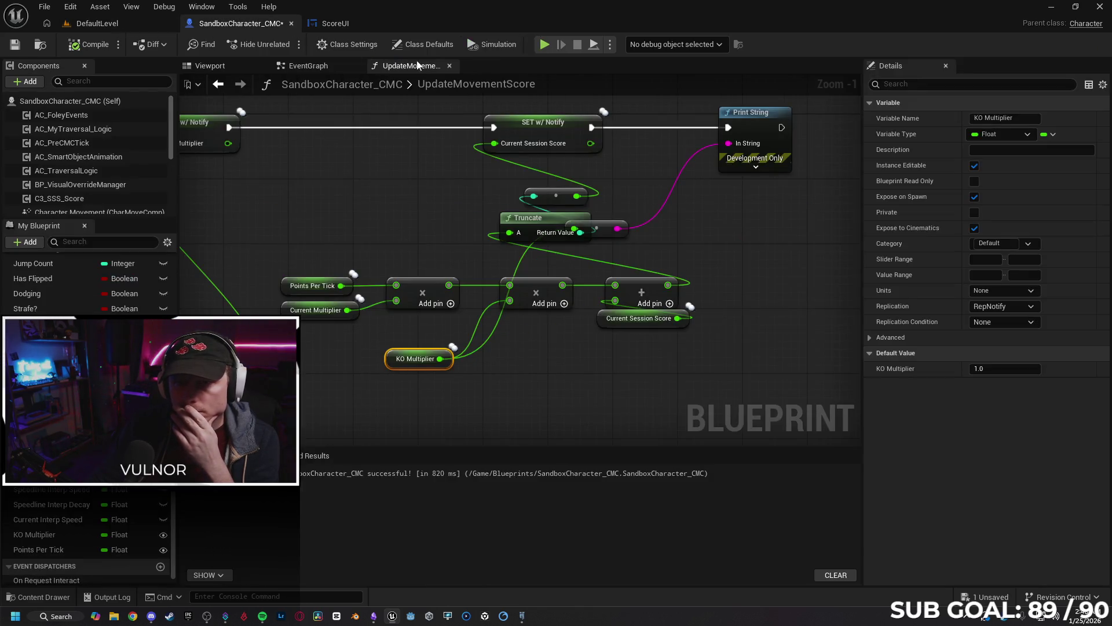
click(545, 45)
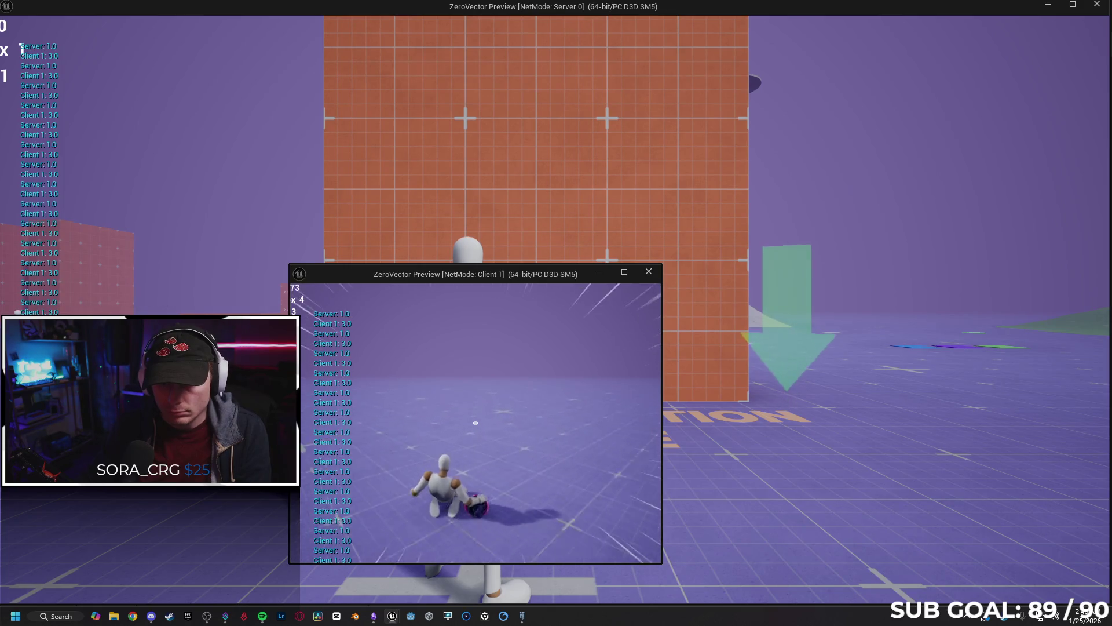
key(Escape)
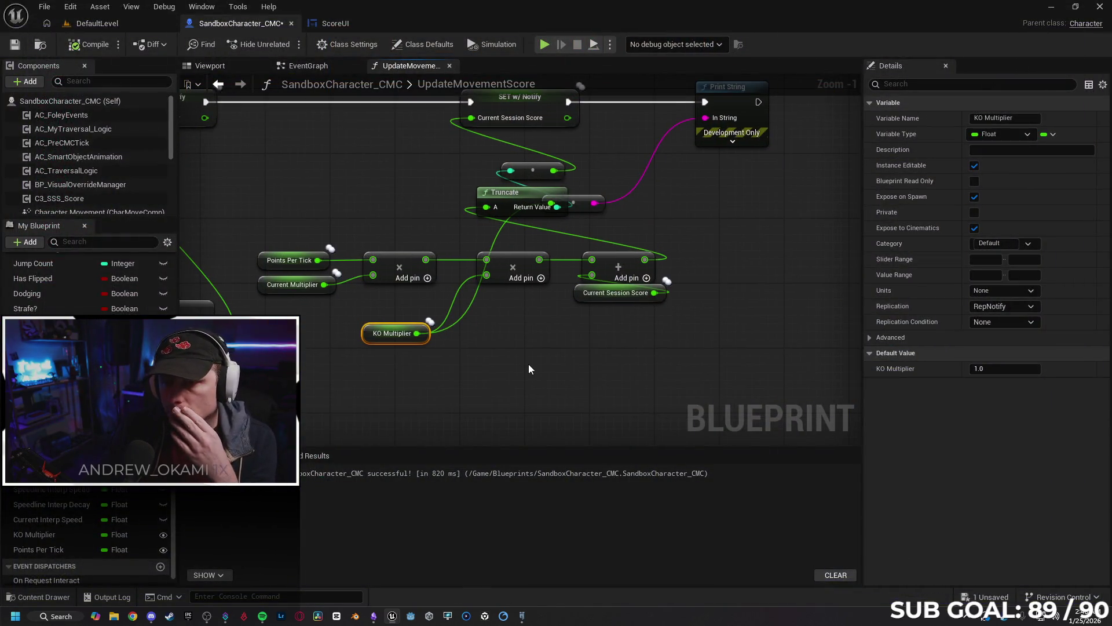
drag(538, 361, 560, 371)
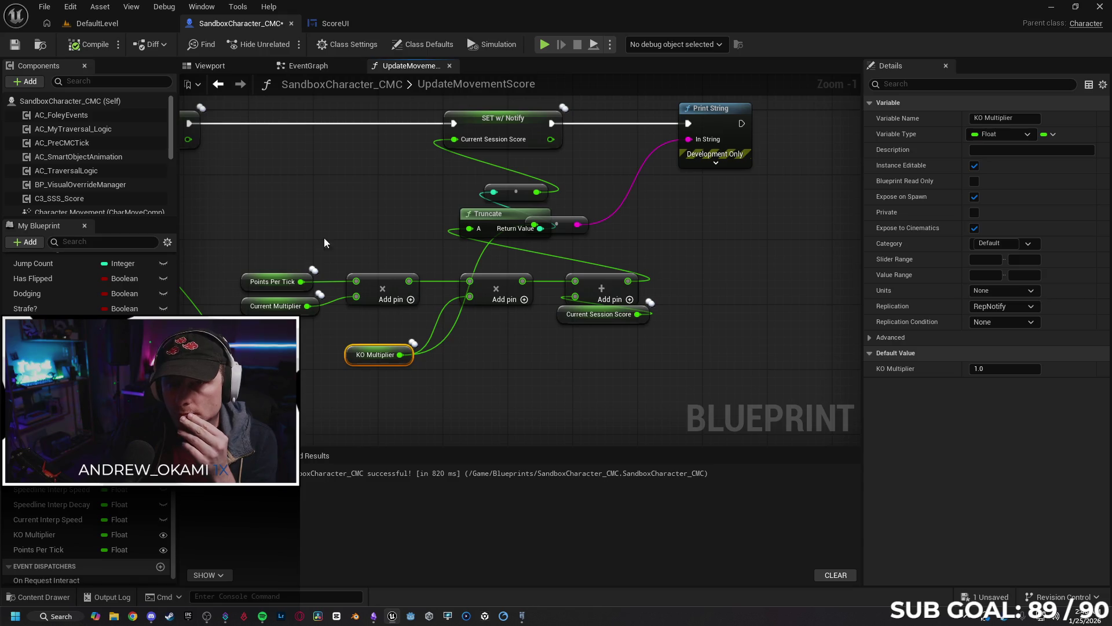
click(334, 24)
click(498, 408)
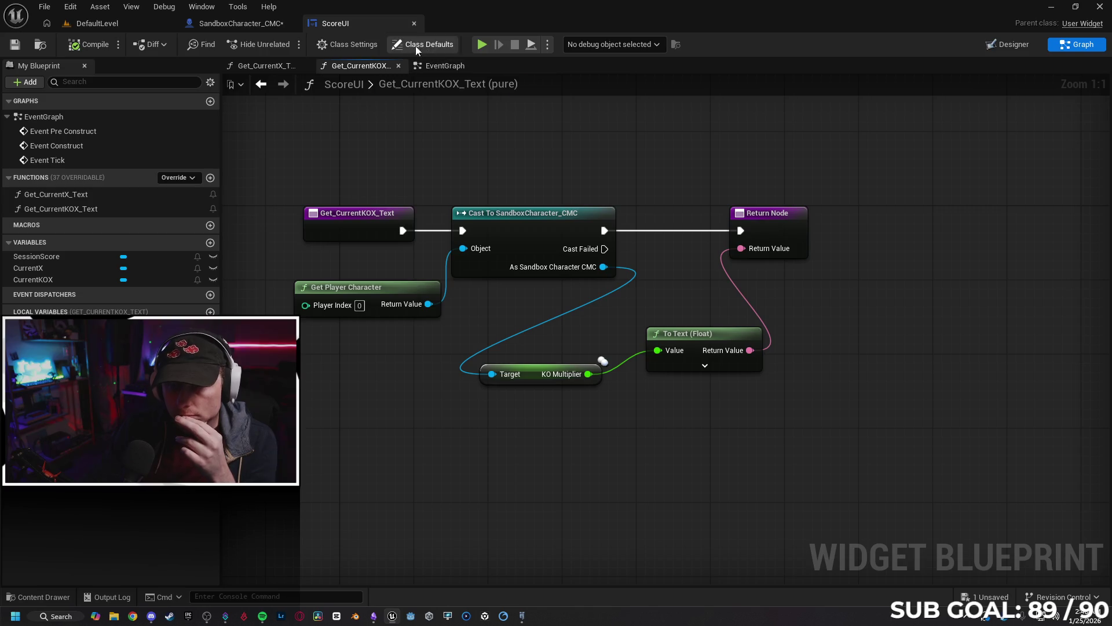
click(241, 23)
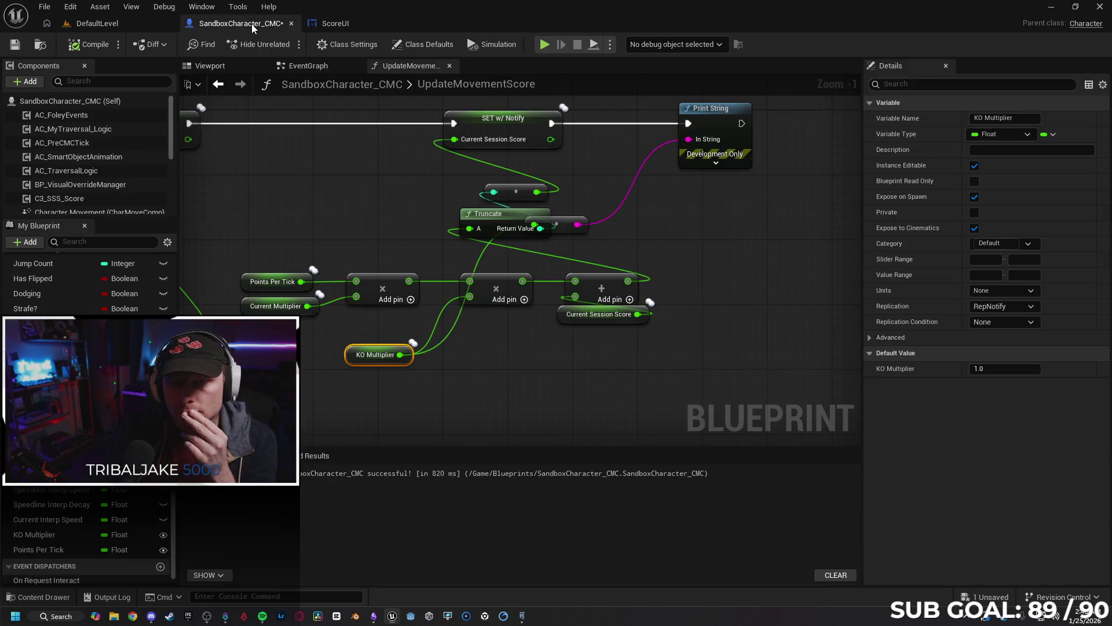
click(553, 356)
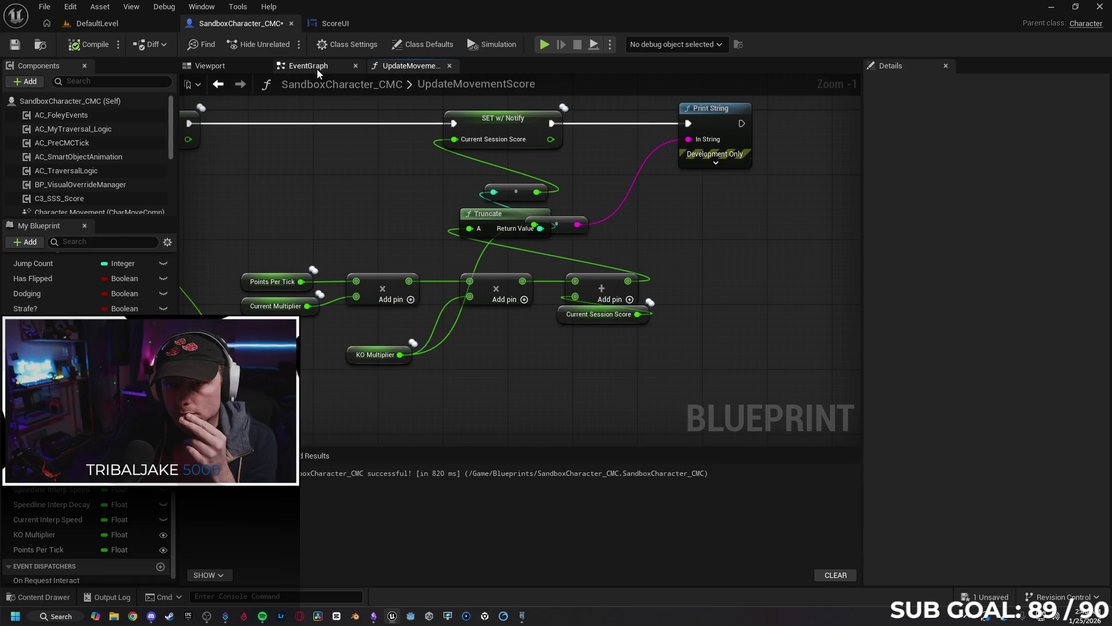
click(313, 67)
drag(449, 366, 480, 366)
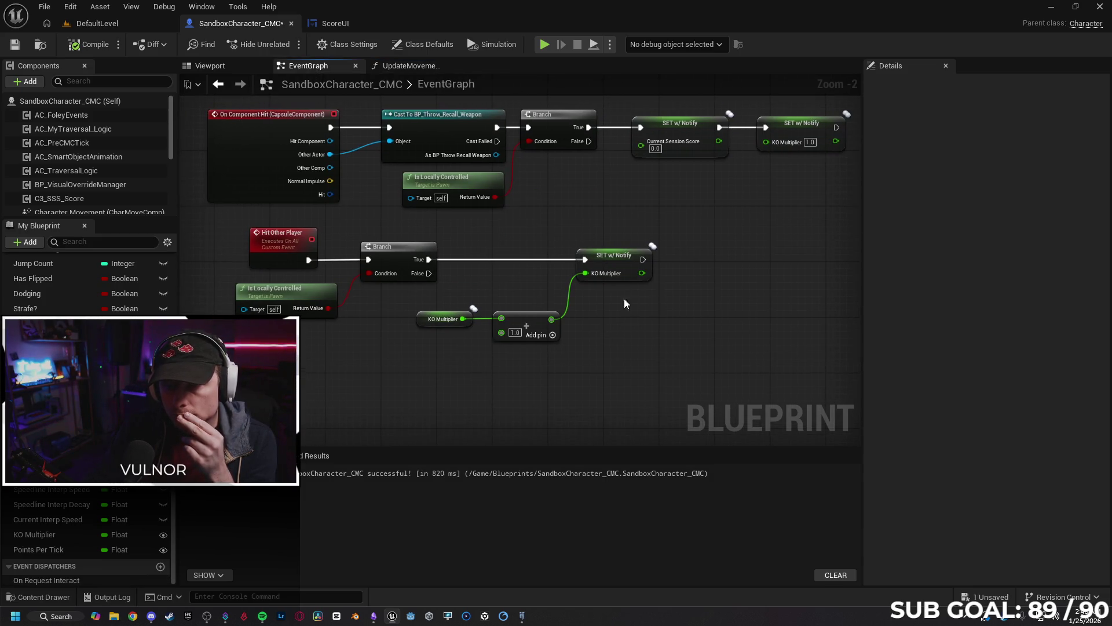
click(325, 24)
click(240, 23)
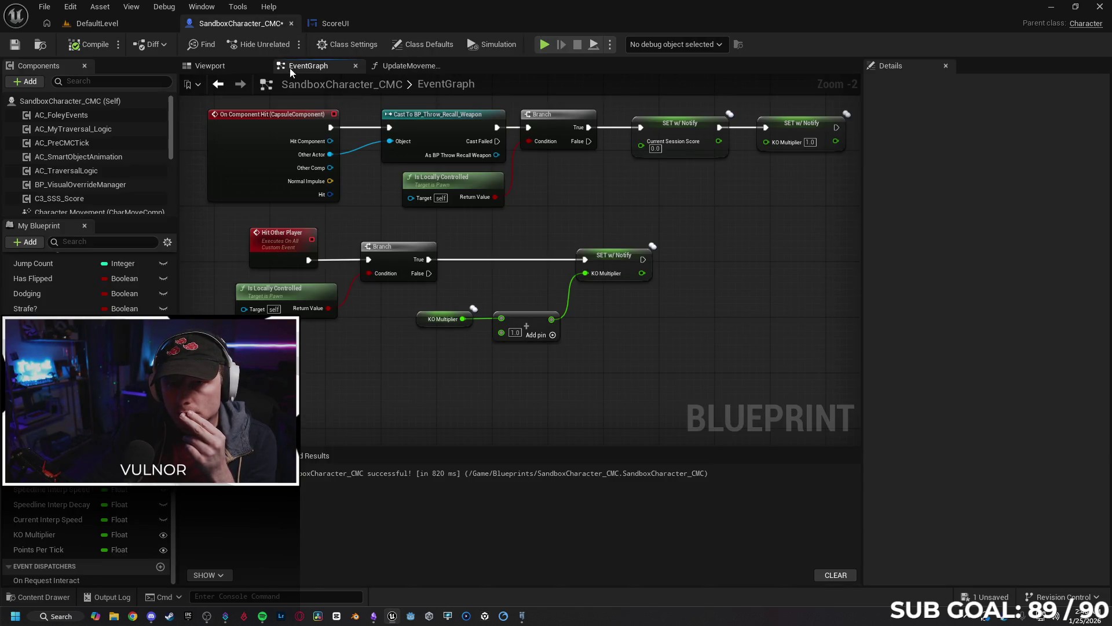
click(405, 66)
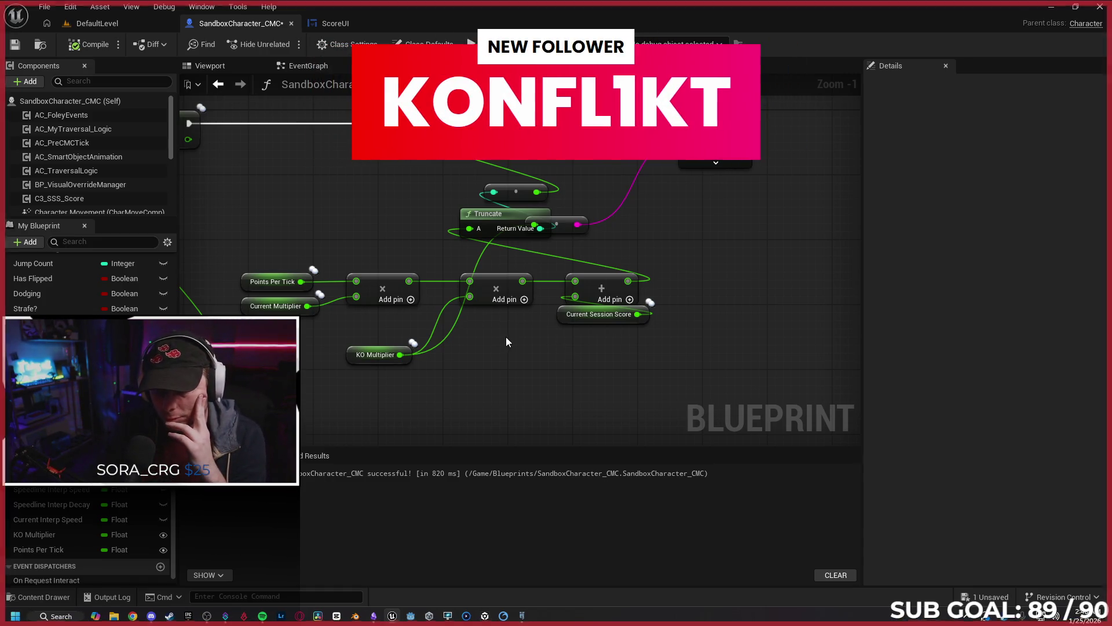
alt+click(446, 336)
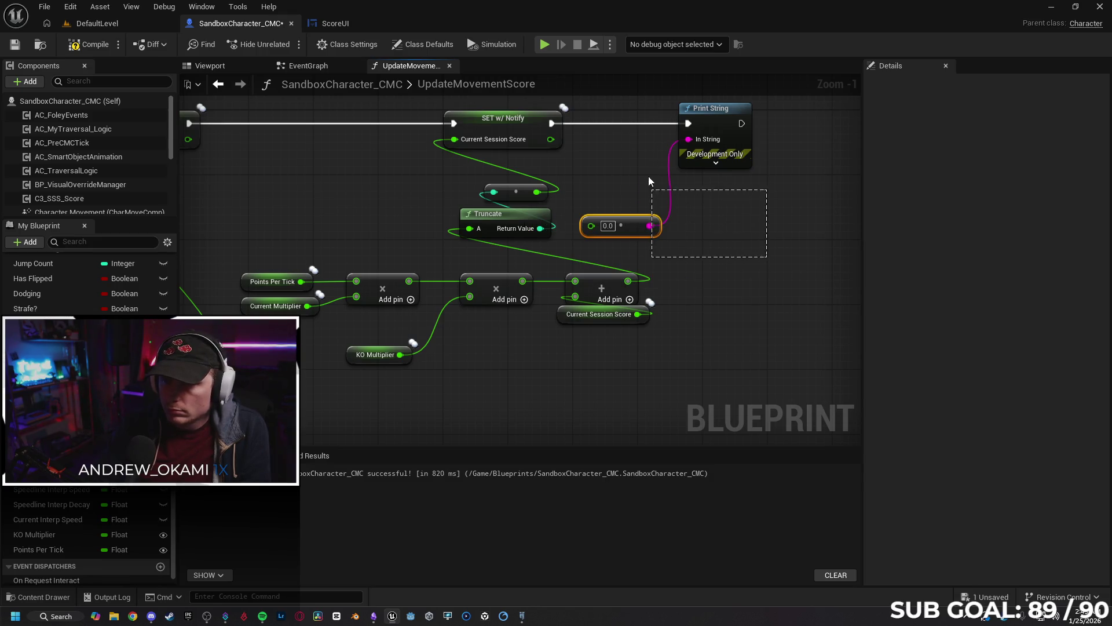
Delete the Print String, conversion, KO Multiplier getter and middle Multiply, wiring the first Multiply into Add.
key(Delete)
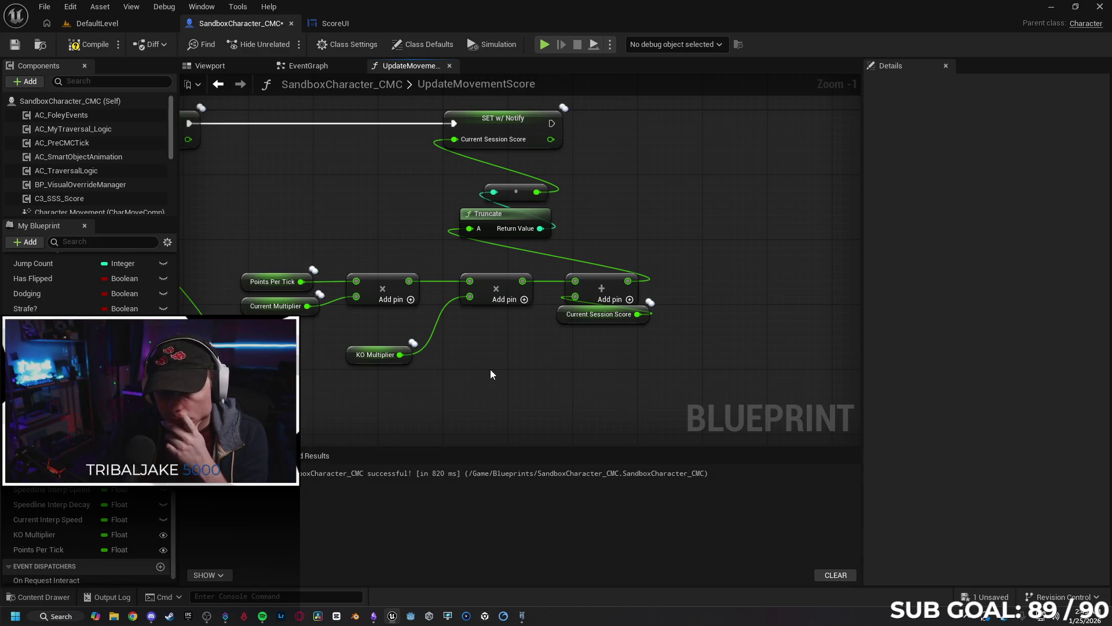
click(249, 307)
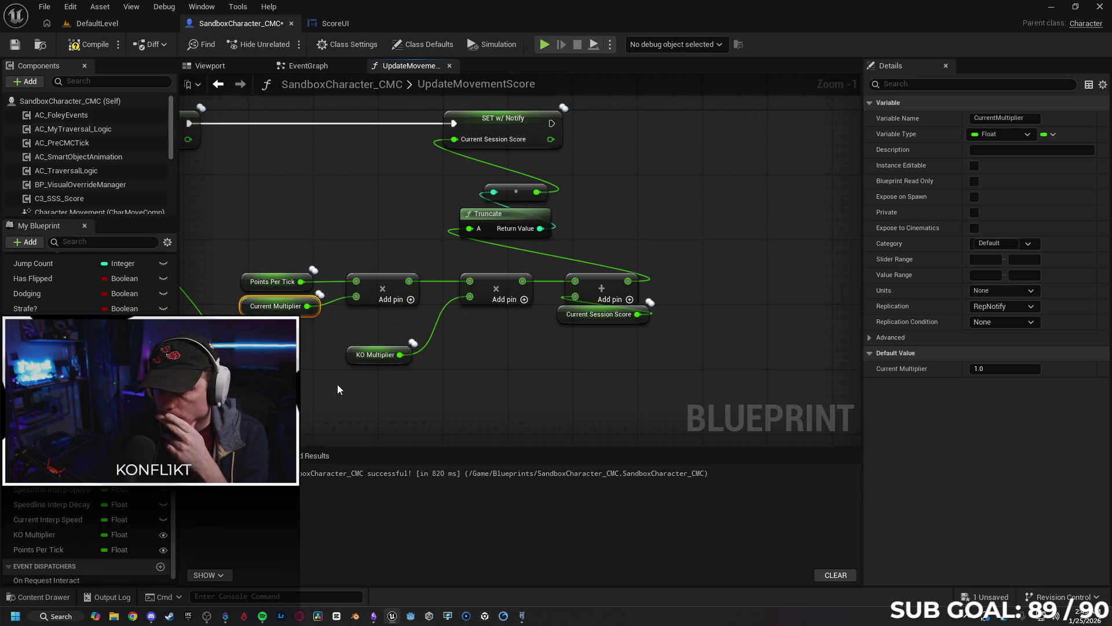
click(487, 383)
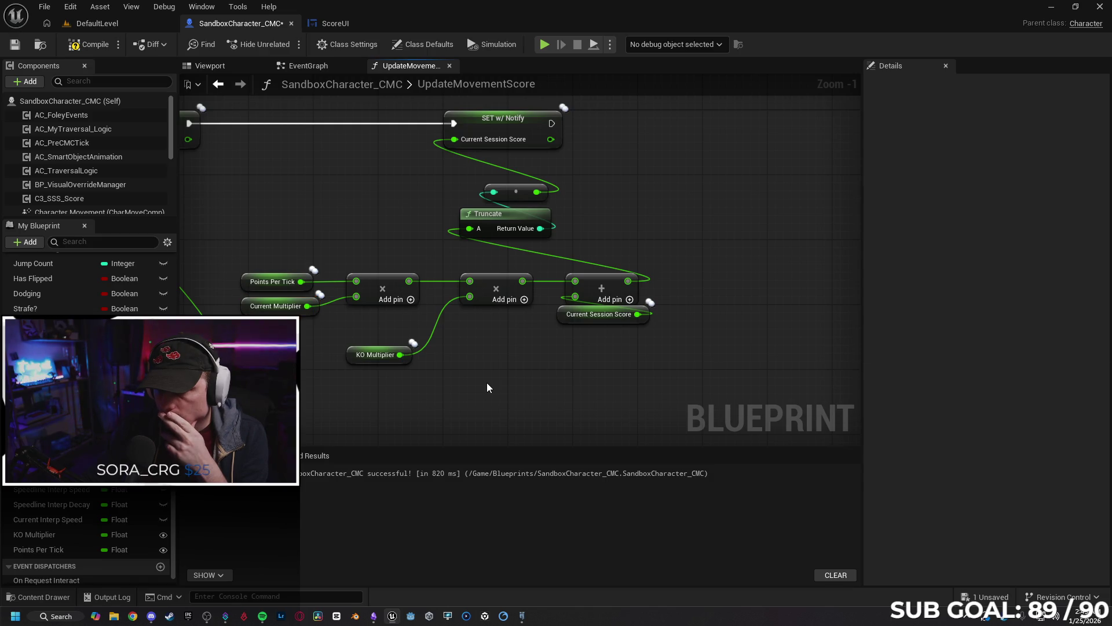
click(350, 354)
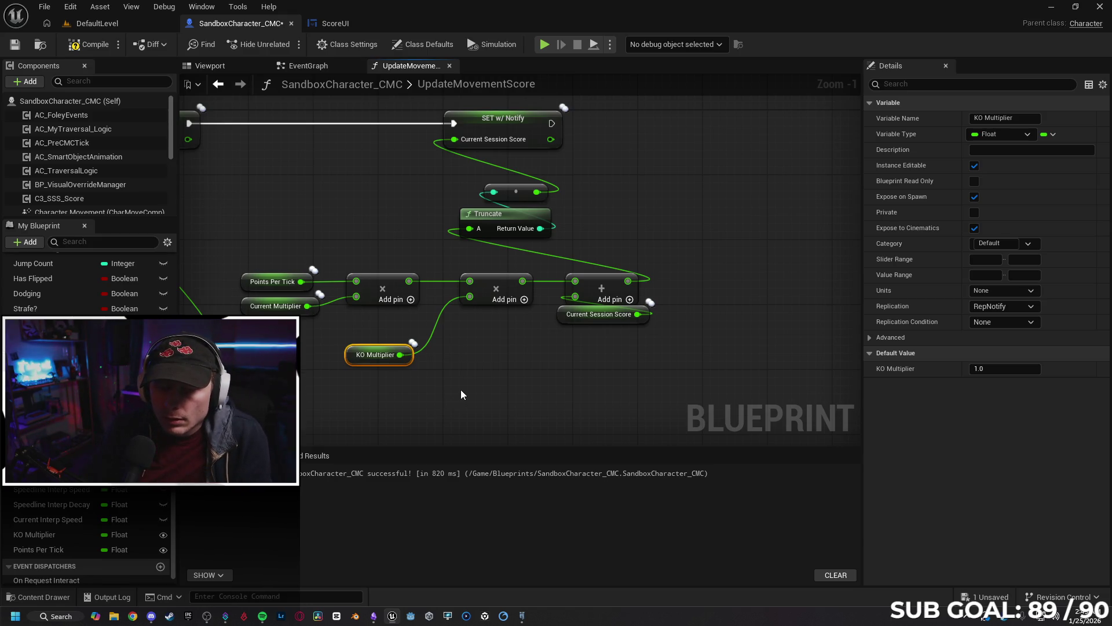
key(Delete)
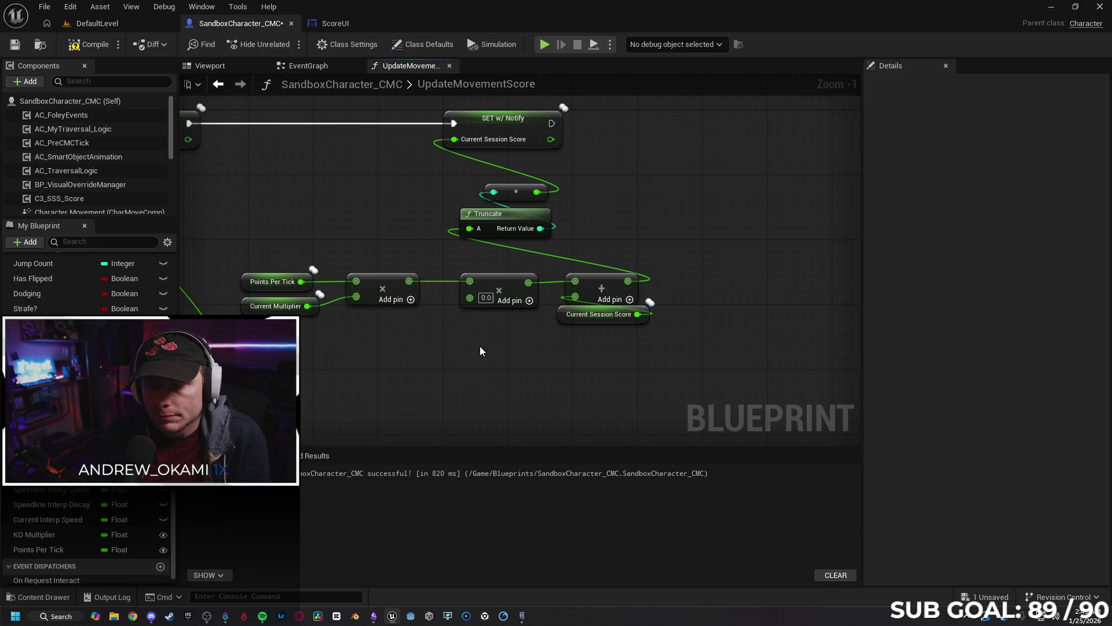
click(499, 288)
key(Delete)
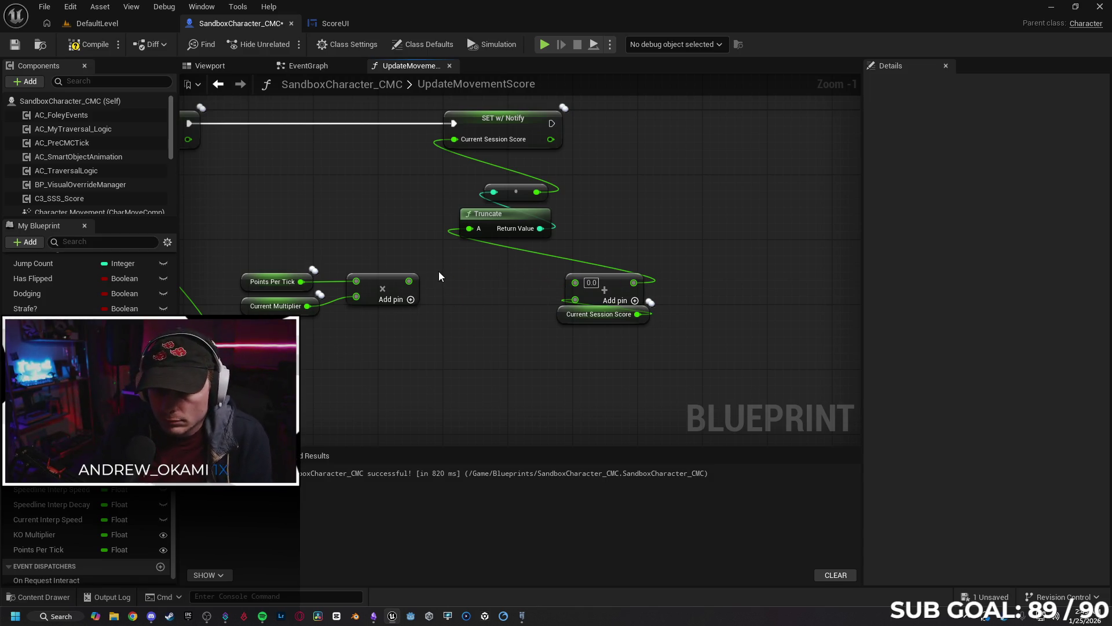
drag(409, 281, 575, 283)
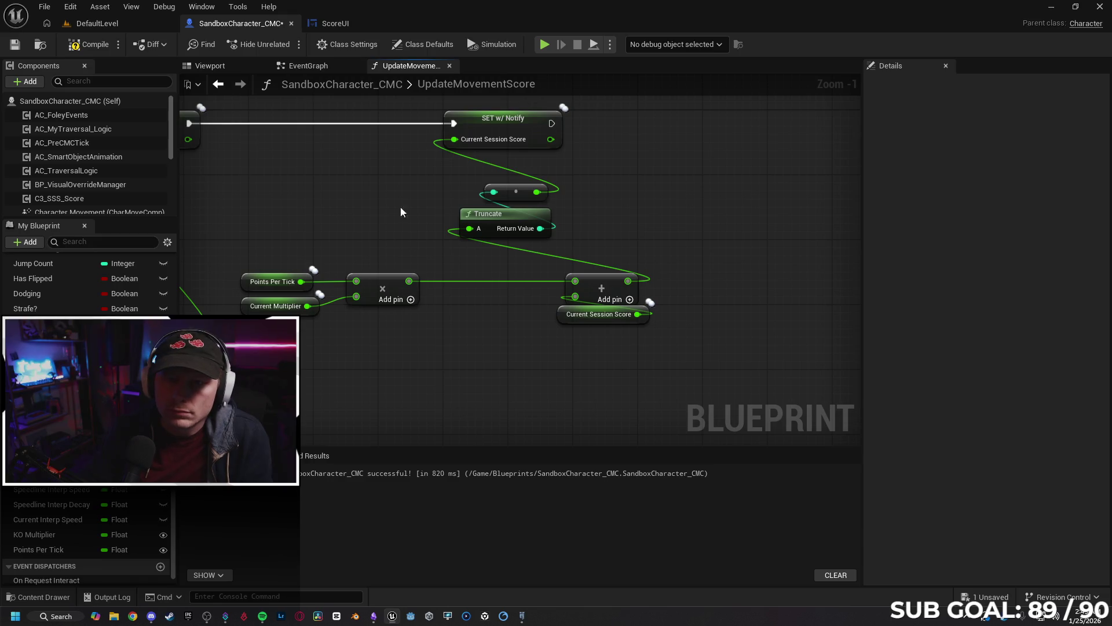
click(346, 23)
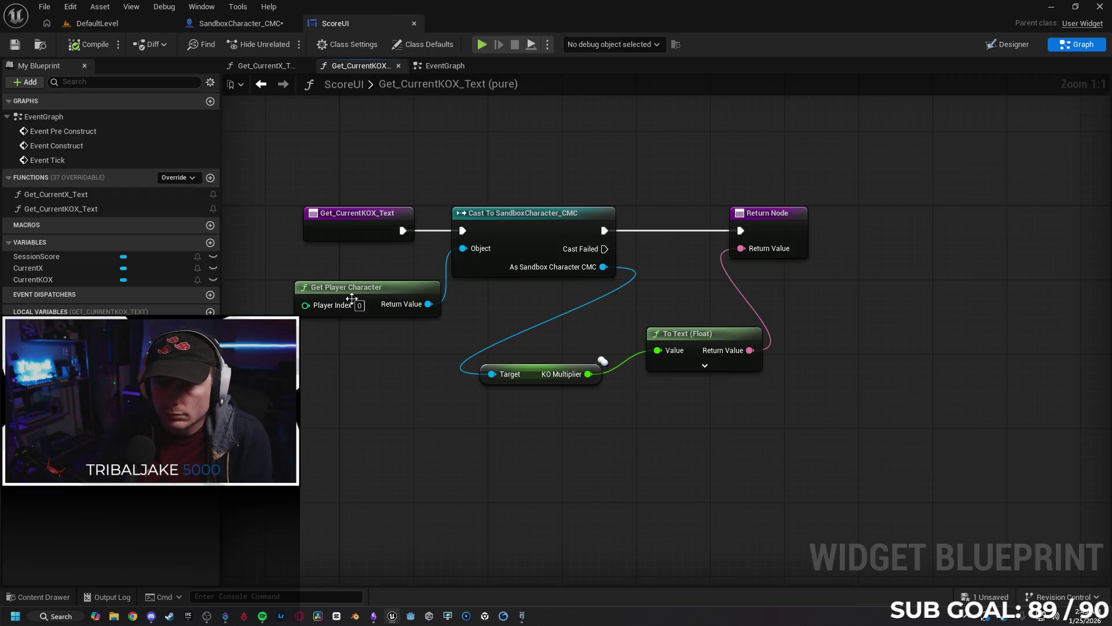
Delete the KO Multiplier getter, Add and SET KO Multiplier nodes from the character's event graph.
click(240, 23)
click(307, 66)
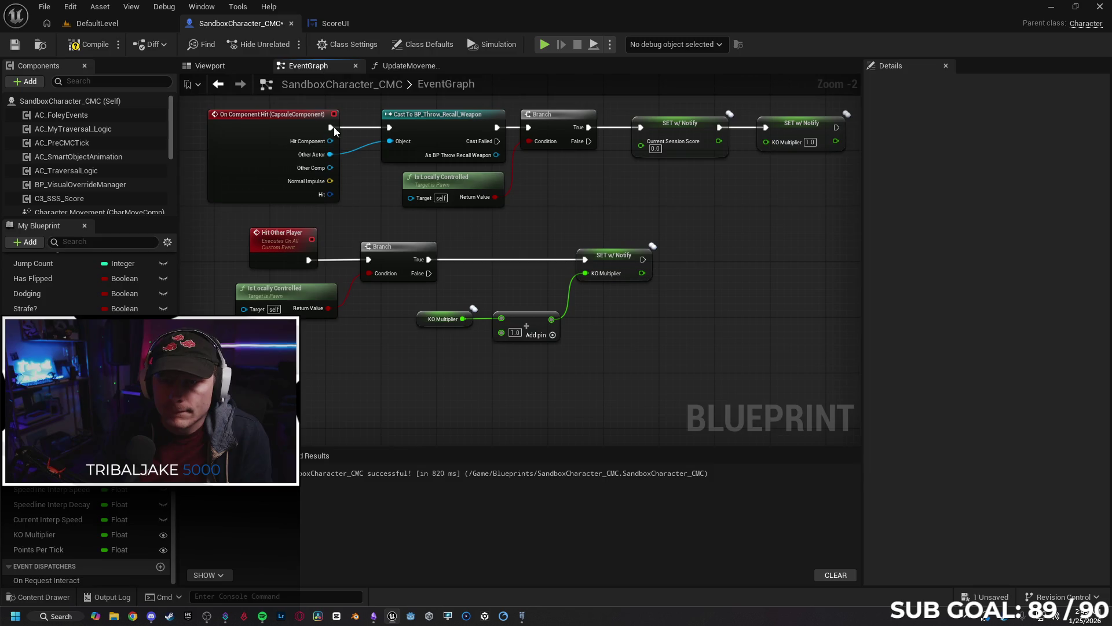
drag(426, 306, 561, 359)
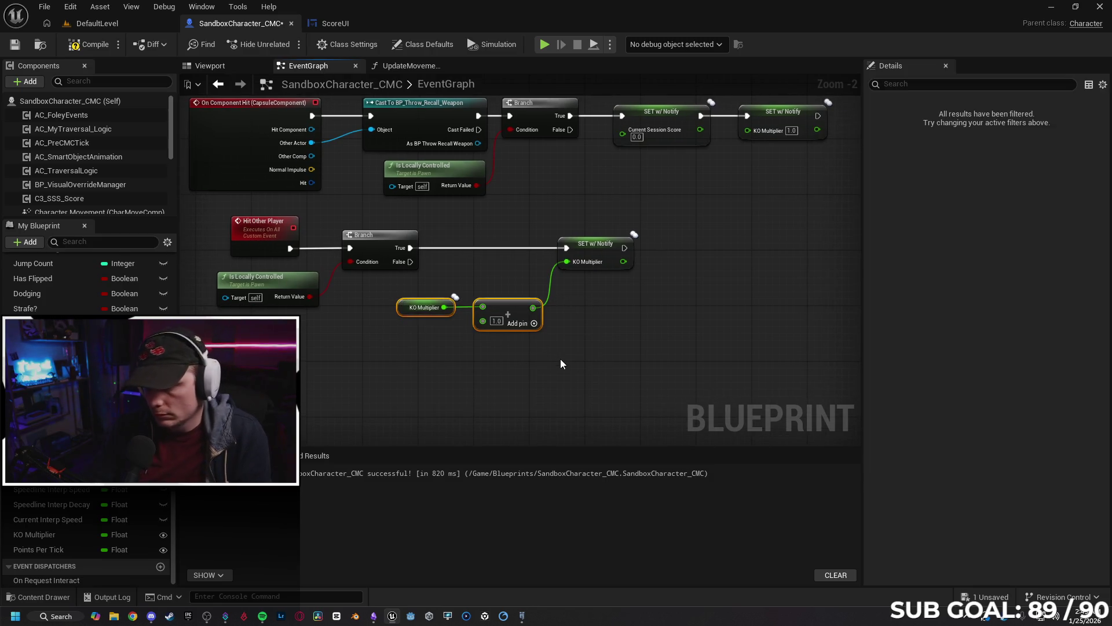
key(Delete)
click(580, 251)
key(Delete)
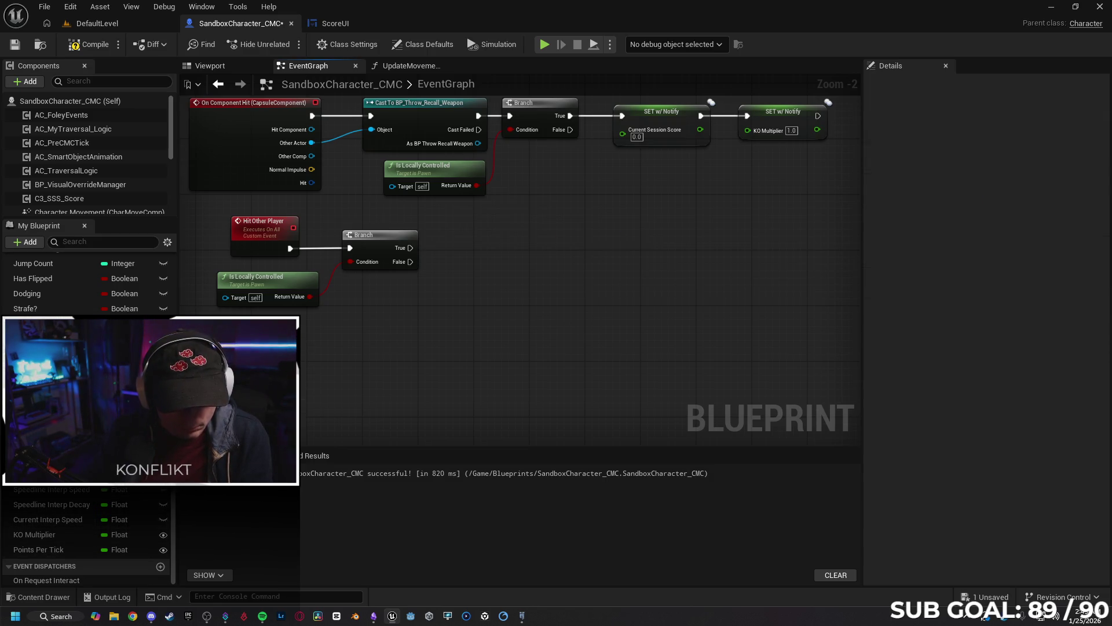
Add a Current Multiplier getter feeding an Add node with 1.0 as its second value.
mouse_move(46, 474)
mouse_down()
mouse_move(358, 314)
mouse_move(484, 318)
mouse_up()
click(422, 321)
text(plus)
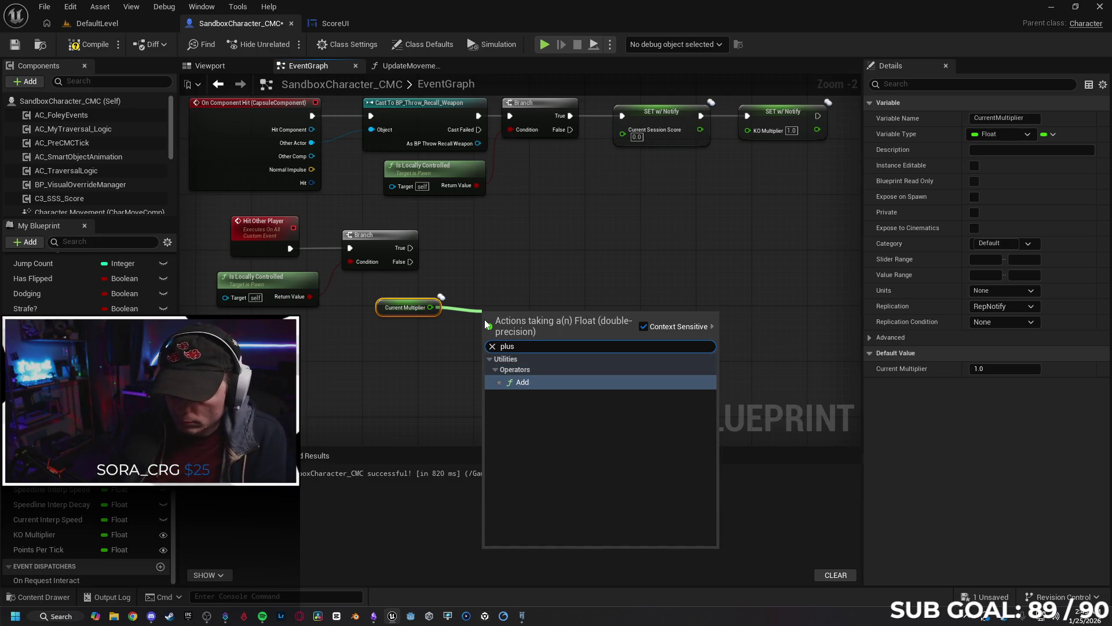
key(Return)
click(503, 327)
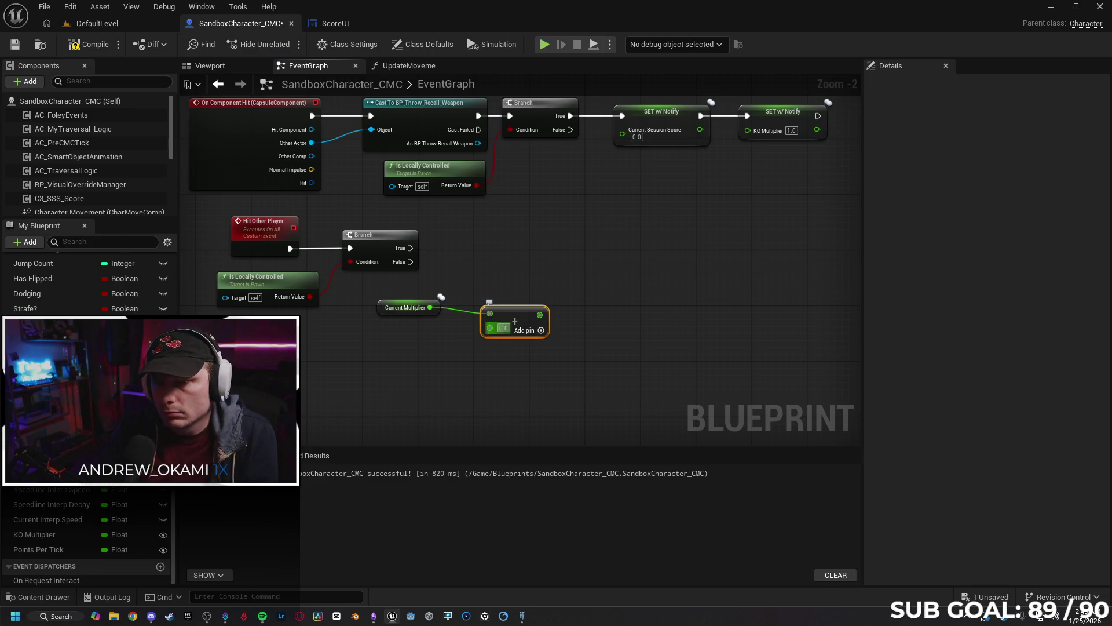
text(1)
click(508, 351)
drag(526, 319, 519, 312)
Set Current Multiplier from the Add result on the Branch's True output.
drag(411, 247, 542, 249)
text(set curren)
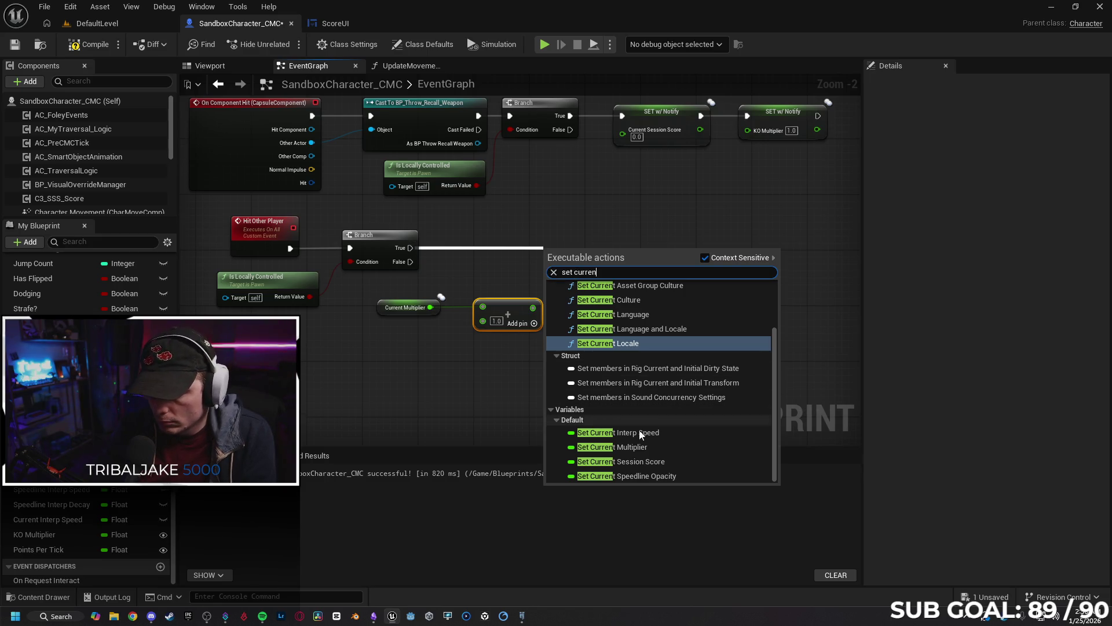
click(641, 445)
drag(534, 307, 553, 268)
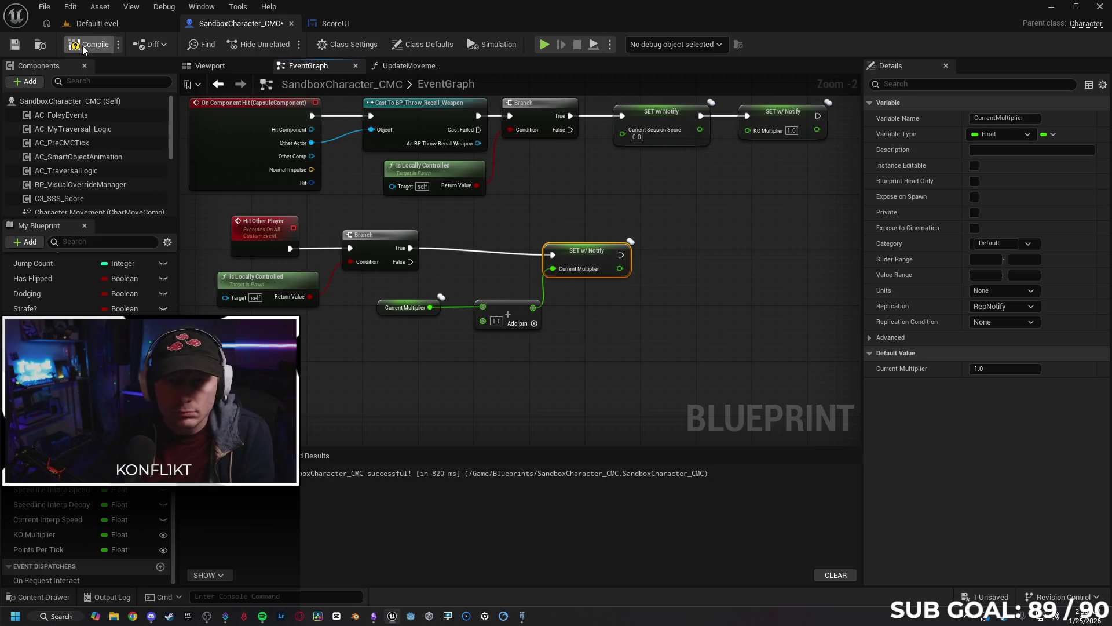
click(407, 66)
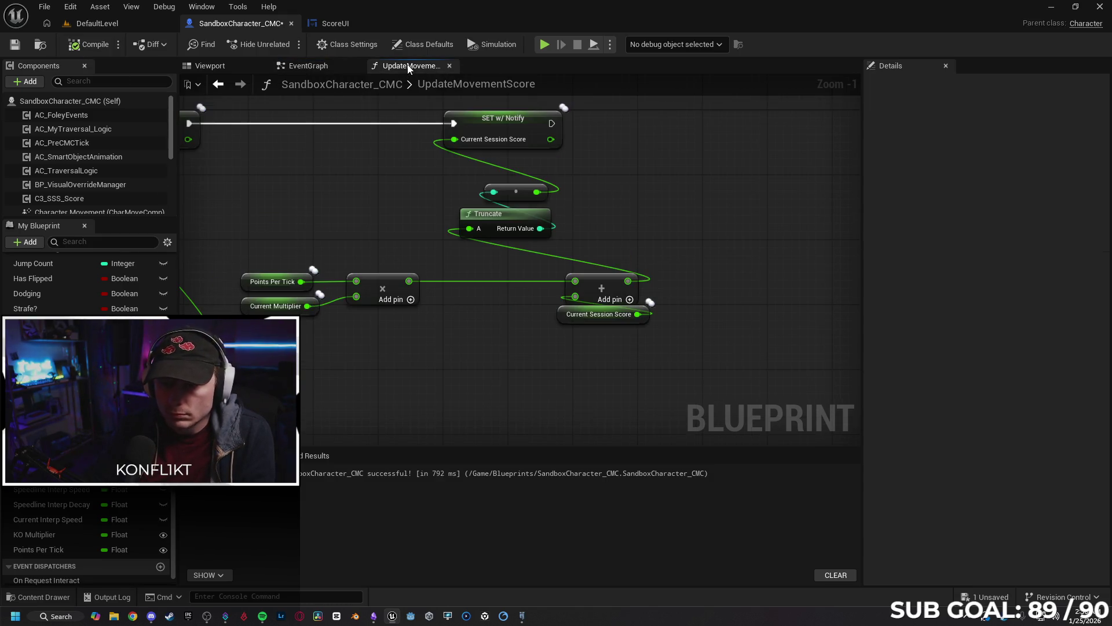
Print Current Multiplier after SET Current Session Score, then compile and launch a server-client session.
mouse_move(450, 171)
mouse_down()
mouse_move(537, 181)
mouse_move(628, 156)
mouse_up()
text(print string)
key(Return)
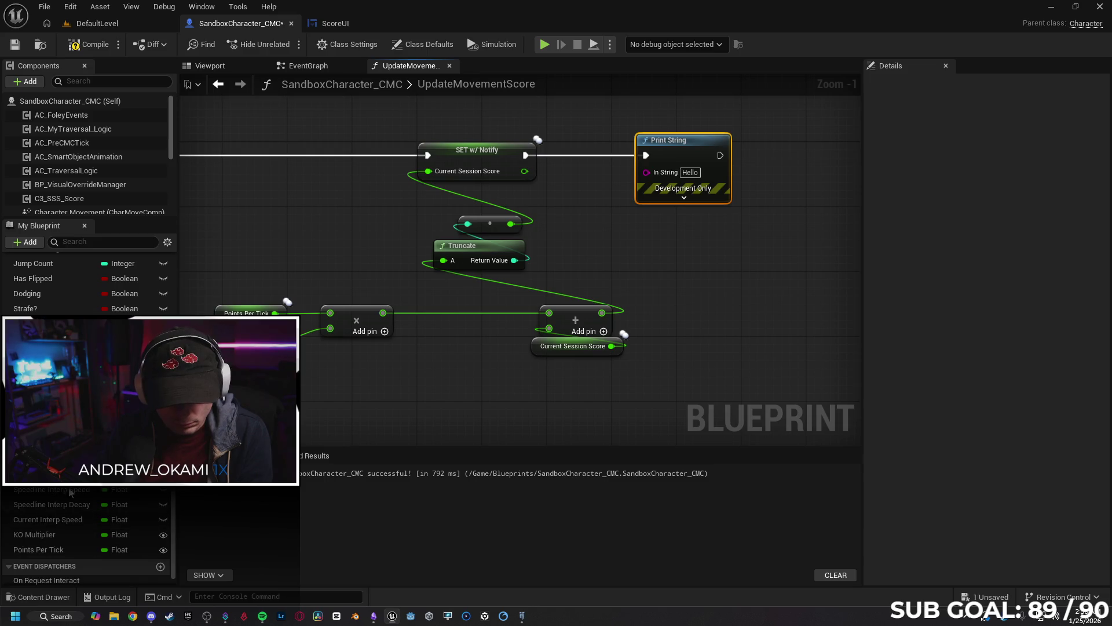
mouse_move(52, 406)
mouse_down()
mouse_move(452, 273)
mouse_move(564, 193)
mouse_up()
click(601, 219)
drag(681, 151, 722, 150)
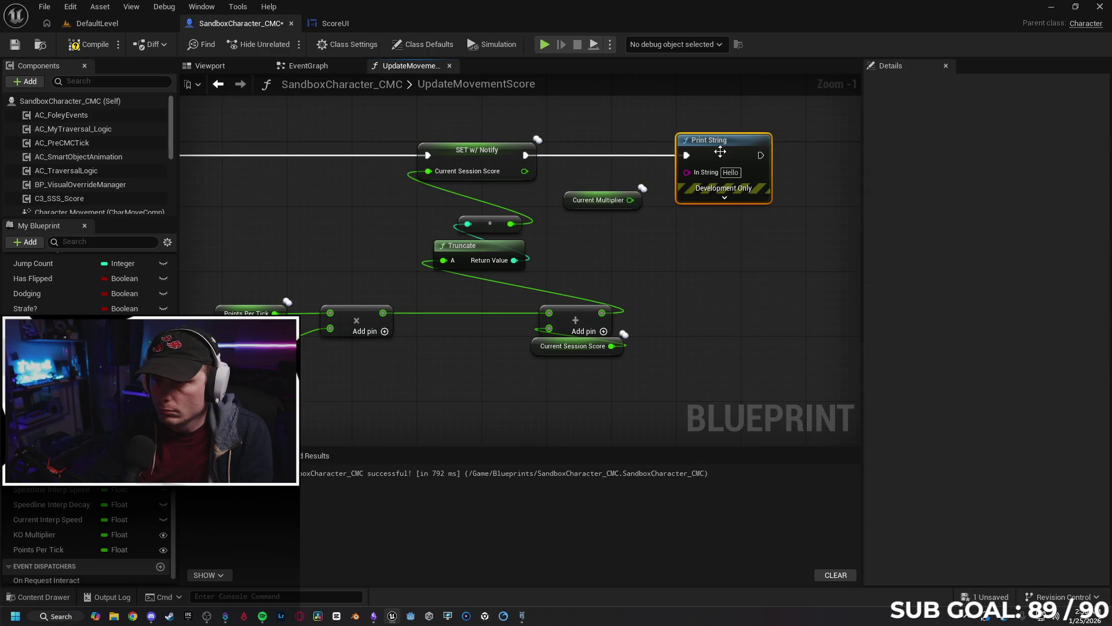
drag(630, 200, 687, 172)
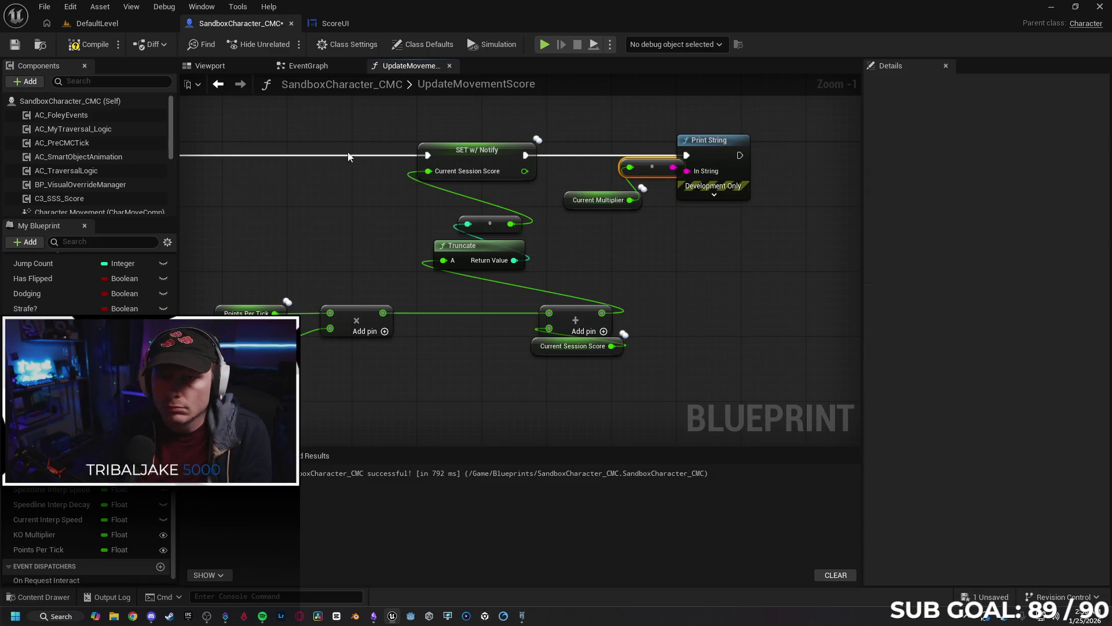
click(90, 44)
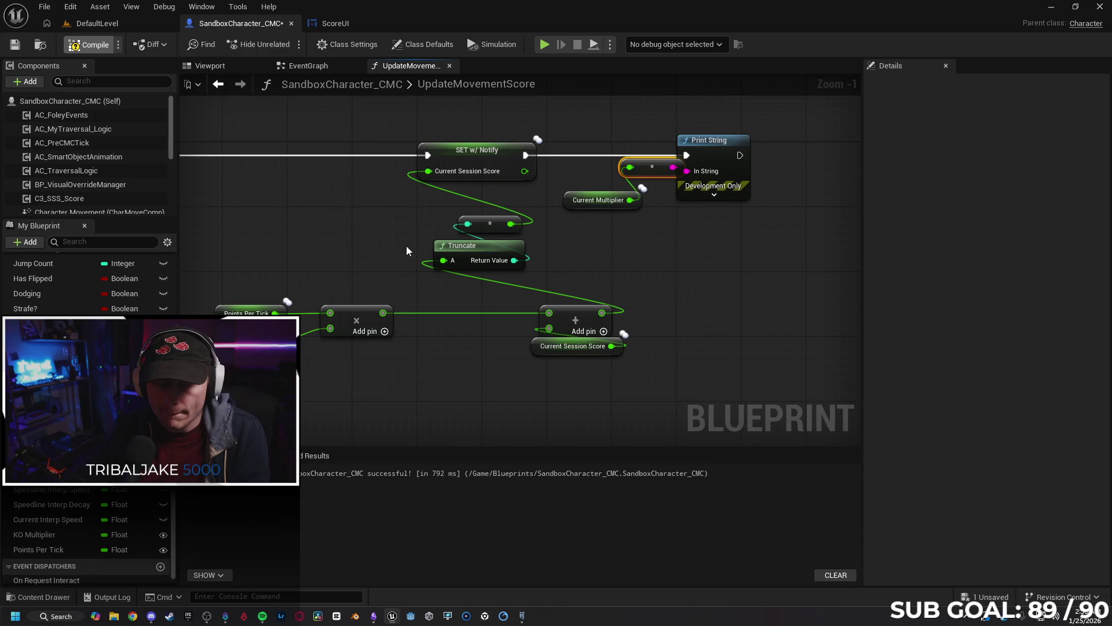
click(544, 44)
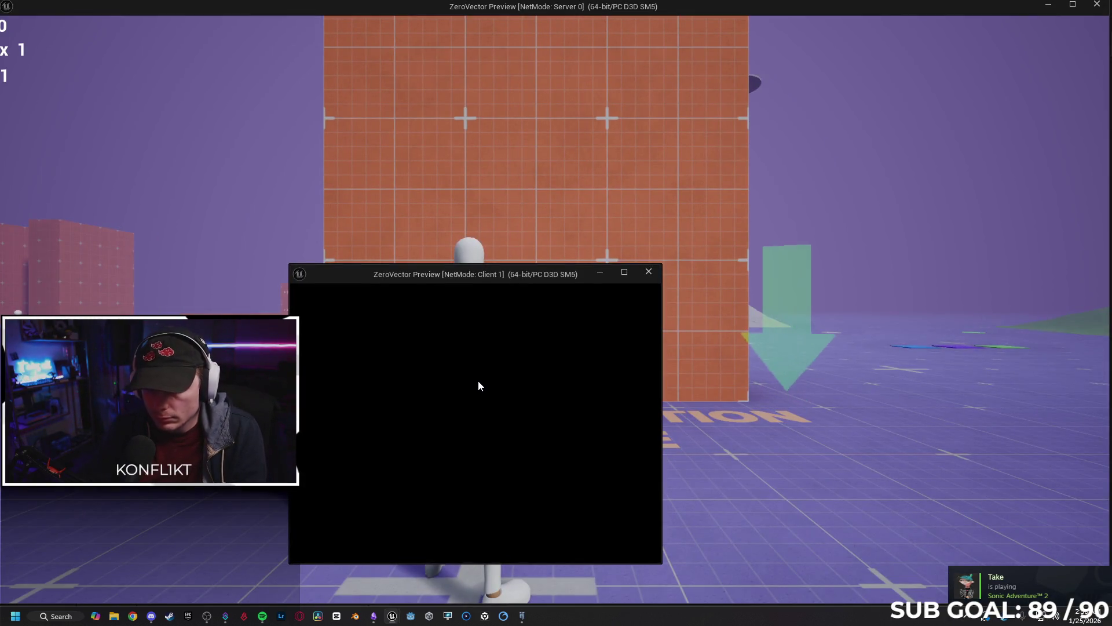
Run the client character up and throw orbs at the server character, then stop the session.
key(w)
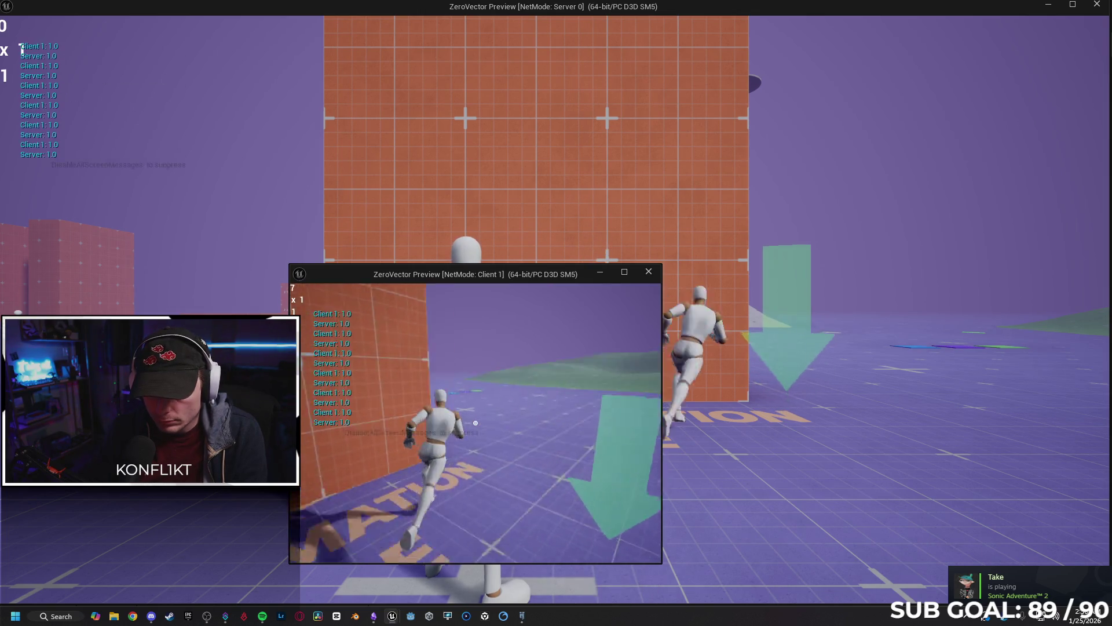
click(475, 423)
key(w)
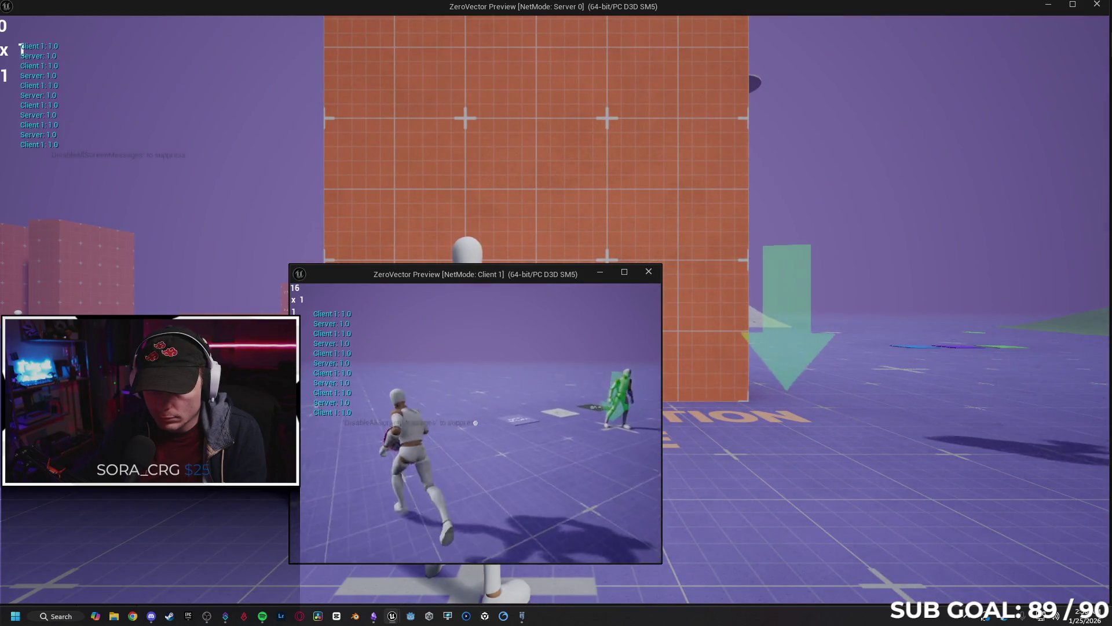
click(476, 423)
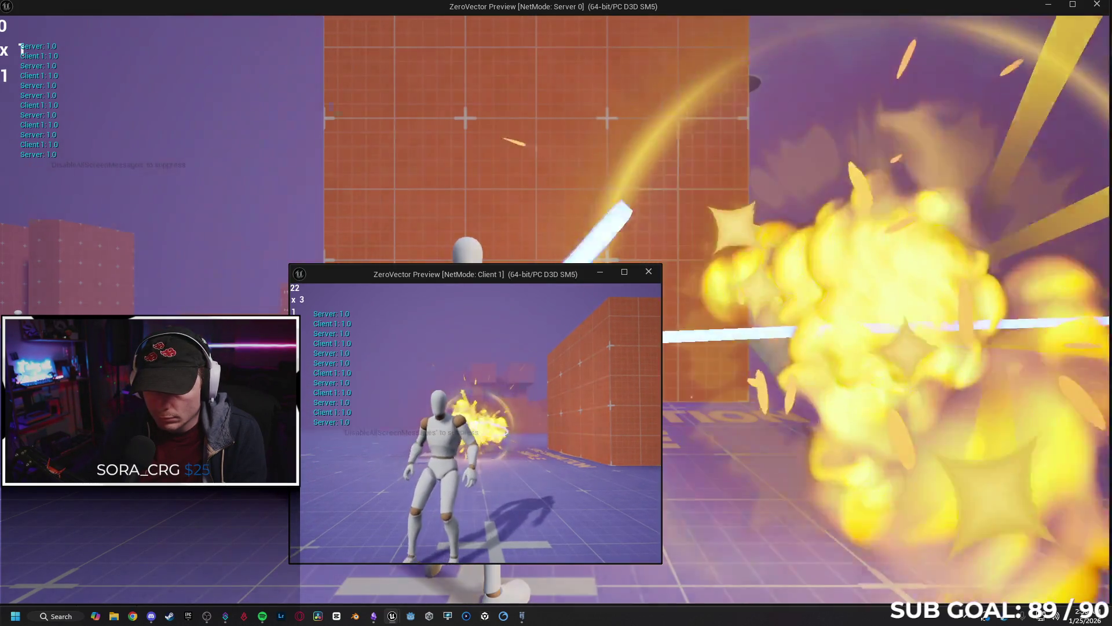
key(Escape)
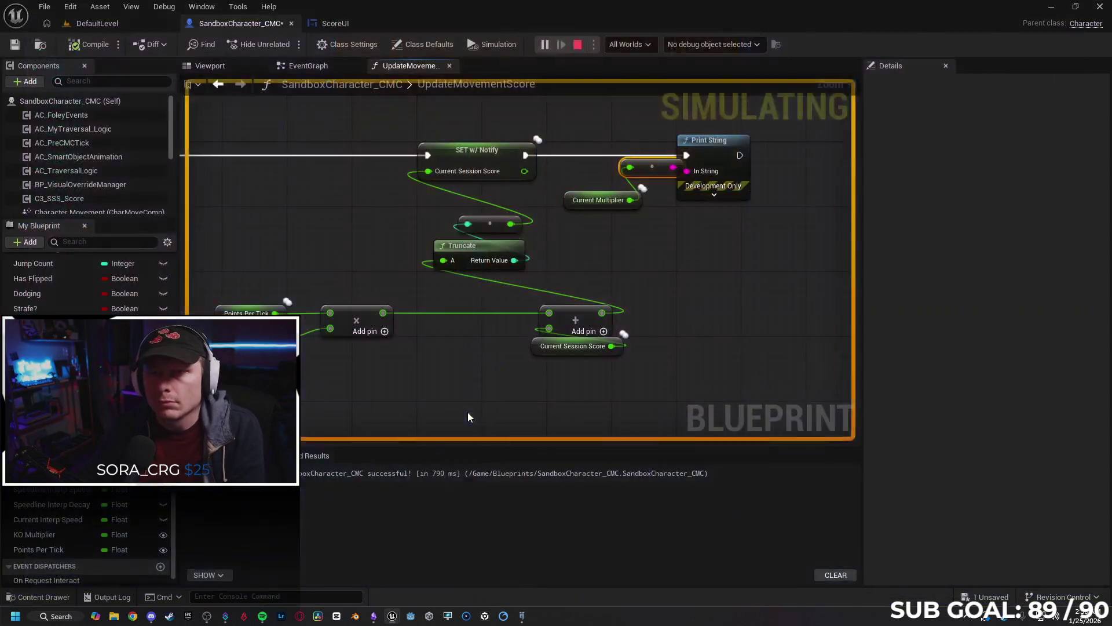
Glance at ScoreUI's KO text function and the character event graph, then return to UpdateMovementScore.
mouse_move(334, 347)
mouse_down()
mouse_move(310, 356)
mouse_move(371, 351)
mouse_up()
click(334, 24)
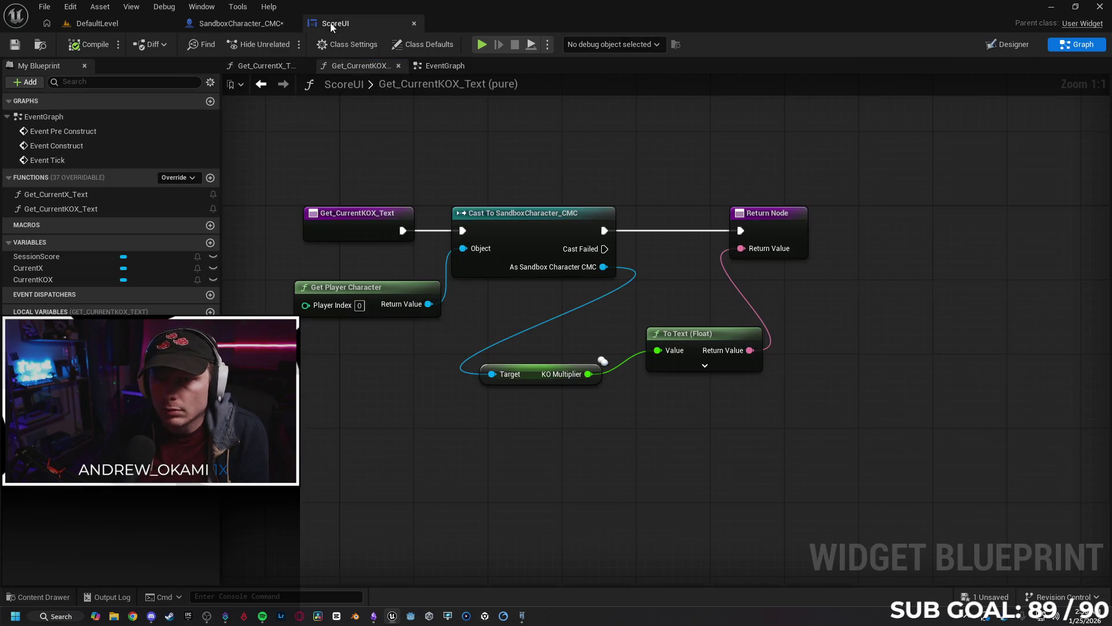
click(241, 21)
click(328, 64)
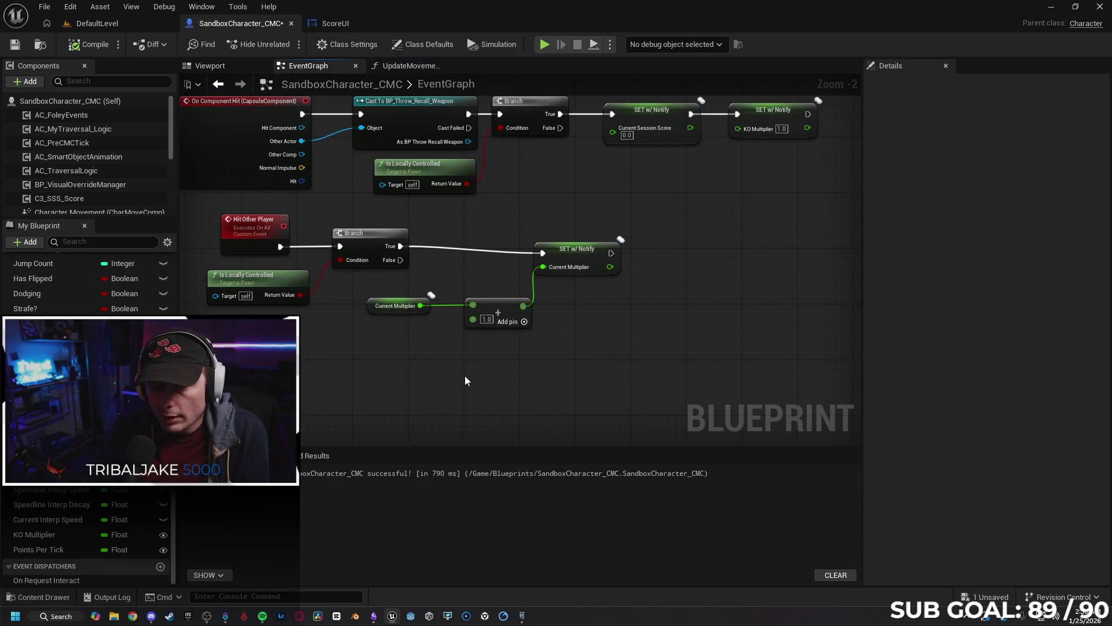
drag(465, 376, 494, 368)
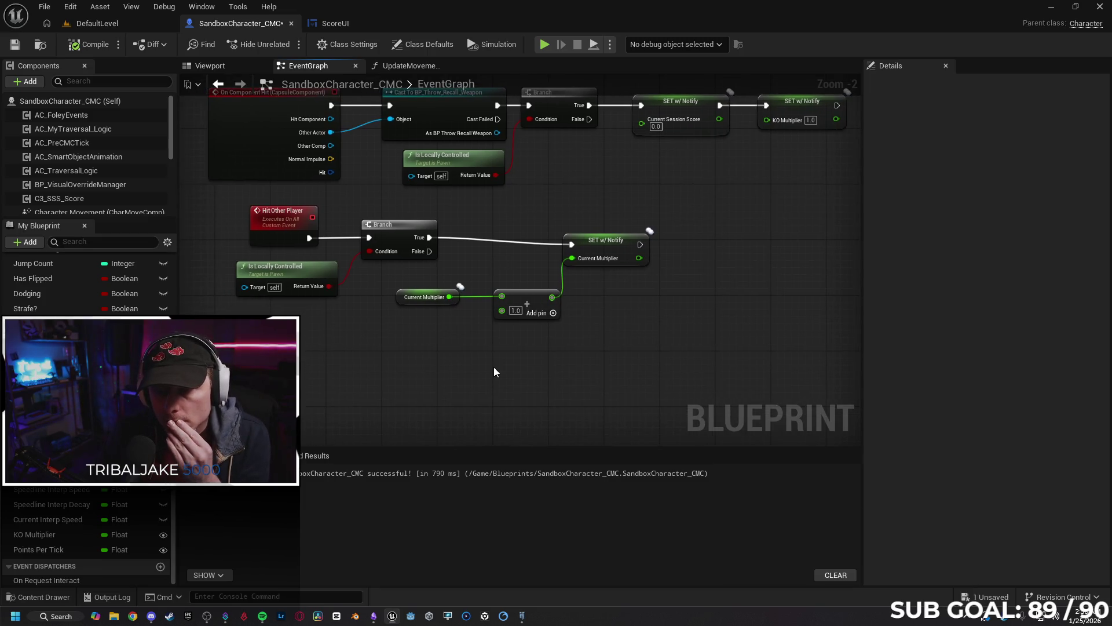
click(335, 23)
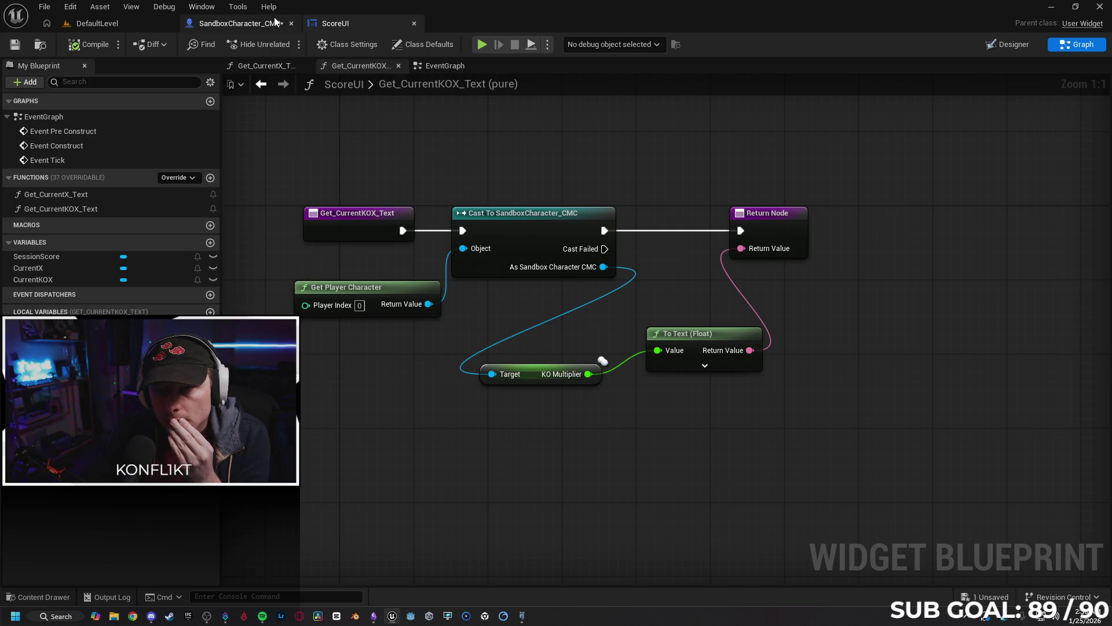
click(251, 25)
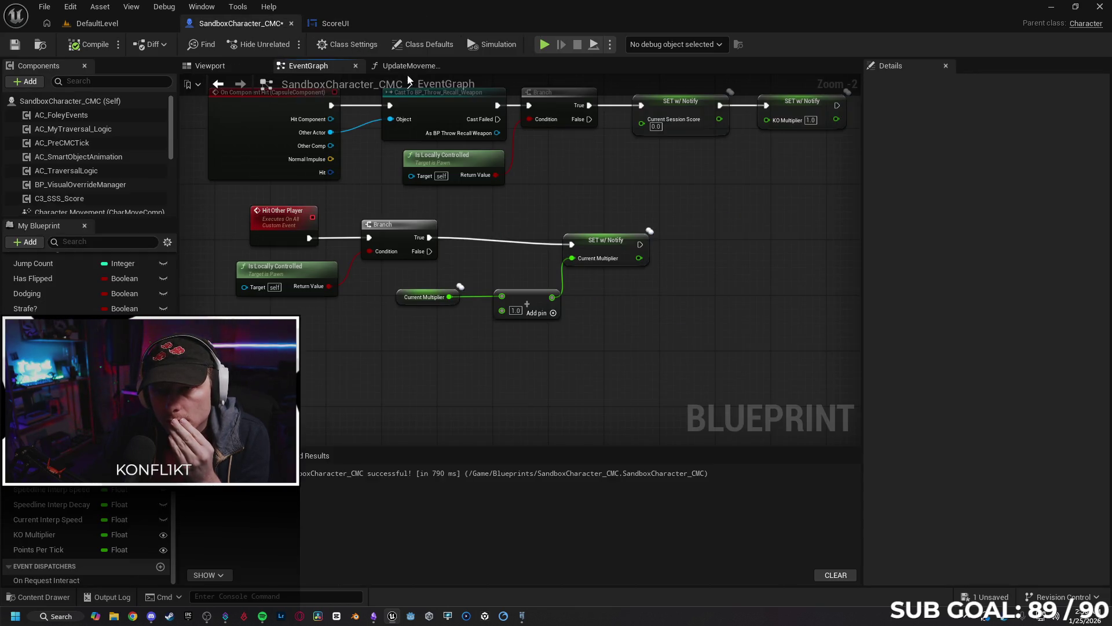
click(409, 67)
scroll(526, 247, down, 2)
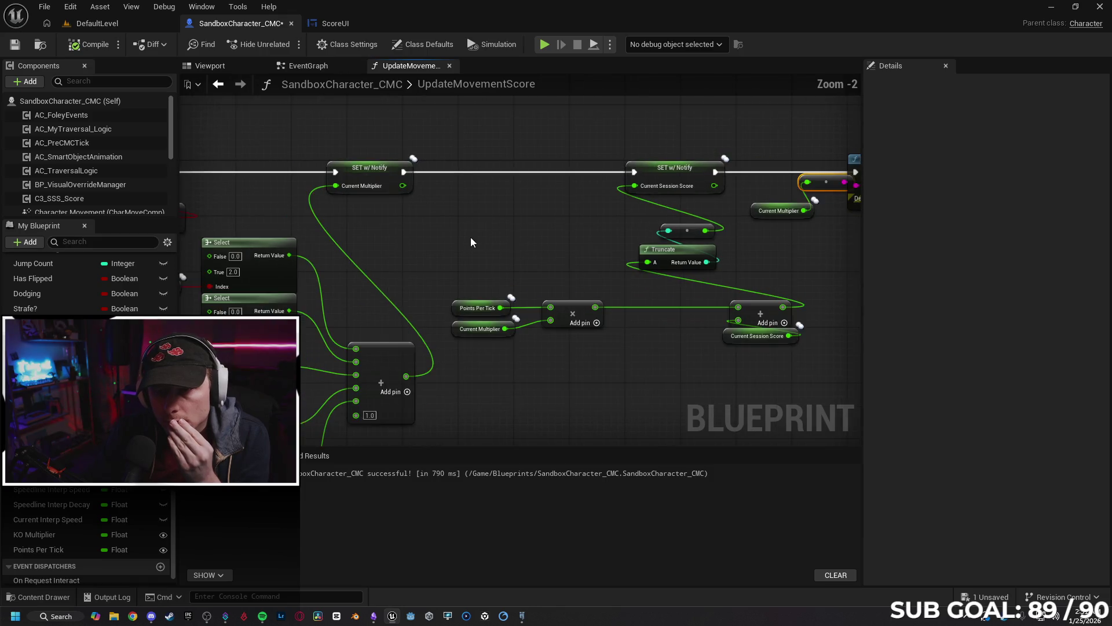
Add a Total Multiplier getter as a third input on the score Multiply node.
mouse_move(514, 188)
mouse_down()
mouse_move(511, 200)
mouse_move(579, 204)
mouse_move(515, 203)
mouse_up()
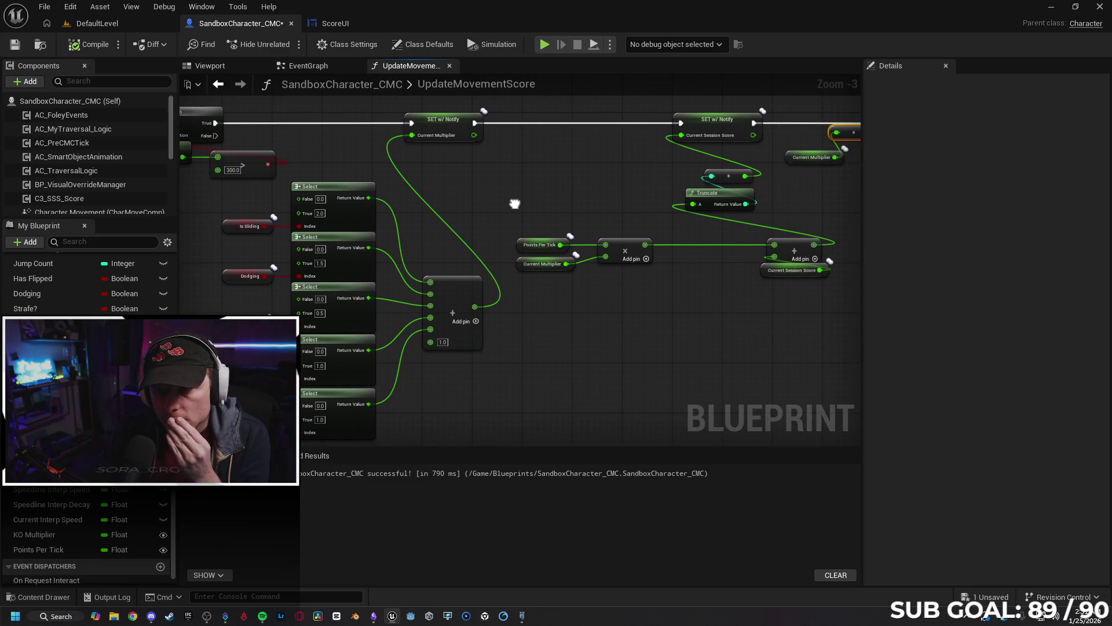
drag(596, 351, 571, 348)
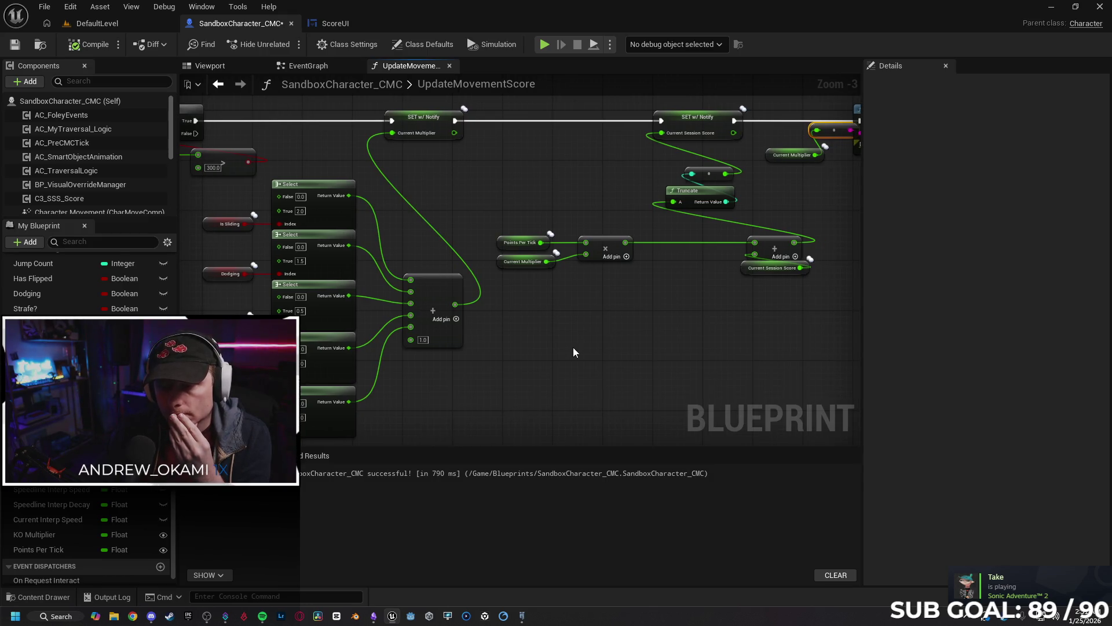
drag(641, 321, 533, 329)
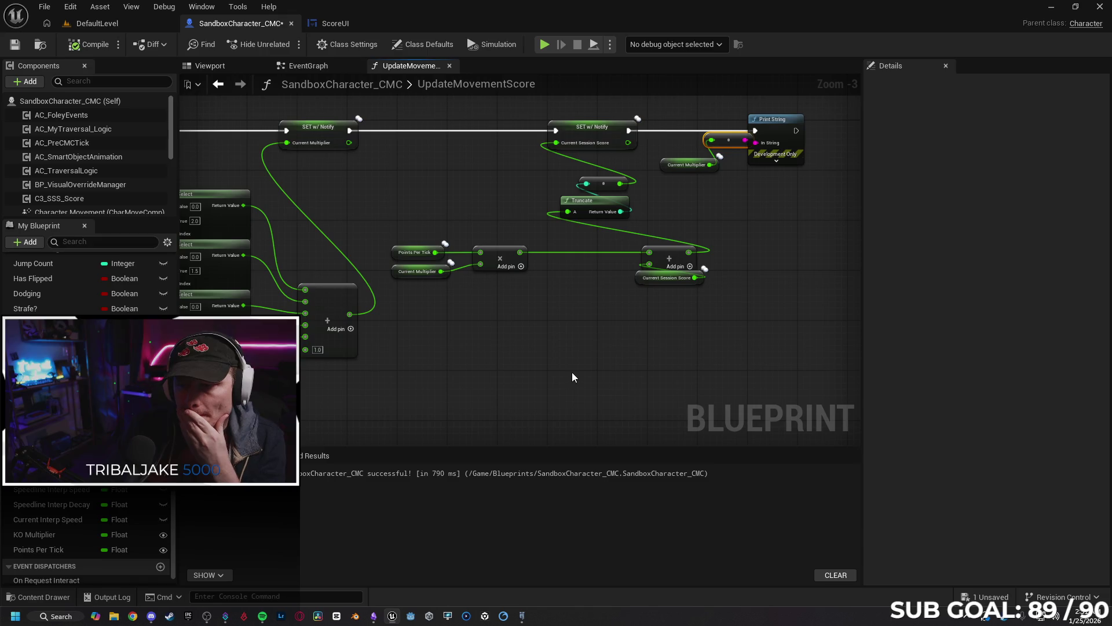
drag(572, 377, 599, 365)
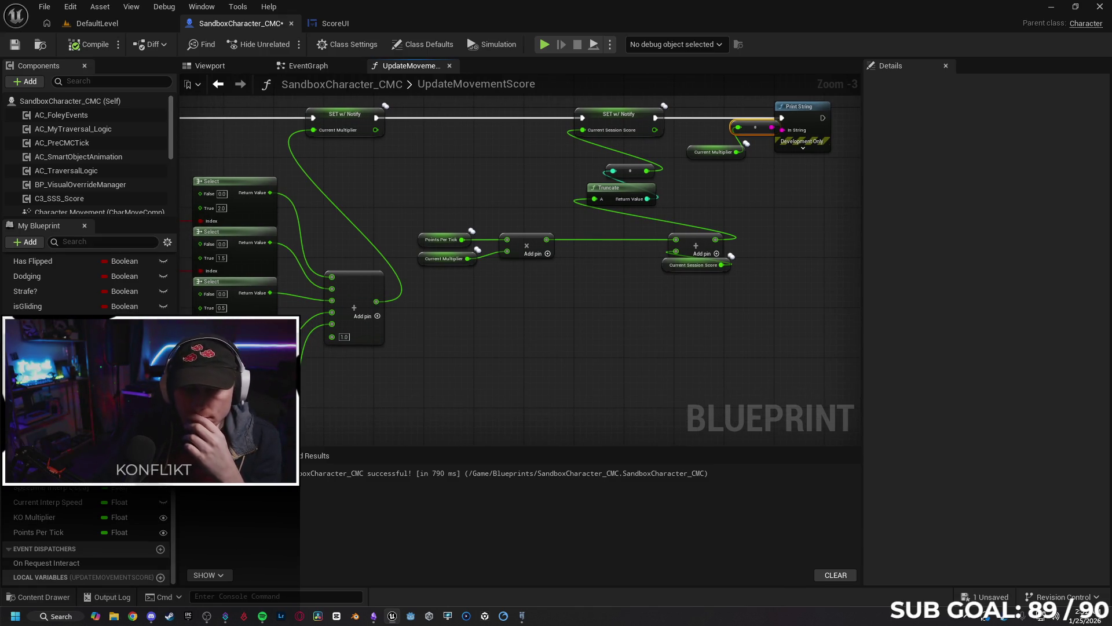
drag(58, 405, 428, 281)
click(431, 308)
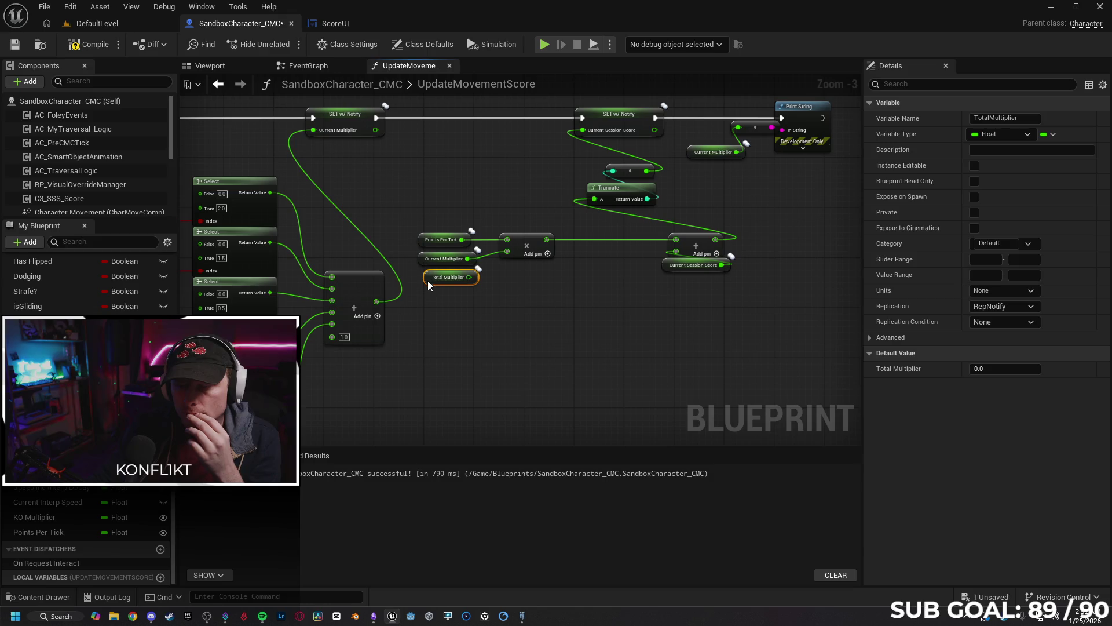
click(547, 254)
drag(462, 283, 507, 264)
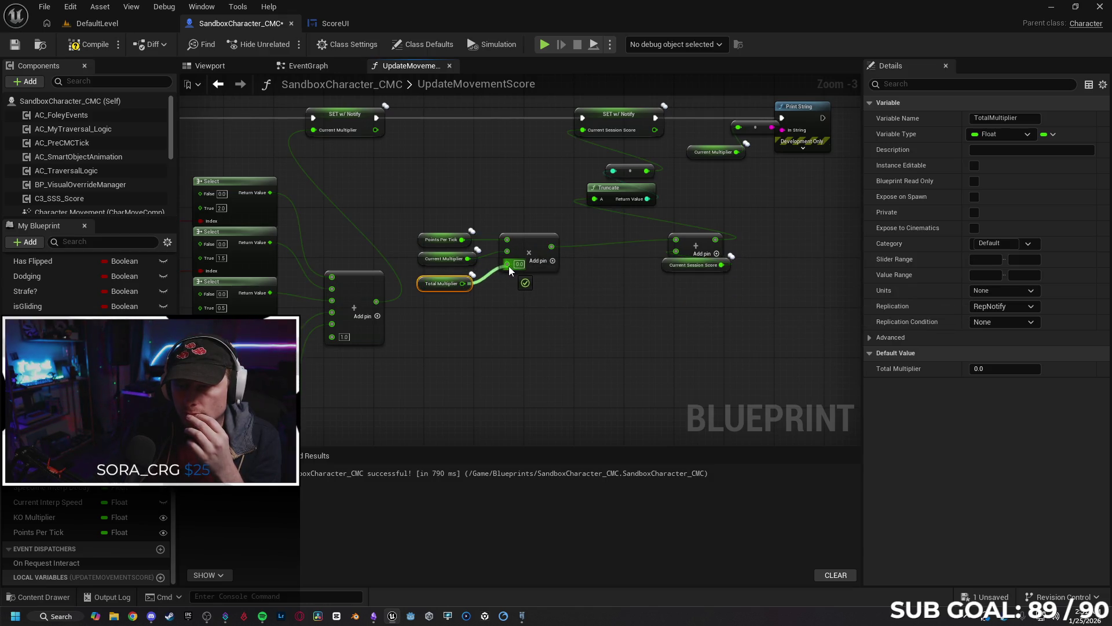
Replace Current Multiplier with a Total Multiplier getter as the Print String input.
drag(518, 343, 554, 343)
drag(685, 191, 669, 160)
key(Delete)
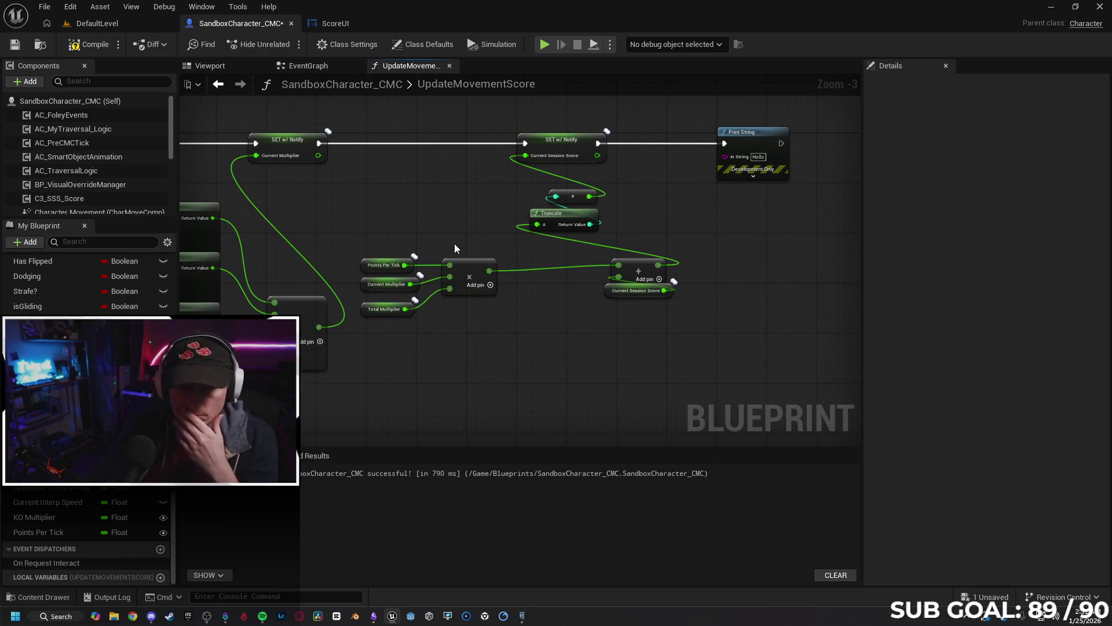
mouse_move(40, 382)
mouse_down()
mouse_move(607, 170)
mouse_move(725, 157)
mouse_up()
click(674, 175)
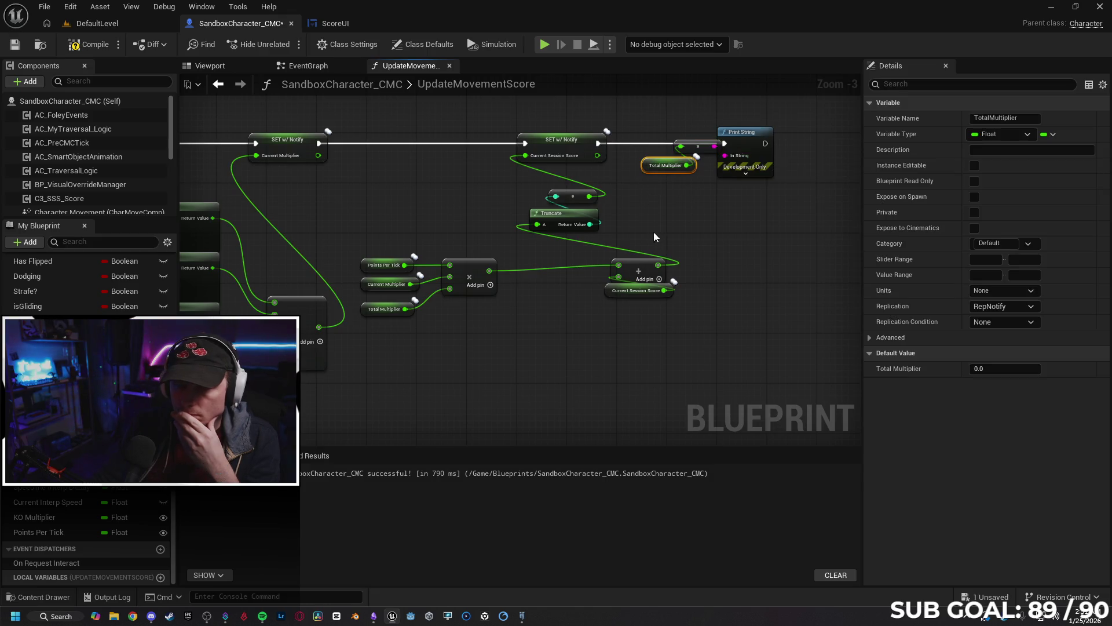
drag(654, 231, 701, 223)
Give Total Multiplier a default value of 1.0.
click(432, 299)
click(1005, 369)
text(1)
key(Return)
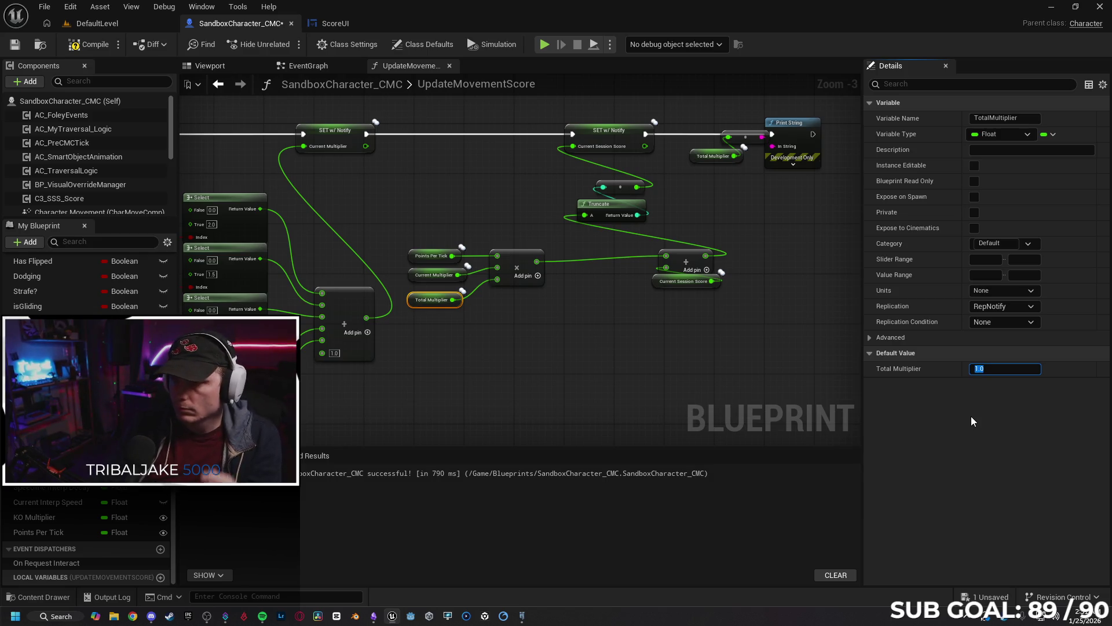
click(625, 410)
mouse_move(626, 410)
mouse_down()
mouse_move(574, 367)
mouse_move(727, 338)
mouse_move(831, 369)
mouse_move(758, 375)
mouse_up()
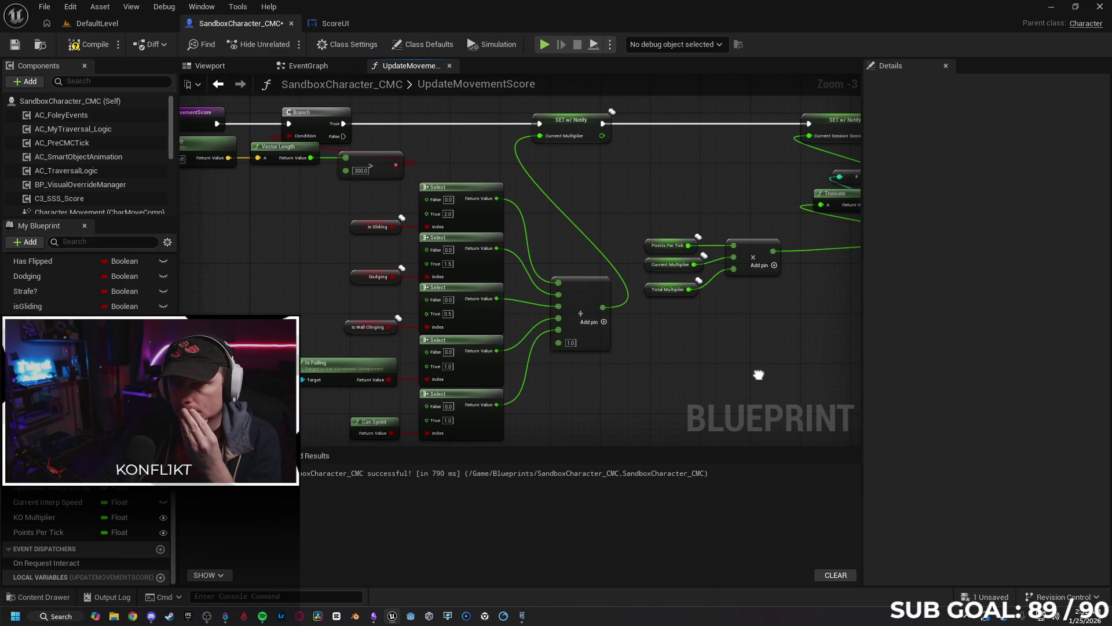
mouse_move(262, 276)
mouse_down()
mouse_move(351, 287)
mouse_move(184, 281)
mouse_up()
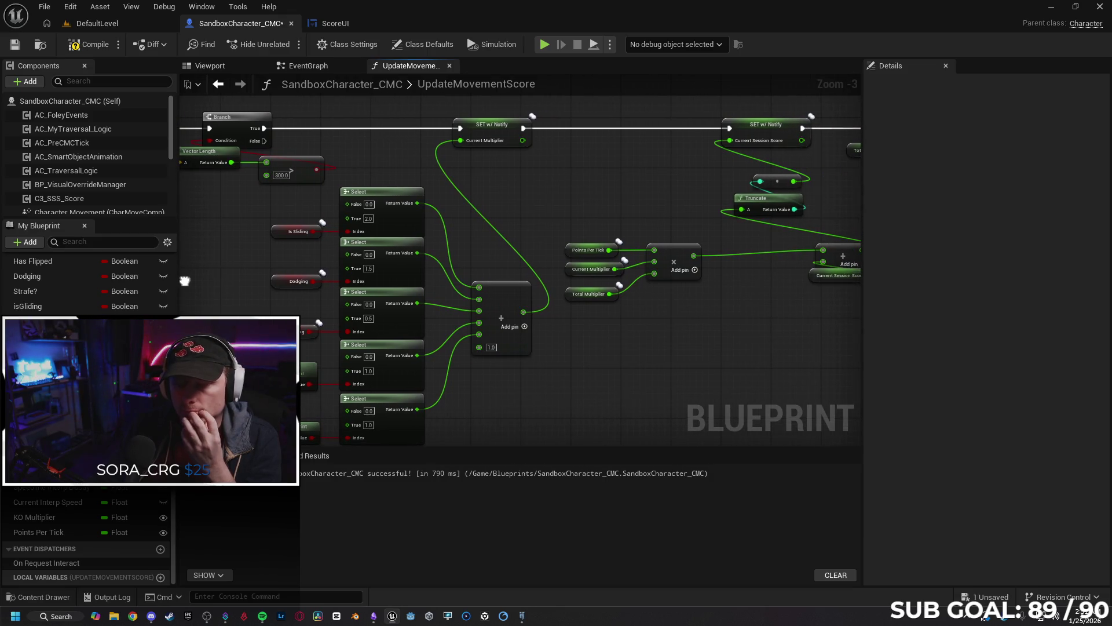
mouse_move(690, 329)
mouse_down()
mouse_move(454, 330)
mouse_move(536, 337)
mouse_up()
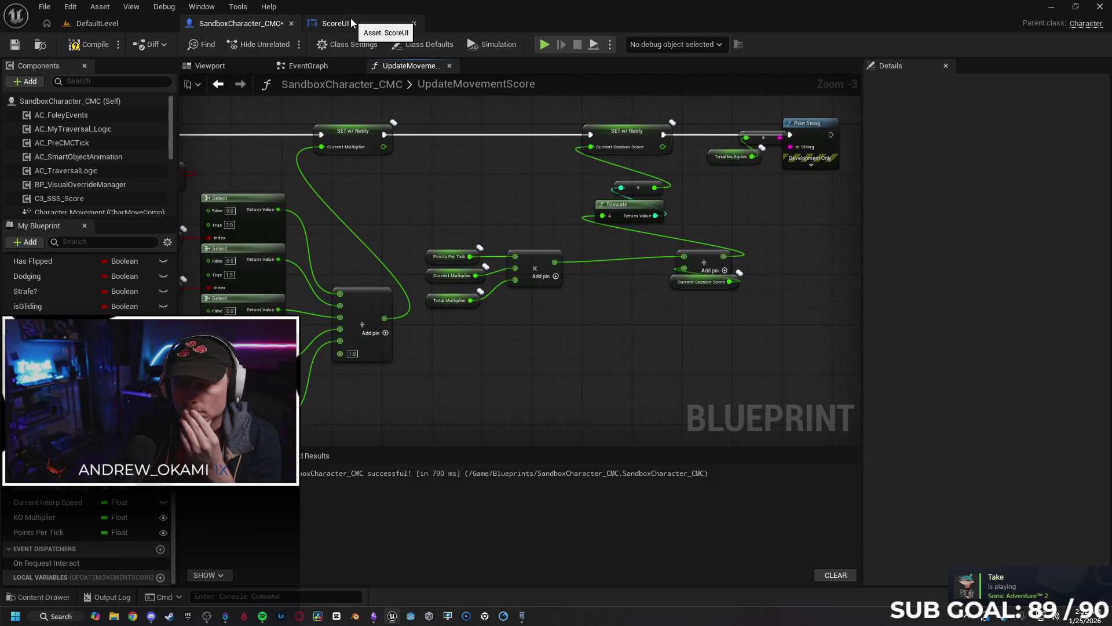
click(349, 66)
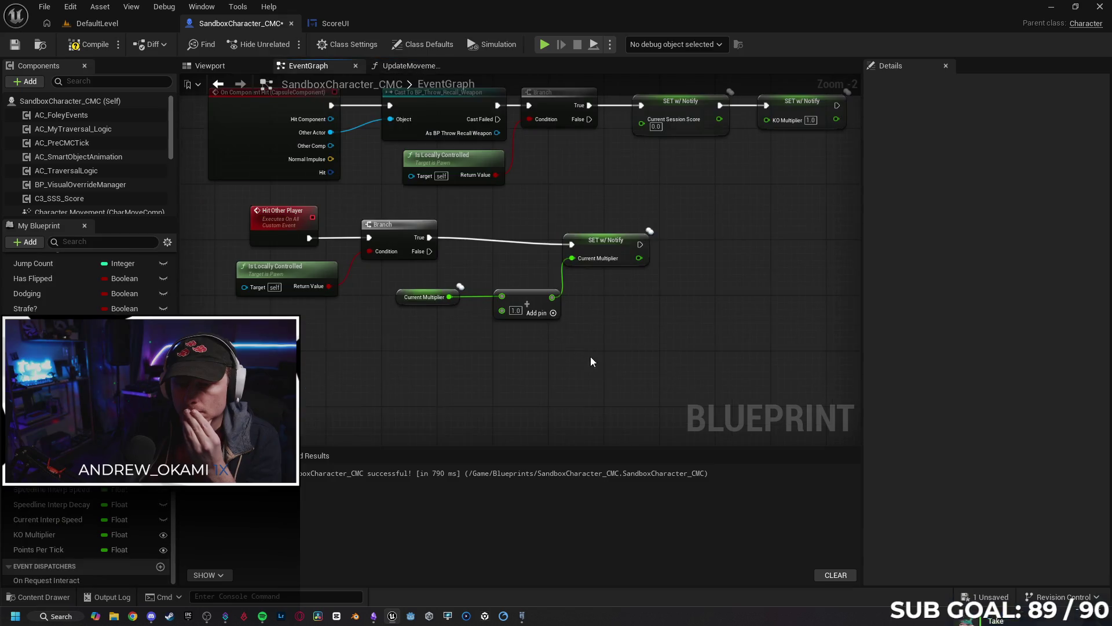
Swap the Current Multiplier getter and setter for a Total Multiplier getter feeding the Add node.
click(317, 305)
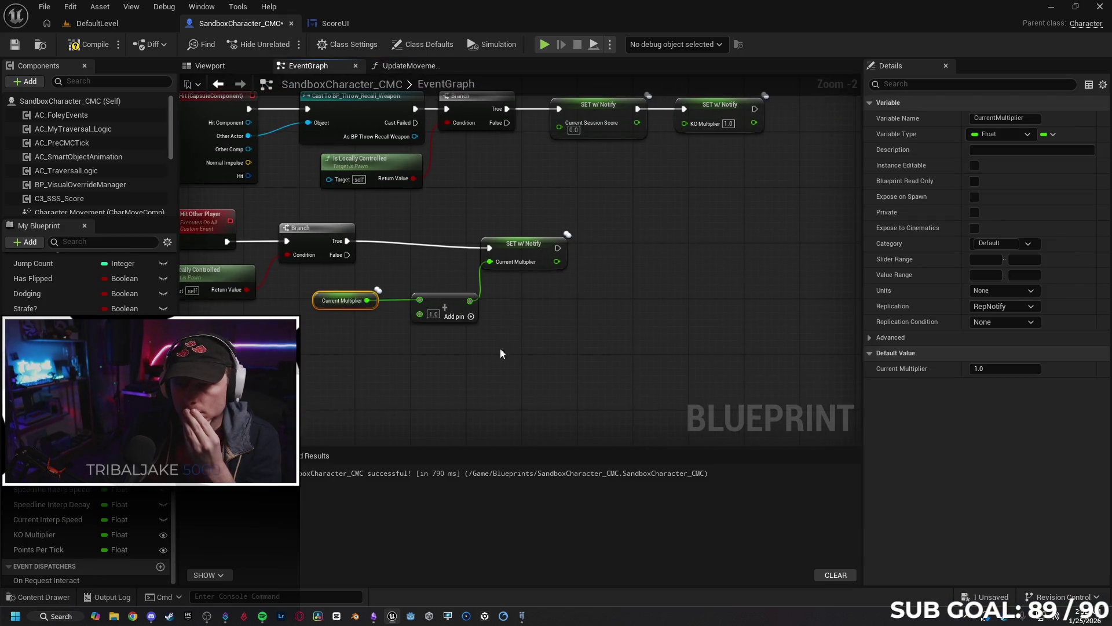
key(Delete)
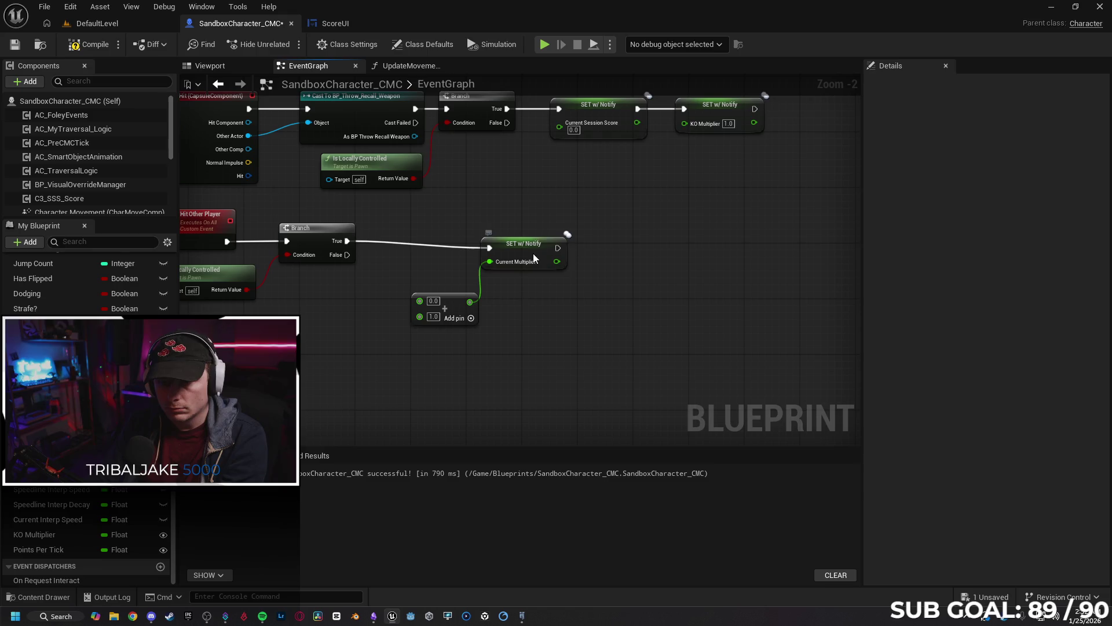
click(528, 249)
key(Delete)
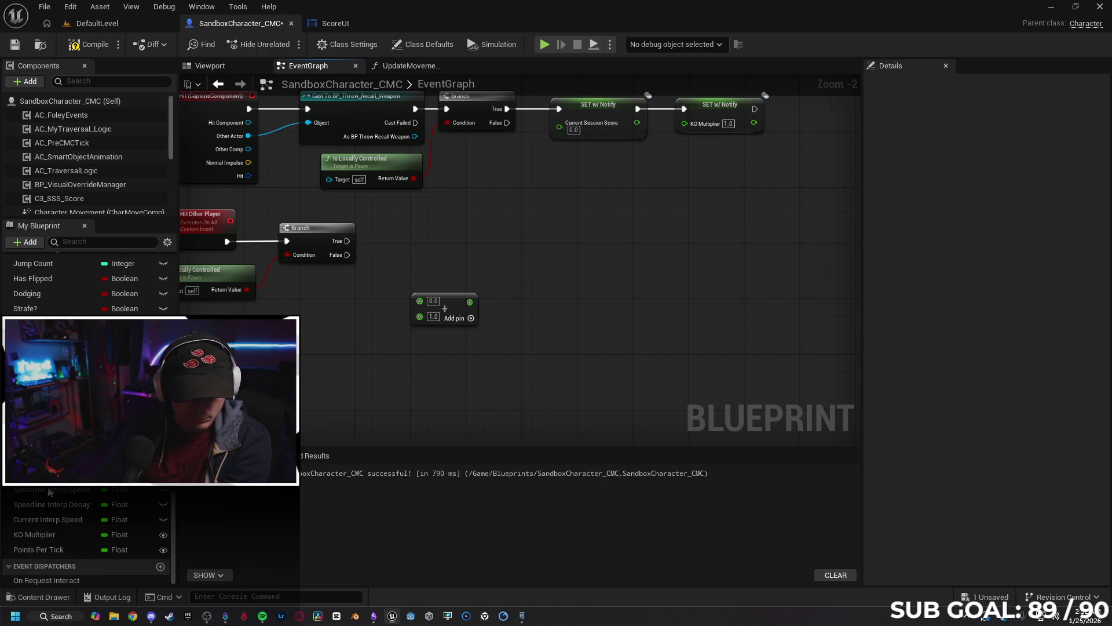
mouse_move(34, 324)
mouse_down()
mouse_move(410, 315)
mouse_move(419, 299)
mouse_up()
click(316, 326)
drag(313, 314, 340, 307)
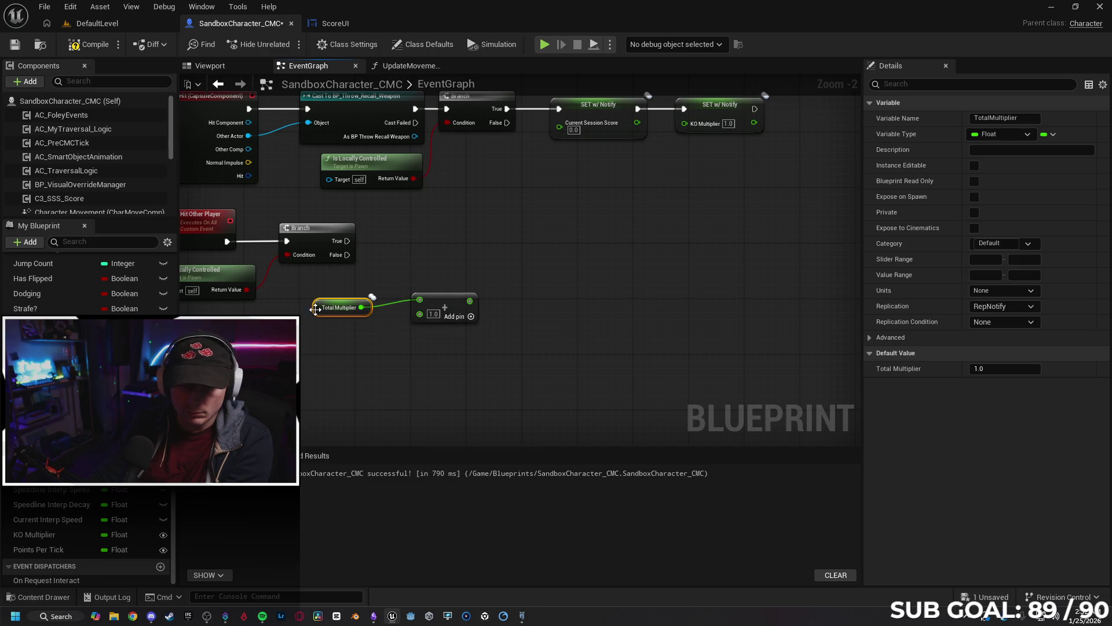
click(327, 347)
Set Total Multiplier from the Add result on Branch True, then start a multiplayer play test.
drag(35, 324, 490, 245)
click(524, 284)
drag(346, 241, 497, 255)
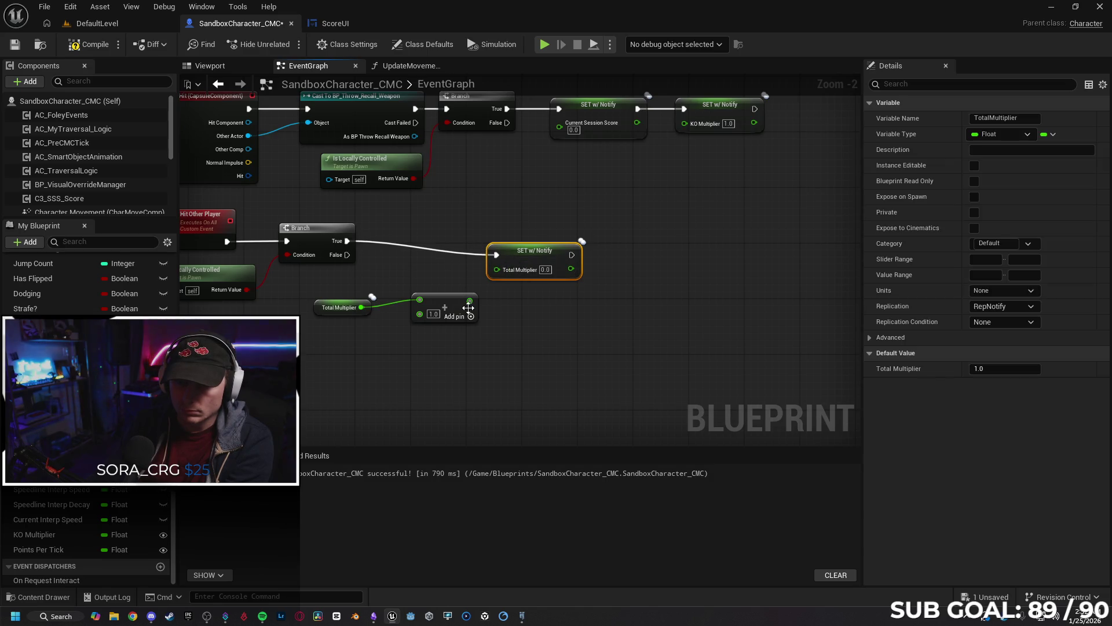
drag(470, 300, 514, 262)
click(515, 280)
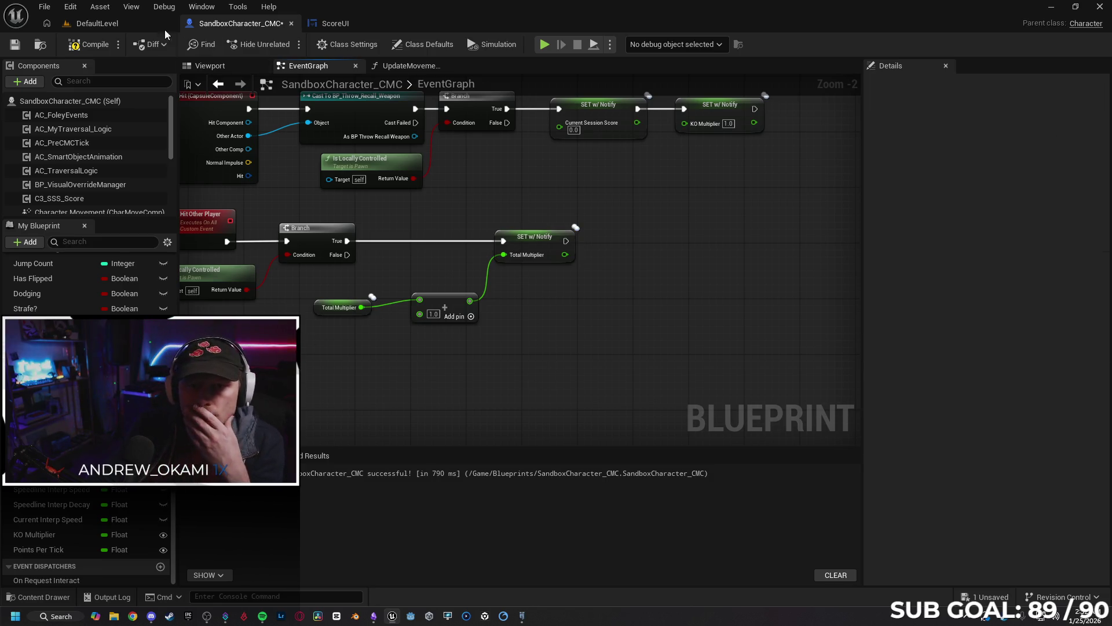
click(544, 47)
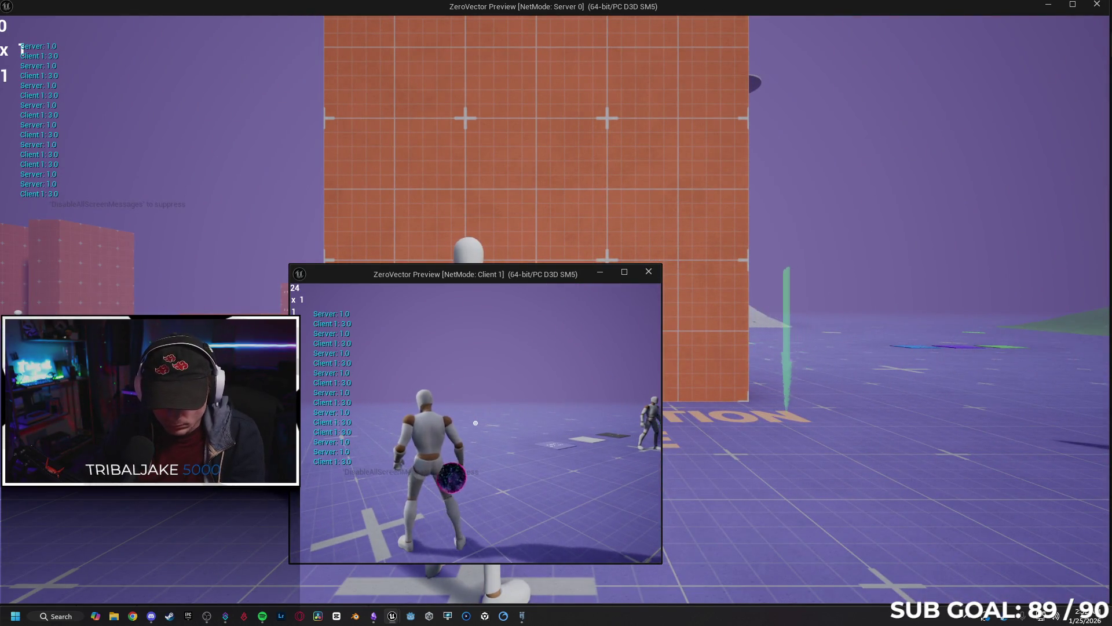
key(Escape)
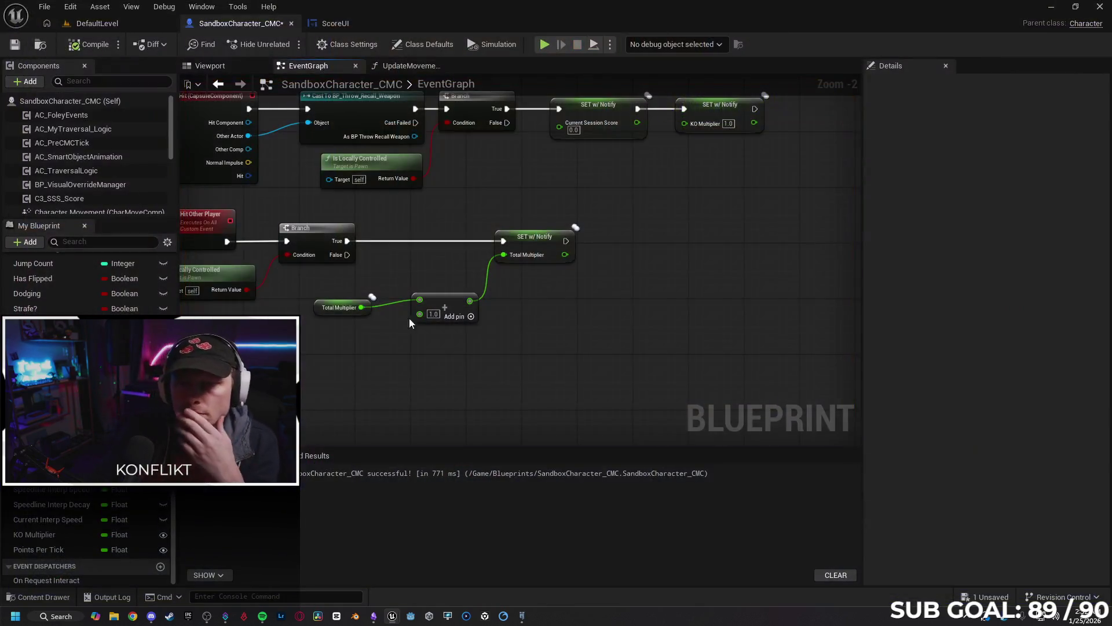
Delete the Total Multiplier increment and setter nodes from the Hit Other Player event.
scroll(575, 364, down, 1)
drag(591, 337, 406, 276)
key(Delete)
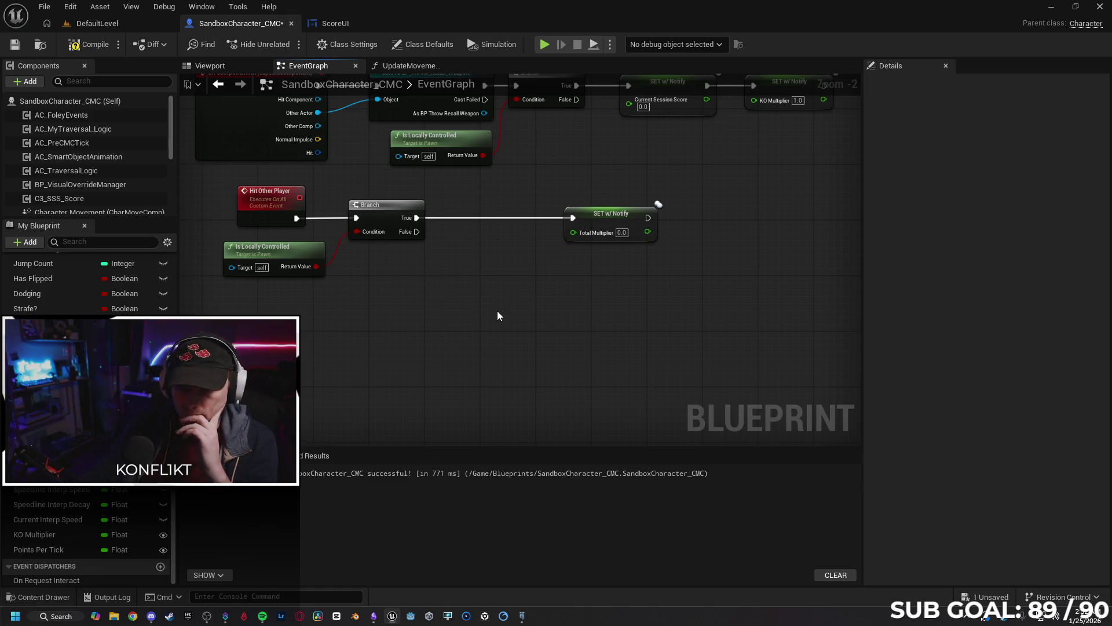
click(610, 229)
key(Delete)
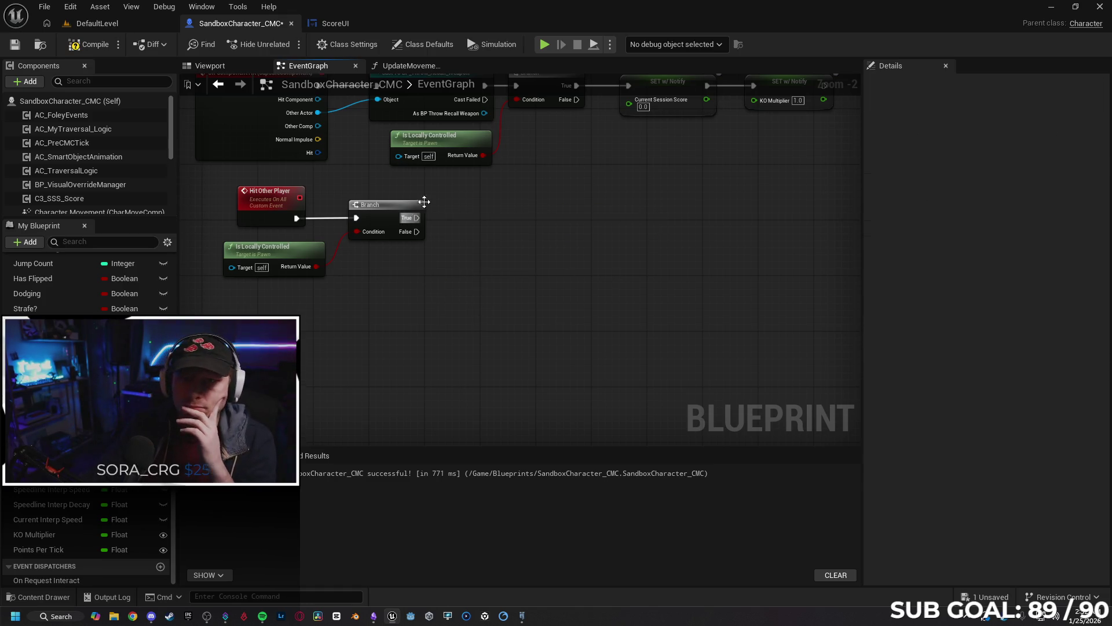
Remove the Total Multiplier getter and the extra third input from UpdateMovementScore's Multiply node.
click(405, 66)
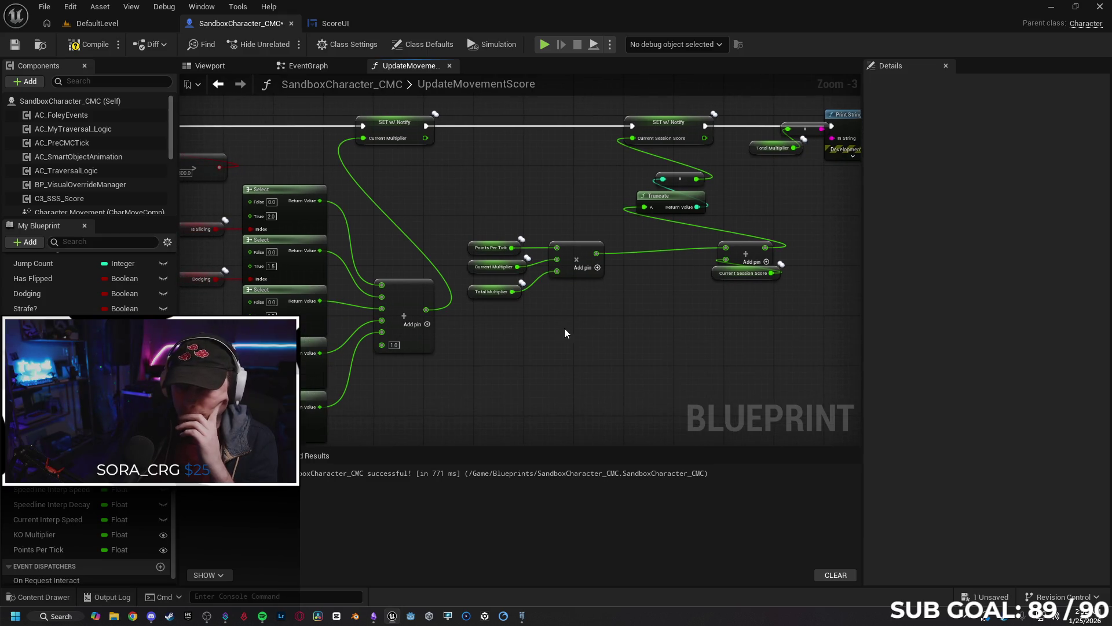
click(471, 292)
key(Delete)
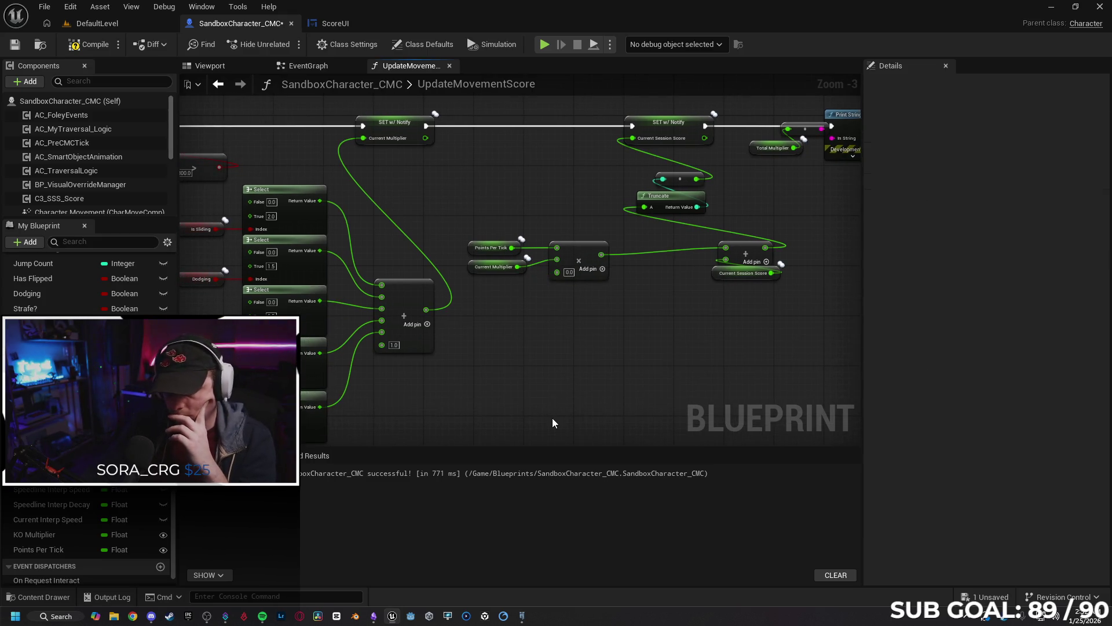
right_click(567, 272)
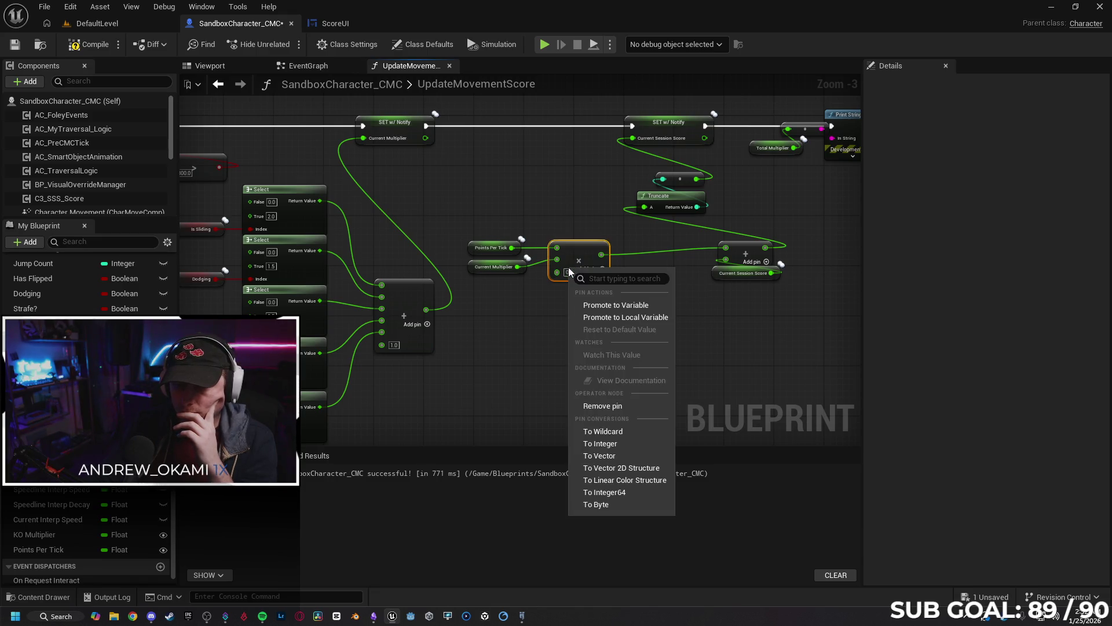
click(603, 405)
click(547, 353)
Delete the old Print String and multiplier nodes and recompile the blueprint.
drag(701, 347, 659, 367)
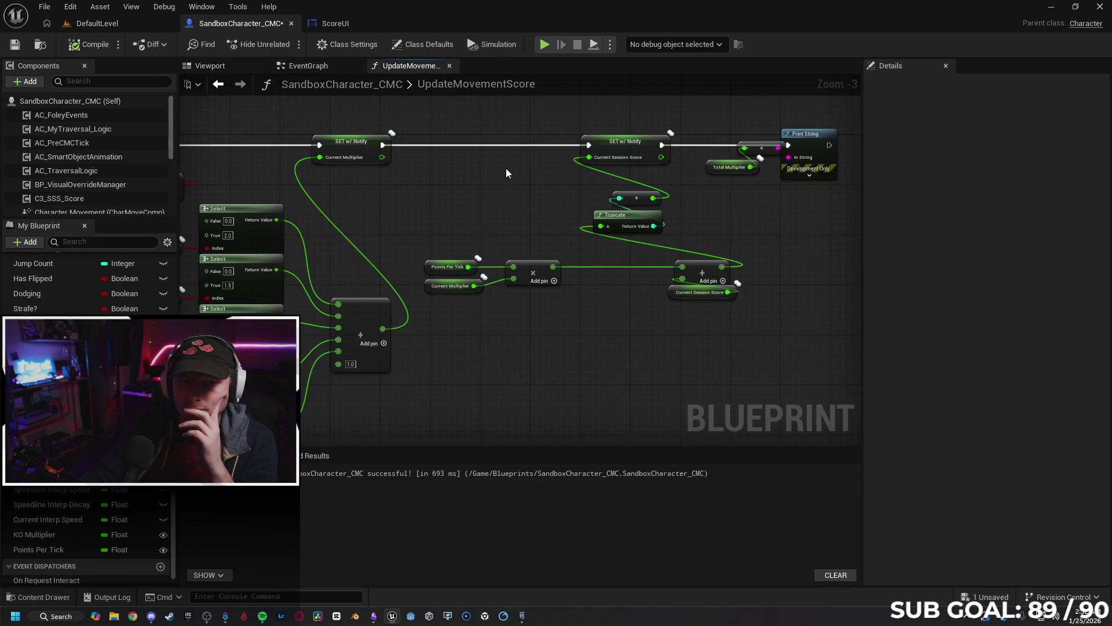
drag(845, 185, 741, 131)
key(Delete)
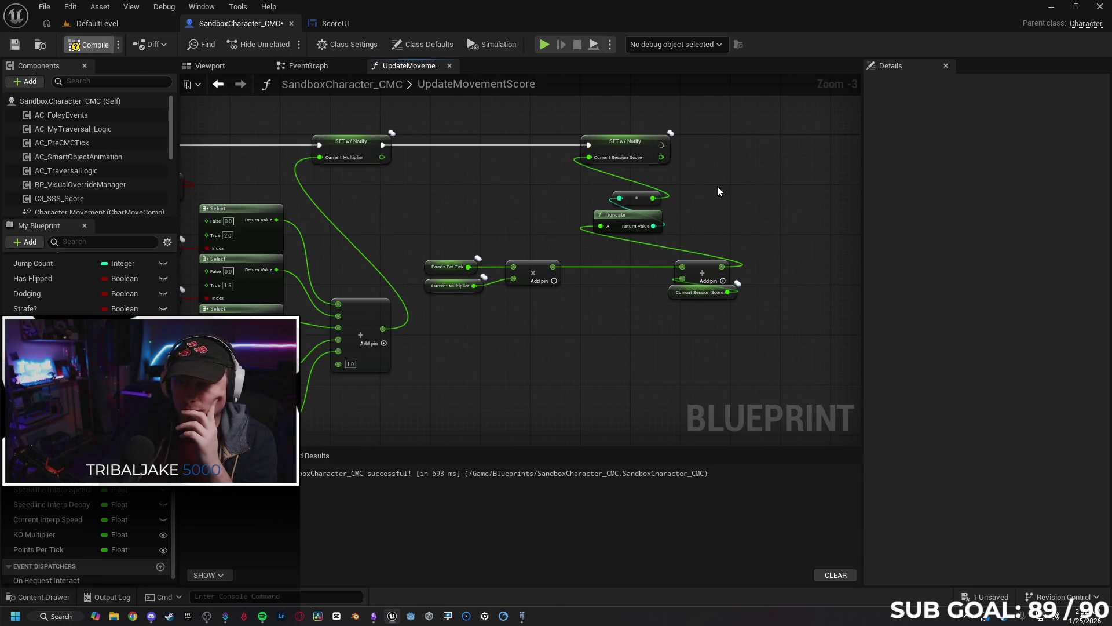
right_click(597, 211)
click(708, 158)
Add a Print String after SET Current Session Score that prints the session score.
mouse_move(664, 143)
mouse_down()
mouse_move(746, 148)
mouse_move(773, 137)
mouse_up()
text(print)
key(Return)
drag(659, 156, 782, 140)
Compile, then run and jump the client character until both scores pass 450, and stop the session.
click(106, 48)
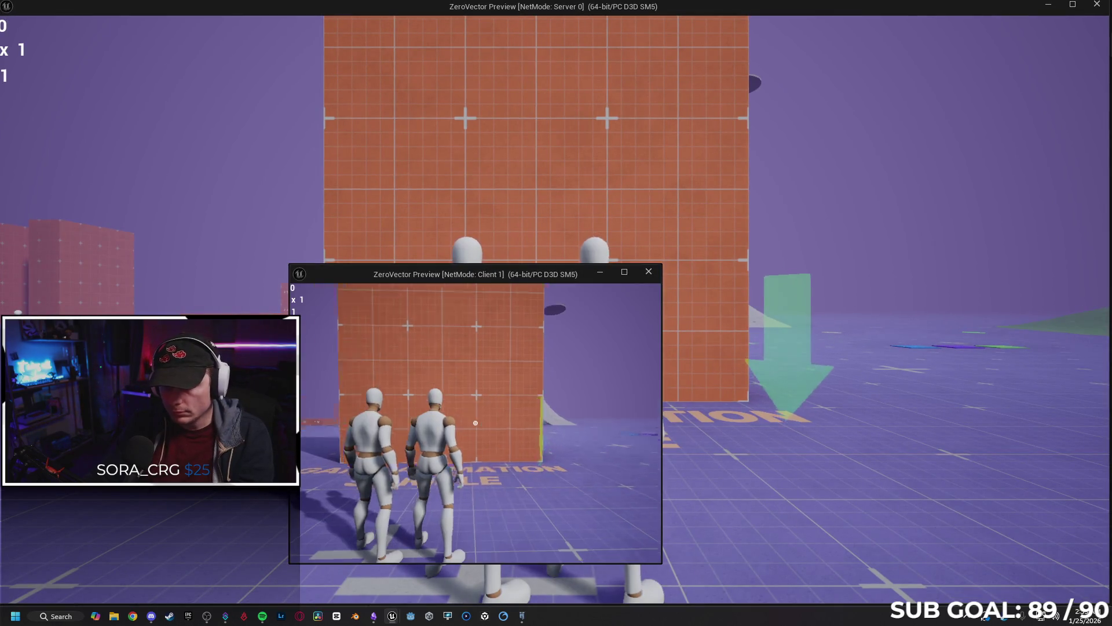
key(w)
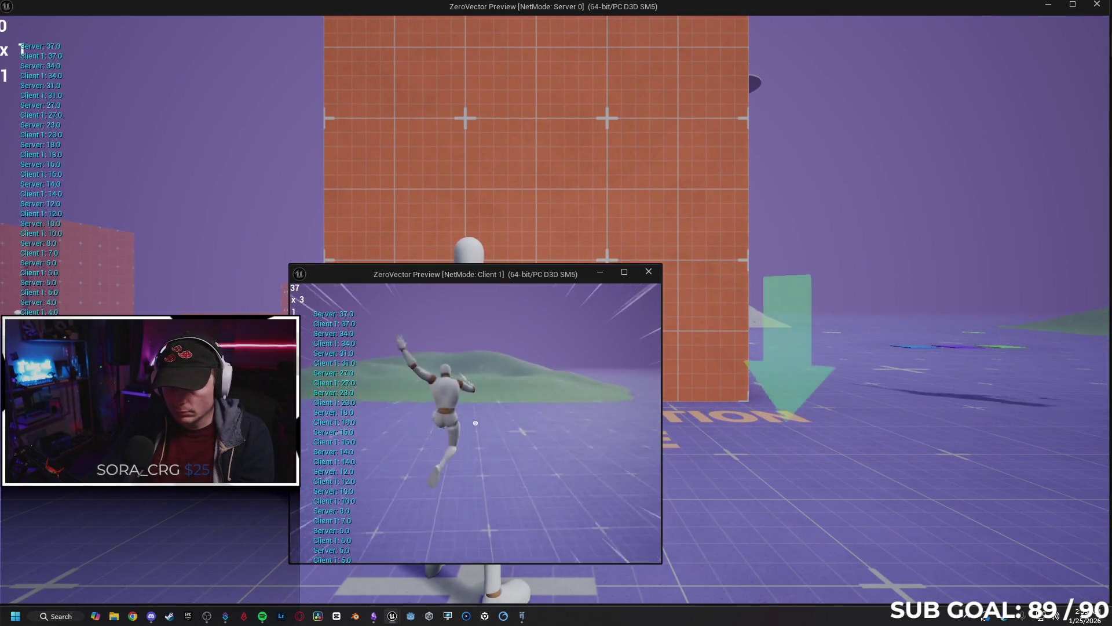
key(w)
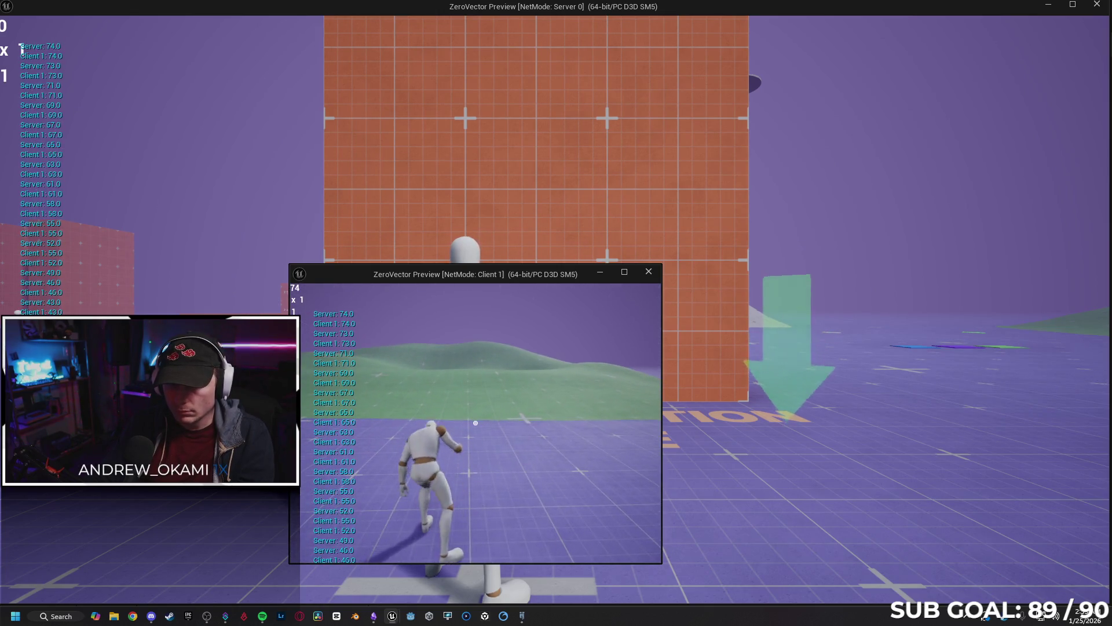
key(w)
key(w)
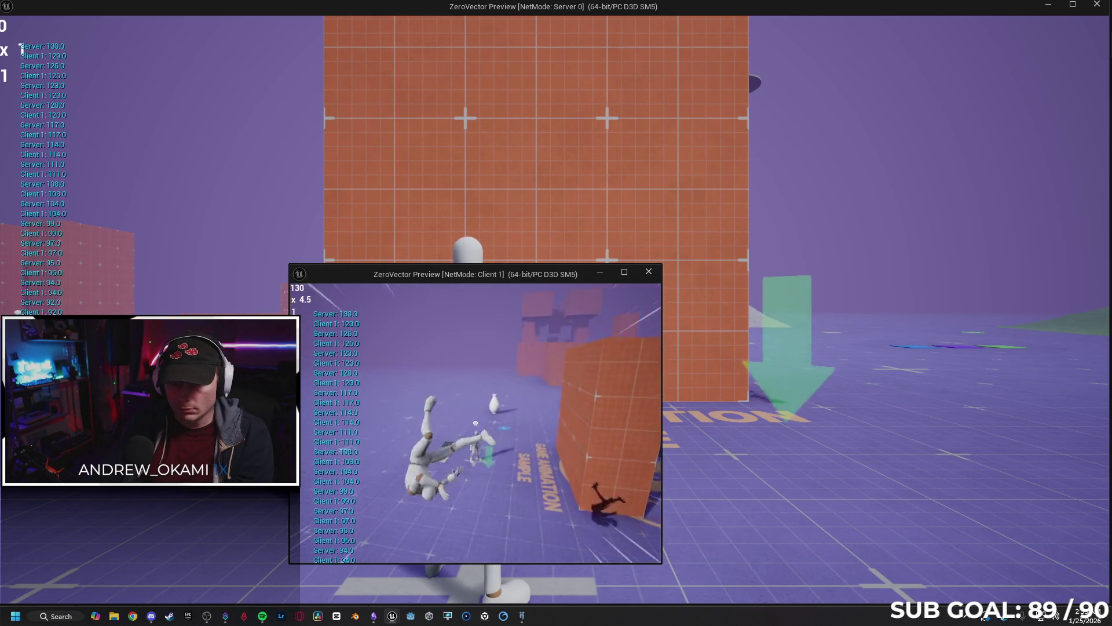
key(w)
key(w)
key(w)
key(w)
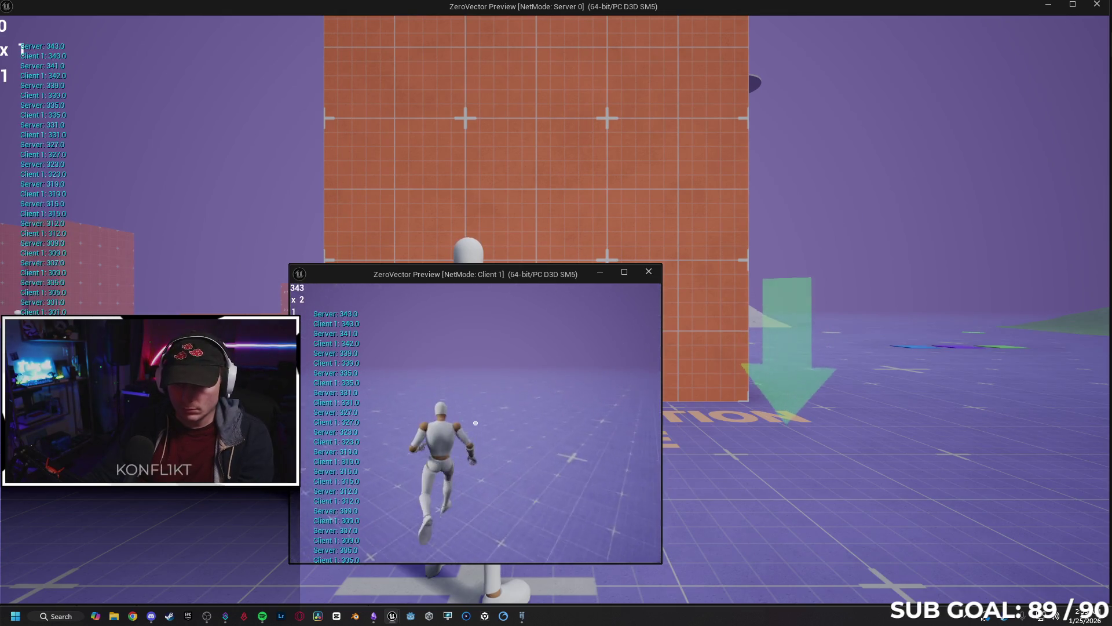
key(w)
key(w)
key(w)
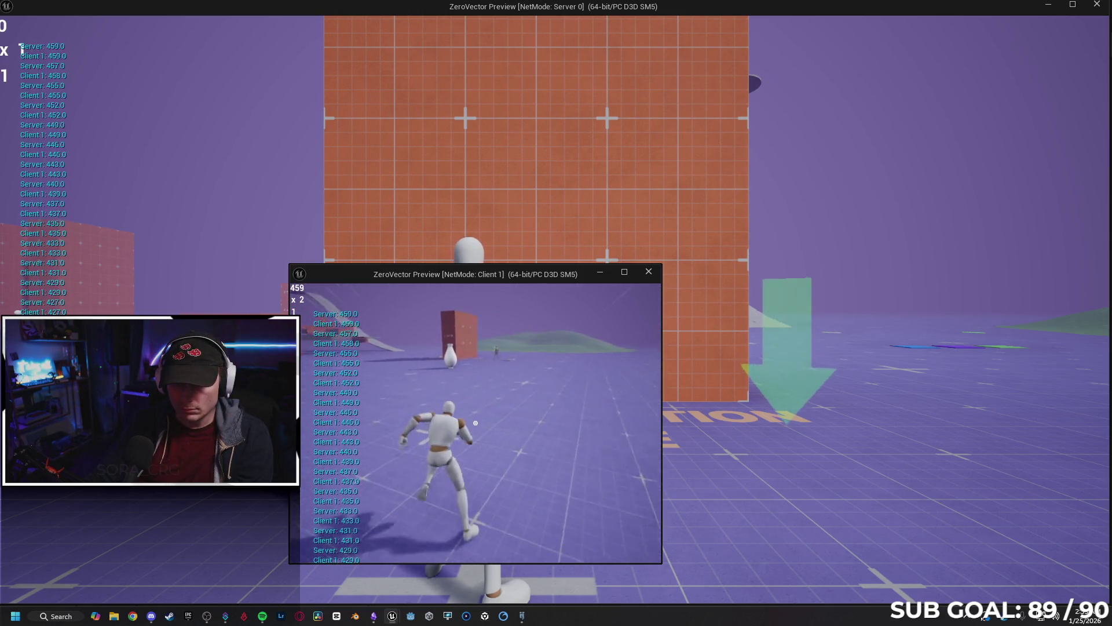
key(Escape)
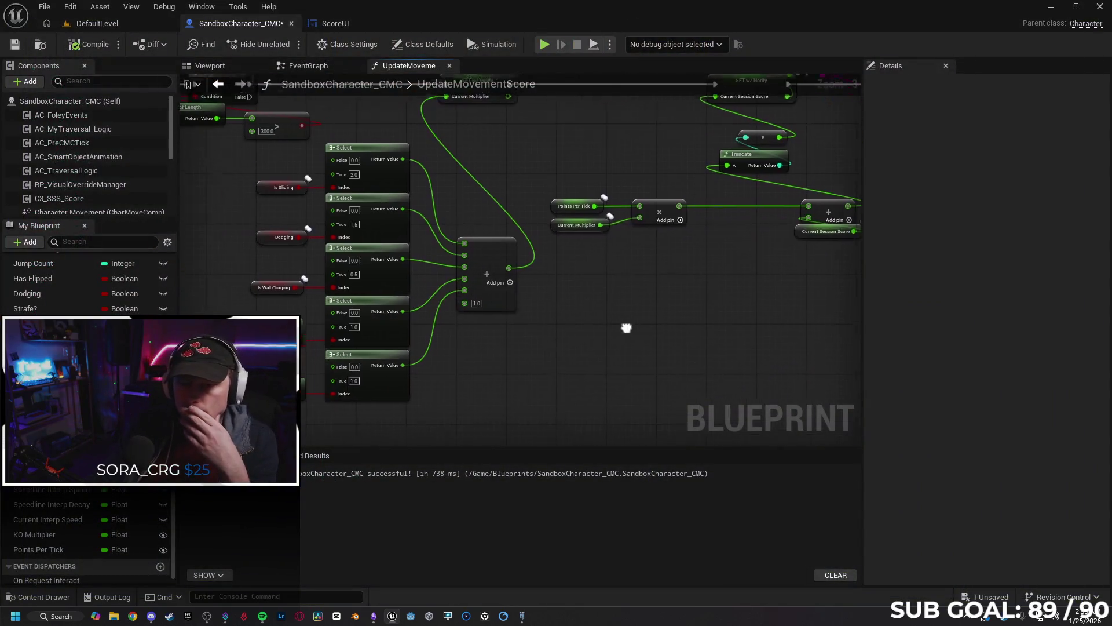
Inspect the KO Multiplier variable in the character blueprint, cancelling a first delete attempt.
scroll(559, 342, down, 1)
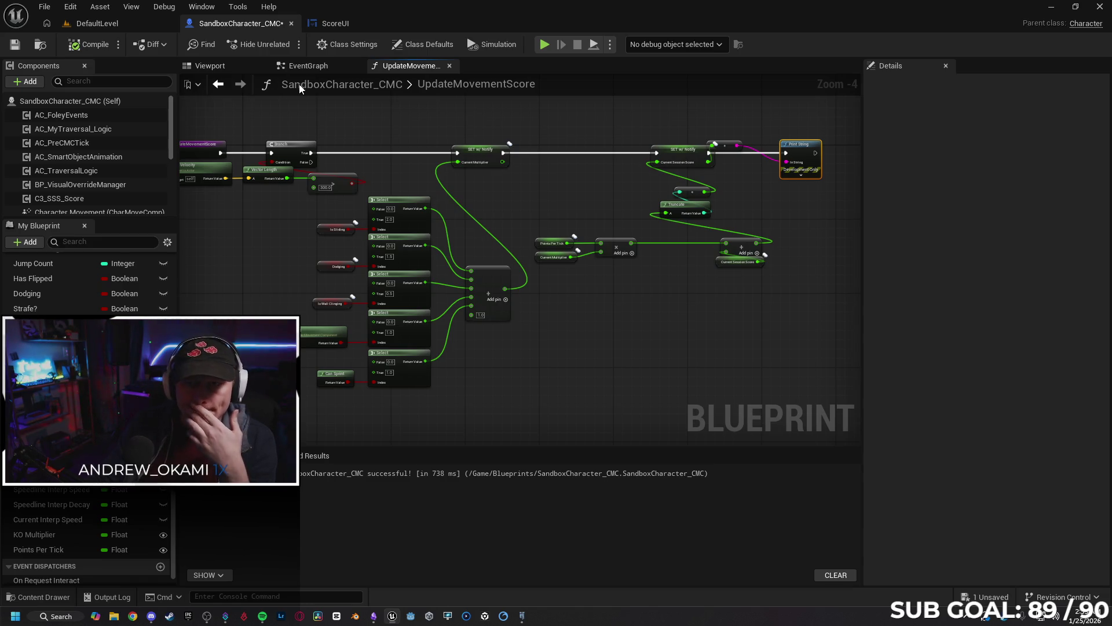
click(329, 24)
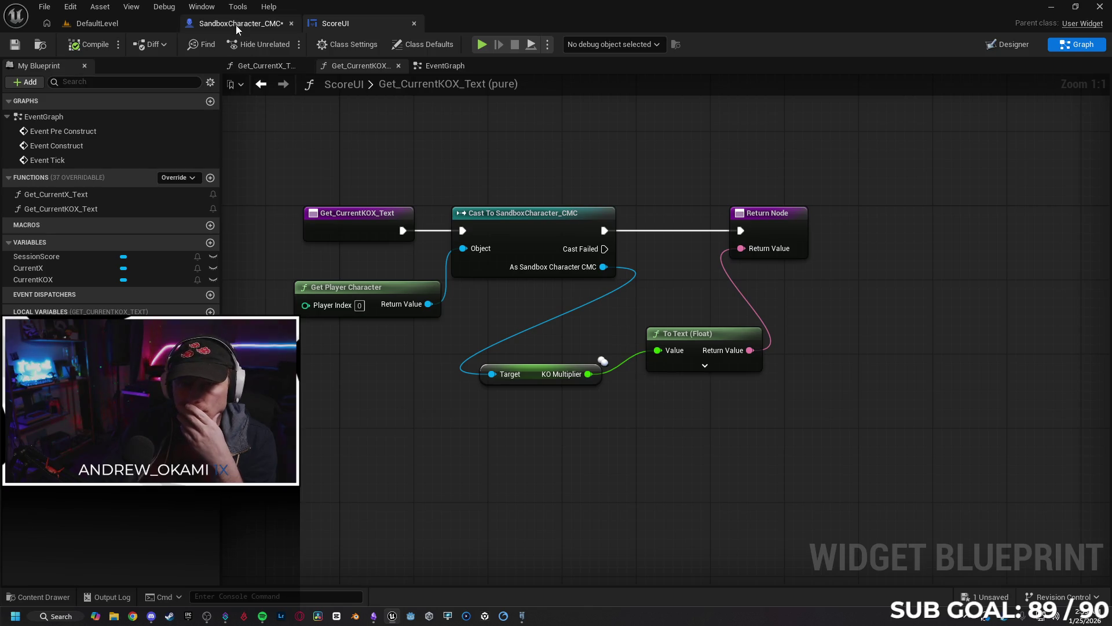
click(234, 23)
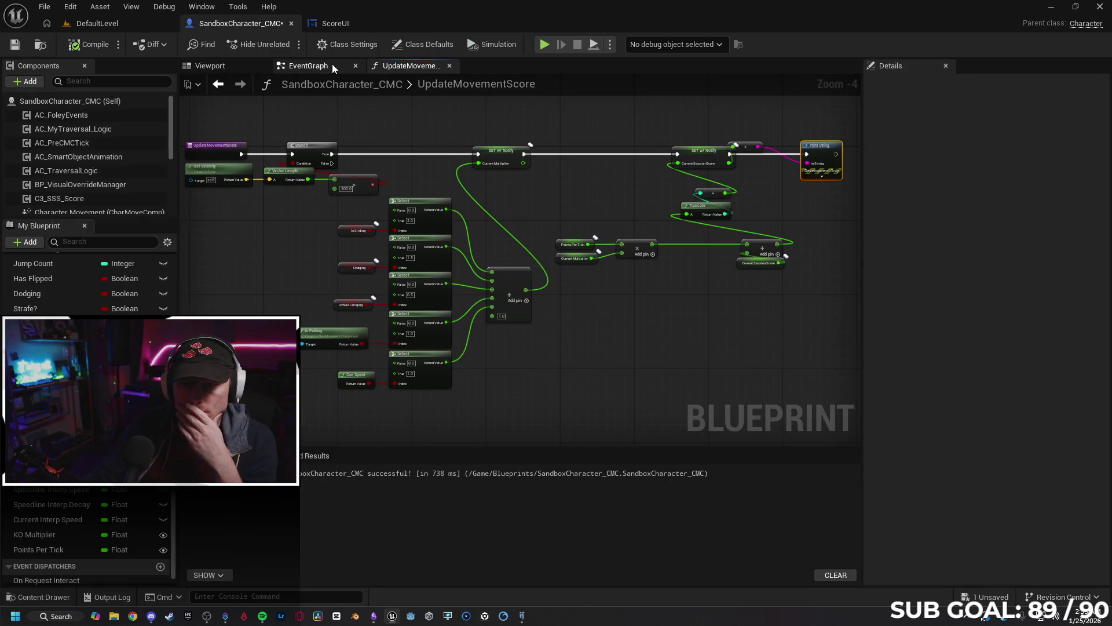
key(alt+Left)
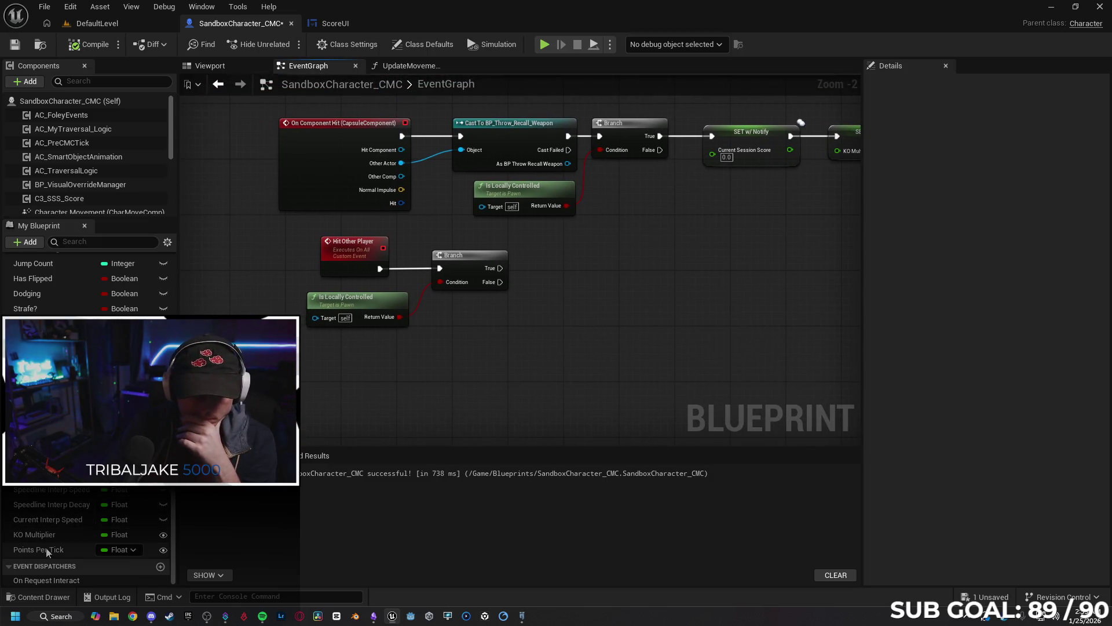
click(55, 534)
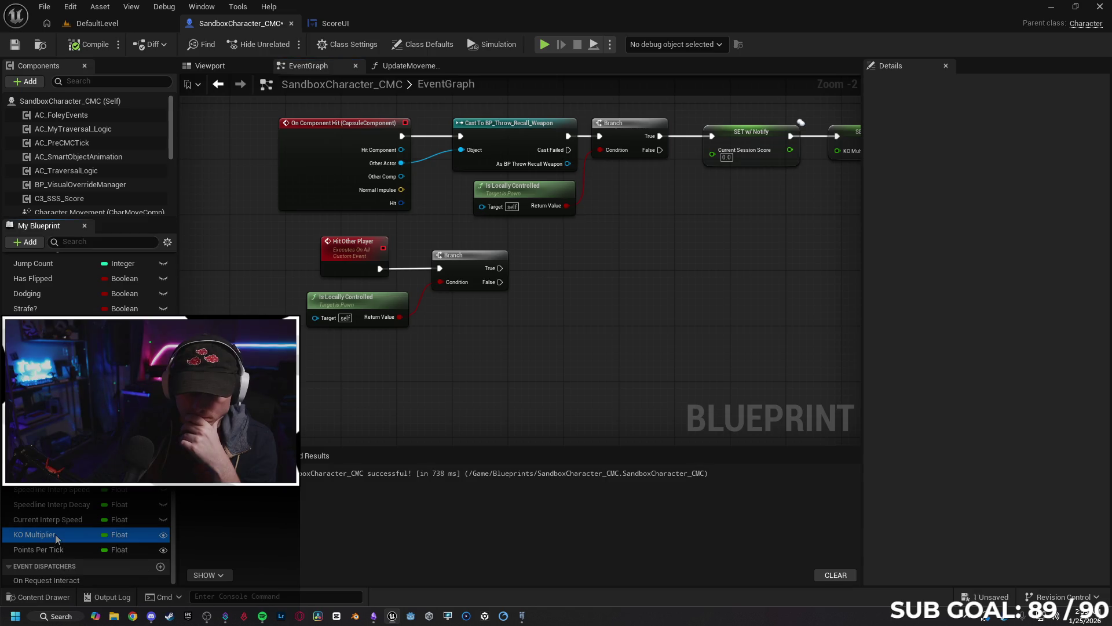
click(411, 65)
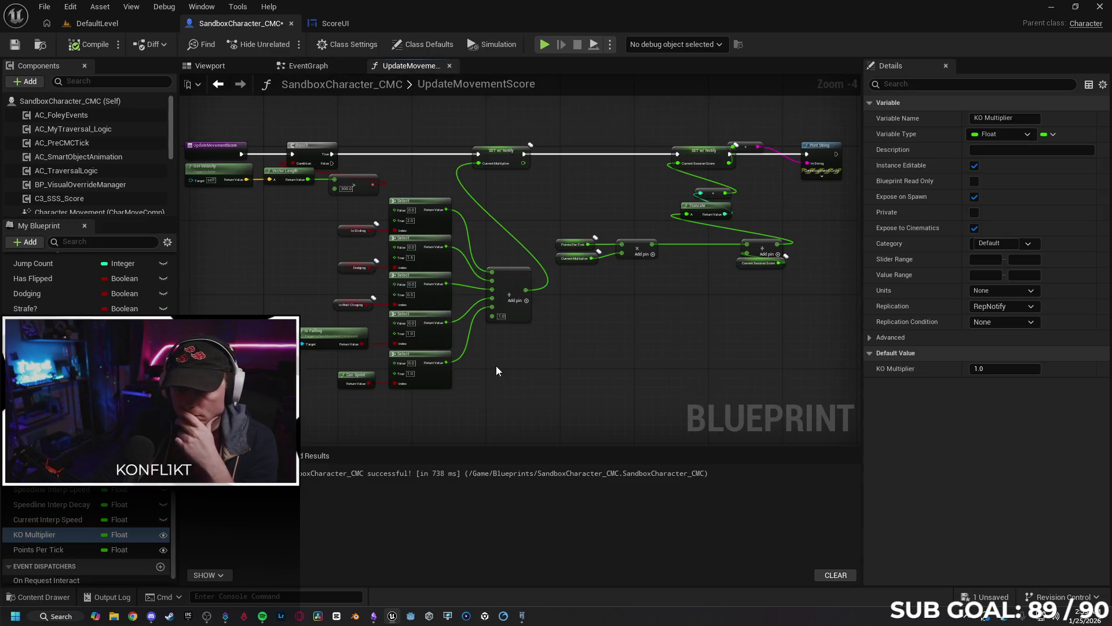
scroll(469, 388, up, 1)
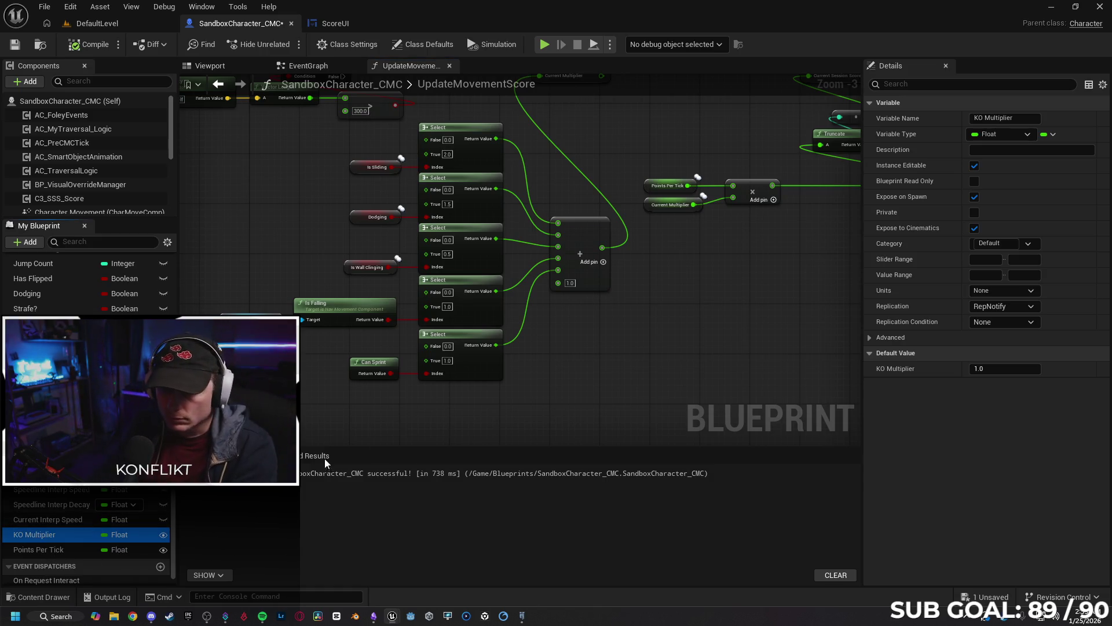
key(Delete)
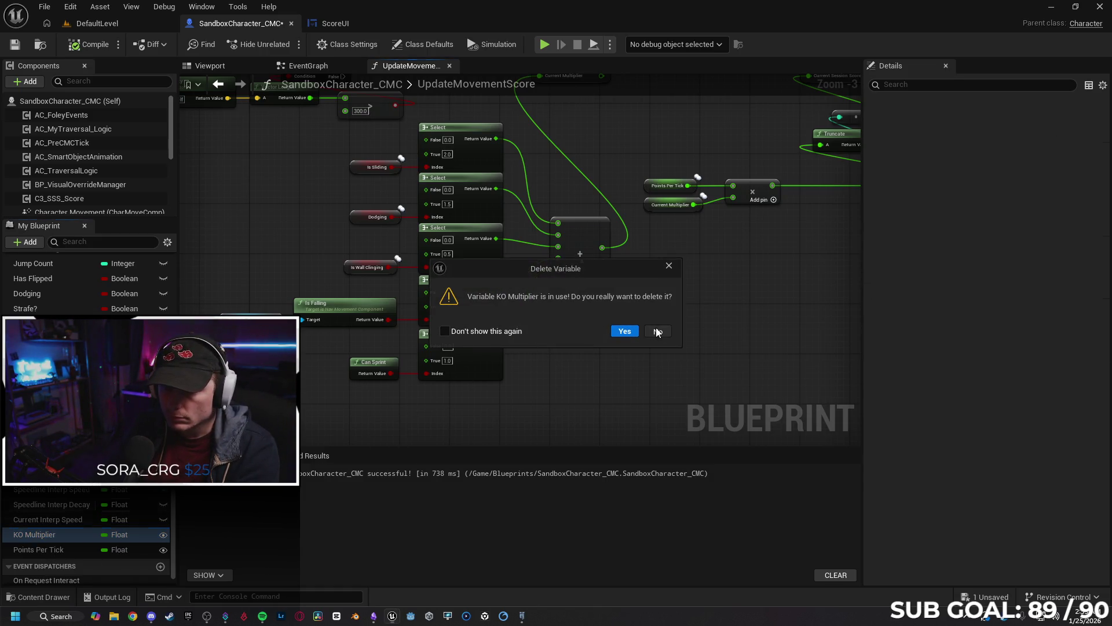
click(657, 332)
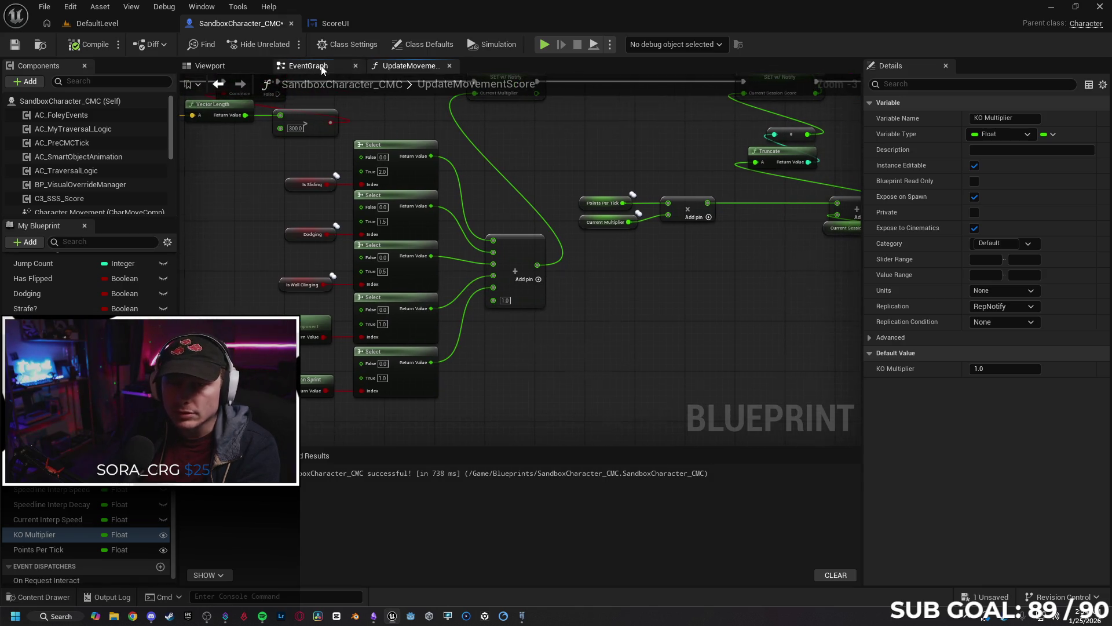
Delete the KO Multiplier getter from ScoreUI's Get_CurrentKOX_Text function.
click(331, 24)
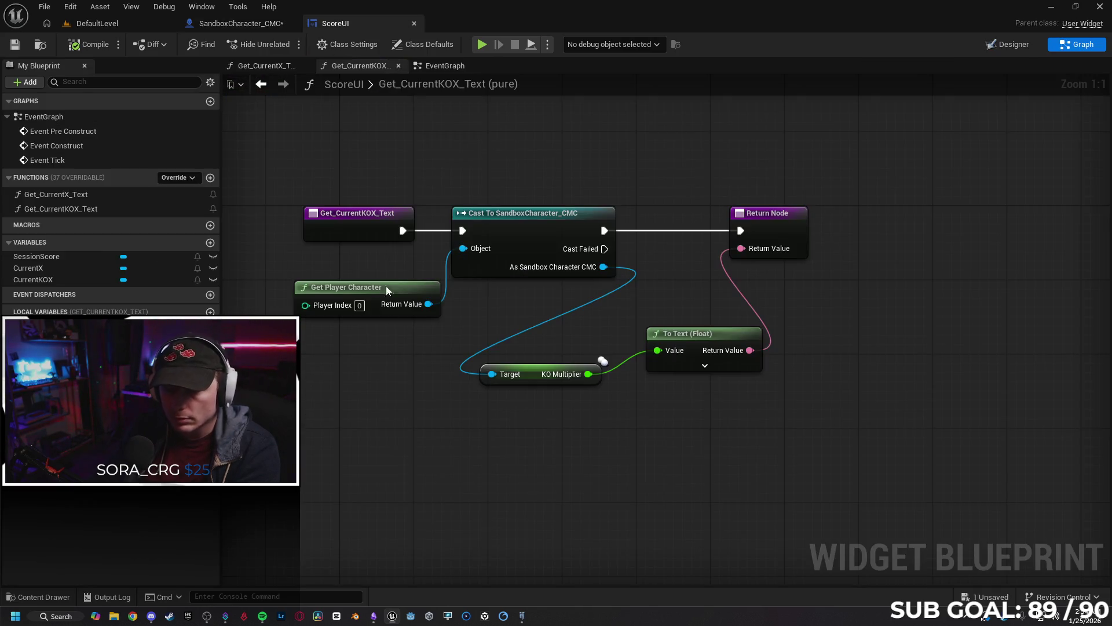
right_click(563, 401)
click(525, 387)
click(527, 377)
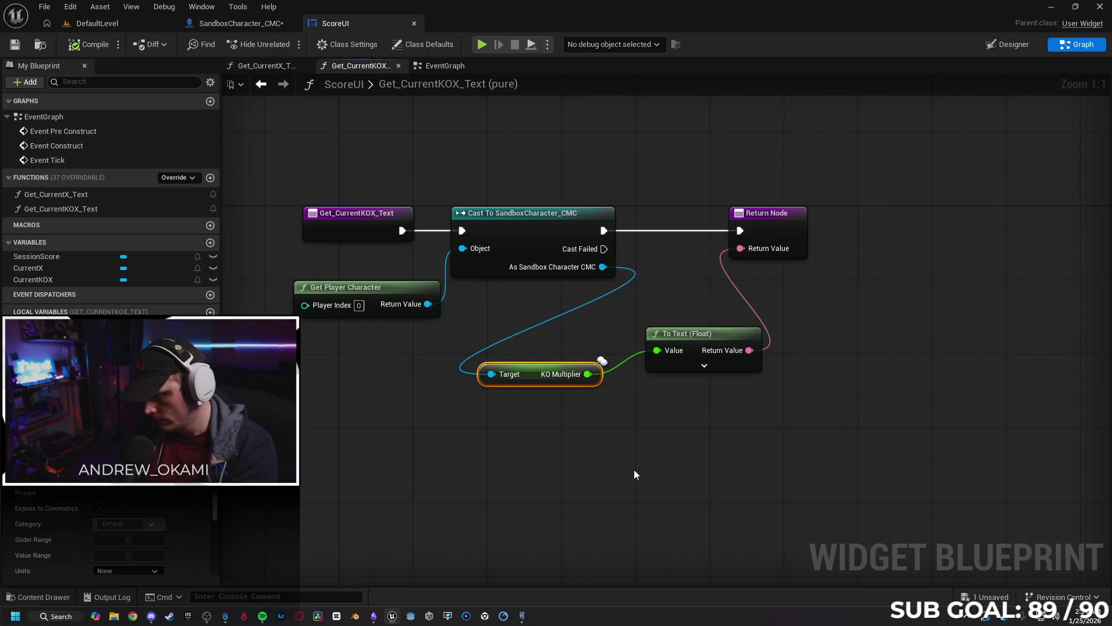
key(Delete)
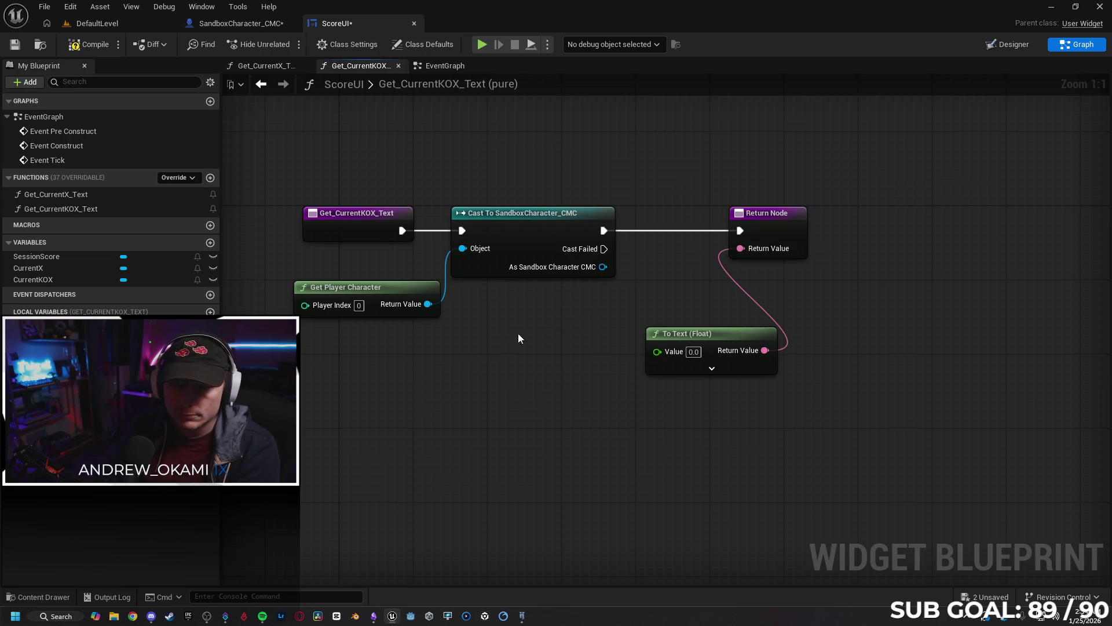
Delete the KO Multiplier variable from the character blueprint, confirming removal of its setter.
click(248, 27)
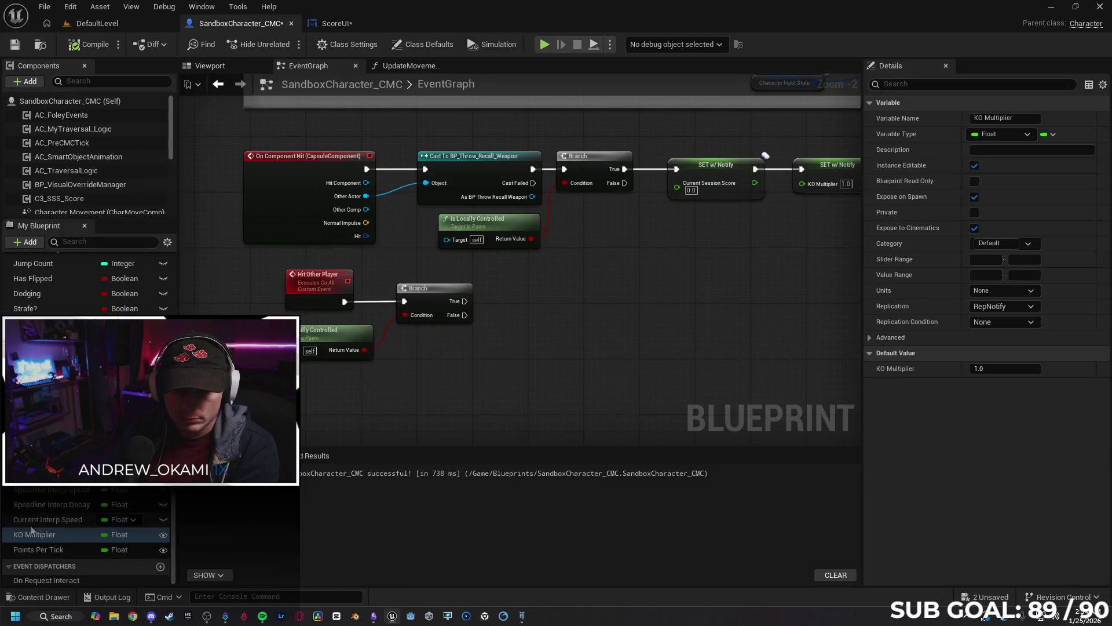
click(62, 537)
key(Delete)
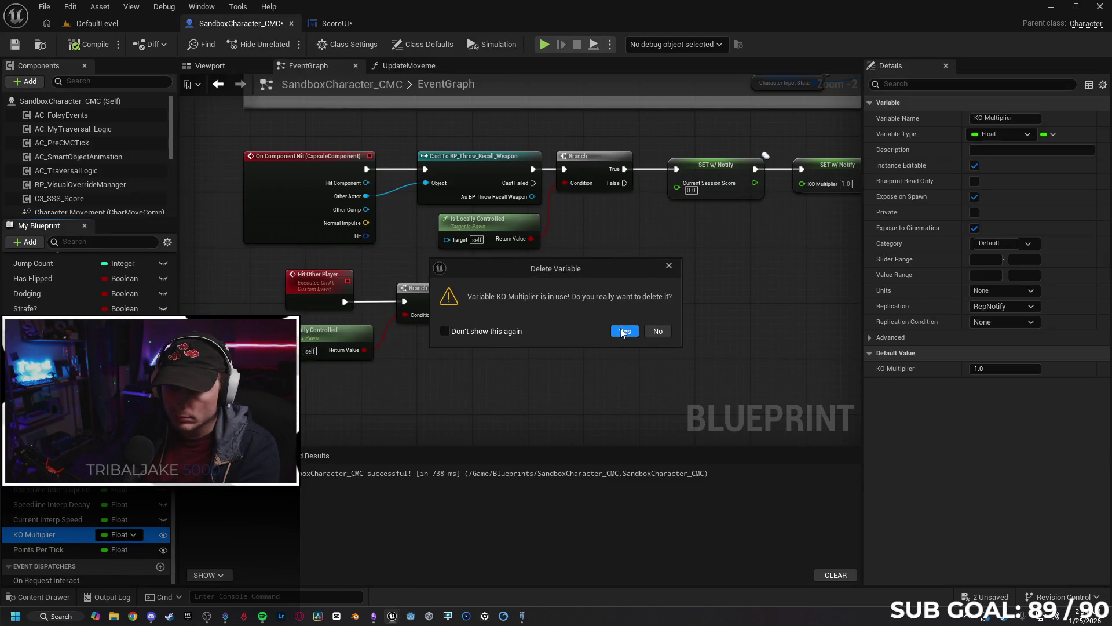
click(623, 331)
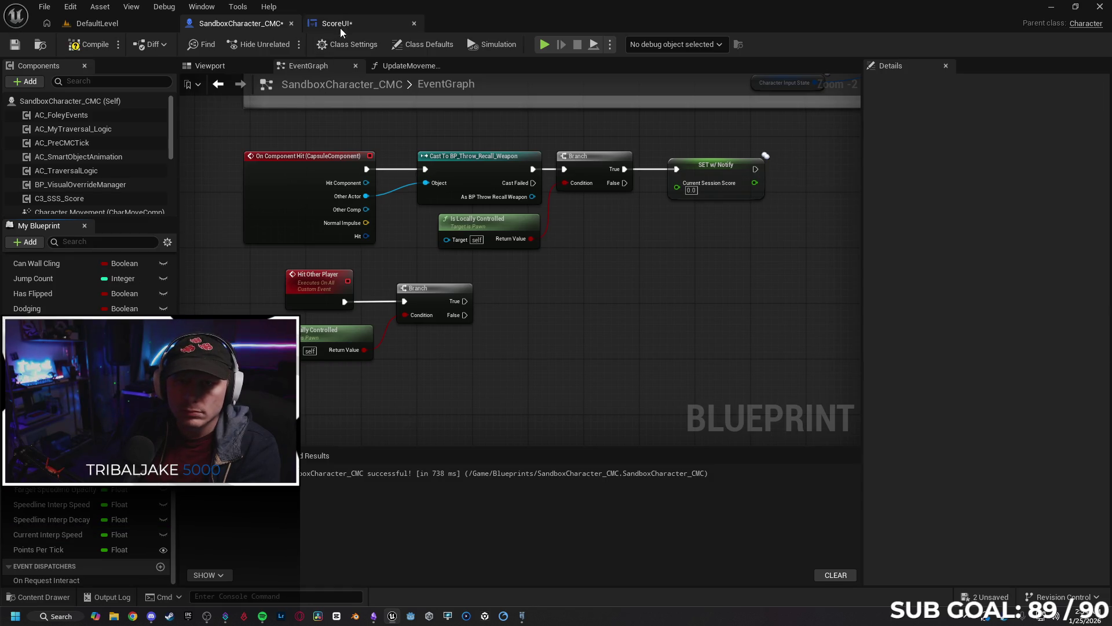
click(340, 29)
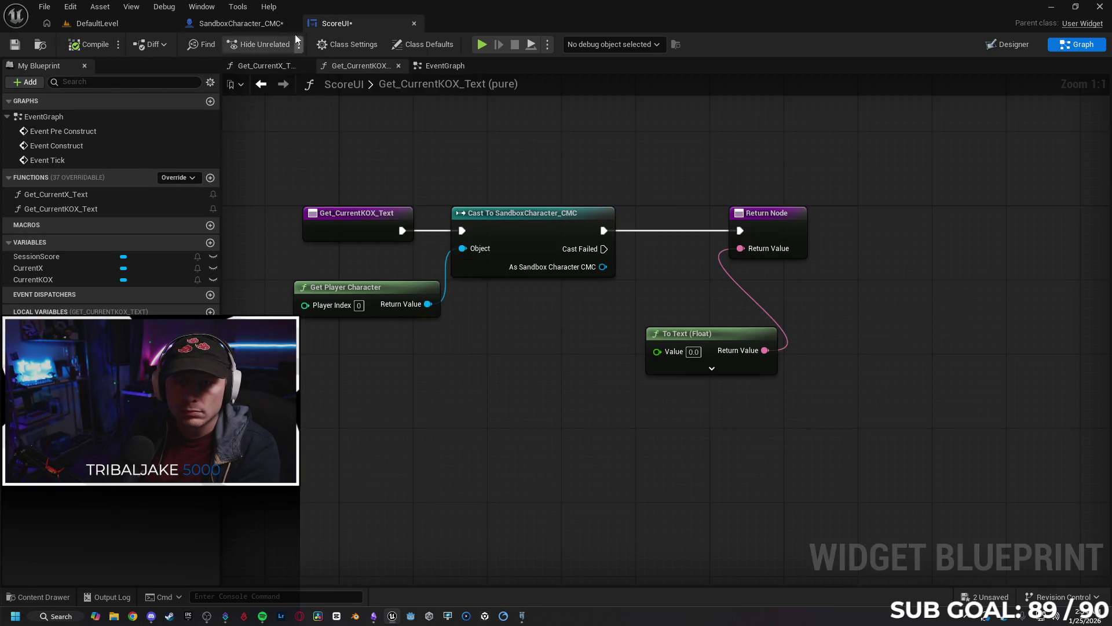
click(237, 23)
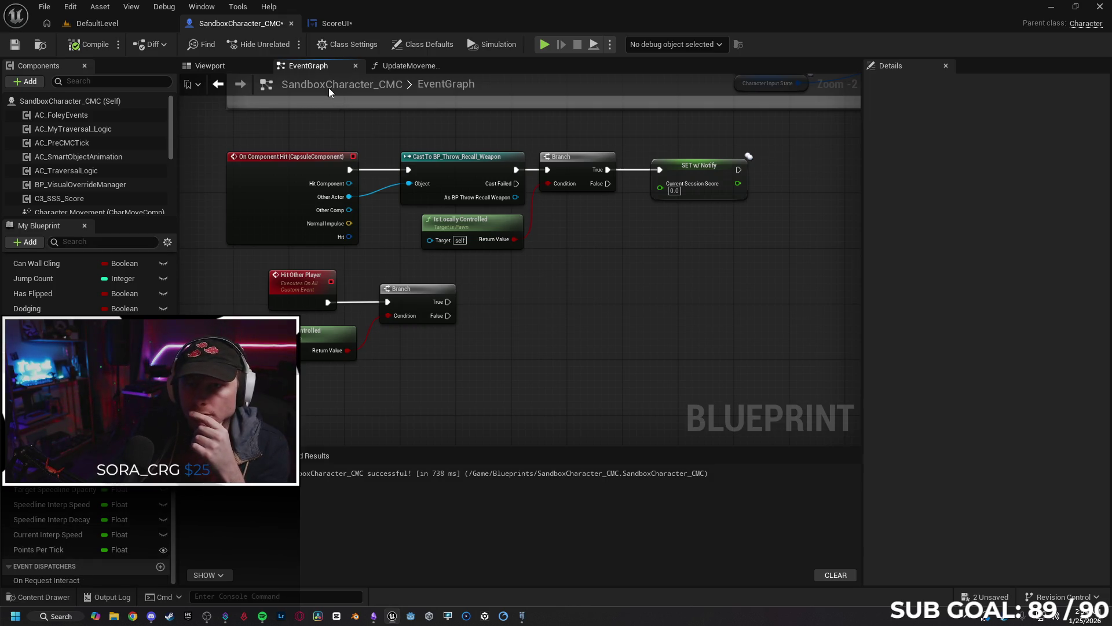
click(404, 66)
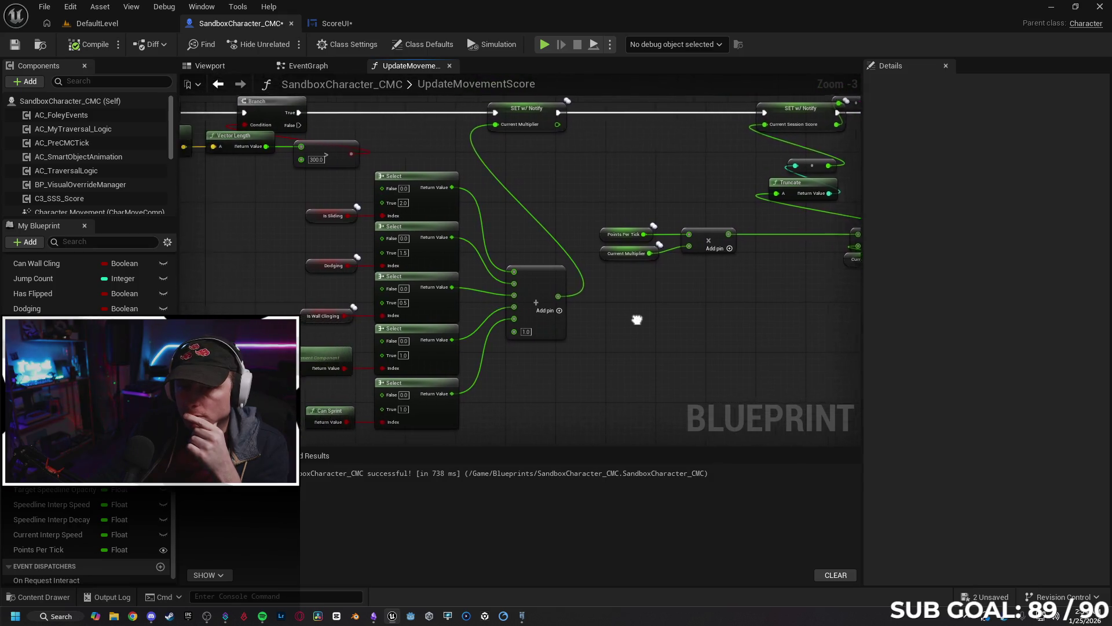
drag(680, 364, 456, 336)
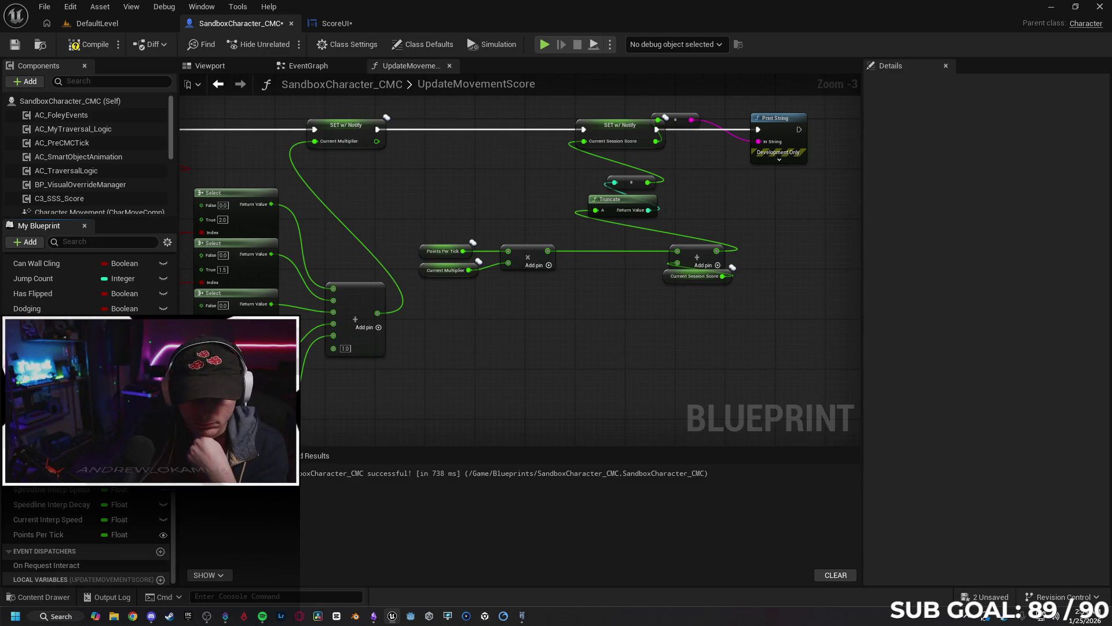
drag(555, 399, 544, 397)
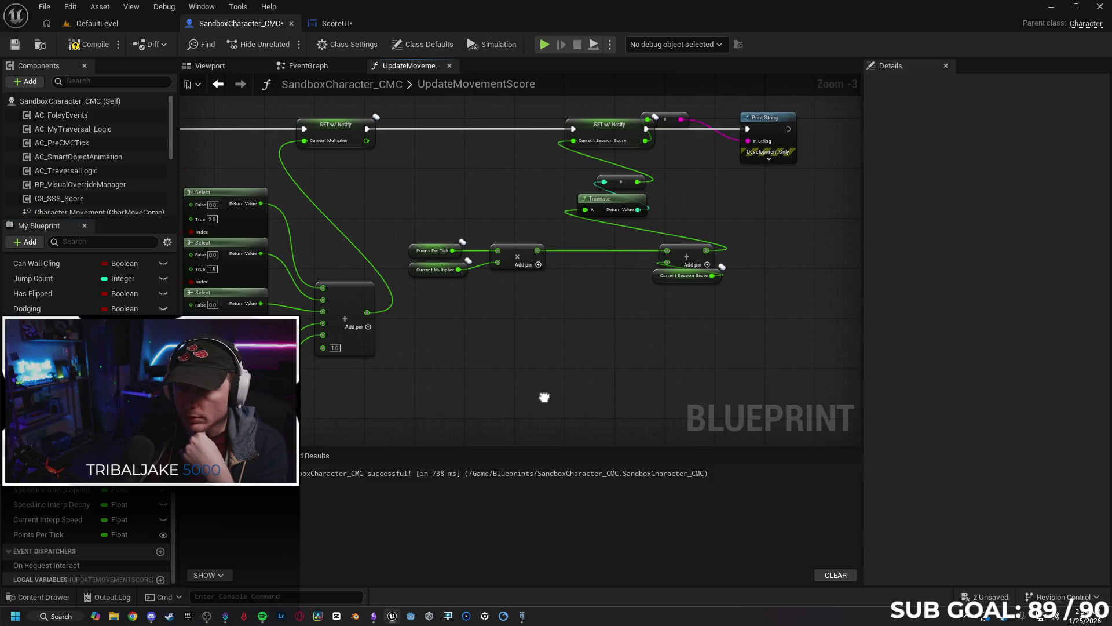
click(35, 353)
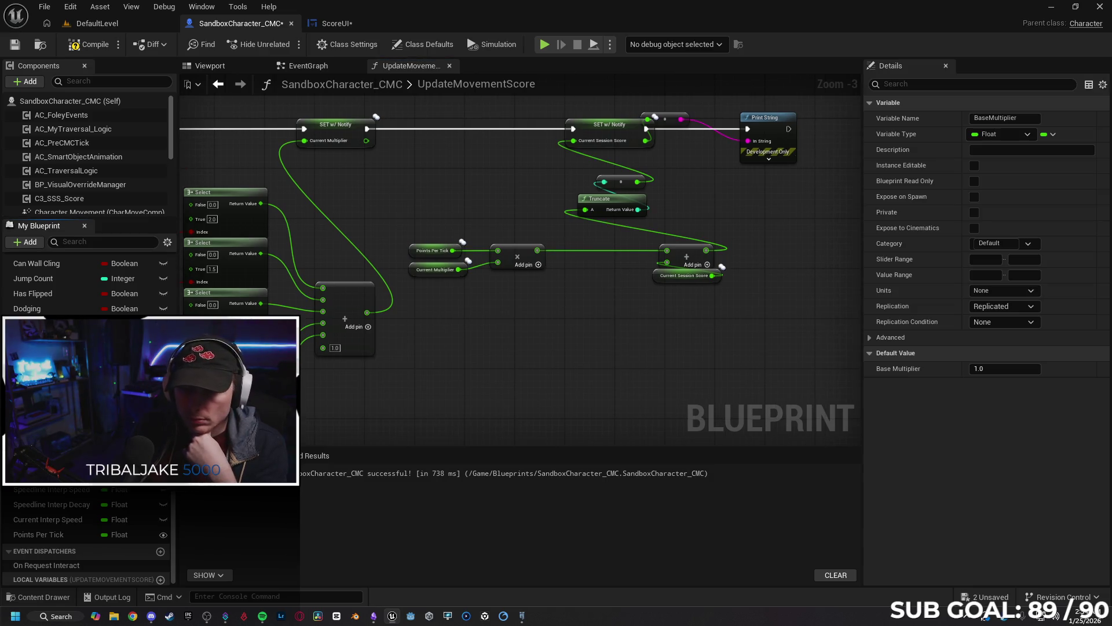
click(528, 406)
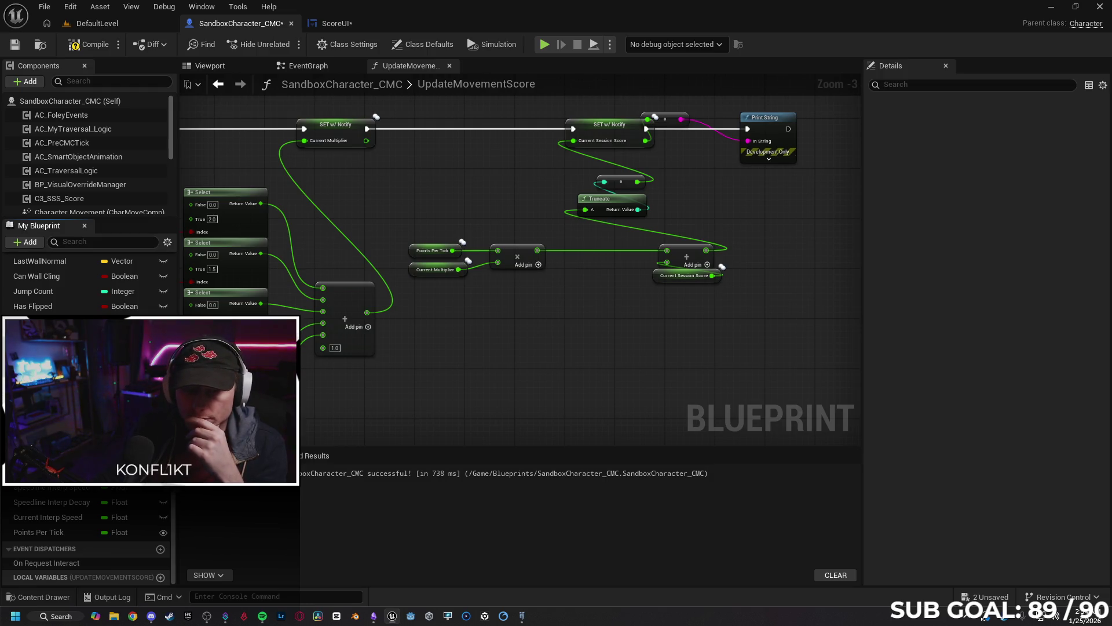
click(408, 412)
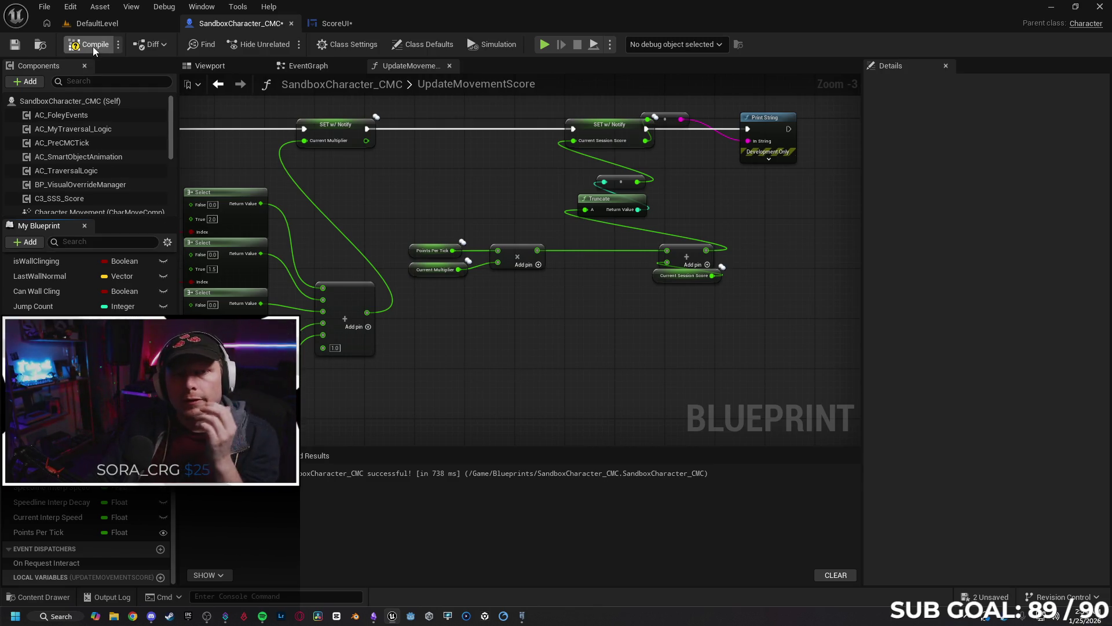
click(335, 23)
click(248, 27)
Create a Float variable named Hit Count in the character blueprint.
click(285, 65)
drag(505, 325, 446, 316)
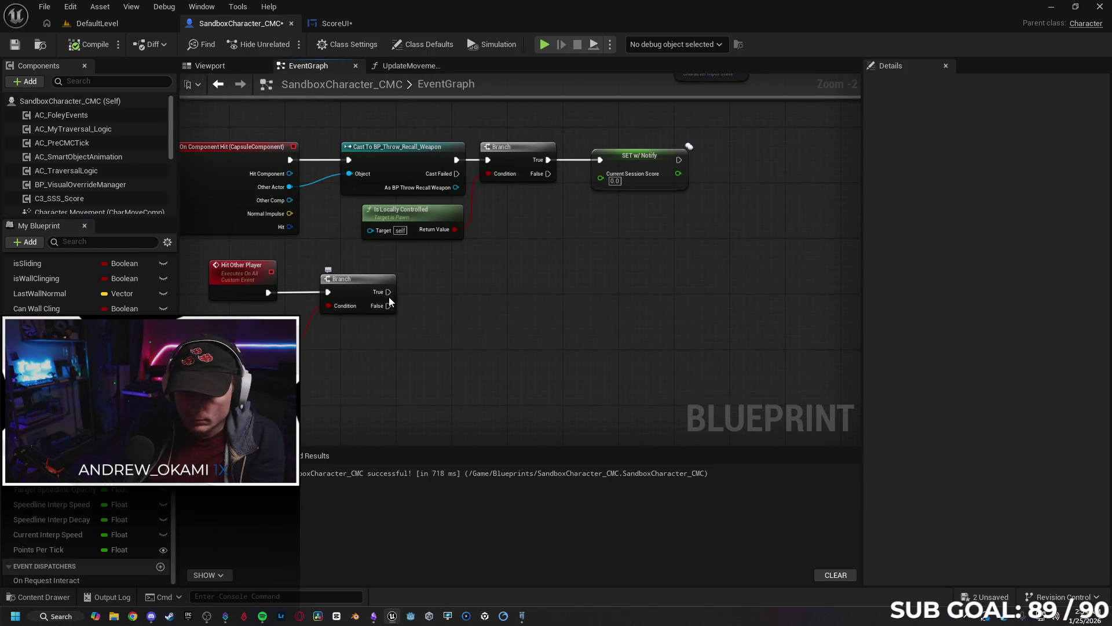
scroll(116, 347, up, 3)
scroll(111, 301, down, 5)
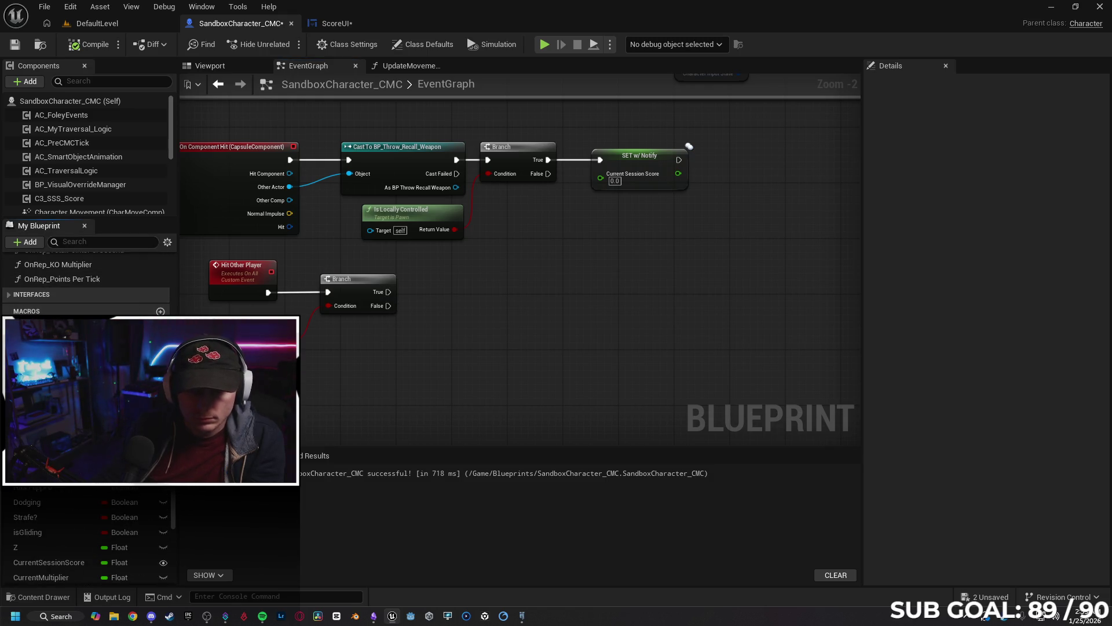
text(Hi)
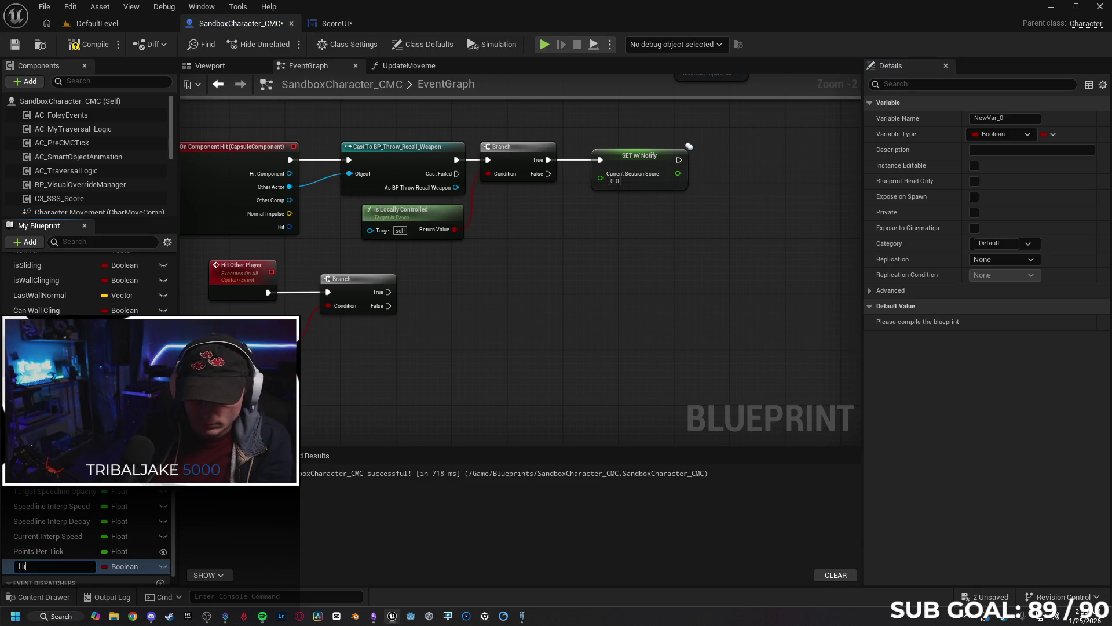
text(K)
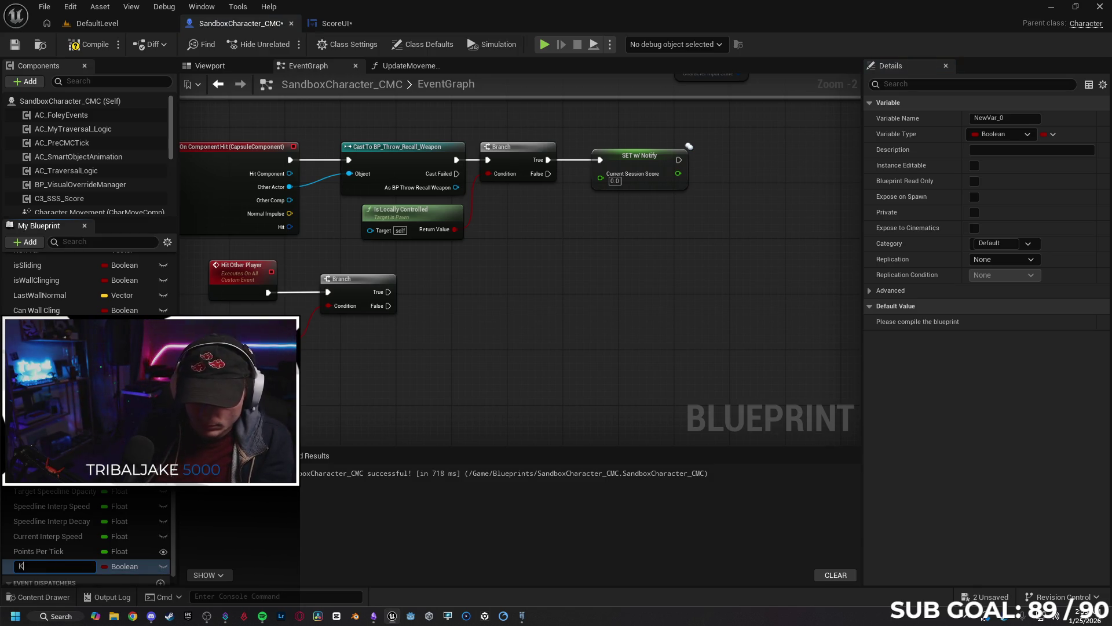
text(Hit Count)
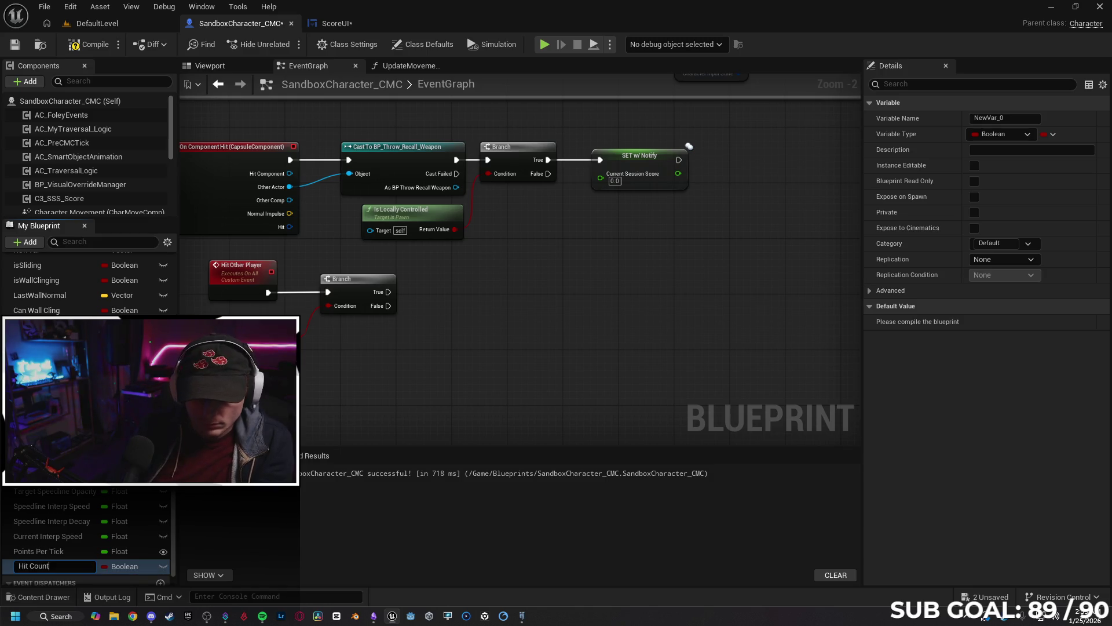
key(Return)
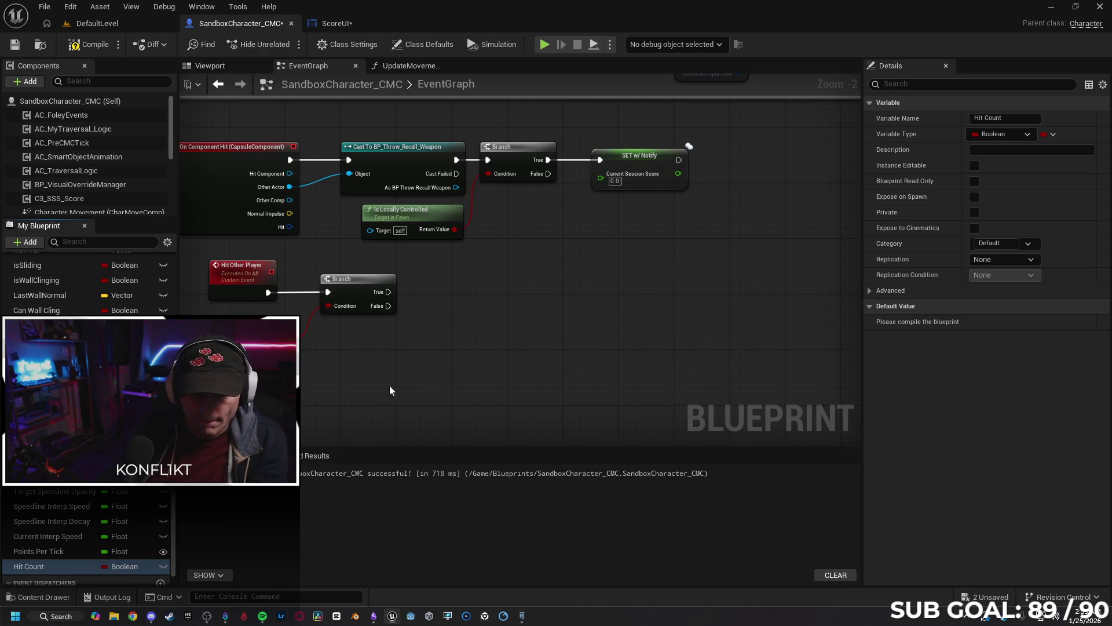
click(124, 567)
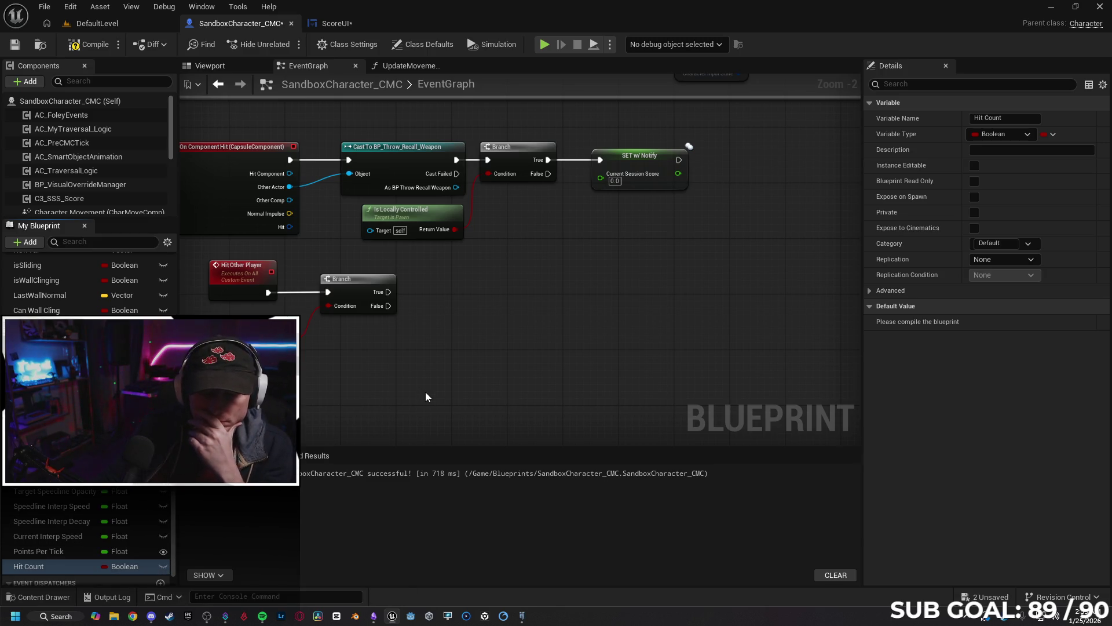
click(125, 429)
Build Hit Count + 1 with an Add node and add SET Hit Count after Branch True.
mouse_move(69, 565)
mouse_down()
mouse_move(257, 383)
mouse_move(438, 318)
mouse_move(494, 328)
mouse_move(397, 361)
mouse_move(437, 333)
mouse_up()
click(480, 342)
text(f)
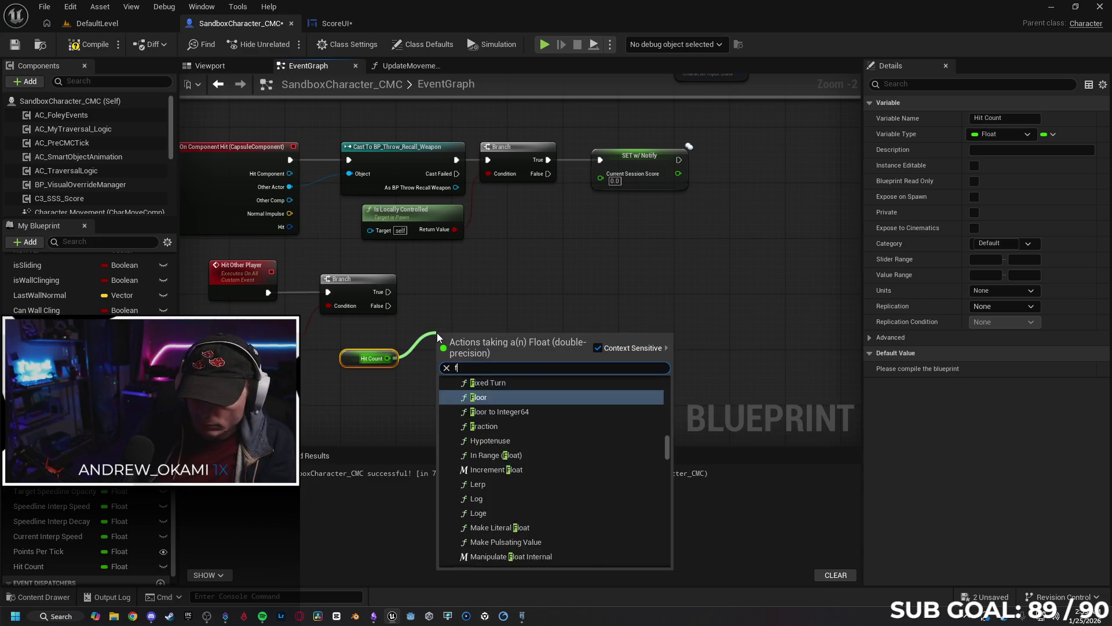
key(BackSpace)
text(add)
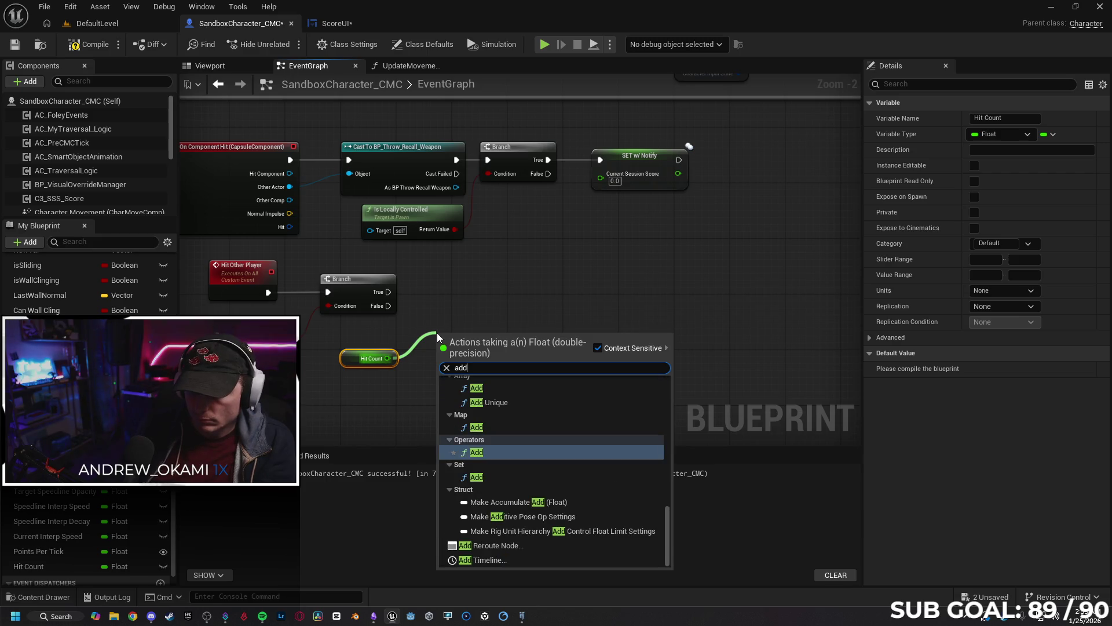
key(Return)
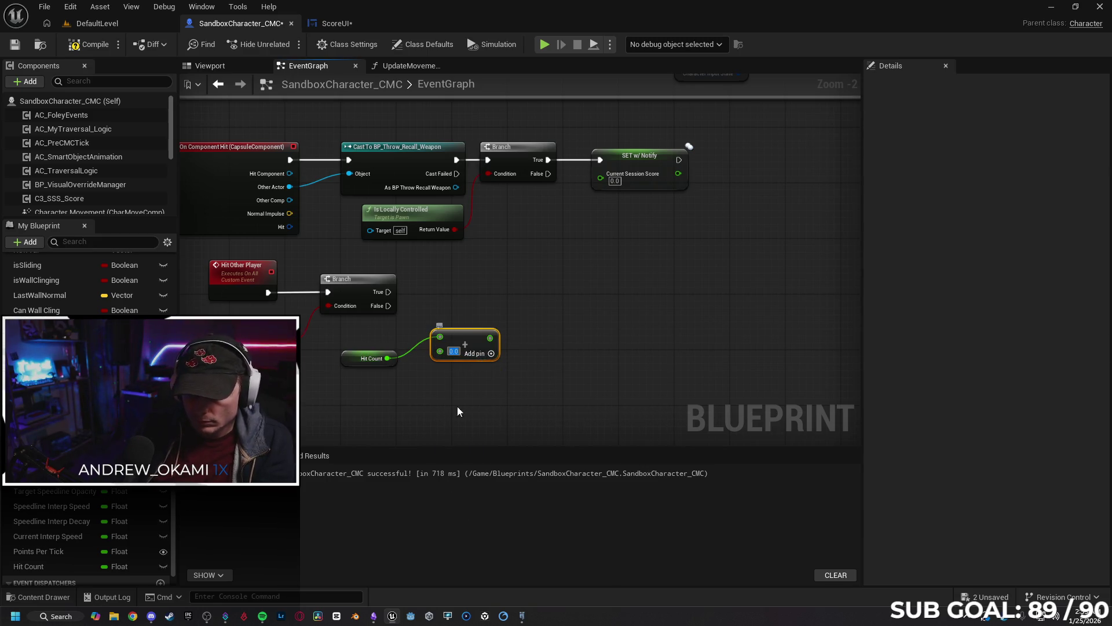
text(1)
drag(473, 341, 480, 362)
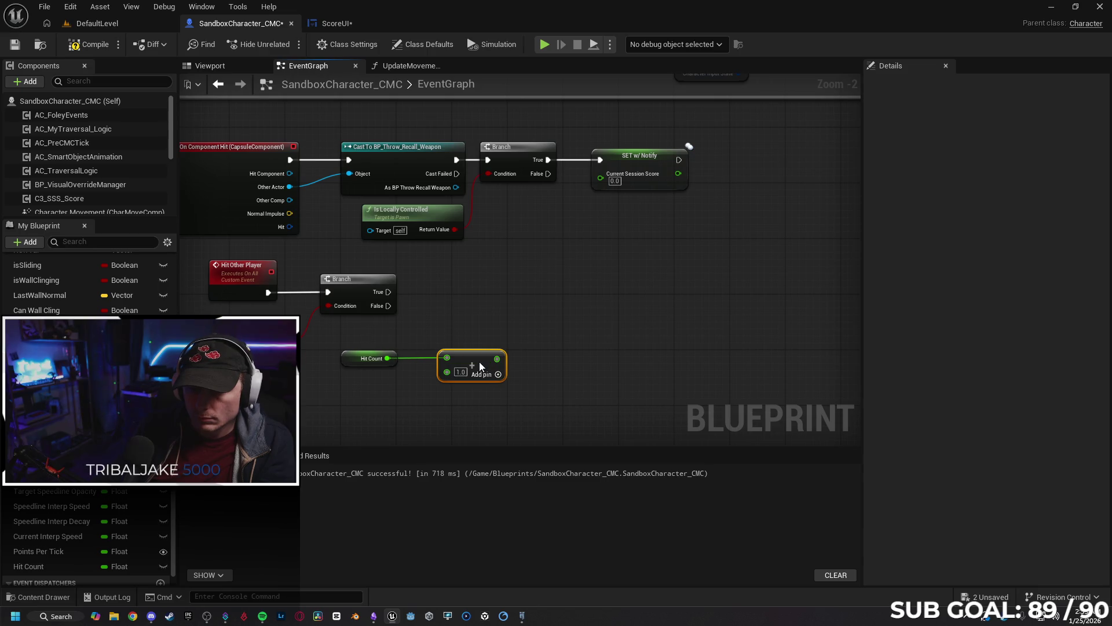
drag(385, 293, 506, 308)
text(set hit)
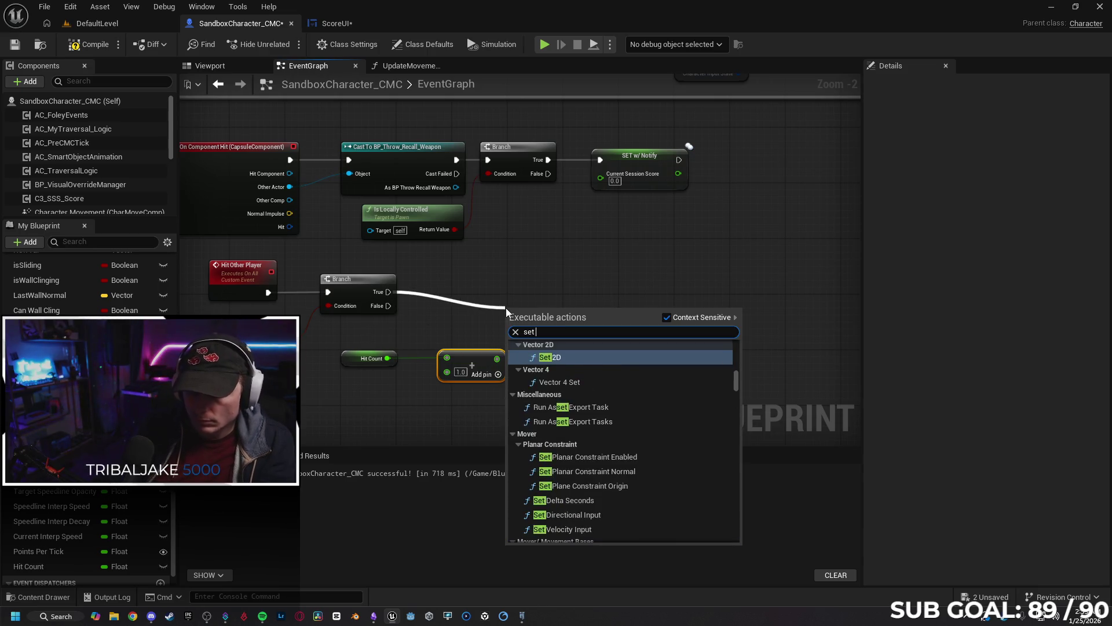
key(Return)
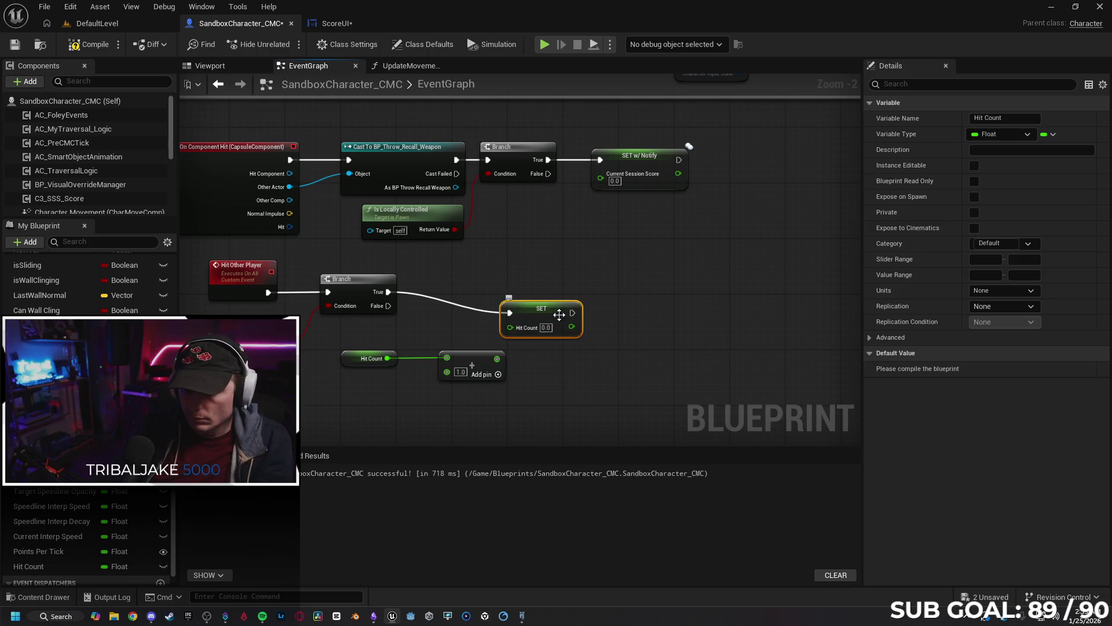
drag(552, 297, 550, 291)
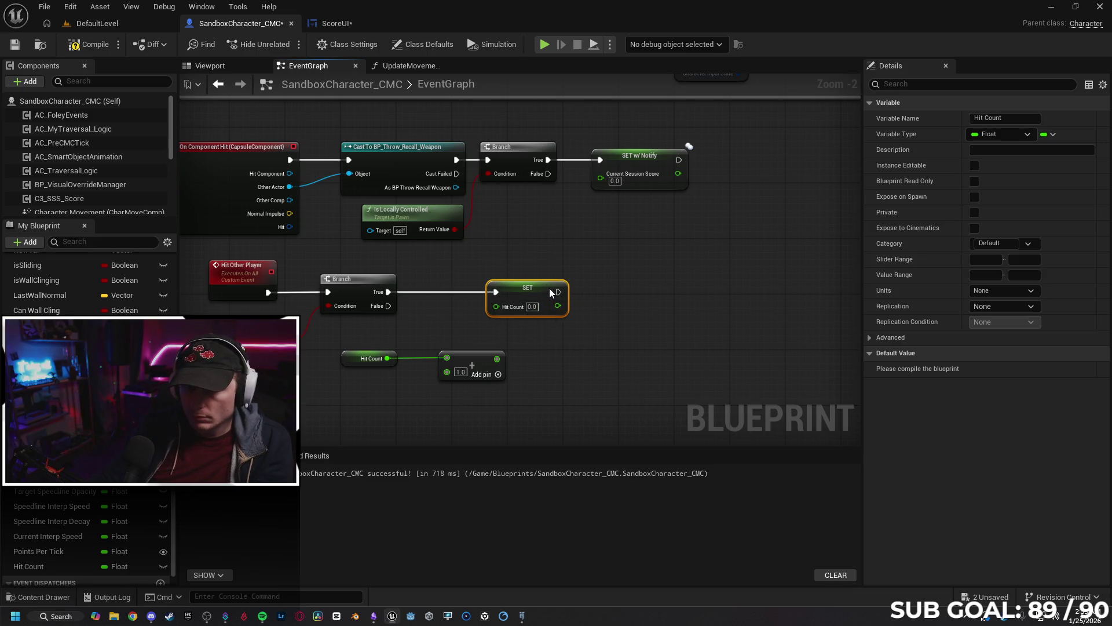
Keep the Hit Other Player event's replication at Not Replicated.
click(256, 275)
click(1021, 200)
click(1015, 216)
click(1012, 165)
key(Escape)
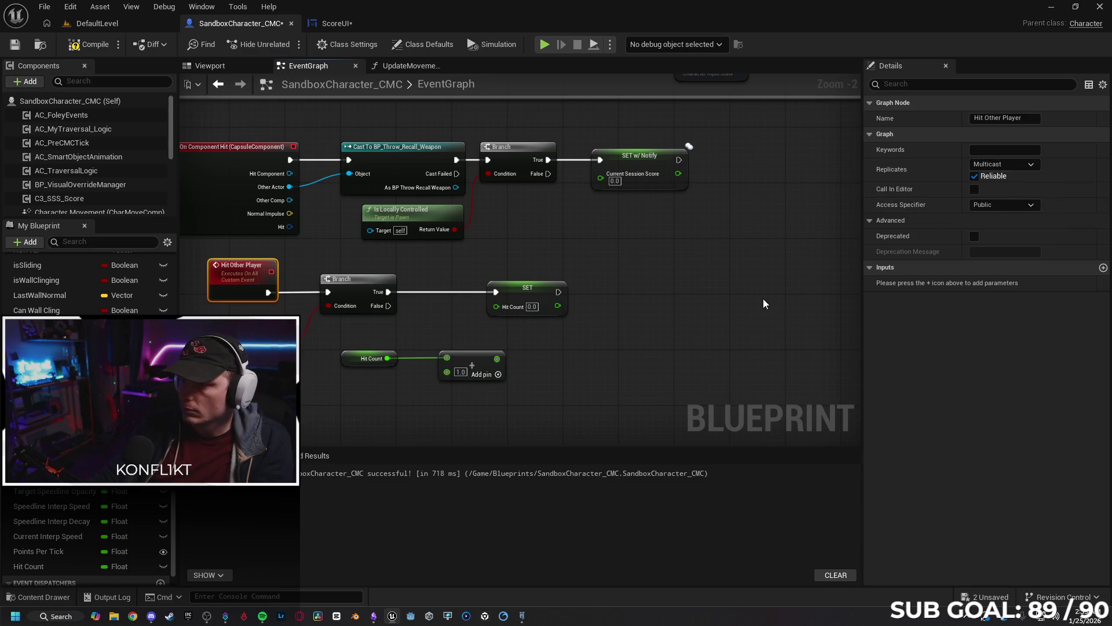
key(ctrl+z)
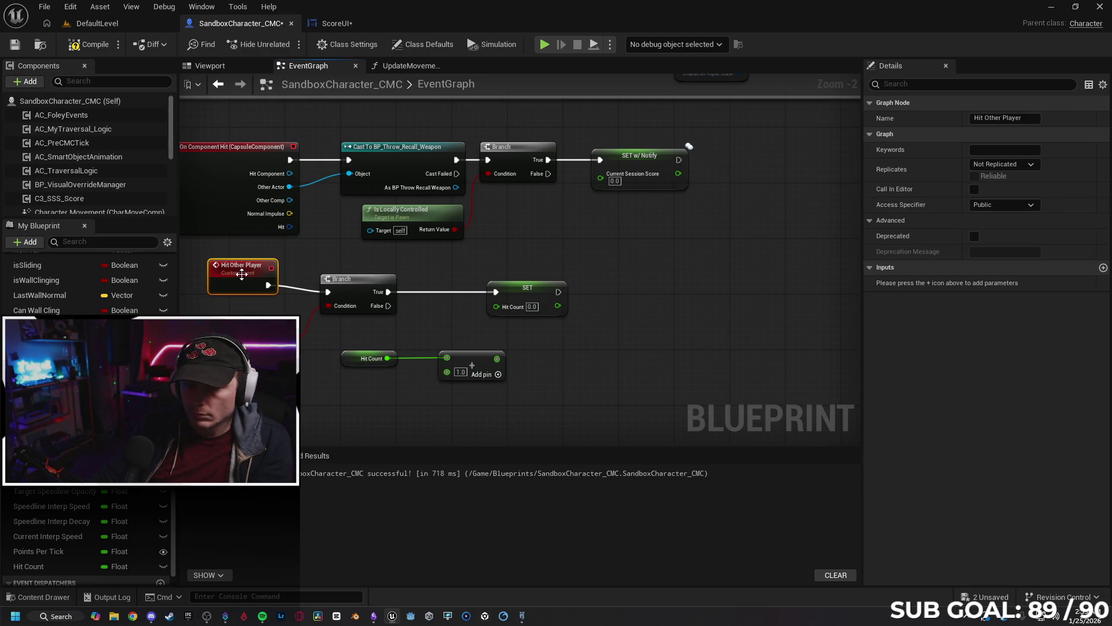
click(603, 361)
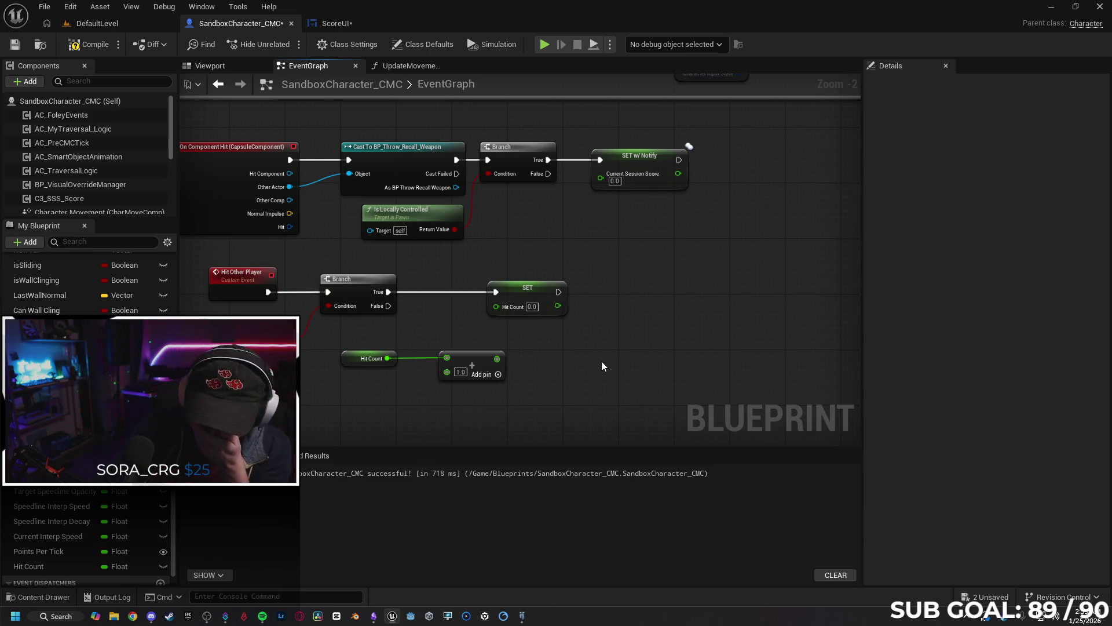
Feed the Add node's result into SET Hit Count.
drag(522, 294, 534, 293)
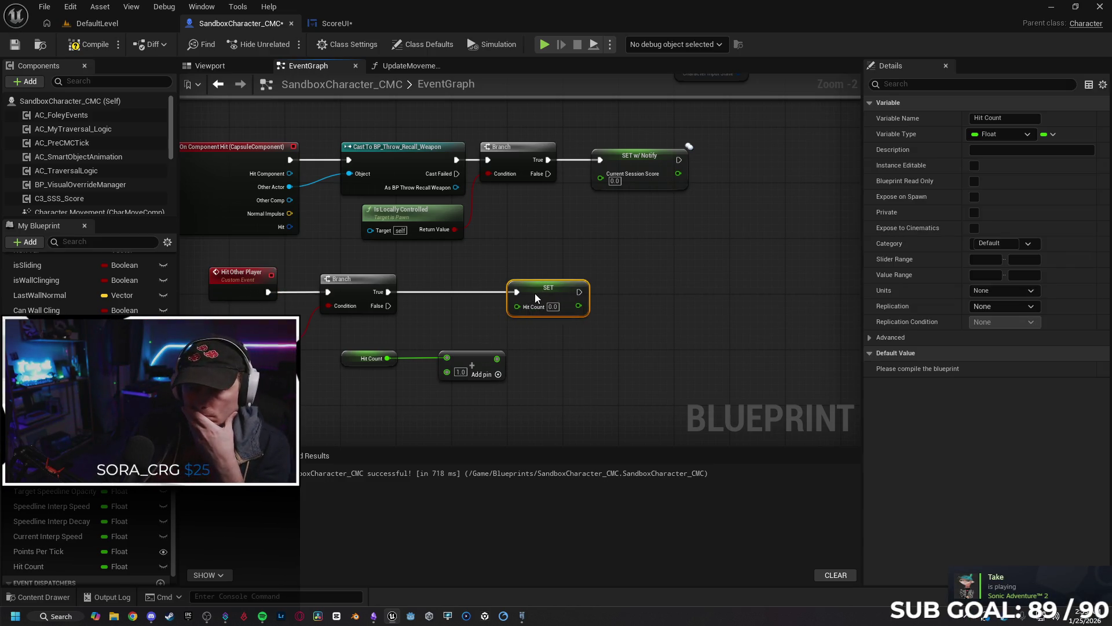
drag(494, 359, 516, 305)
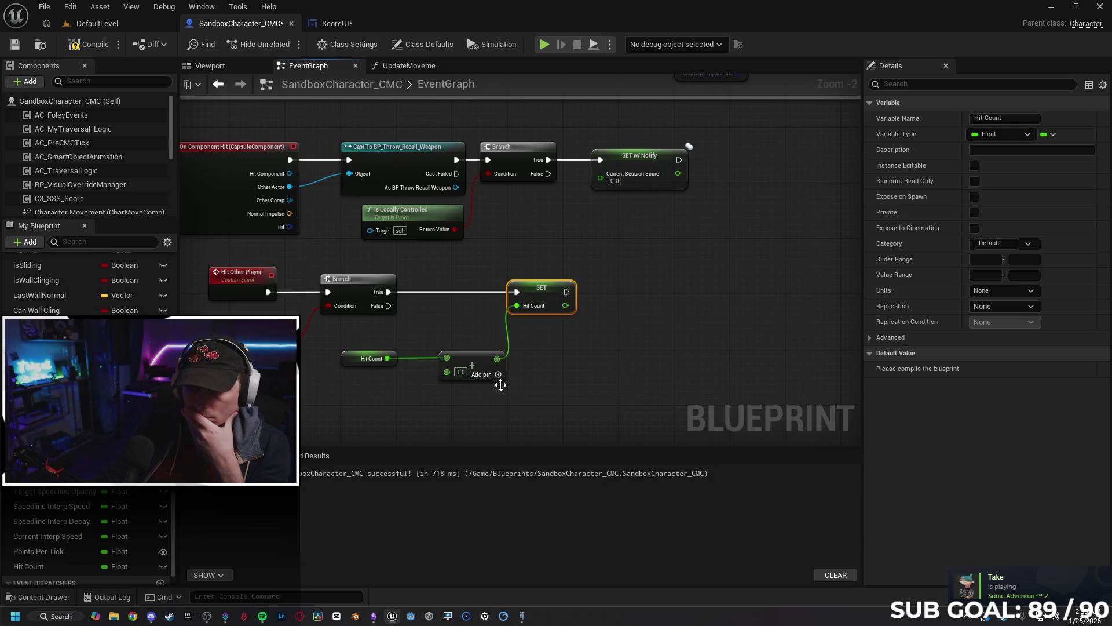
click(355, 367)
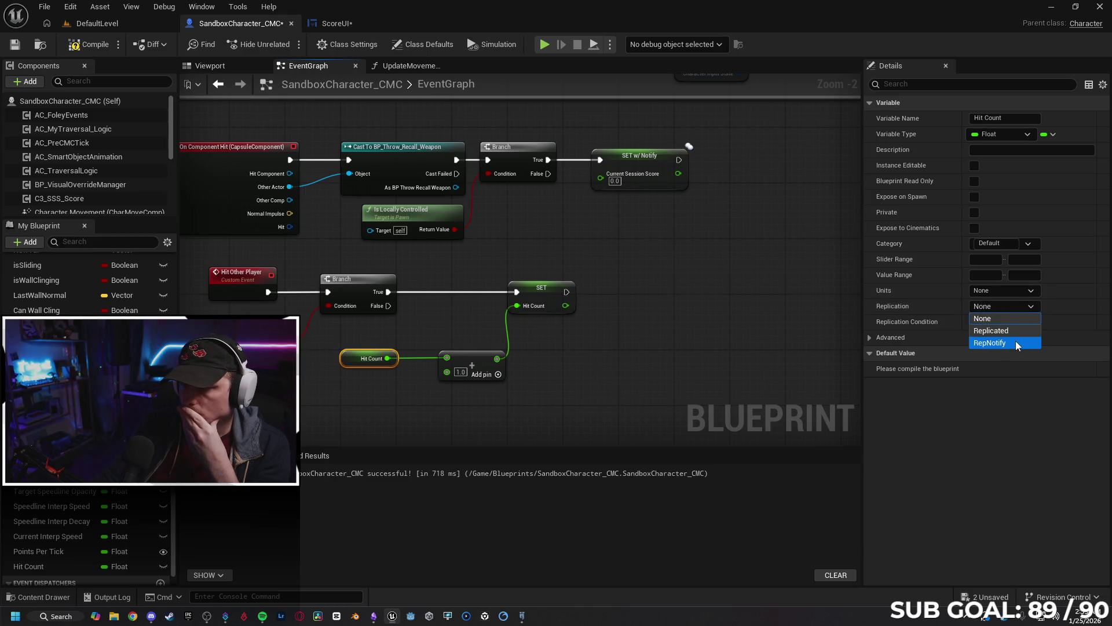
Set Hit Count's replication to RepNotify.
click(1016, 342)
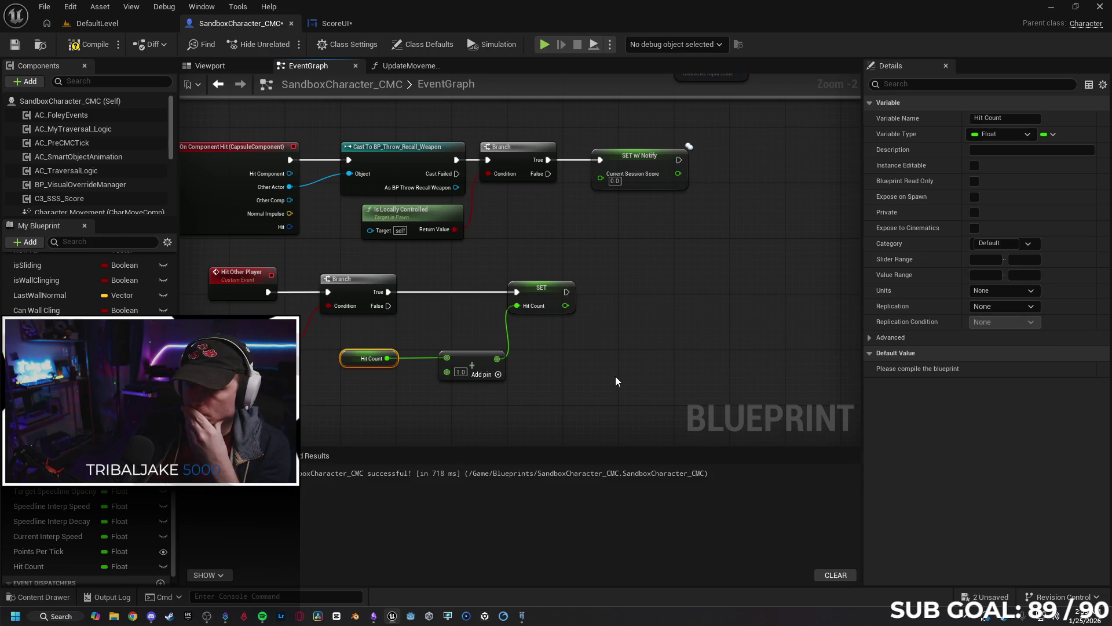
click(443, 401)
drag(482, 360, 474, 362)
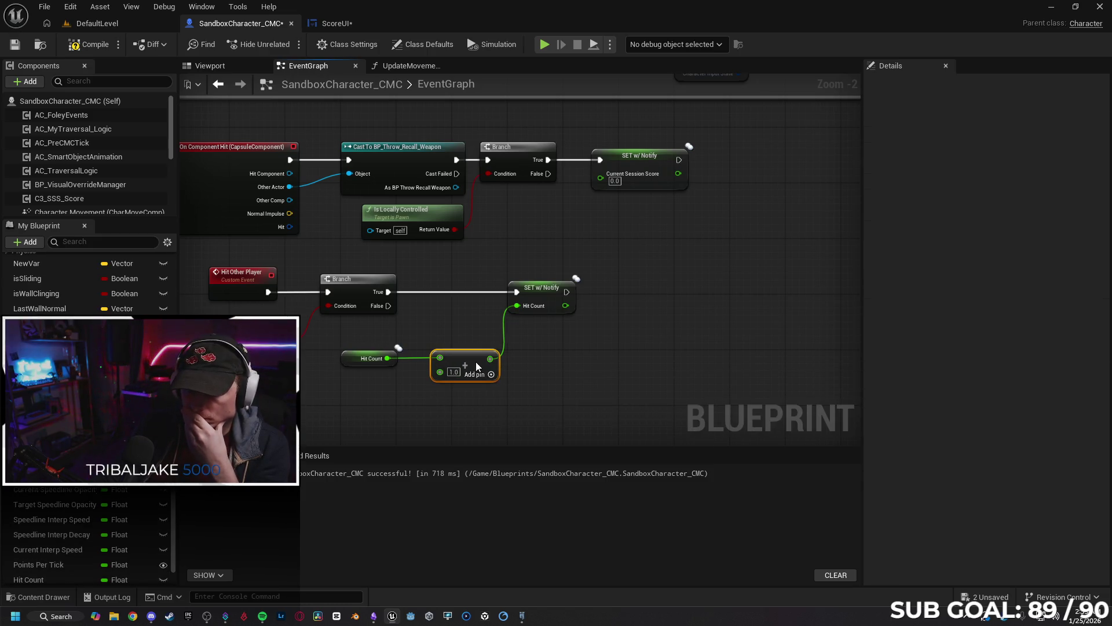
click(605, 409)
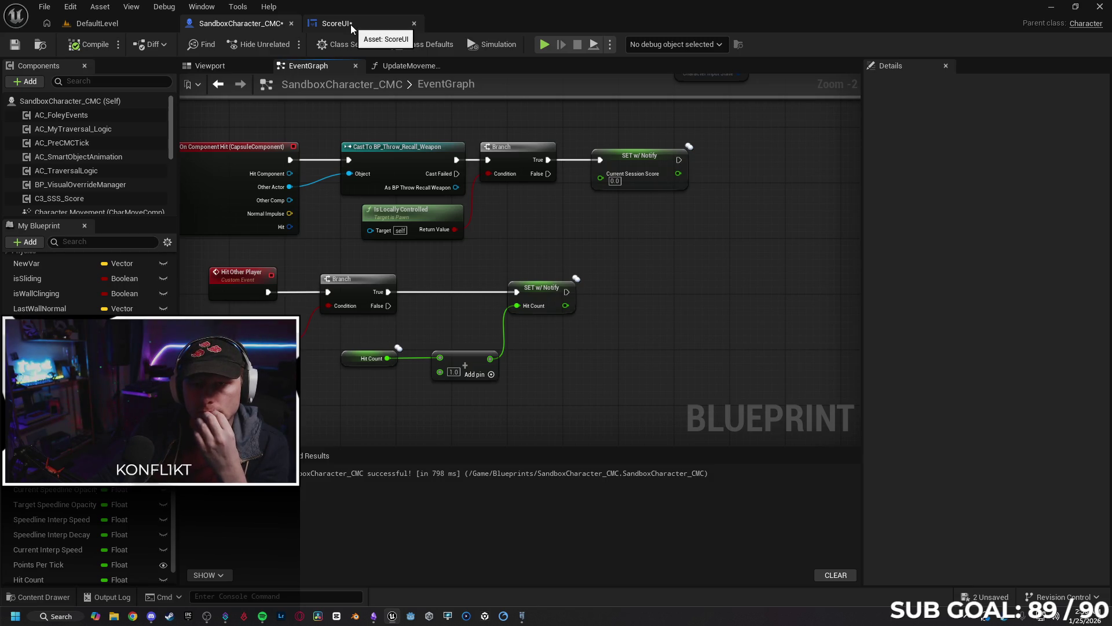
In UpdateMovementScore, replace the conversion node before Print String with a Hit Count getter.
click(387, 65)
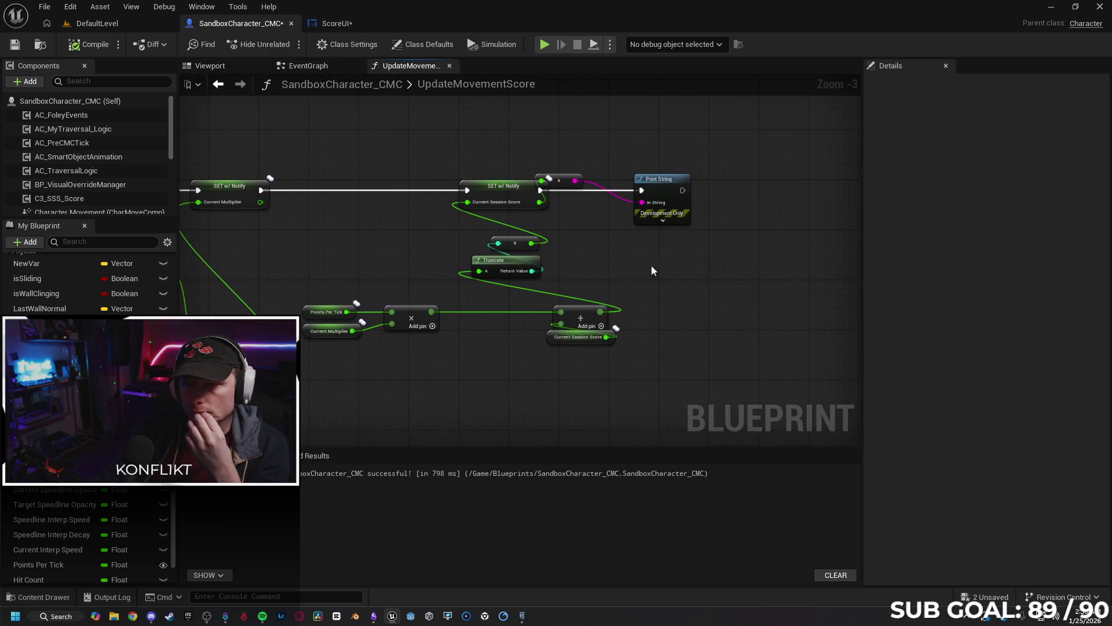
click(565, 181)
key(Delete)
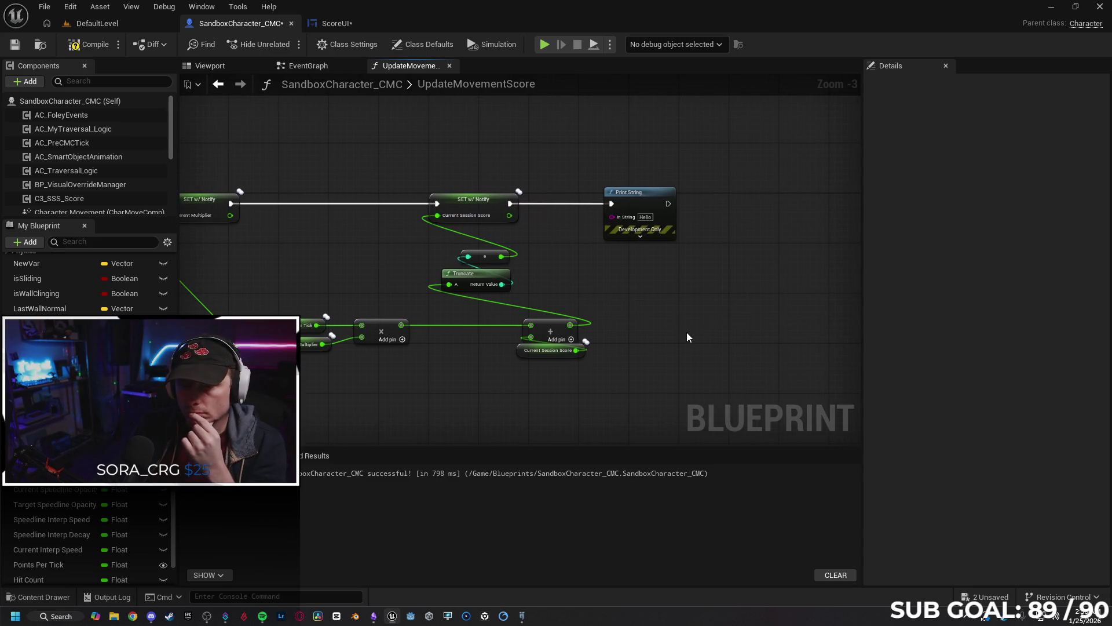
click(651, 203)
scroll(47, 534, down, 3)
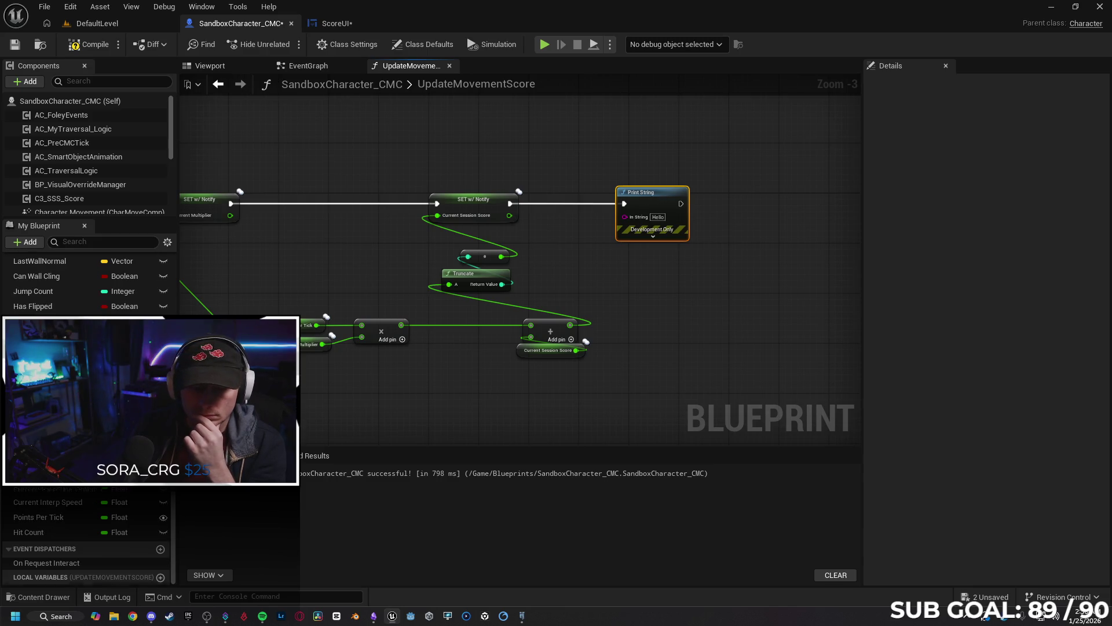
mouse_move(44, 533)
mouse_down()
mouse_move(457, 305)
mouse_move(561, 231)
mouse_move(643, 217)
mouse_up()
click(606, 249)
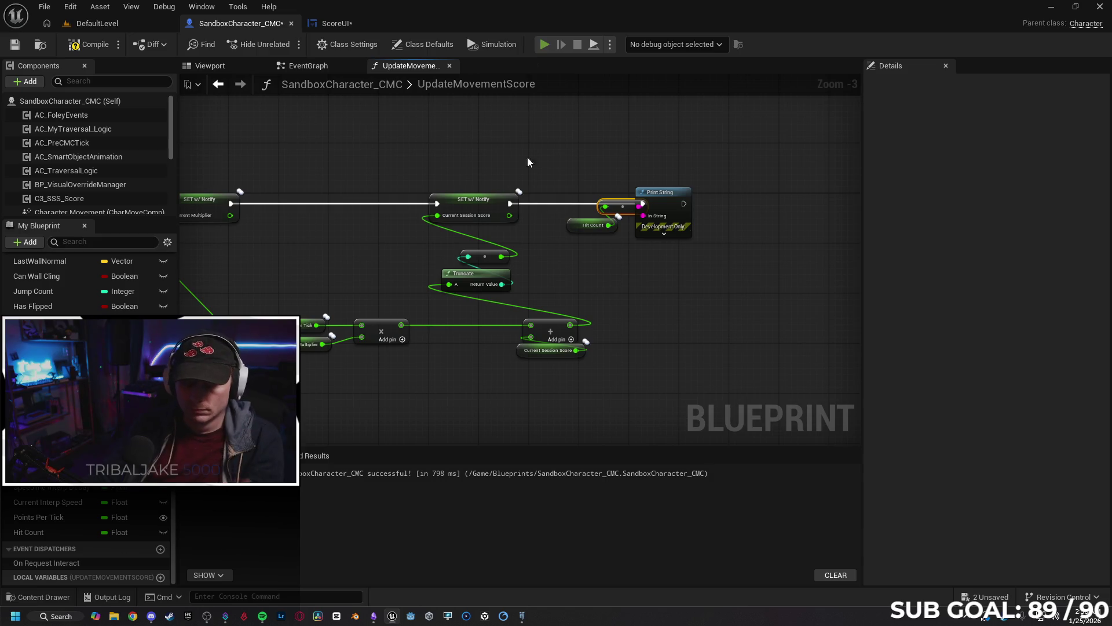
Play-test in multiplayer, firing at the other player; Server shows 0.0, Client 1.0.
key(alt+p)
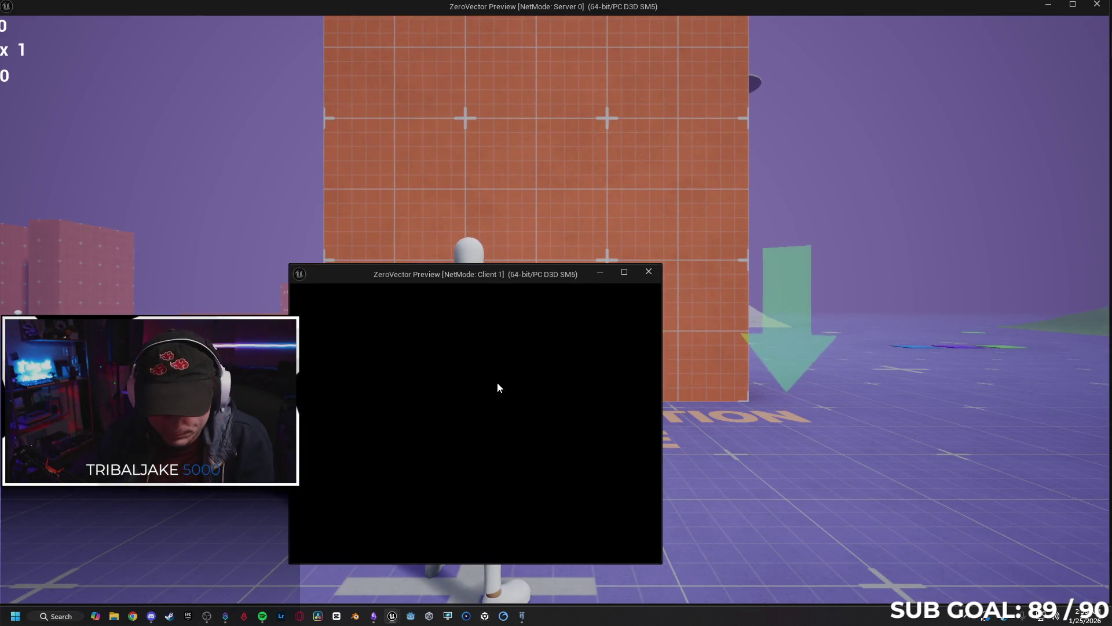
key(w)
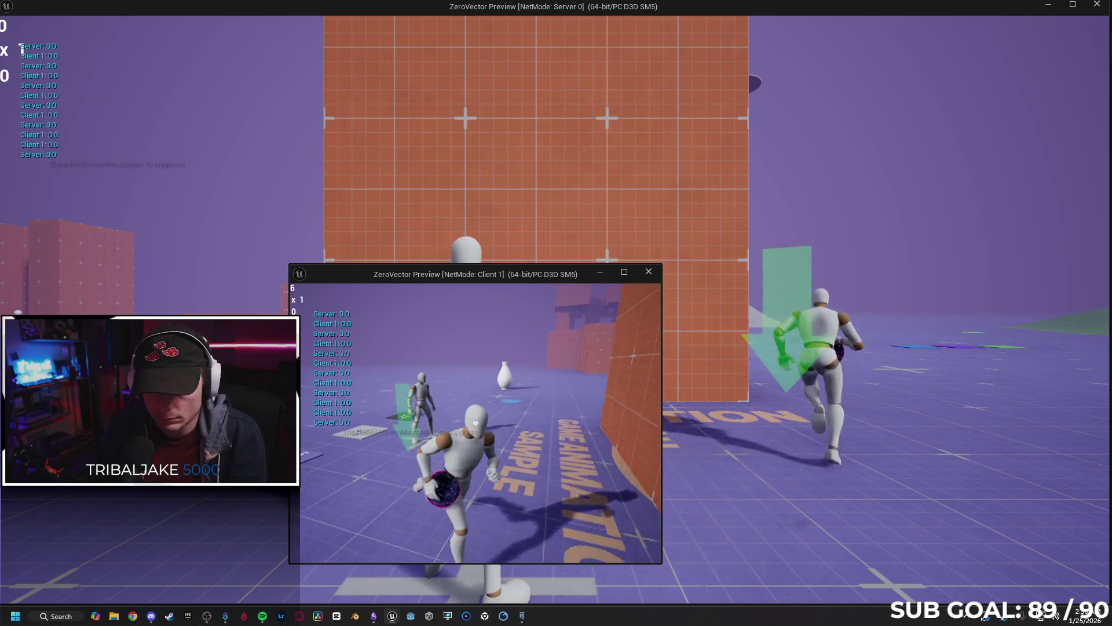
click(475, 423)
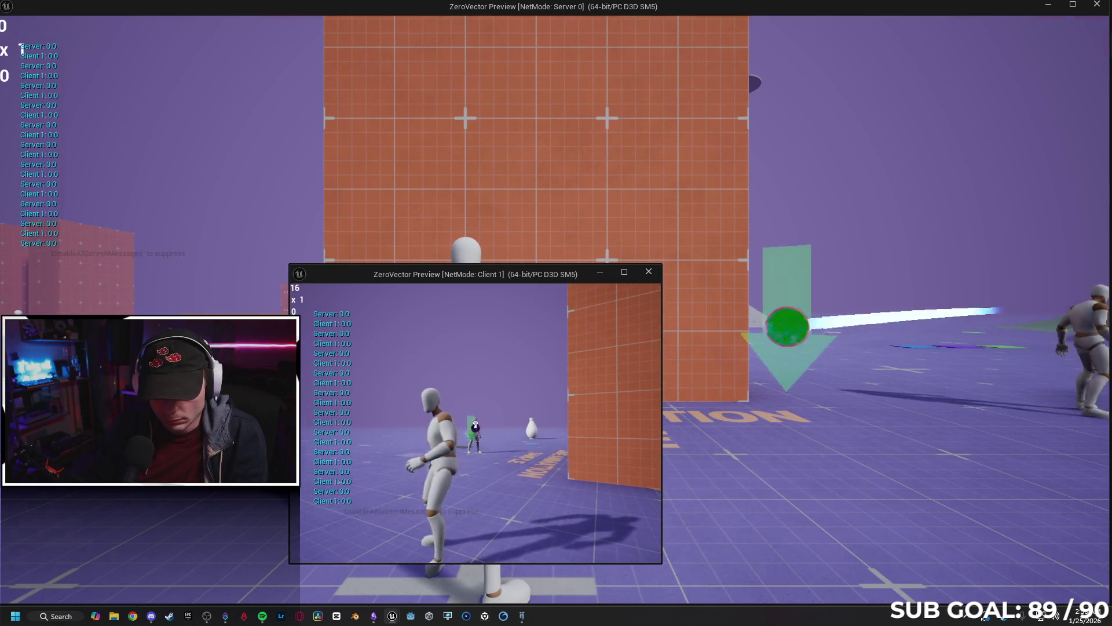
key(w)
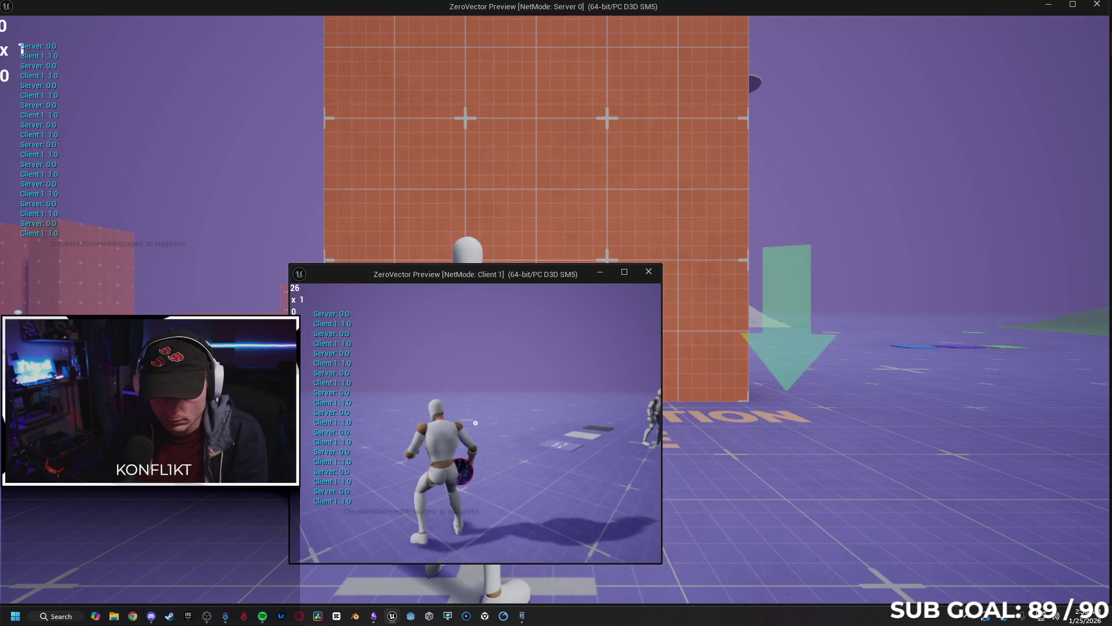
key(Escape)
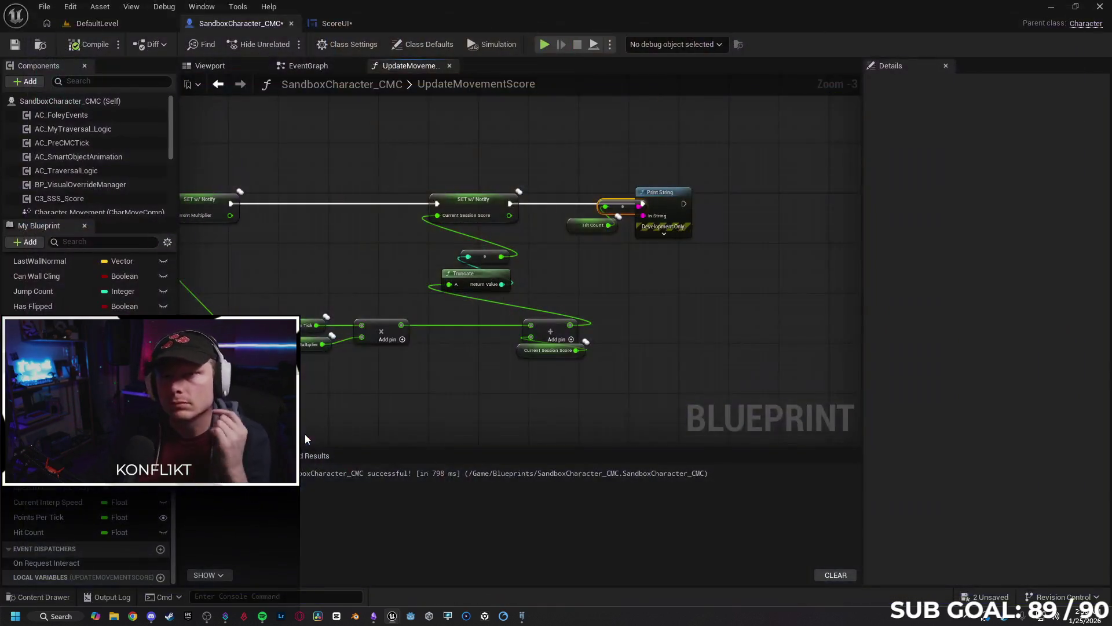
Switch Hit Count's replication from RepNotify to Replicated.
click(336, 23)
click(259, 24)
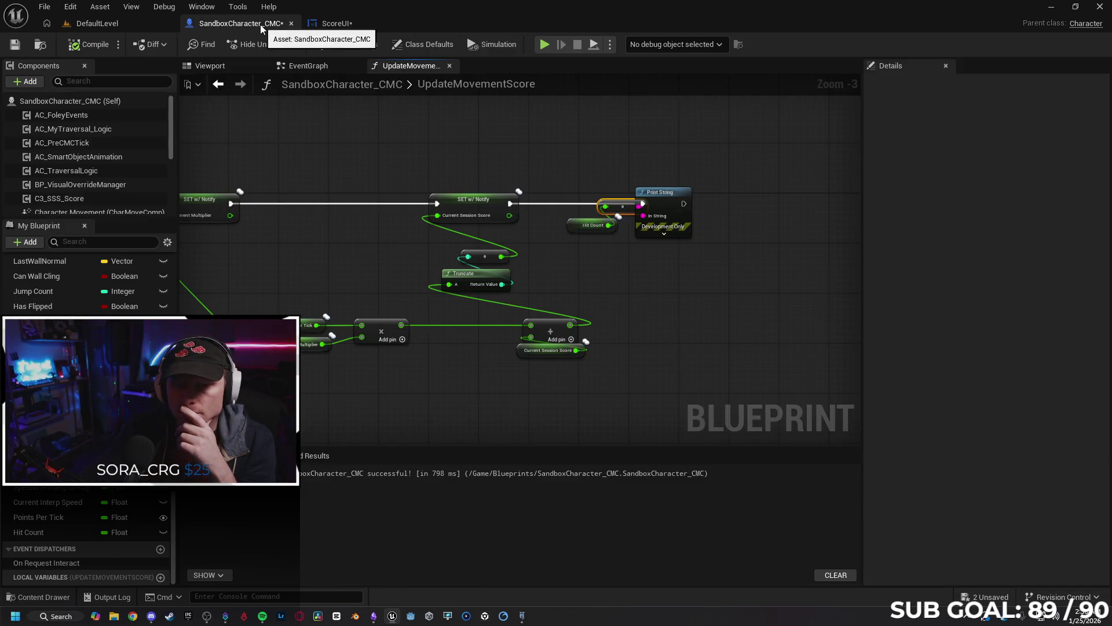
click(309, 65)
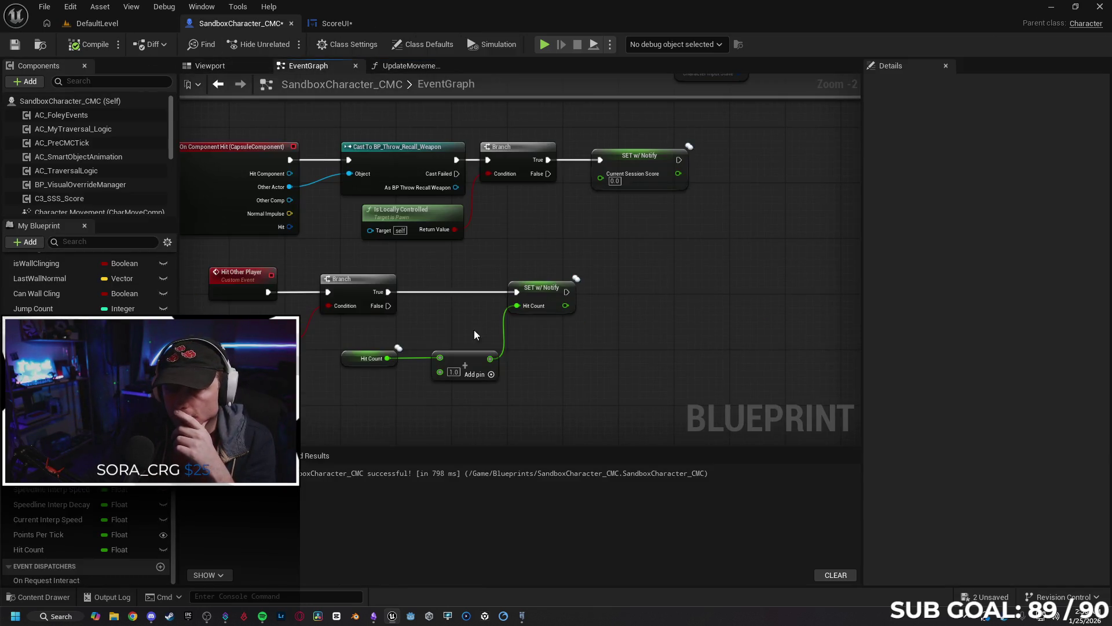
click(348, 356)
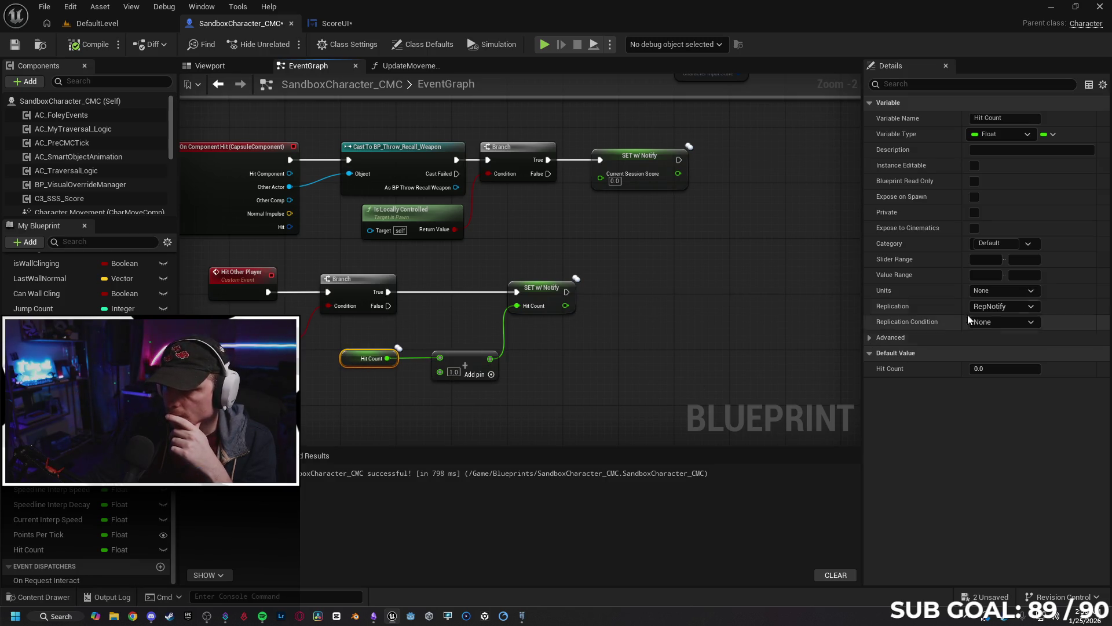
click(1002, 306)
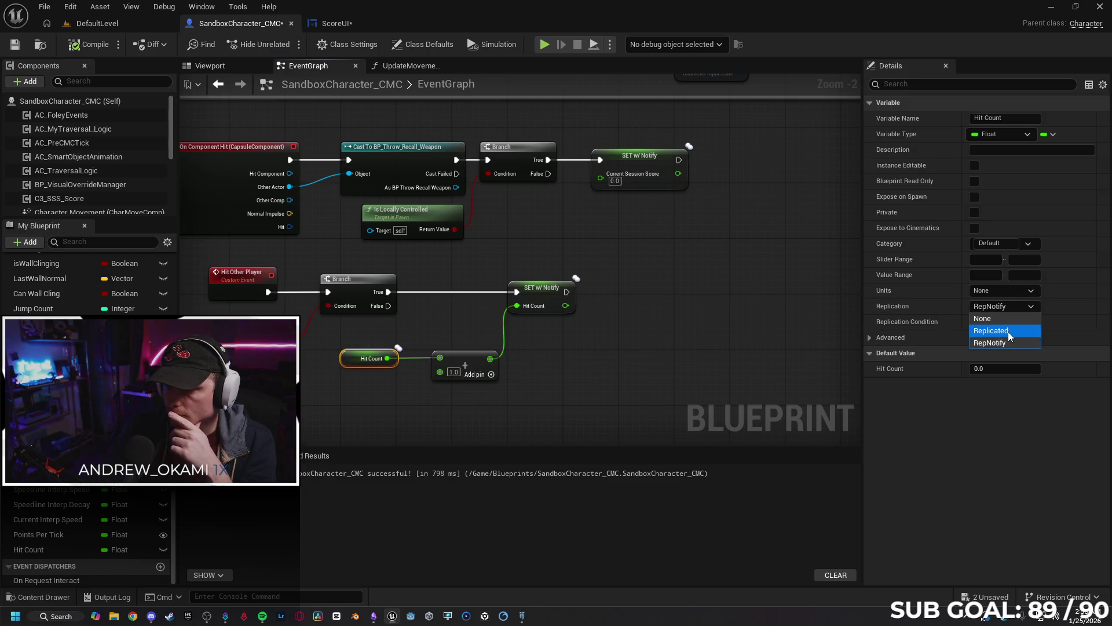
click(1008, 331)
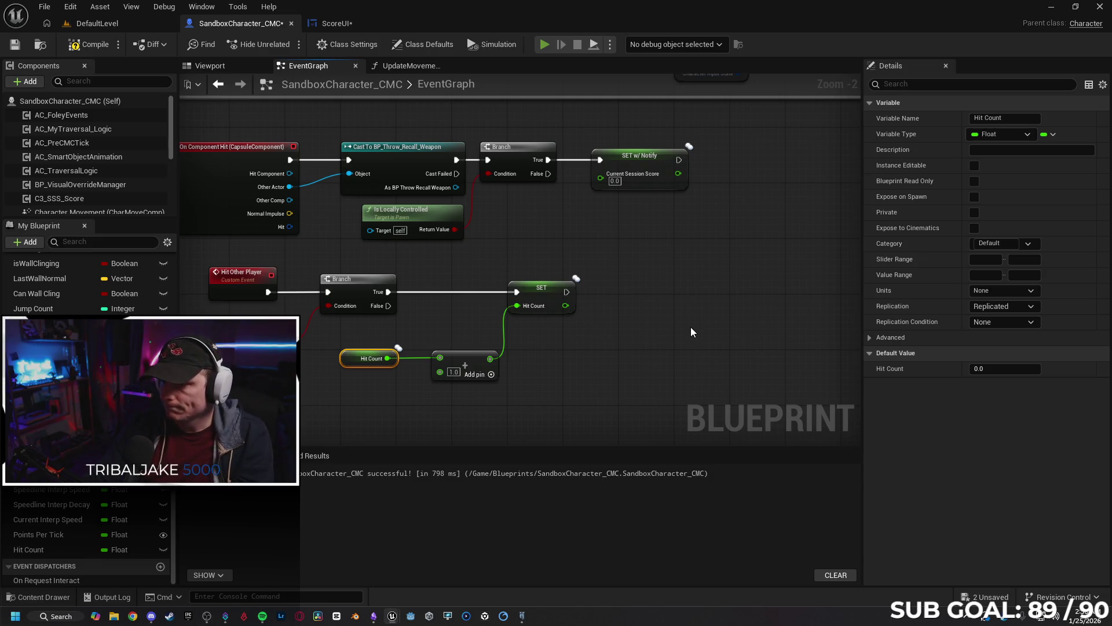
Play-test by throwing an orb at the other player; Server still 0.0, Client 1.0.
key(alt+p)
key(w)
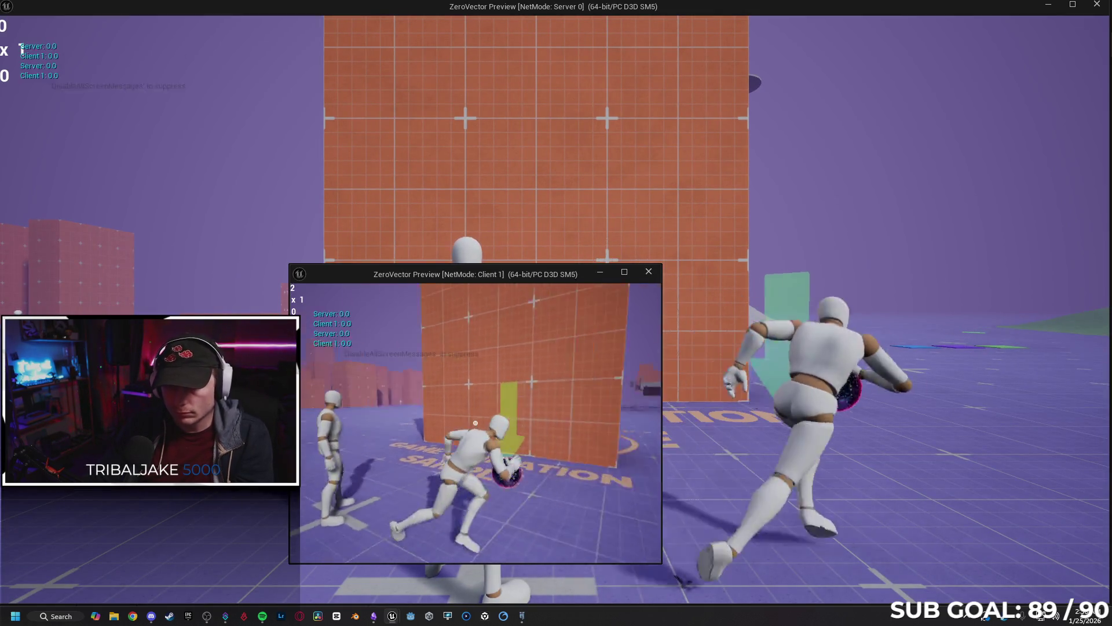
click(476, 422)
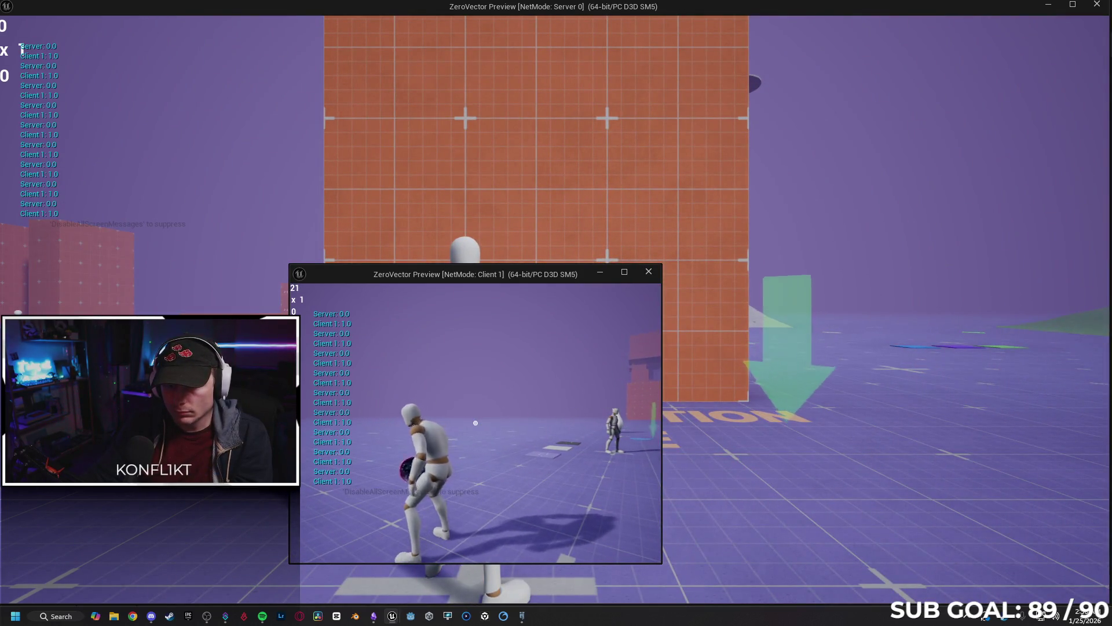
key(Escape)
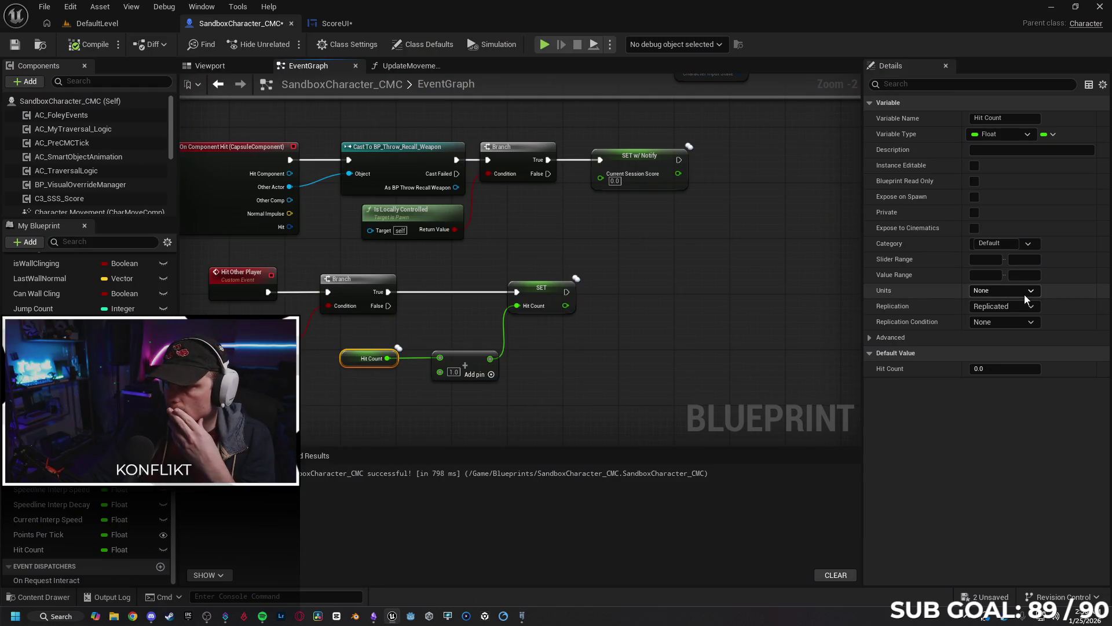
Set Hit Other Player's Replicates to Run on Server and tick Reliable.
click(1018, 304)
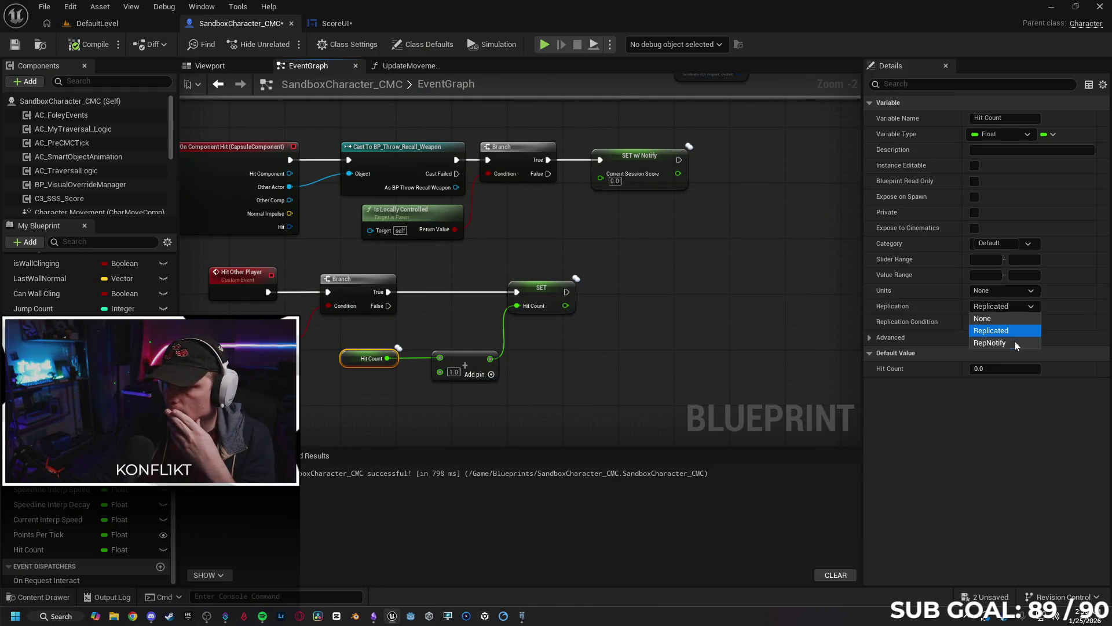
click(519, 376)
click(241, 272)
click(1017, 164)
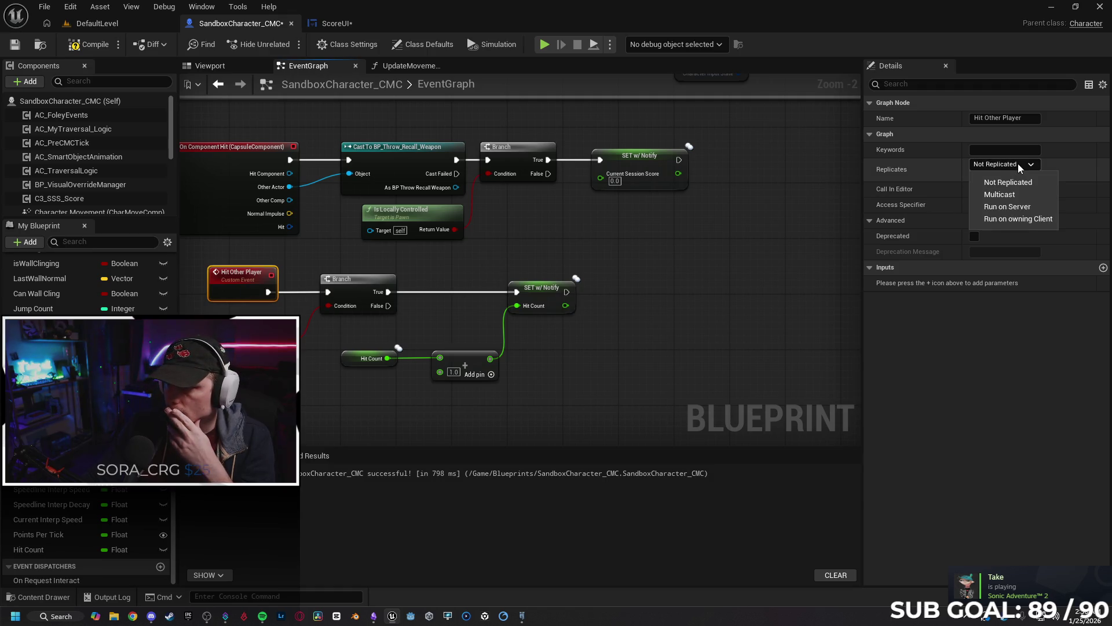
click(1023, 206)
click(974, 177)
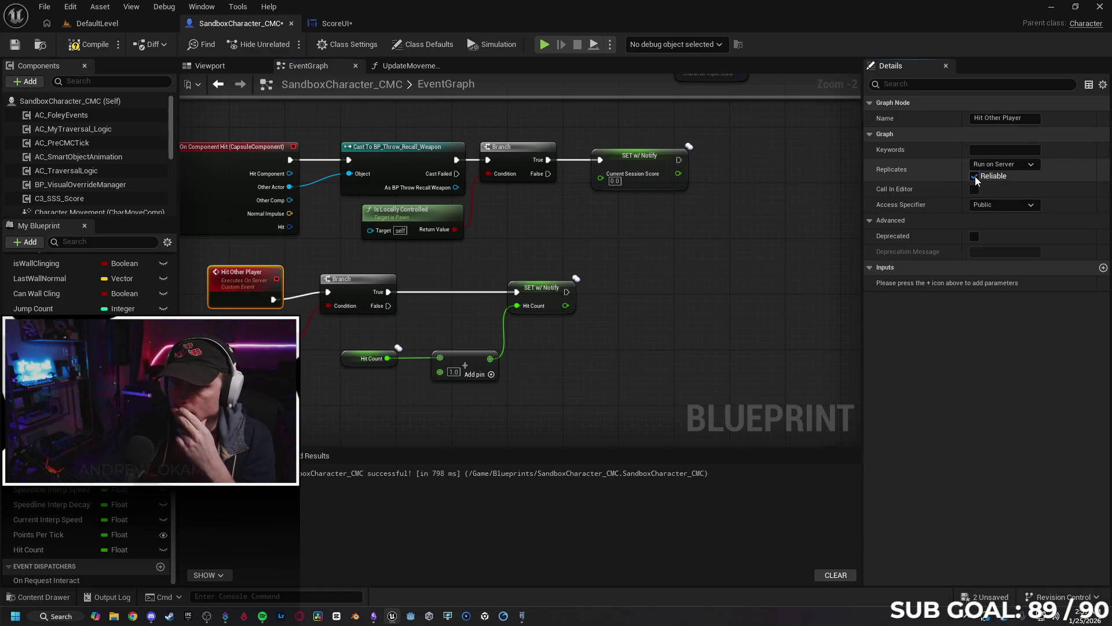
click(712, 366)
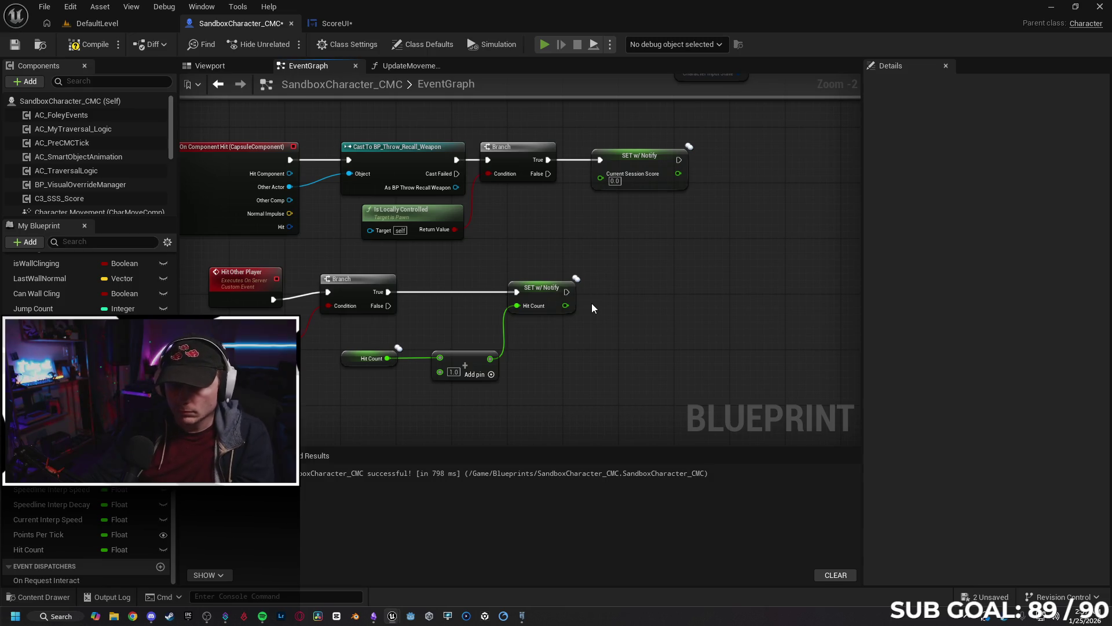
Run a quick play test, then switch Hit Other Player's Replicates to Multicast.
key(alt+p)
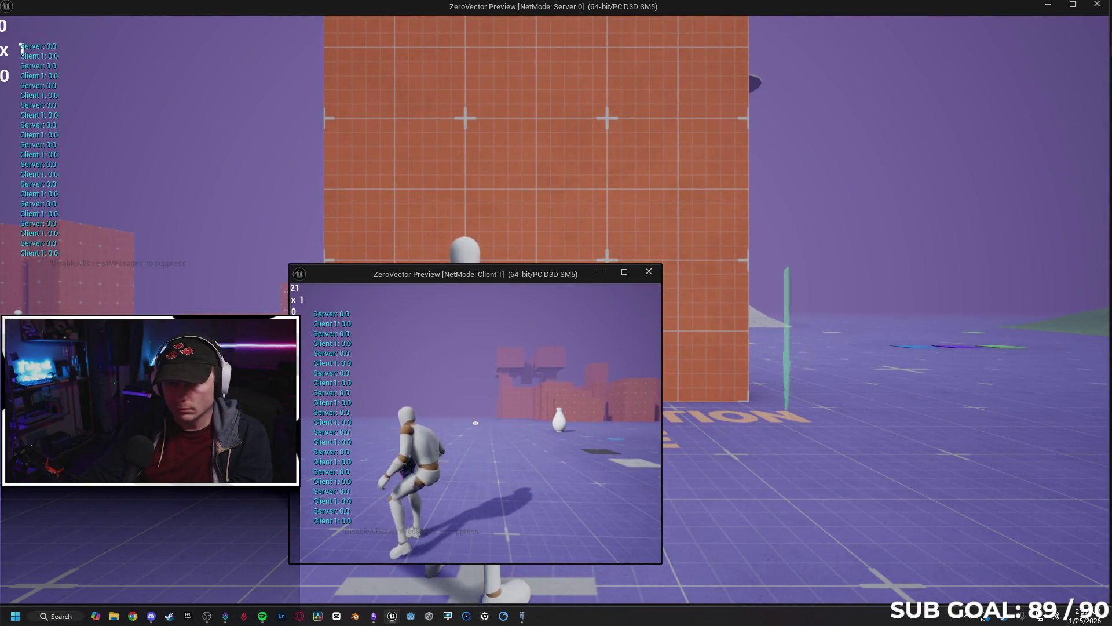
key(Escape)
click(242, 277)
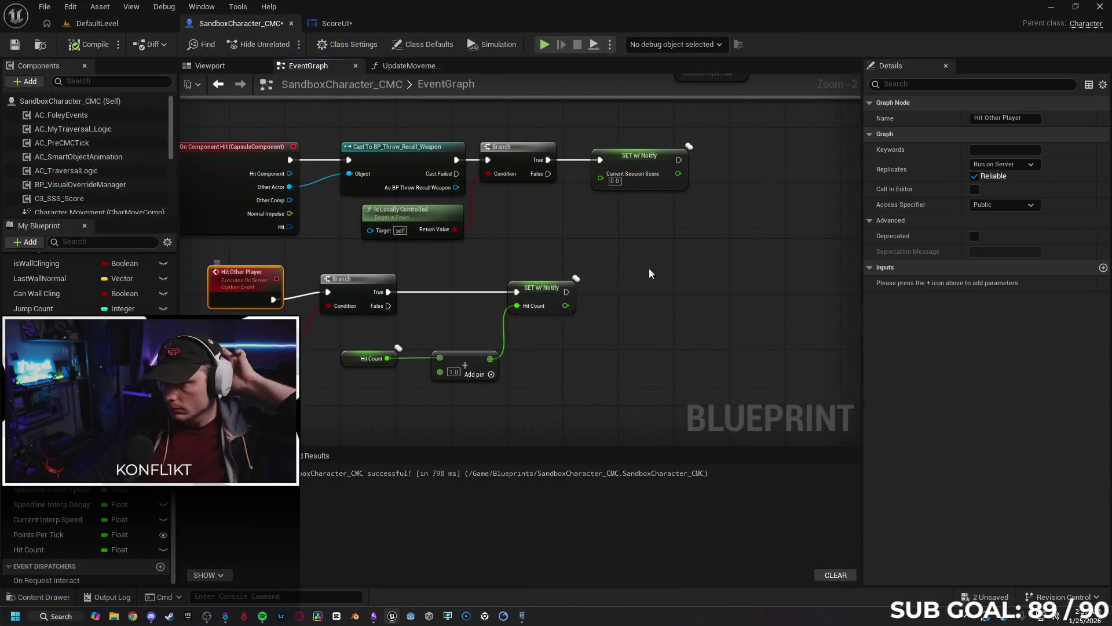
click(1004, 164)
click(1012, 196)
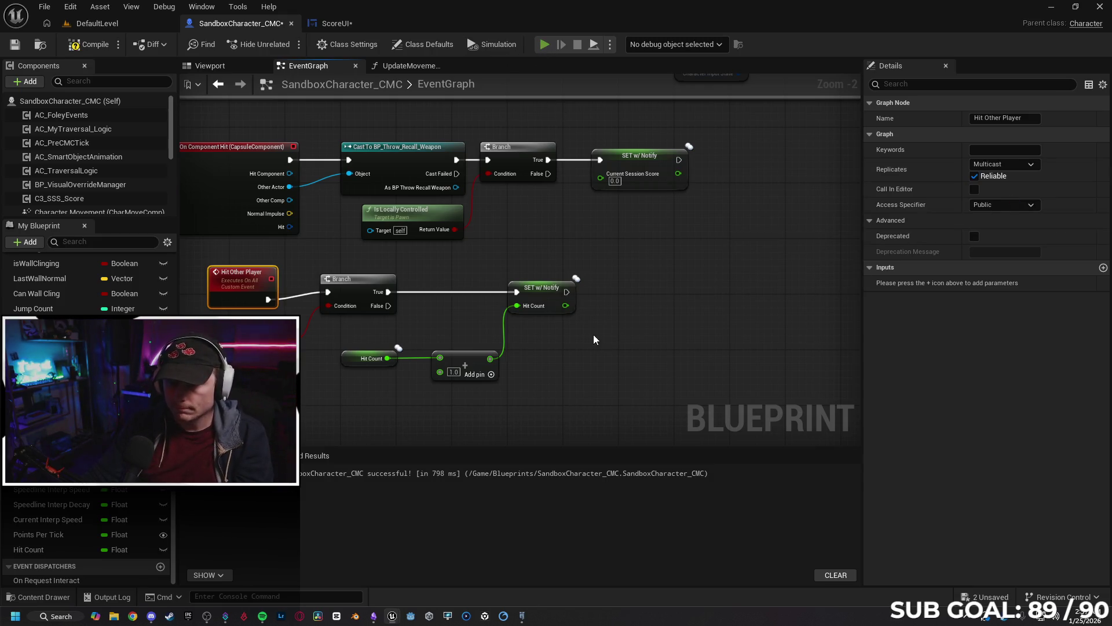
Play-test the multicast event by throwing orbs; Server shows 0.0, Client 2.0.
key(alt+p)
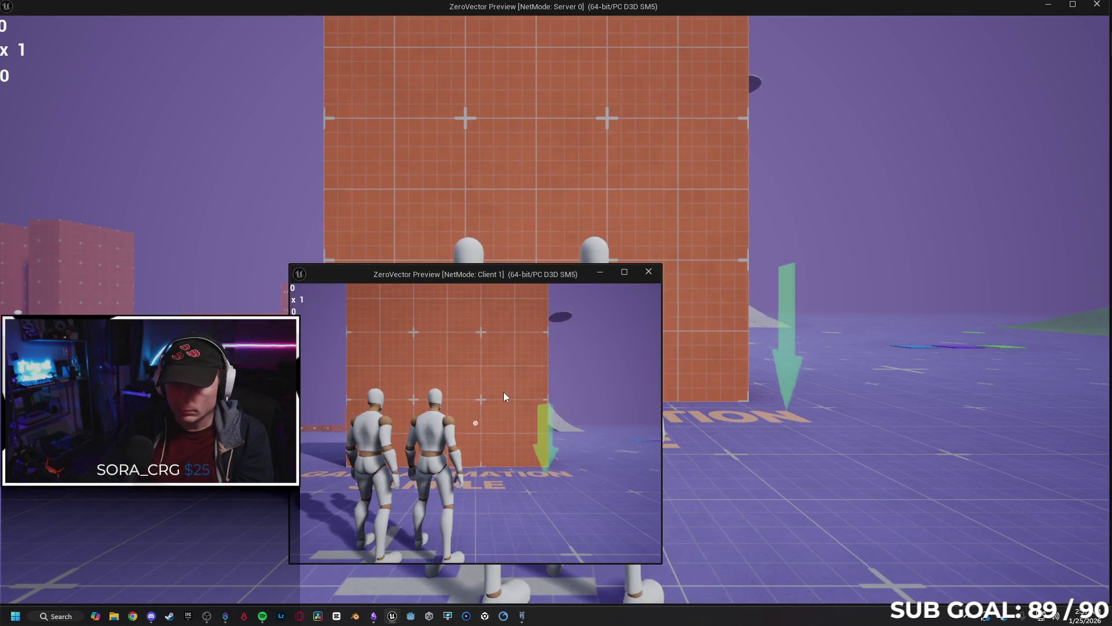
click(475, 423)
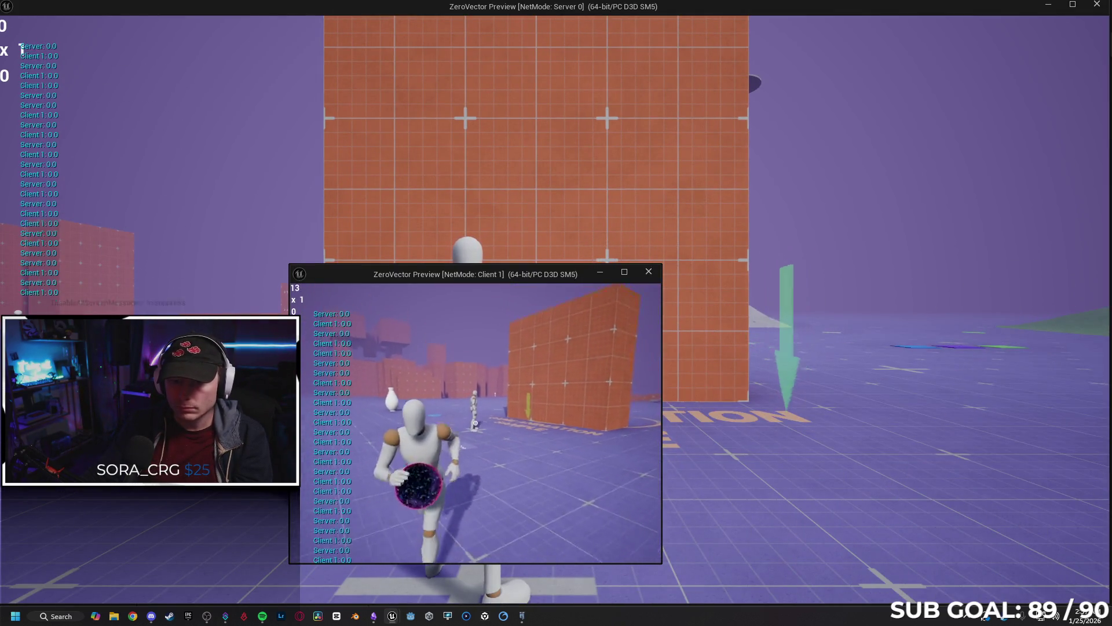
click(475, 423)
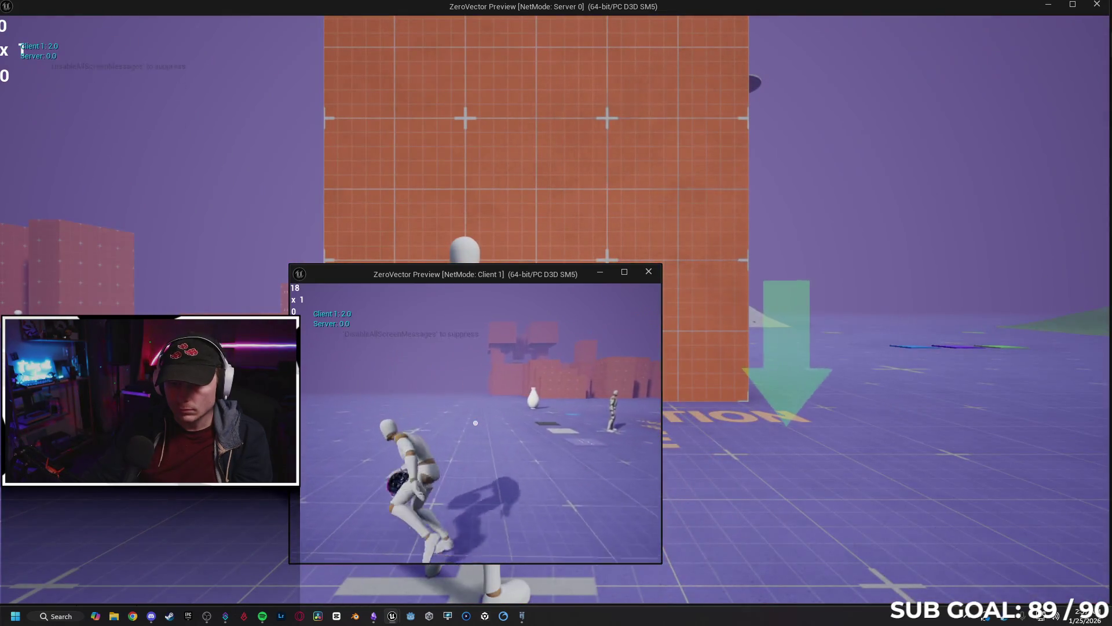
click(475, 423)
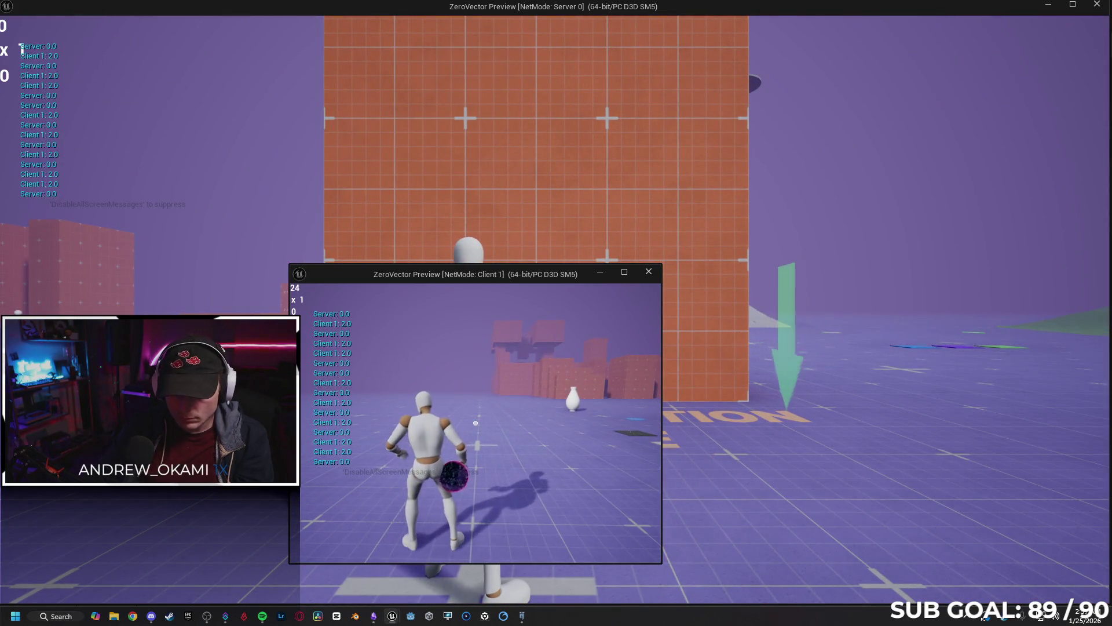
click(475, 423)
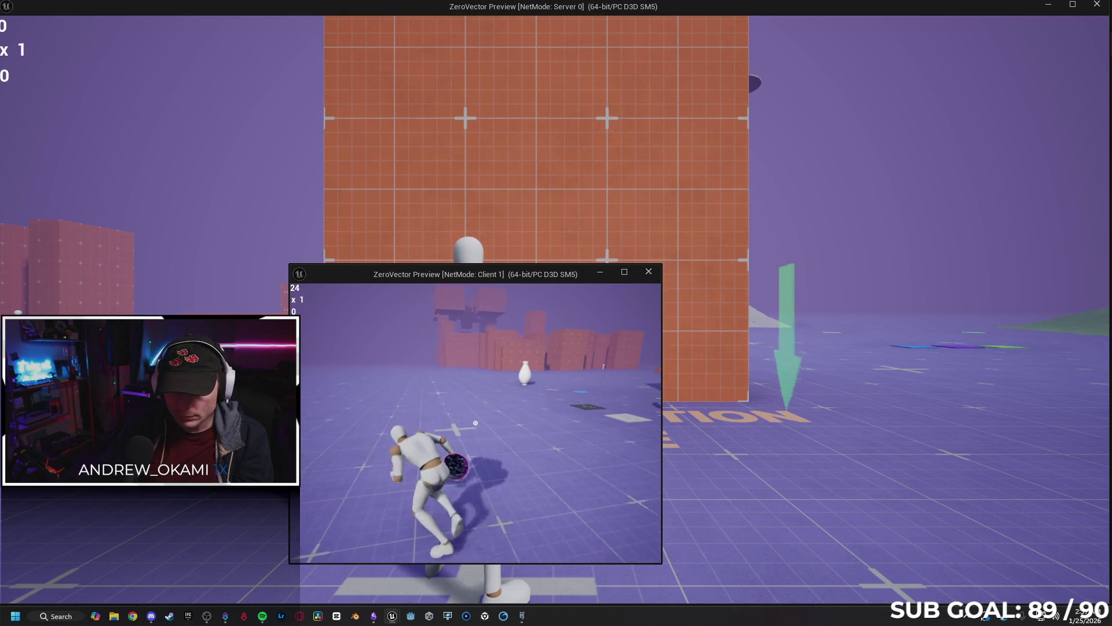
key(Escape)
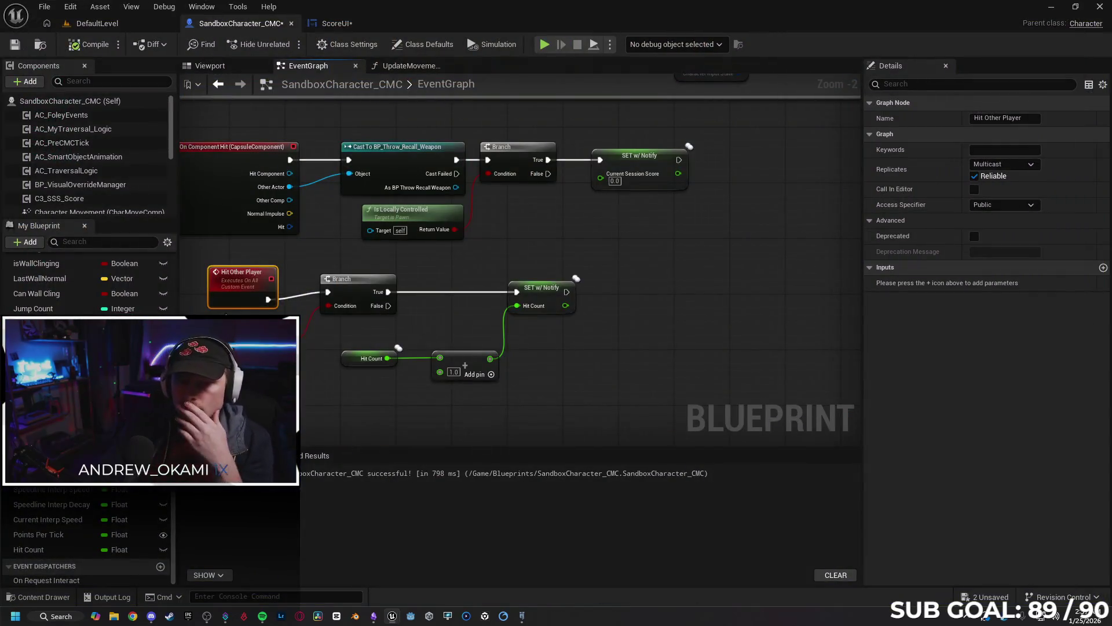
Set Hit Other Player to Run on owning Client and play-test it with orb hits.
click(1004, 164)
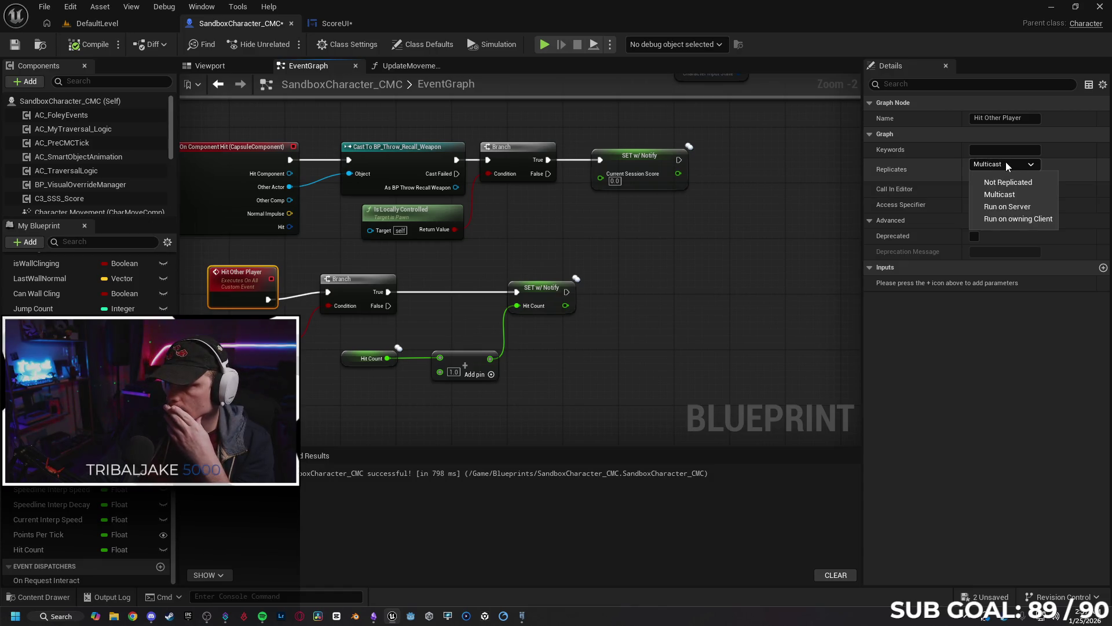
click(1013, 219)
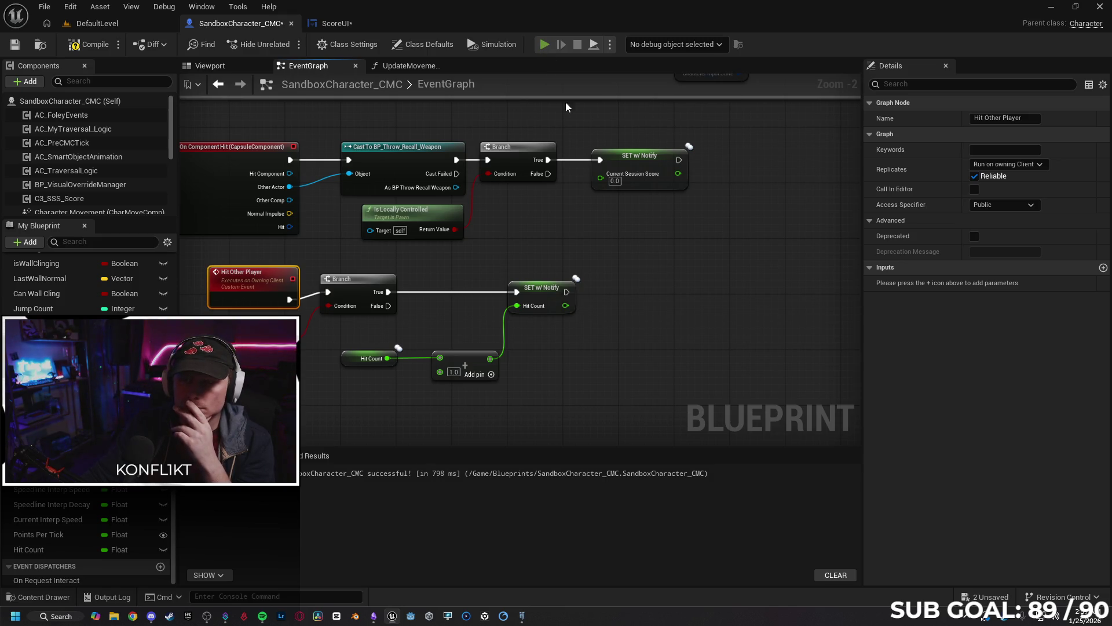
key(alt+p)
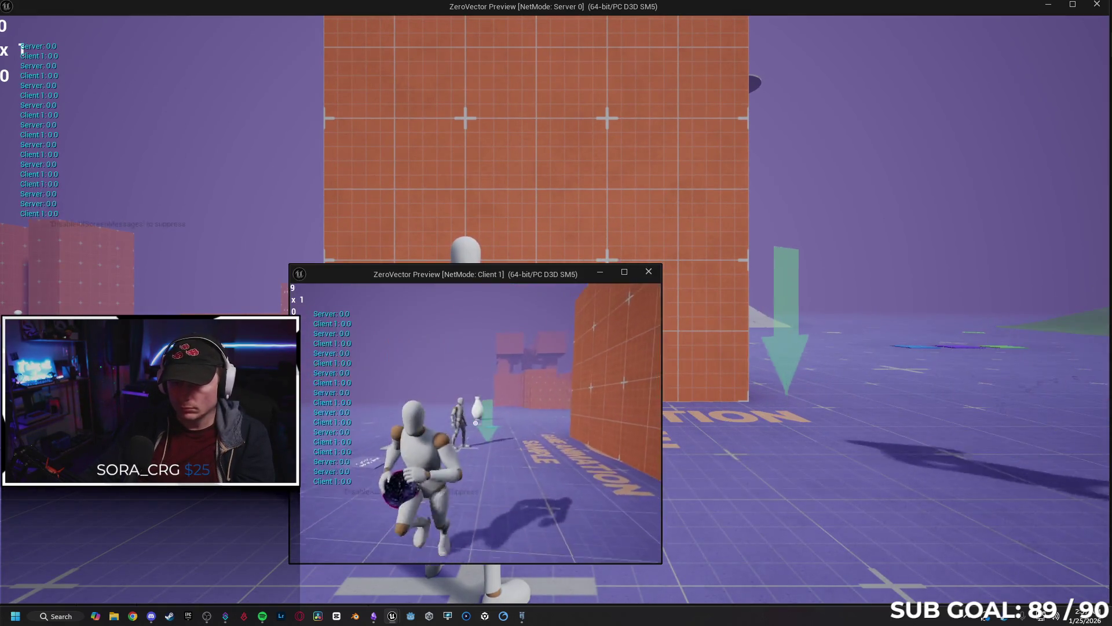
click(476, 423)
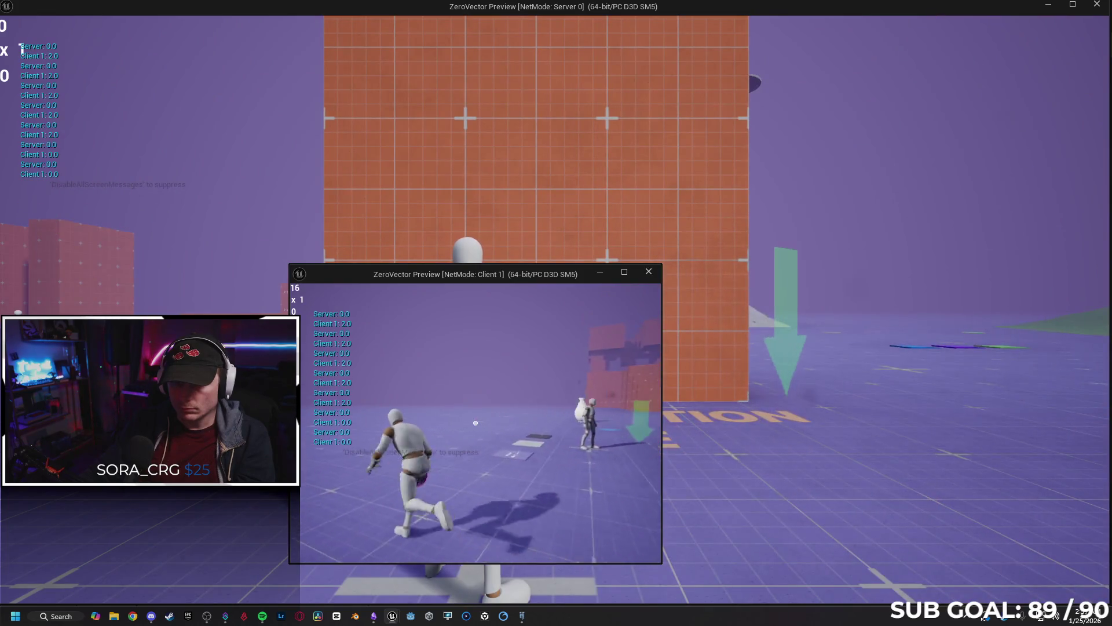
click(476, 423)
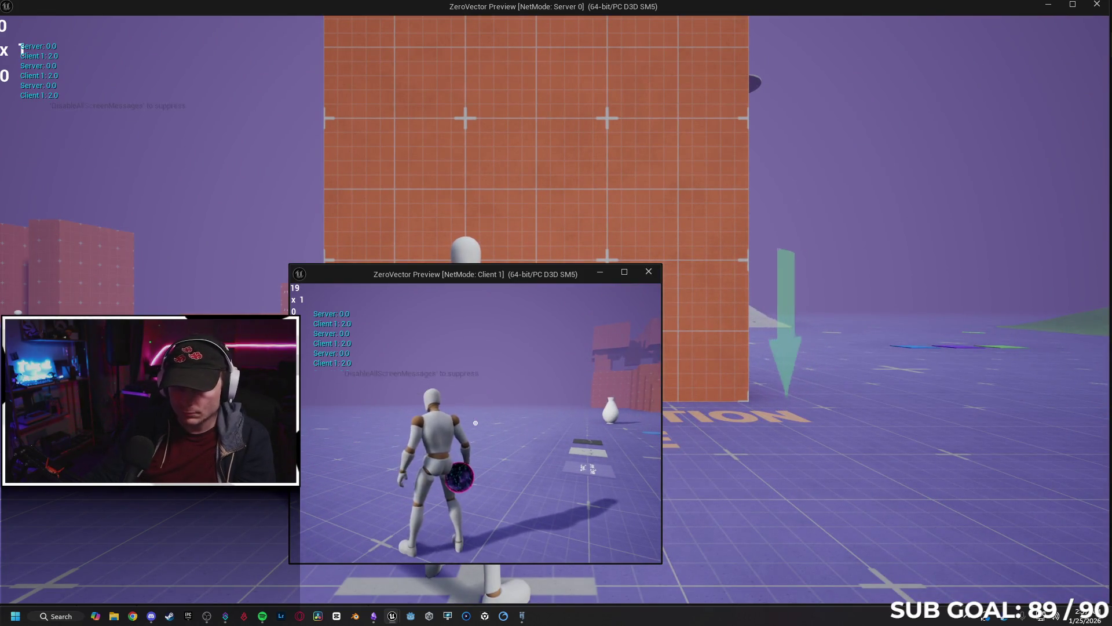
key(Escape)
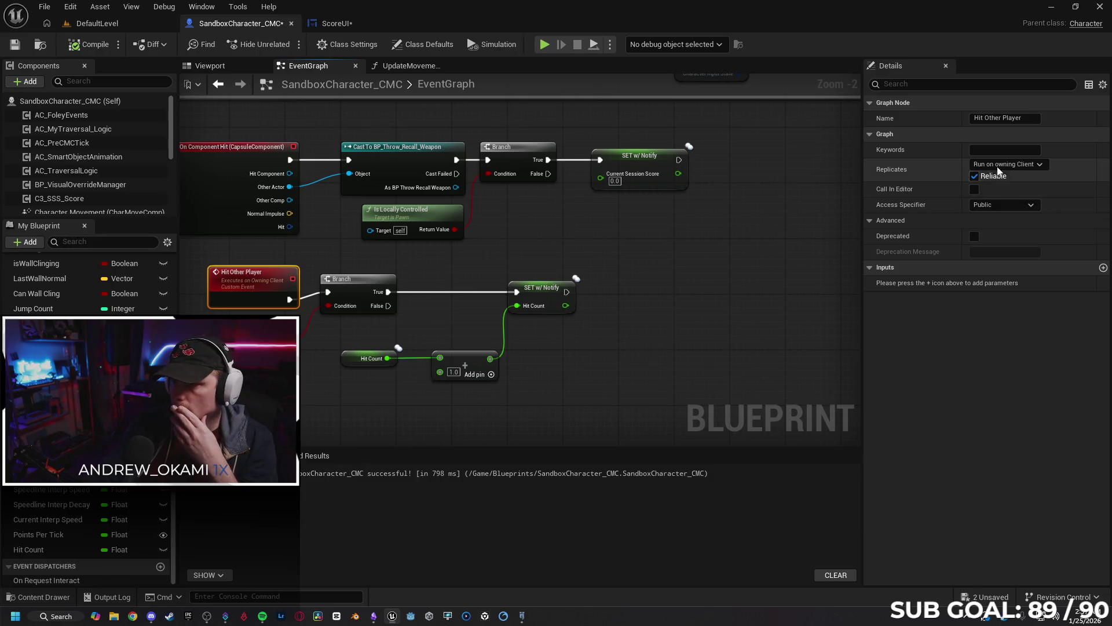
Return Hit Other Player's replication to Not Replicated.
click(1006, 164)
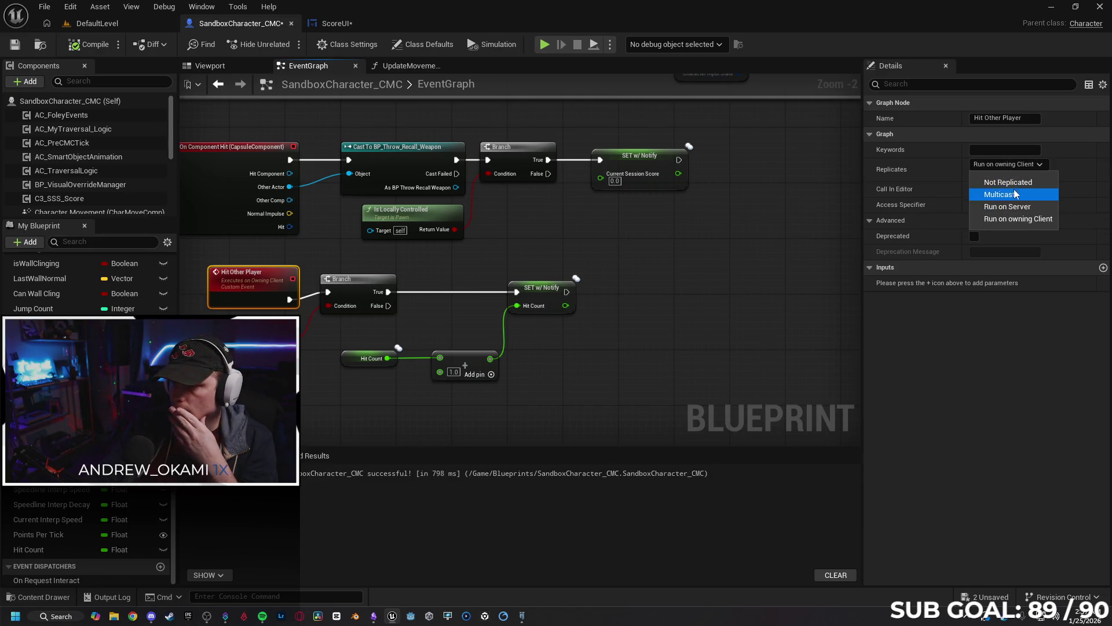
key(Escape)
key(ctrl+z)
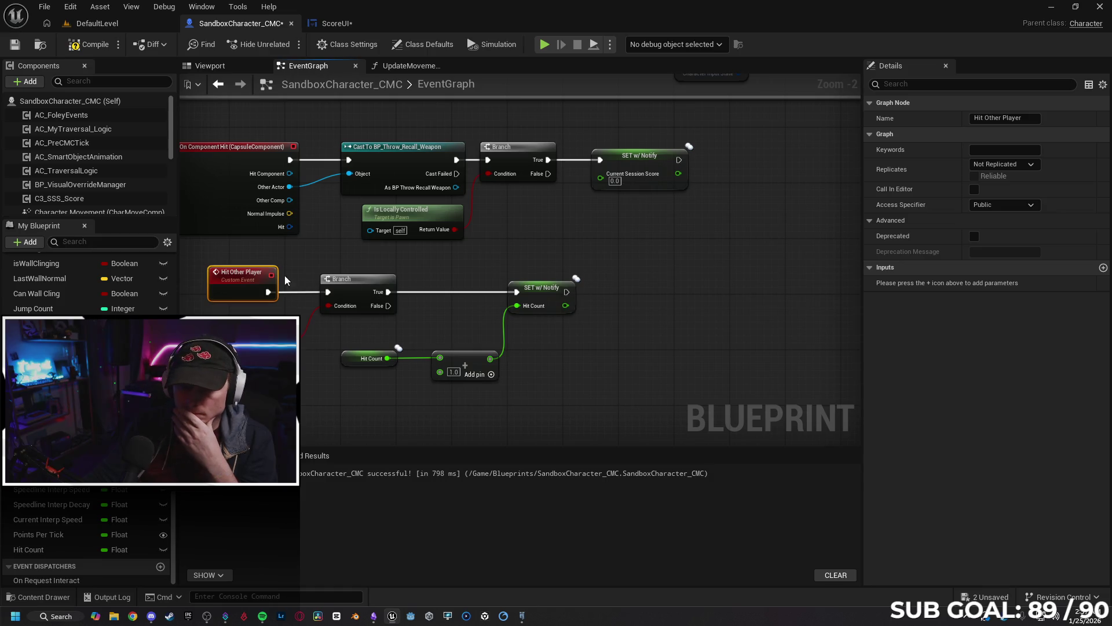
click(267, 383)
Wire the Branch's False output to SET Hit Count and play-test it.
drag(267, 383, 328, 375)
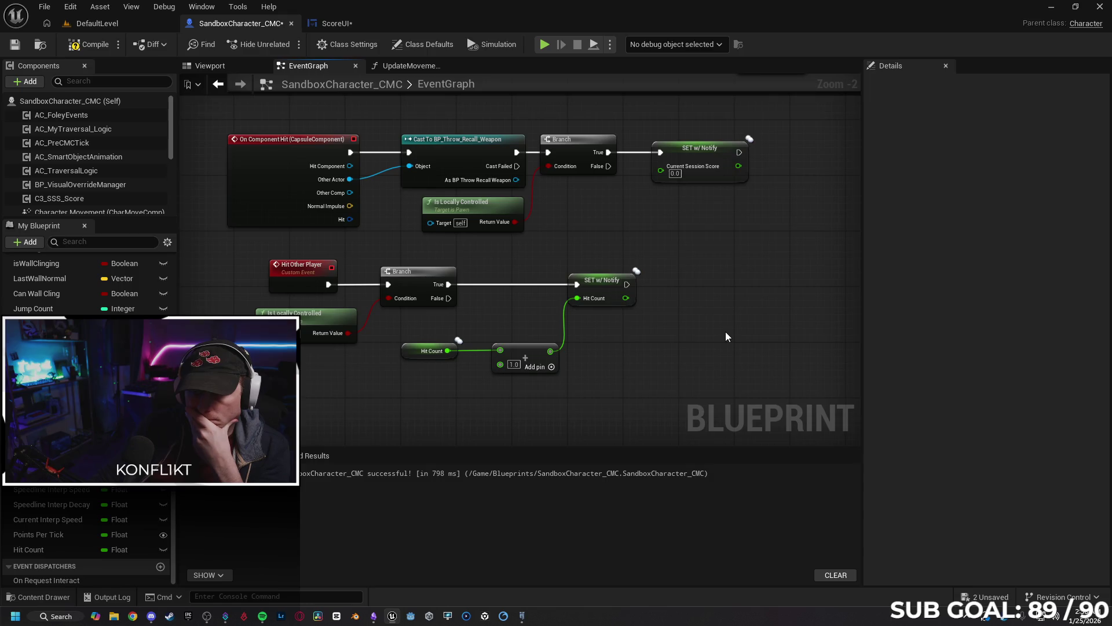
drag(725, 332, 613, 325)
mouse_move(556, 296)
mouse_down()
mouse_move(518, 296)
mouse_move(543, 301)
mouse_up()
click(564, 340)
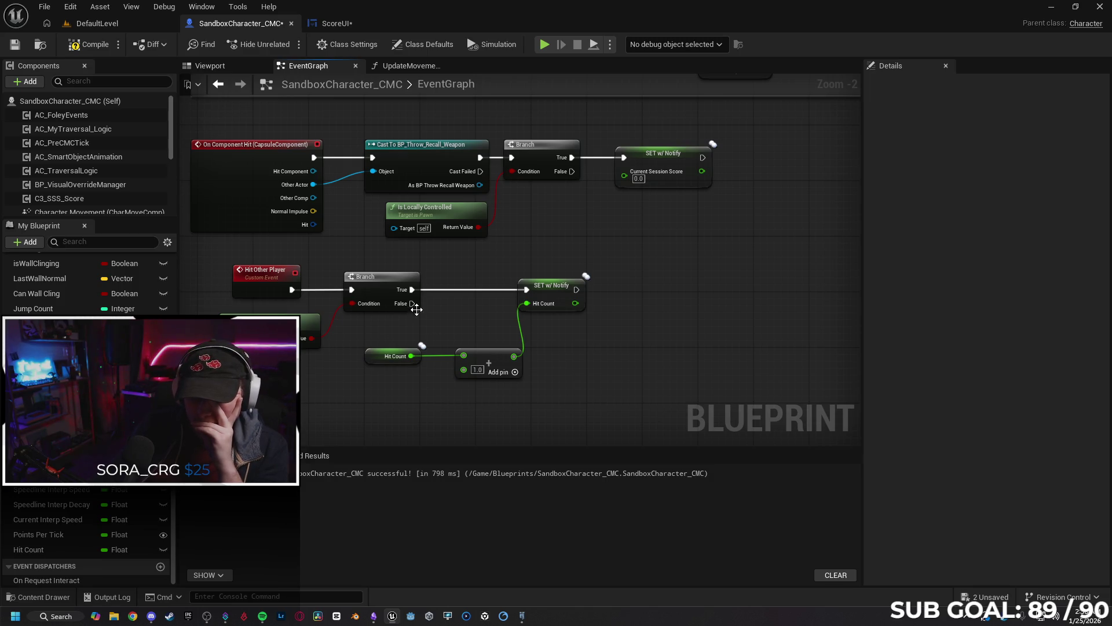
drag(412, 303, 527, 291)
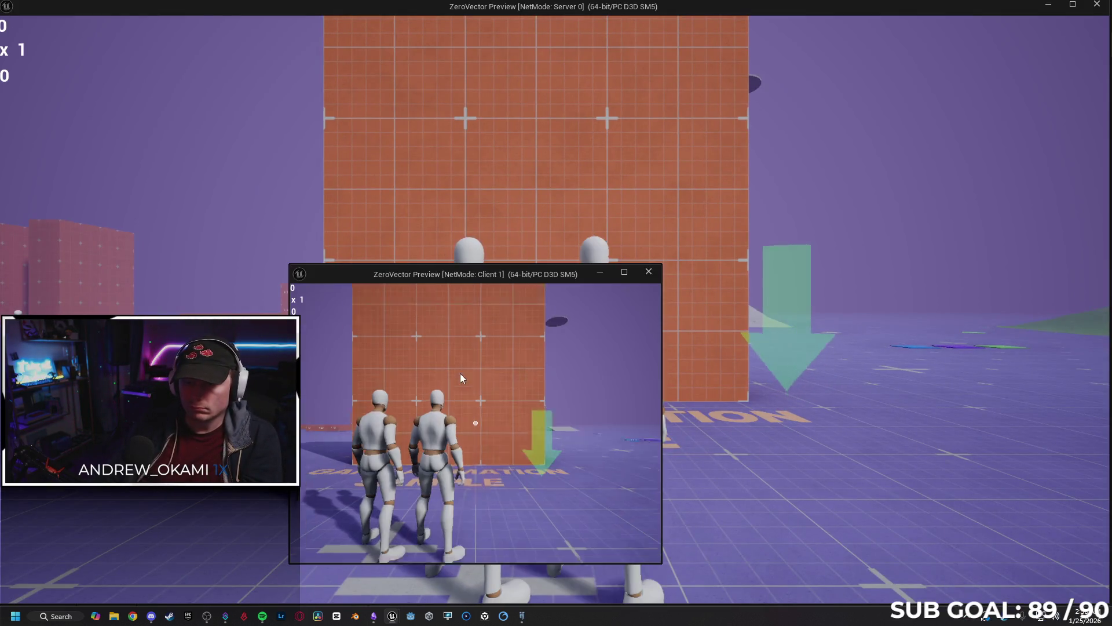
click(475, 423)
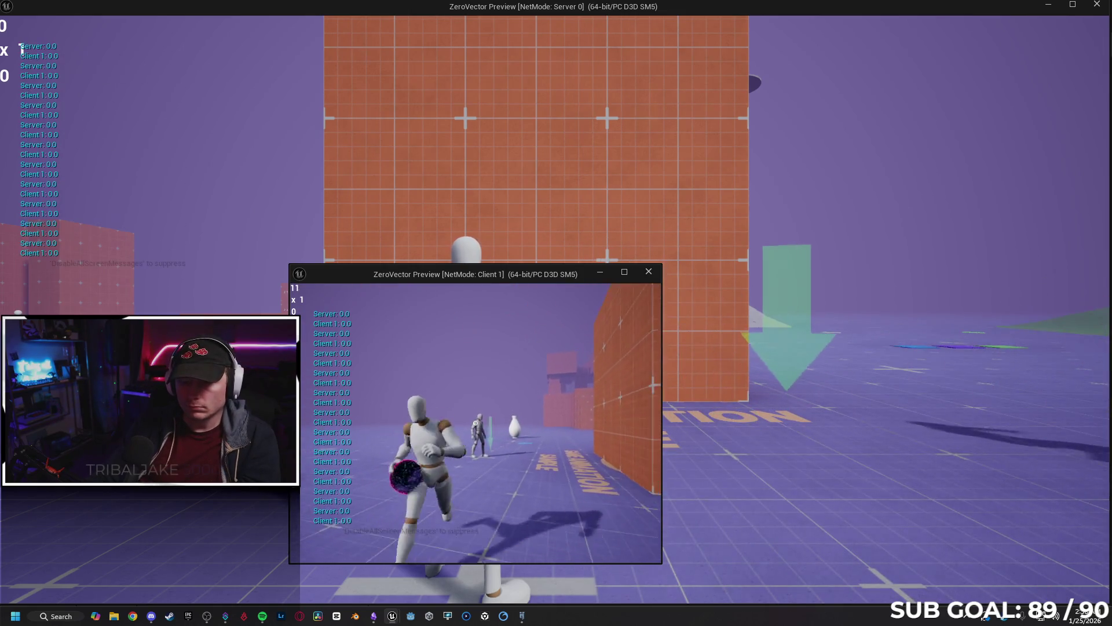
key(a)
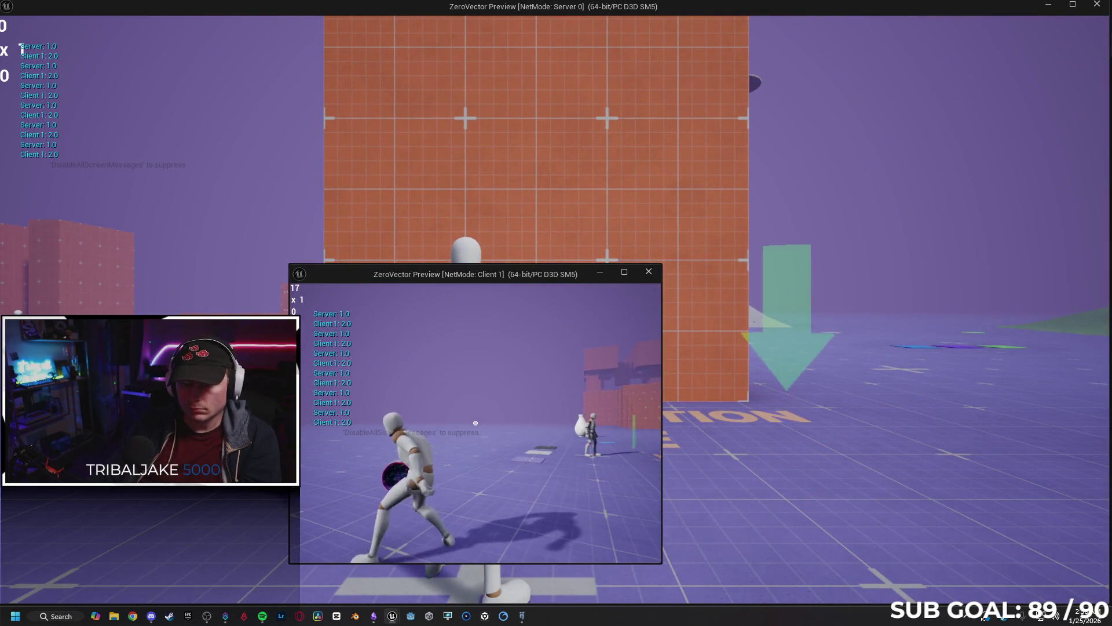
key(Escape)
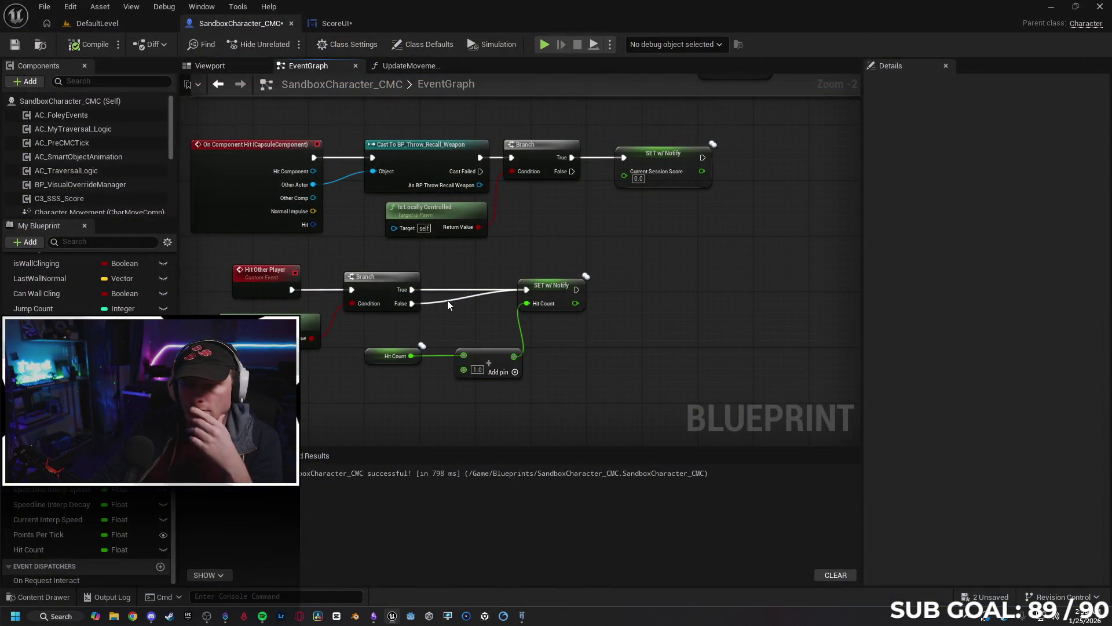
Delete the Branch and Is Locally Controlled nodes, wiring Hit Other Player straight to SET Hit Count.
alt+click(448, 301)
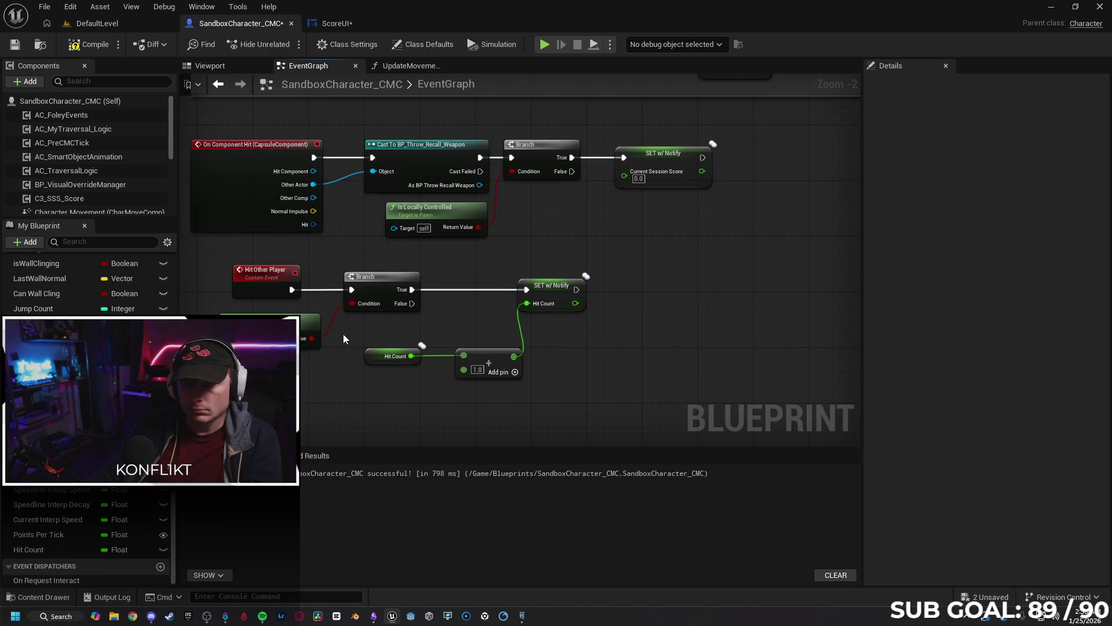
drag(362, 306, 360, 305)
key(Delete)
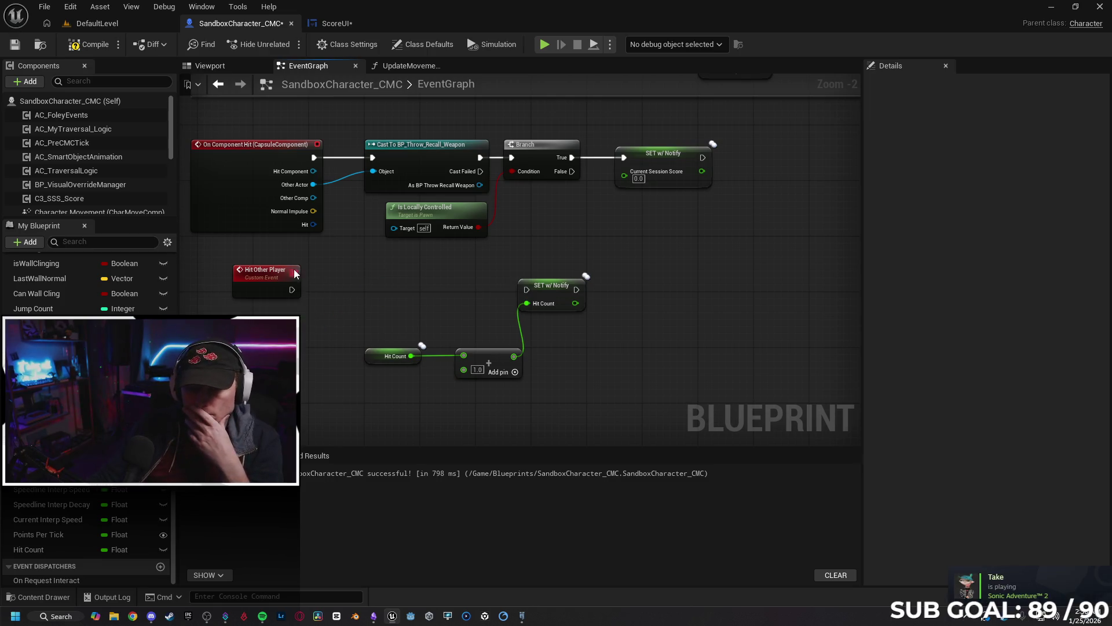
drag(292, 289, 526, 289)
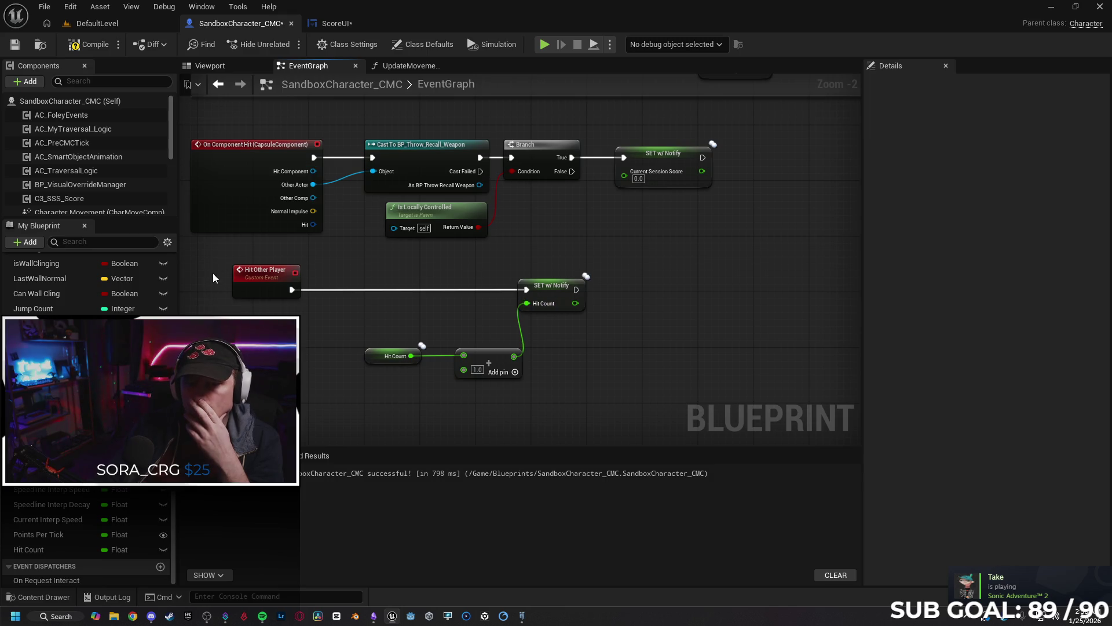
click(545, 45)
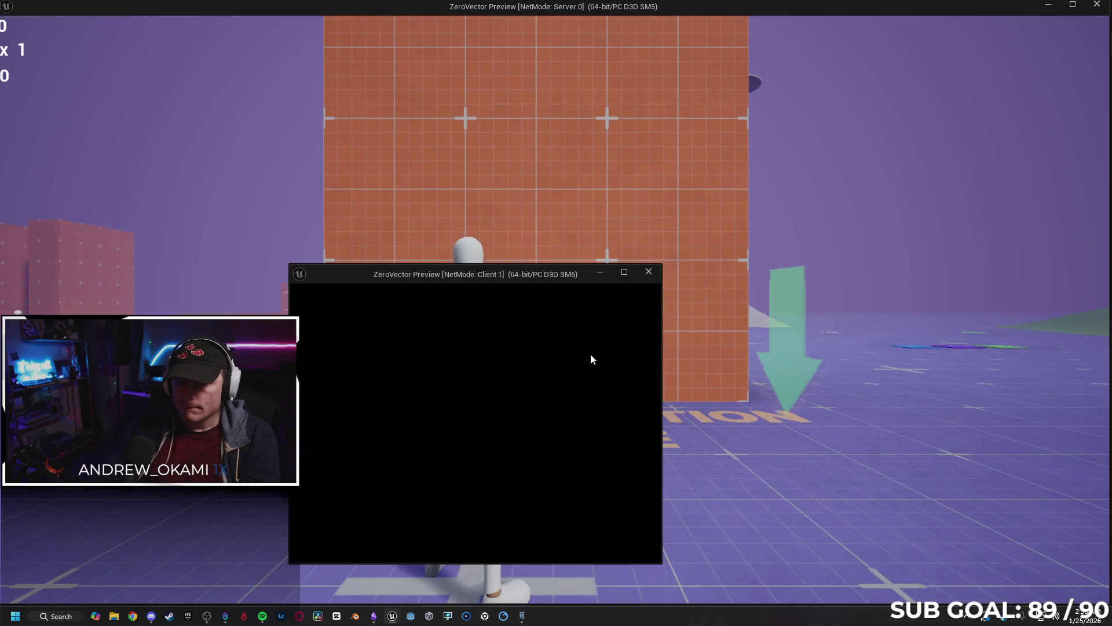
key(w)
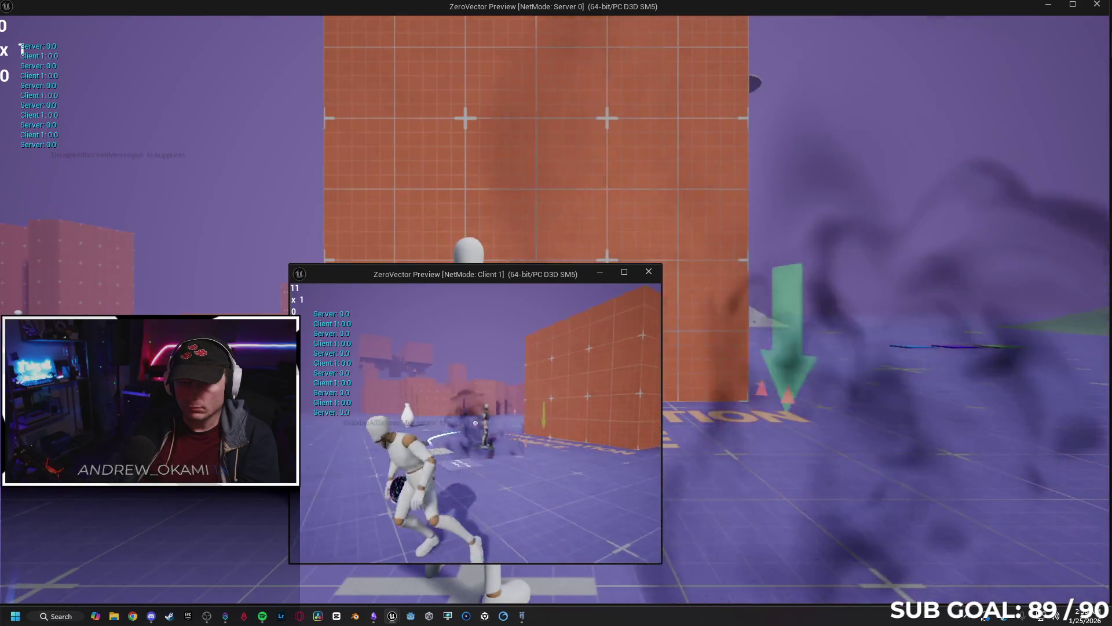
key(a)
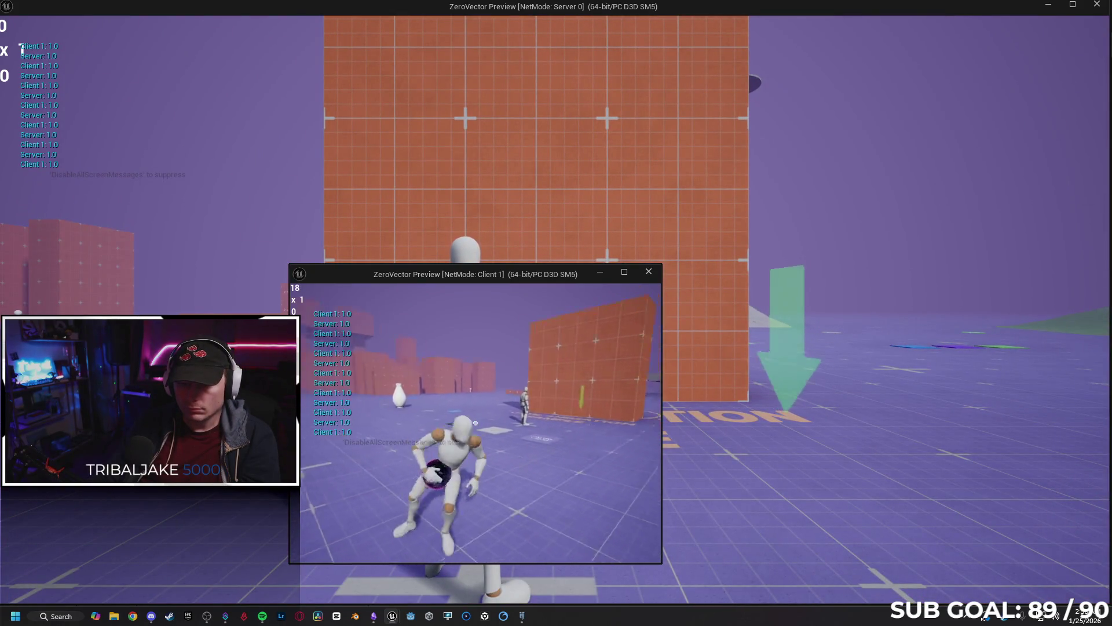
key(w)
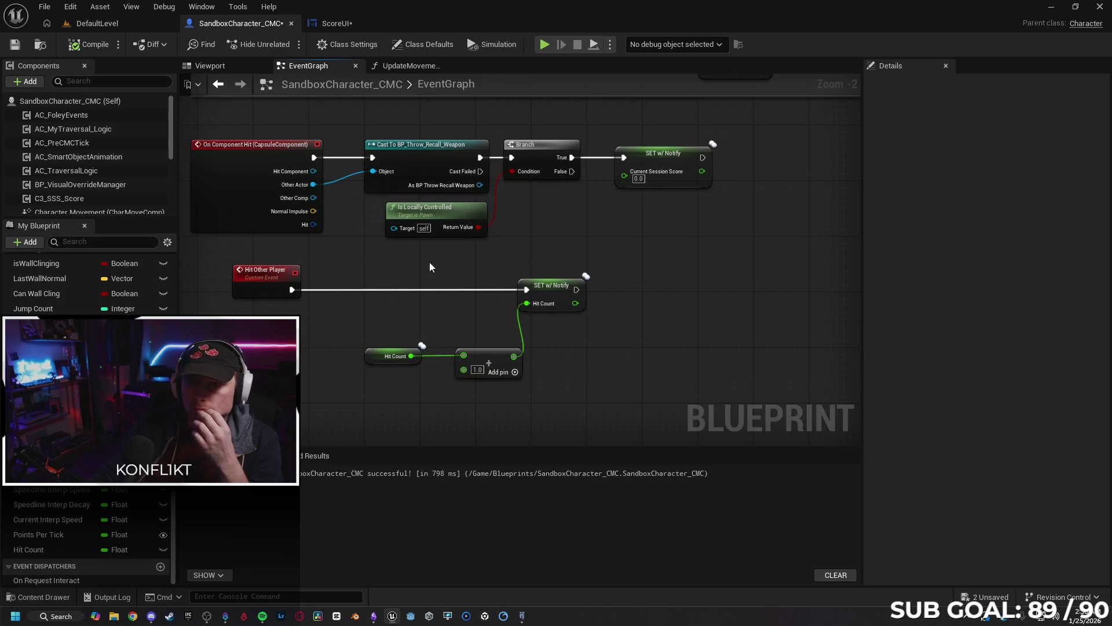
double_click(460, 85)
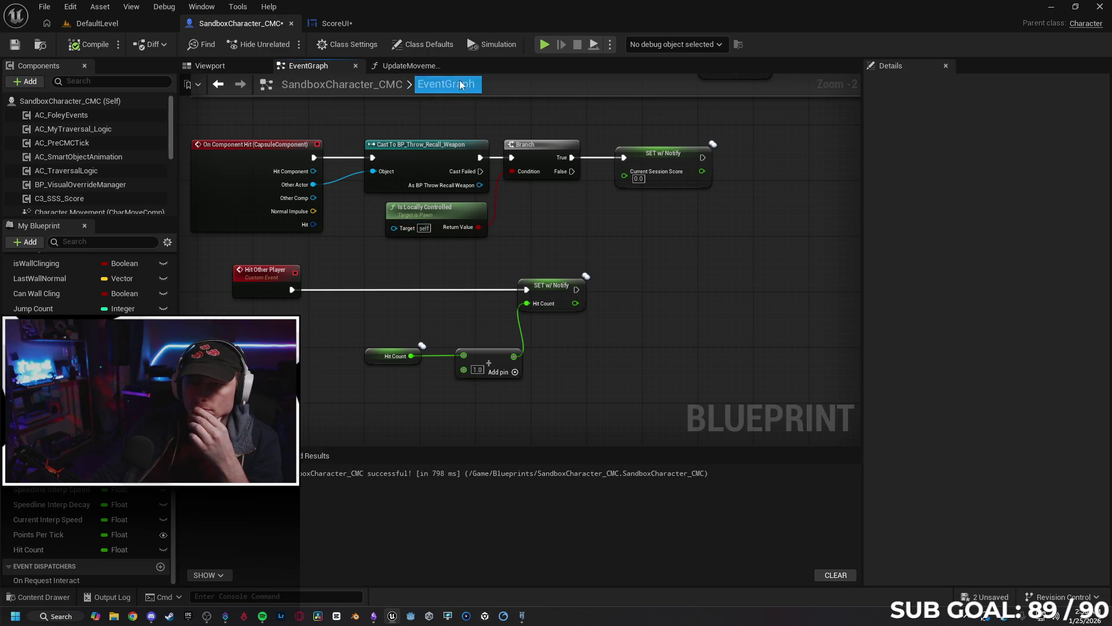
Set Net Mode to Play As Client and play-test with two clients, all showing 1.0.
click(609, 44)
mouse_move(718, 279)
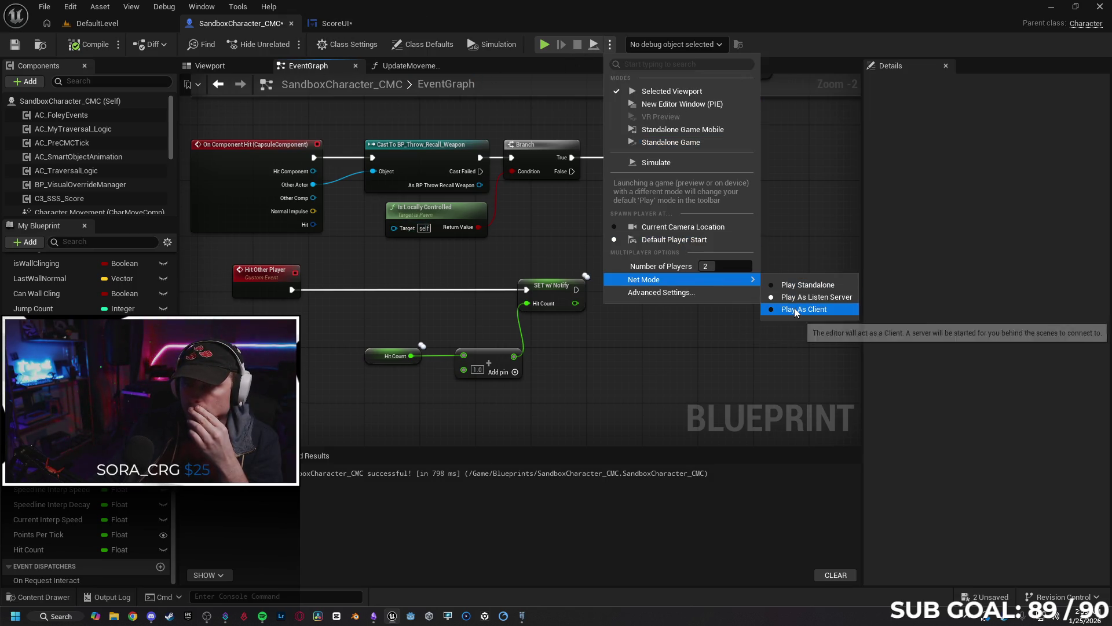
click(794, 309)
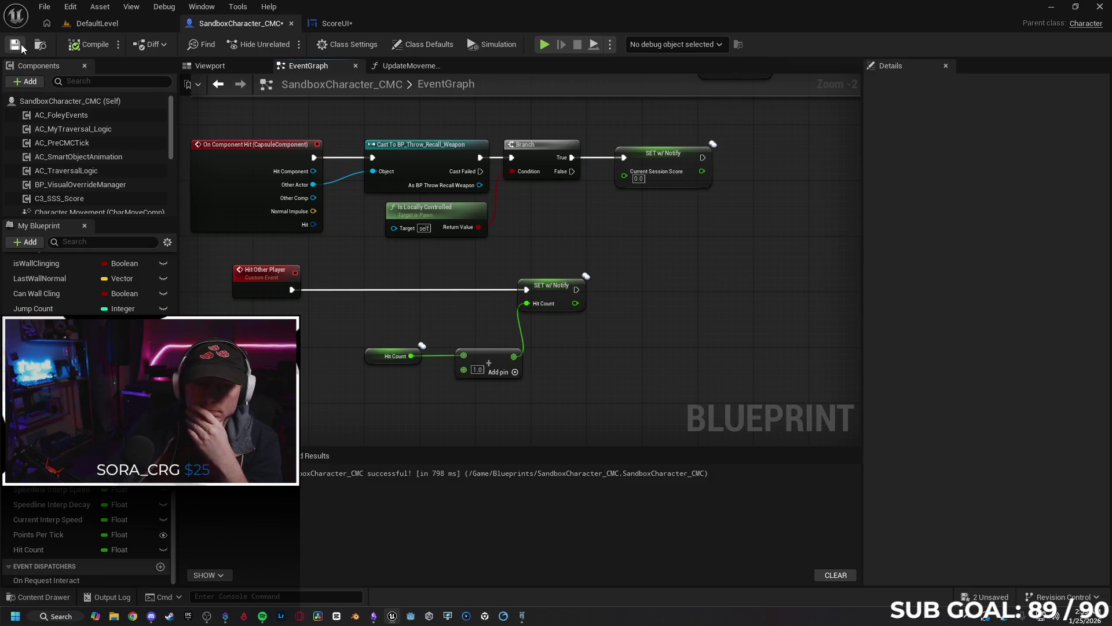
click(543, 44)
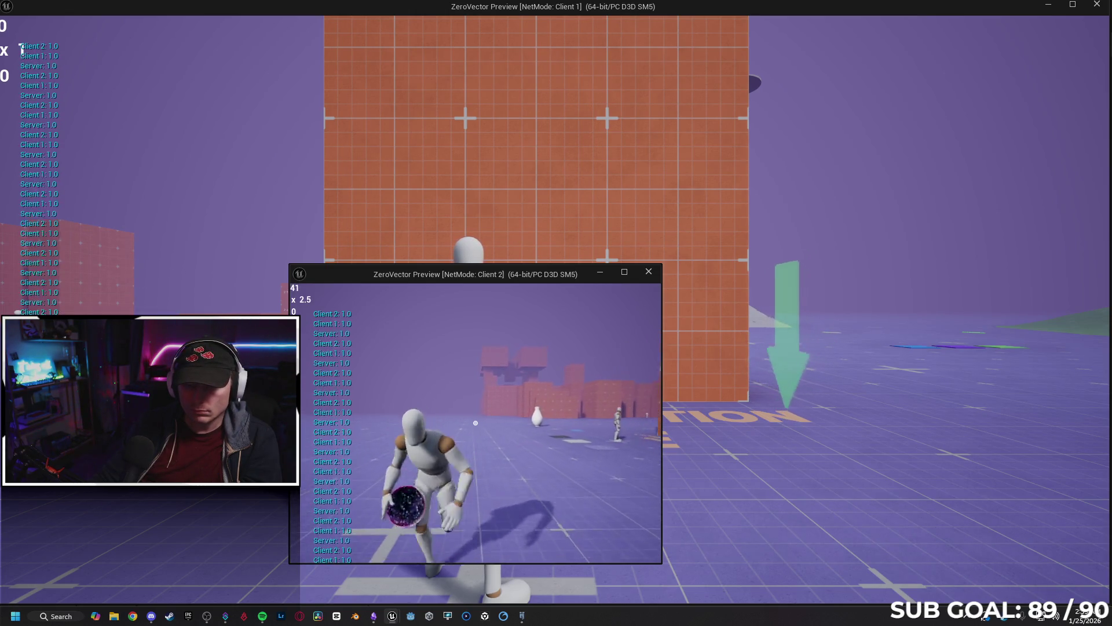
key(Escape)
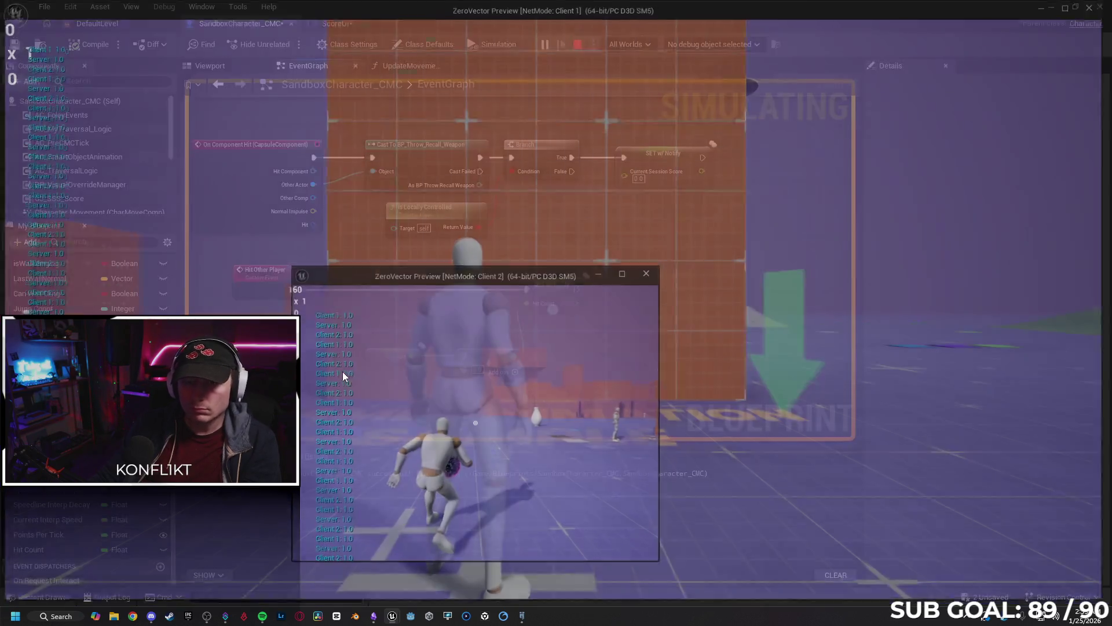
click(759, 354)
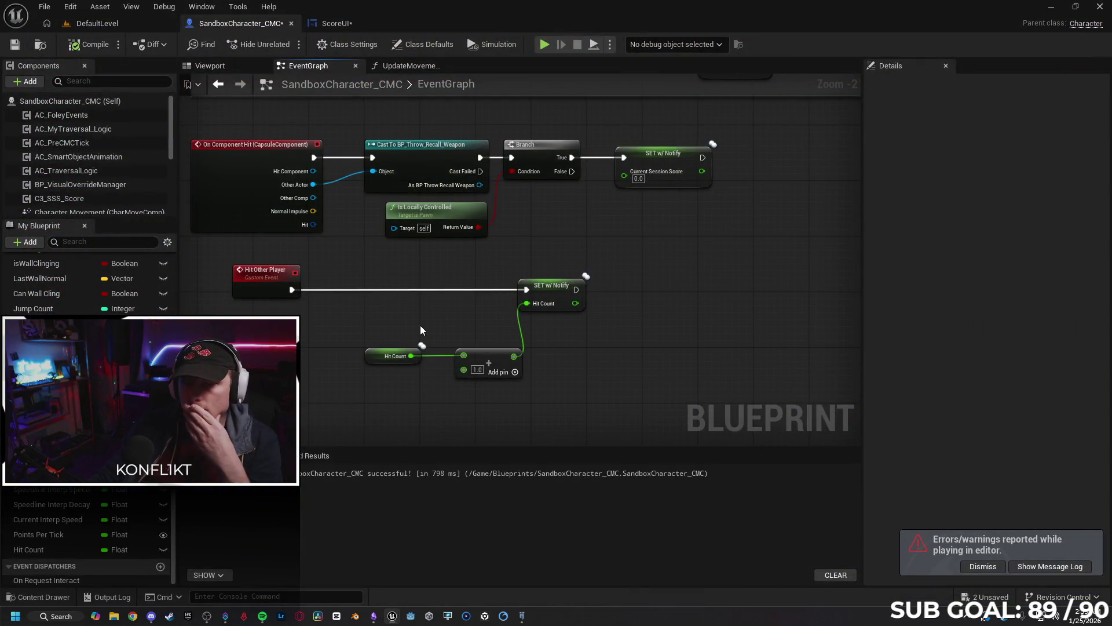
Show the UpdateMovementScore graph framed on the session score nodes and the Print String outputting Hit Count.
drag(261, 314, 289, 317)
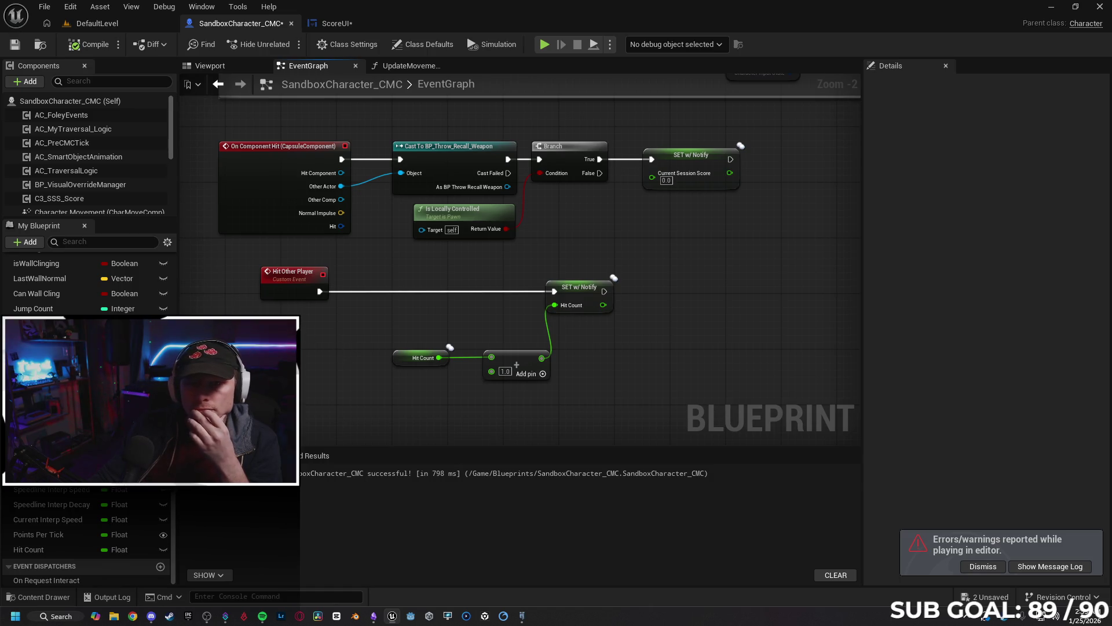
click(392, 65)
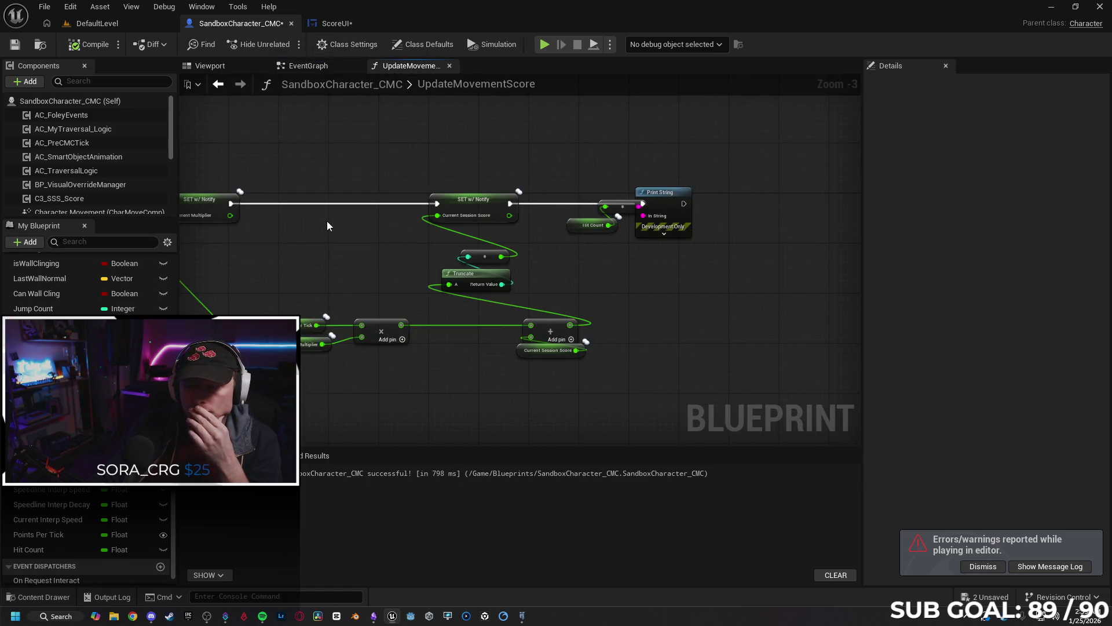
scroll(530, 205, up, 1)
scroll(531, 205, down, 1)
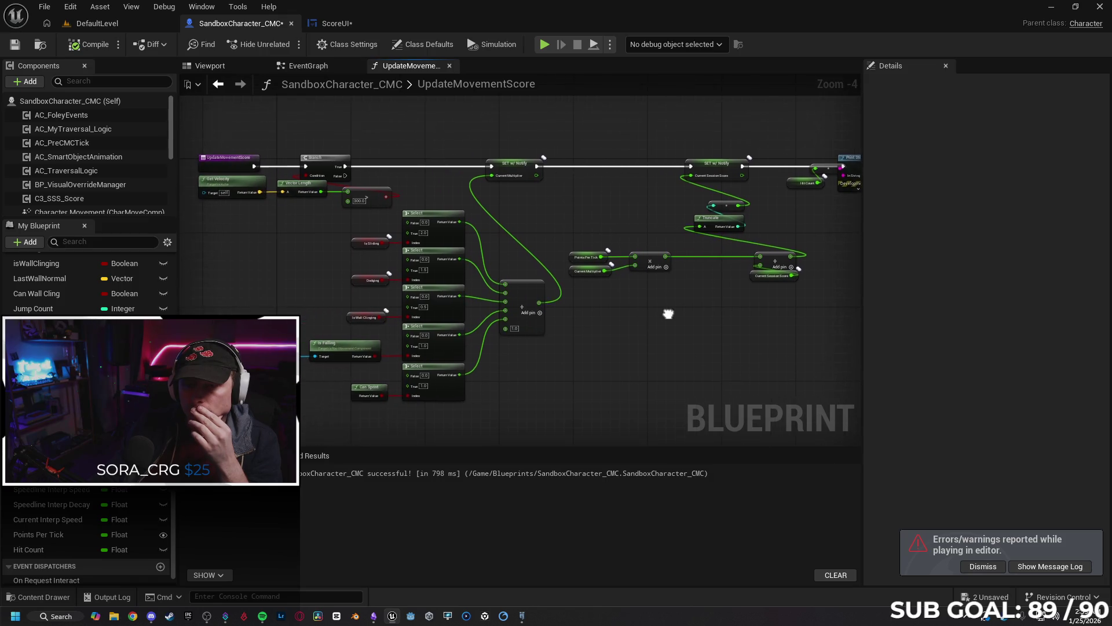
drag(814, 348, 620, 356)
drag(675, 270, 637, 270)
scroll(637, 269, up, 1)
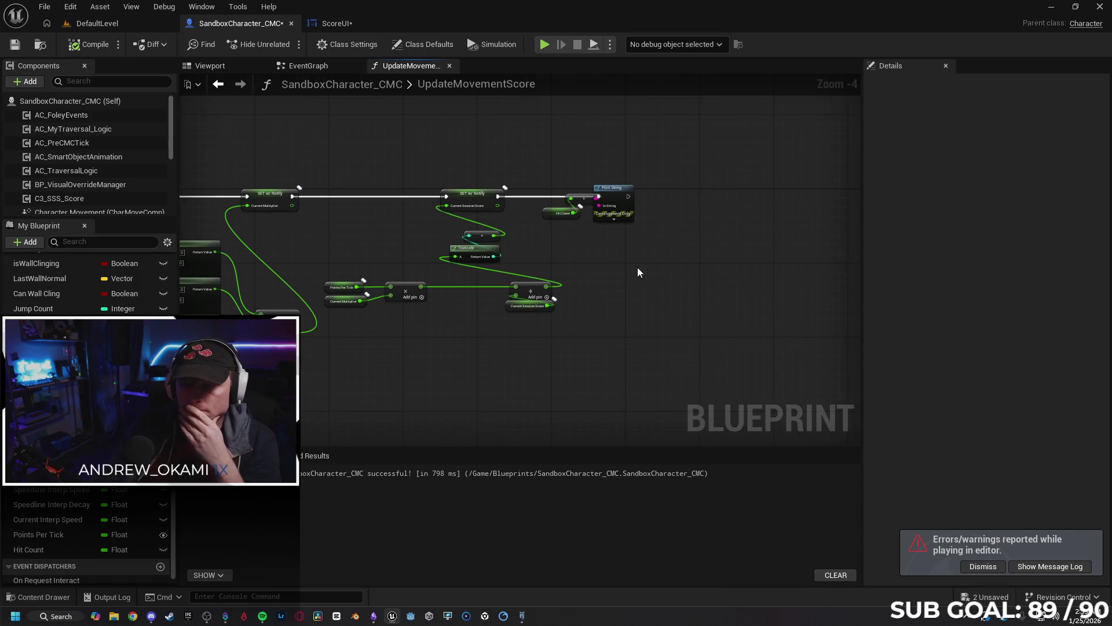
mouse_move(591, 242)
mouse_down()
mouse_move(599, 317)
mouse_move(524, 354)
mouse_up()
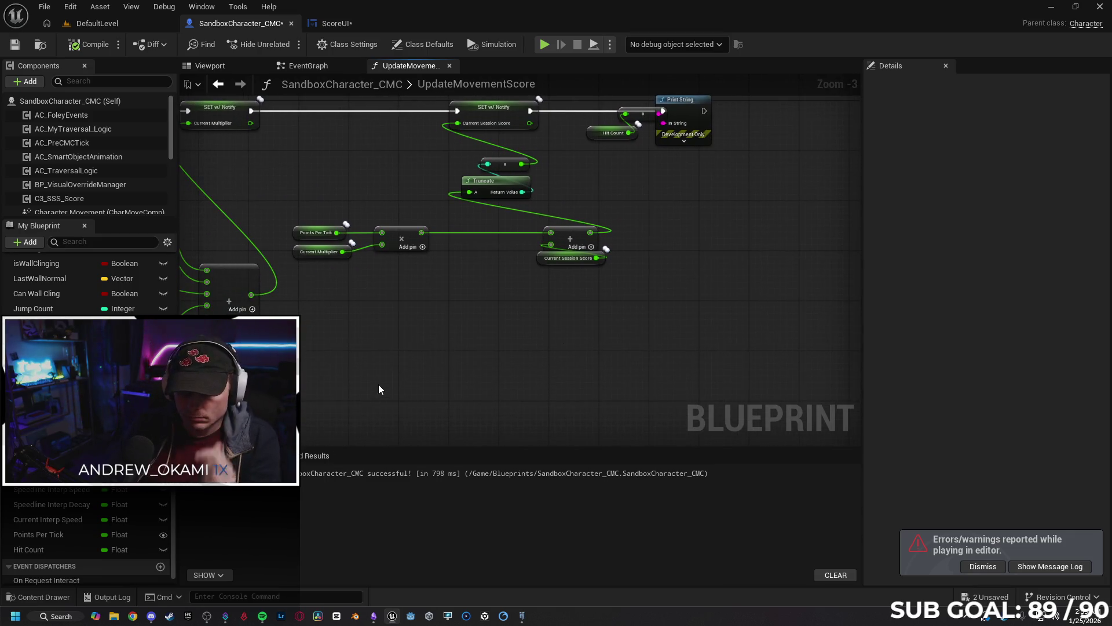